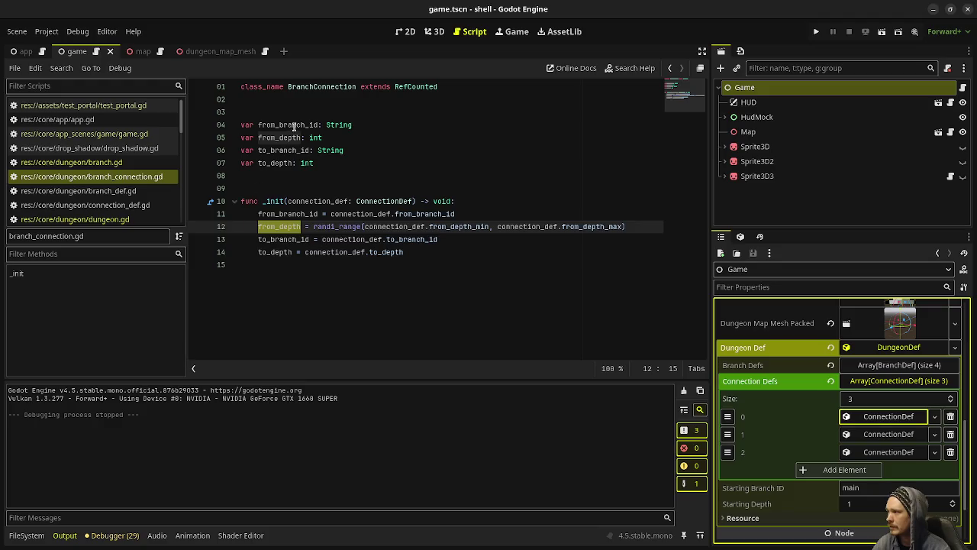
# Open dungeon.gd, then inspect game.gd's dungeon creation and dungeon_map declaration on lines 58–60
pyautogui.click(99, 219)
pyautogui.click(481, 304)
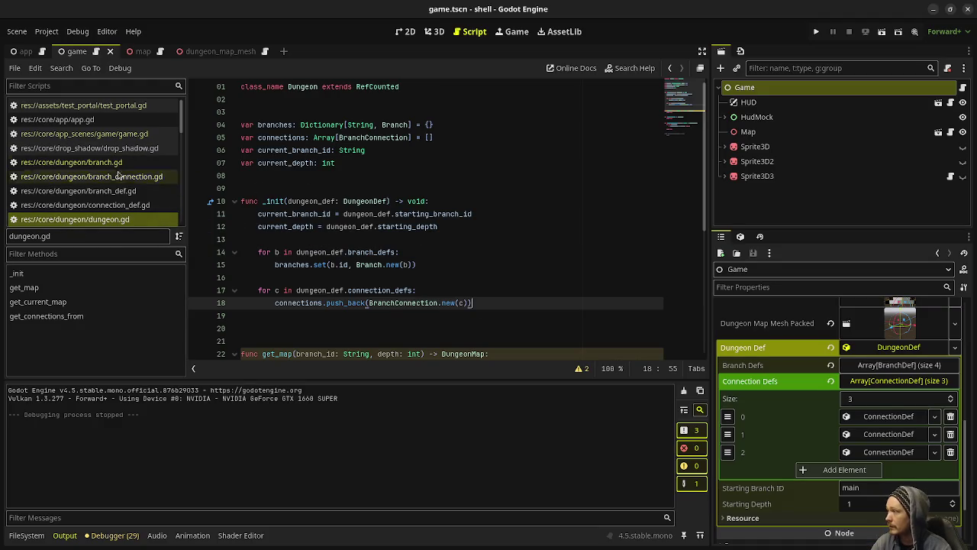
pyautogui.scroll(-2, 115, 152)
pyautogui.scroll(2, 145, 135)
pyautogui.click(145, 133)
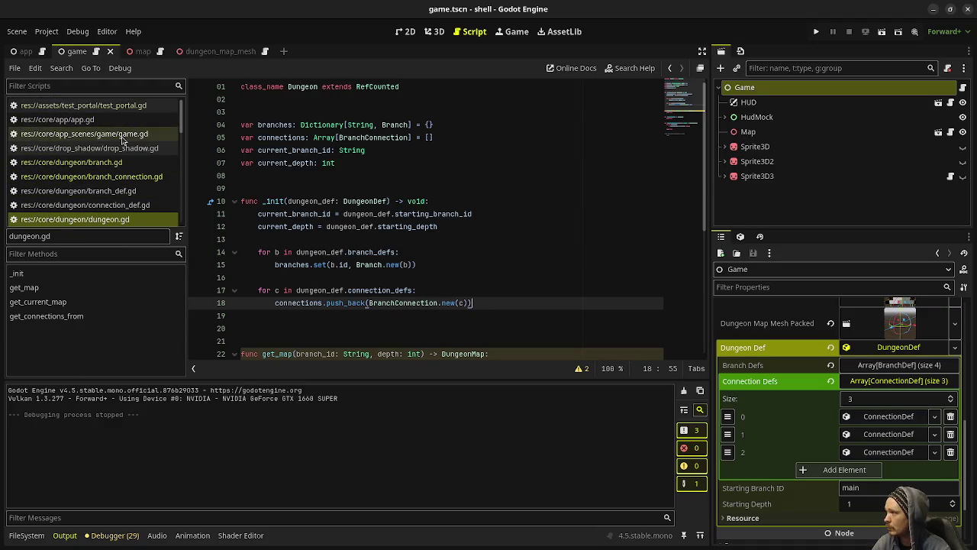
pyautogui.moveTo(406, 162); pyautogui.dragTo(263, 163)
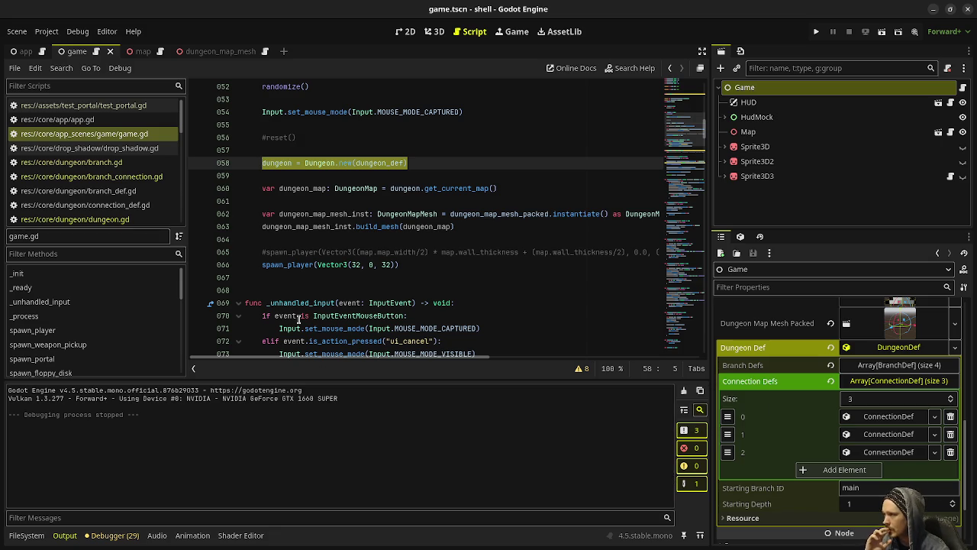
pyautogui.moveTo(498, 188); pyautogui.dragTo(279, 189)
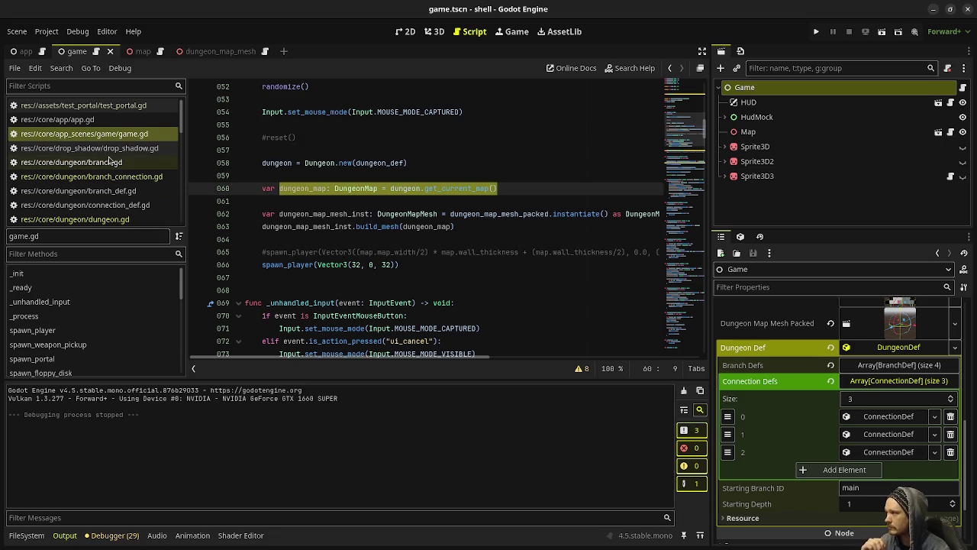
# Return to dungeon.gd and select the placeholder return null in get_map
pyautogui.click(112, 219)
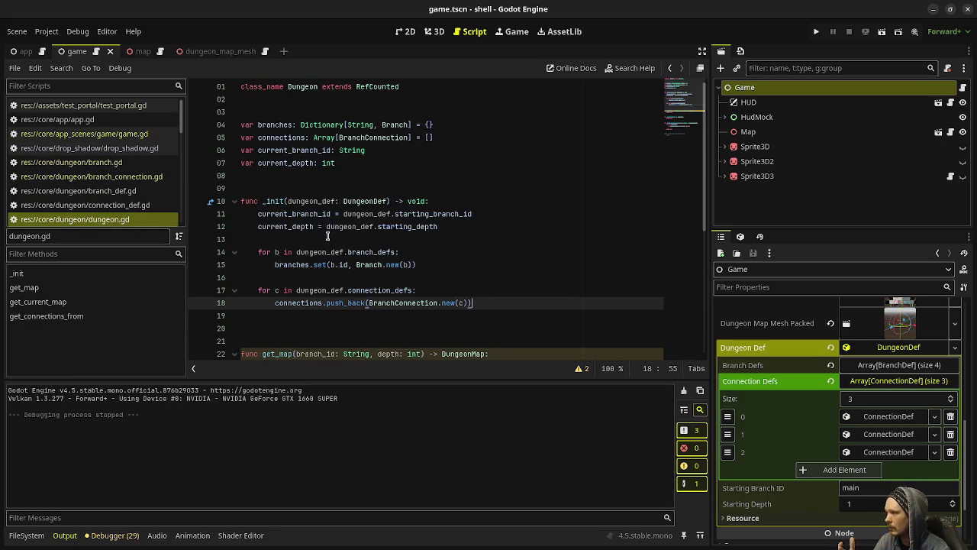
pyautogui.scroll(-5, 303, 264)
pyautogui.scroll(2, 304, 265)
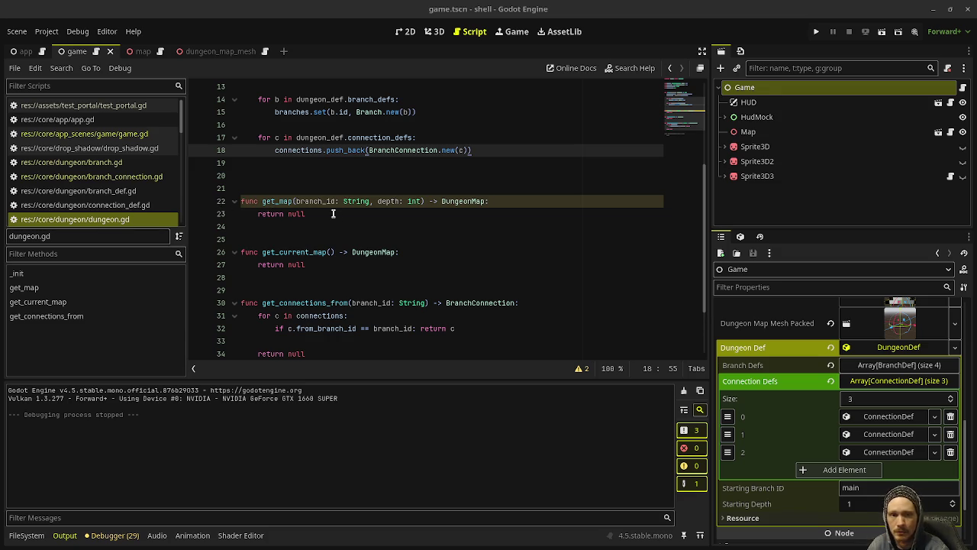
pyautogui.moveTo(307, 214); pyautogui.dragTo(255, 214)
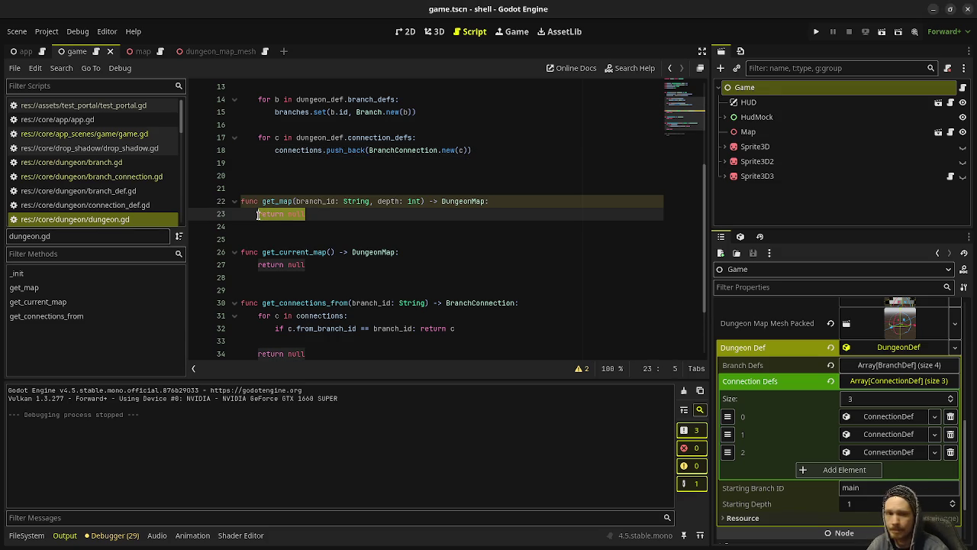
# Write 'var branch: Branch = branches.get(branch_id)' on line 23 of get_map
pyautogui.write('var b')
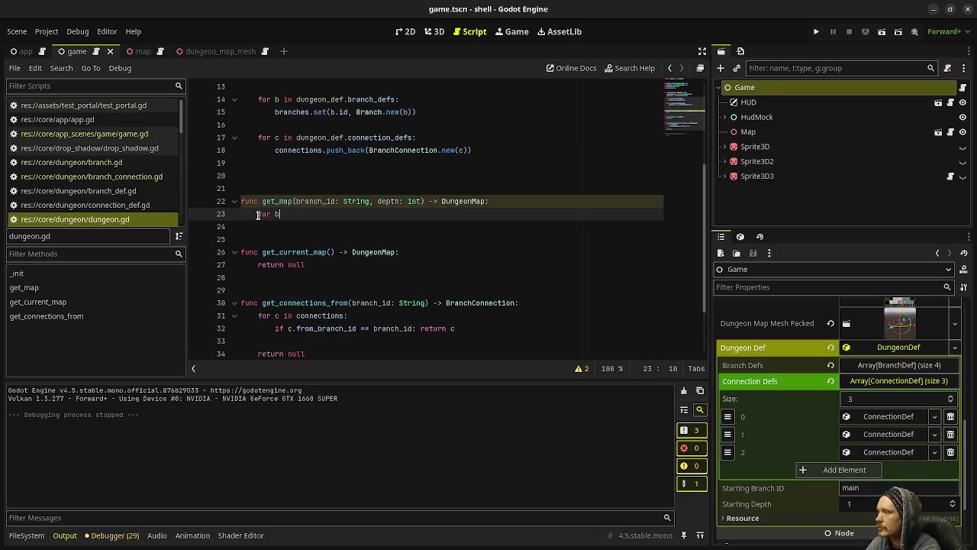
pyautogui.write('ranch: Branch = this')
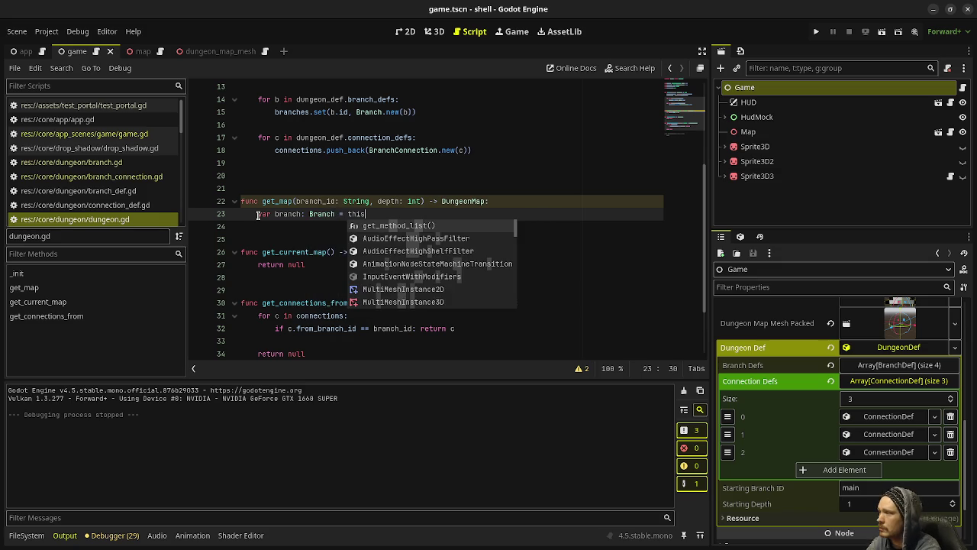
pyautogui.write('.')
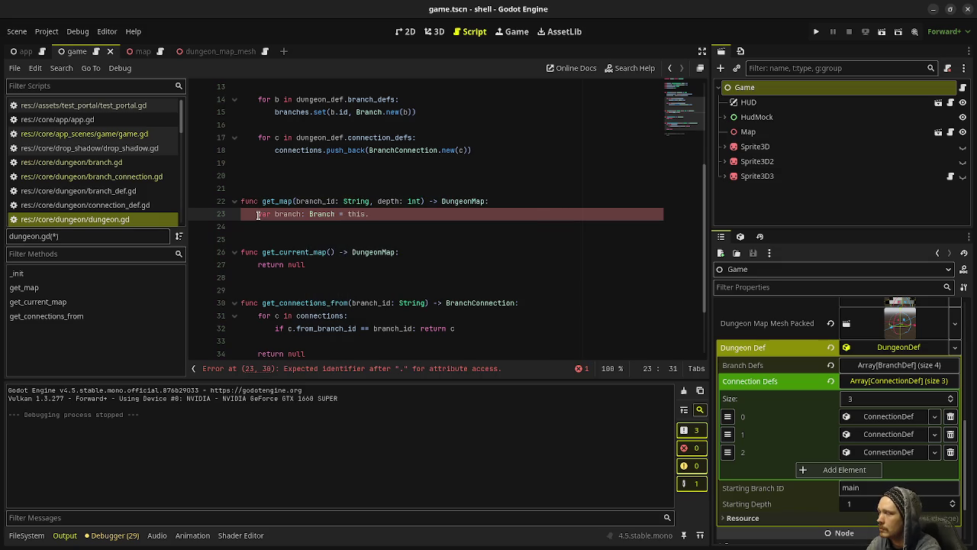
pyautogui.write('branches')
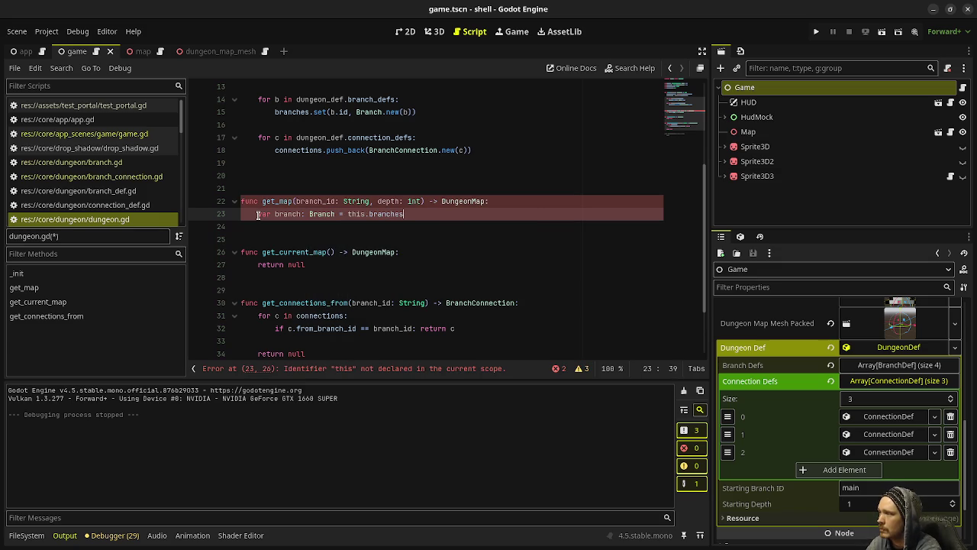
pyautogui.scroll(-2, 362, 240)
pyautogui.scroll(5, 362, 240)
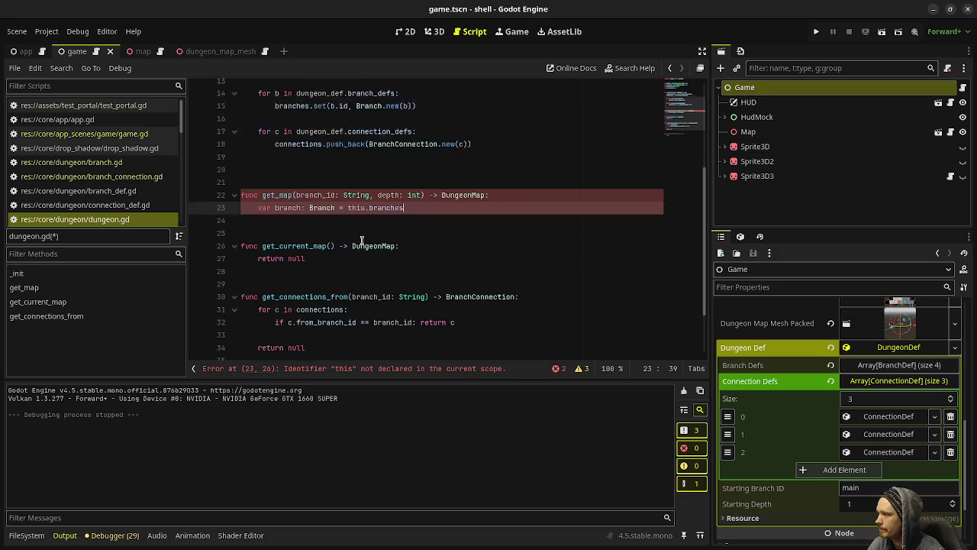
pyautogui.scroll(1, 362, 240)
pyautogui.scroll(-6, 329, 279)
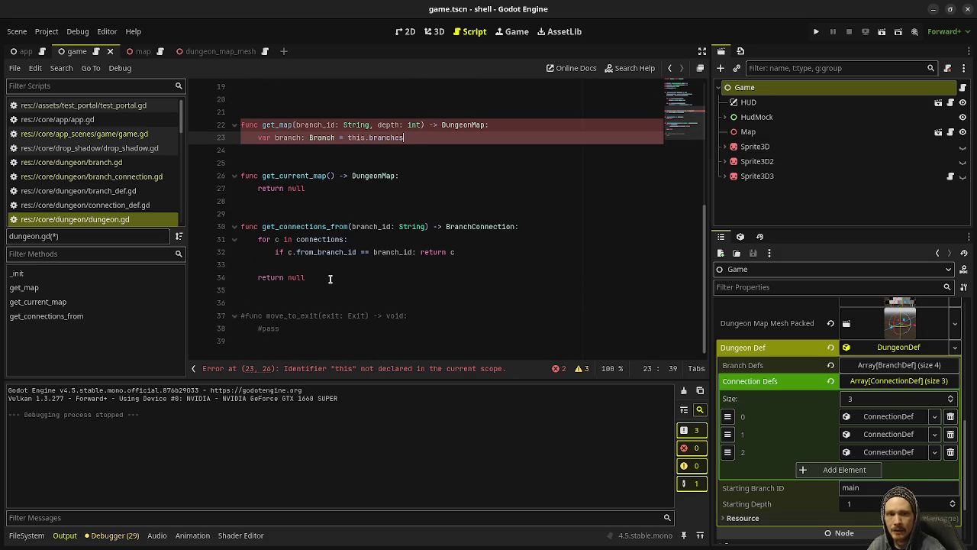
pyautogui.scroll(6, 330, 279)
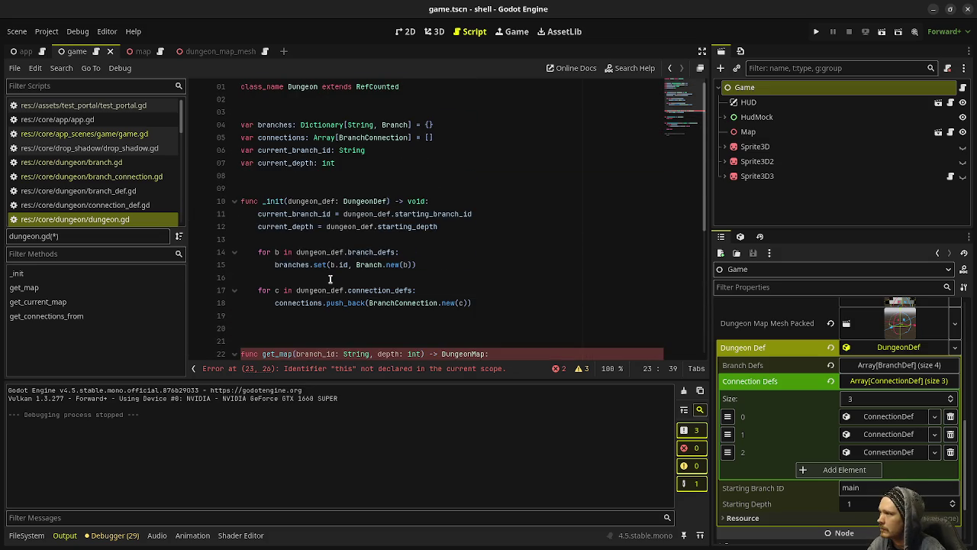
pyautogui.scroll(-3, 546, 301)
pyautogui.write('get(')
pyautogui.press('BackSpace')
pyautogui.press('BackSpace')
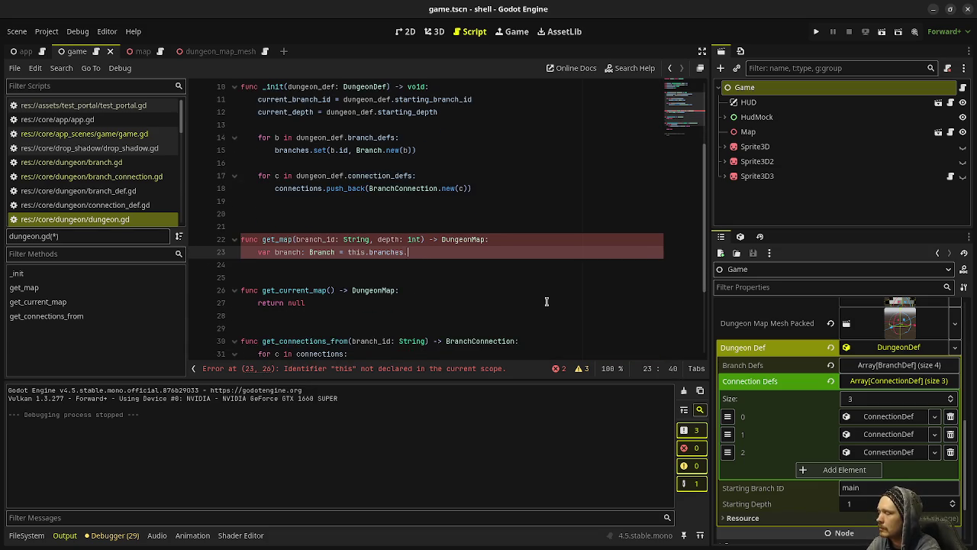
pyautogui.press('BackSpace')
pyautogui.press('BackSpace')
pyautogui.press('BackSpace')
pyautogui.write('branches.ge')
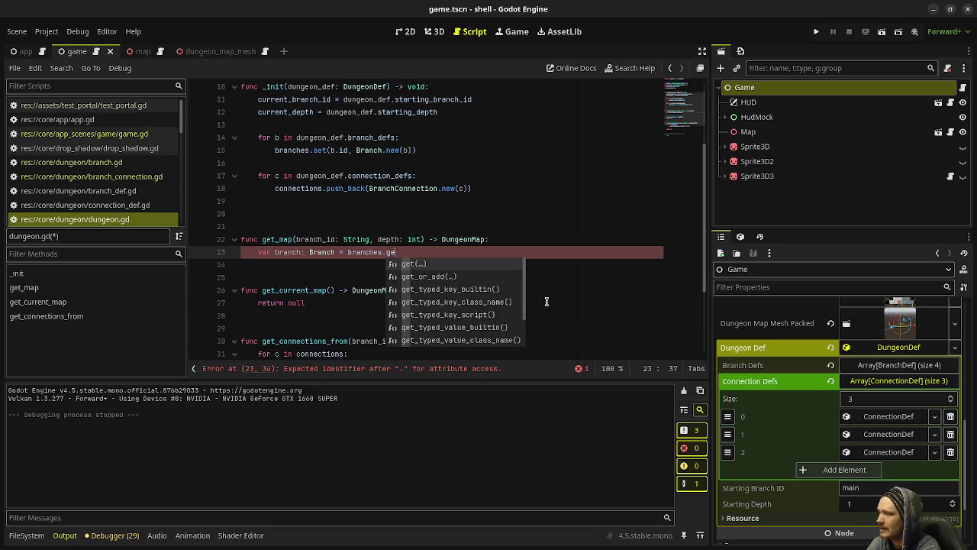
pyautogui.press('Return')
pyautogui.write('branch)')
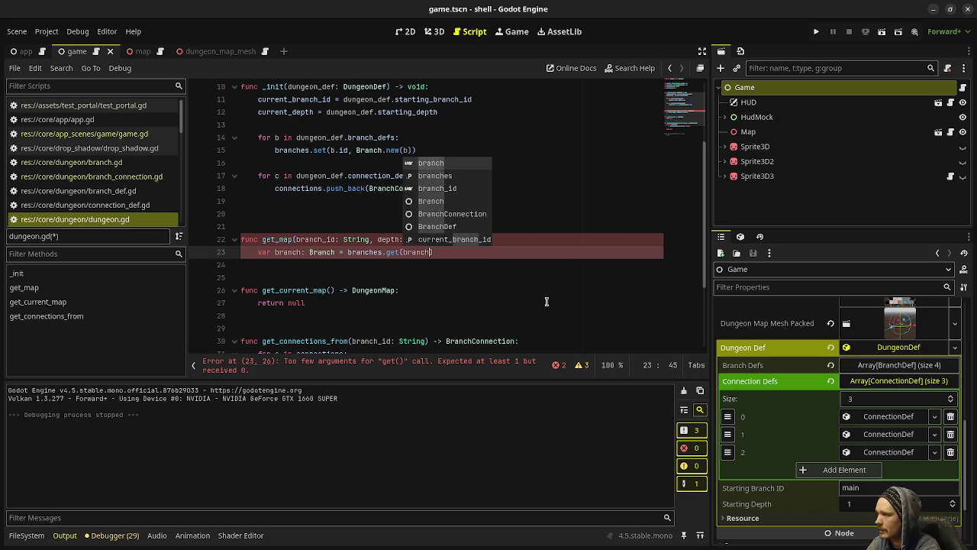
pyautogui.press('Return')
pyautogui.press('End')
# Add the line 'return branch.get_or_generate_map(self, depth)' below the branch lookup
pyautogui.press('Return')
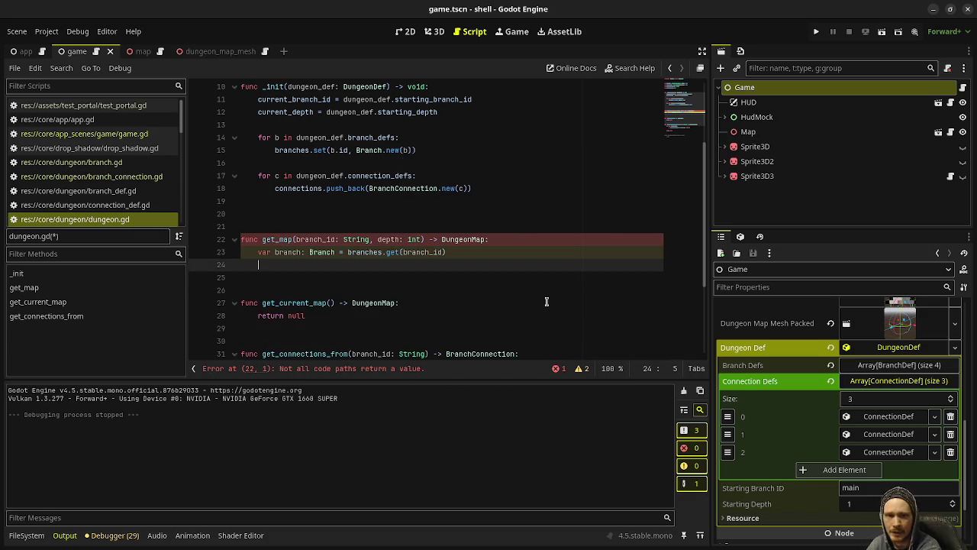
pyautogui.write('return b')
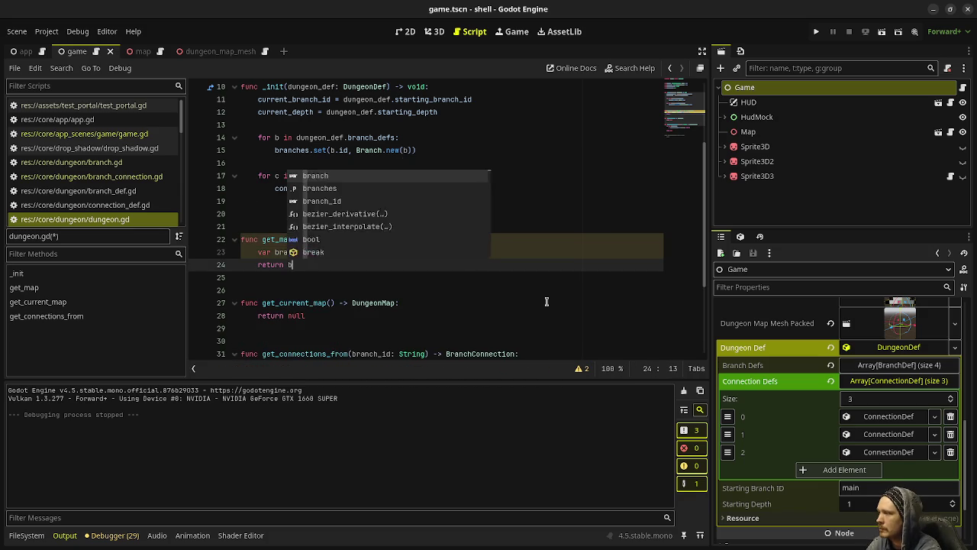
pyautogui.write('ranch.get')
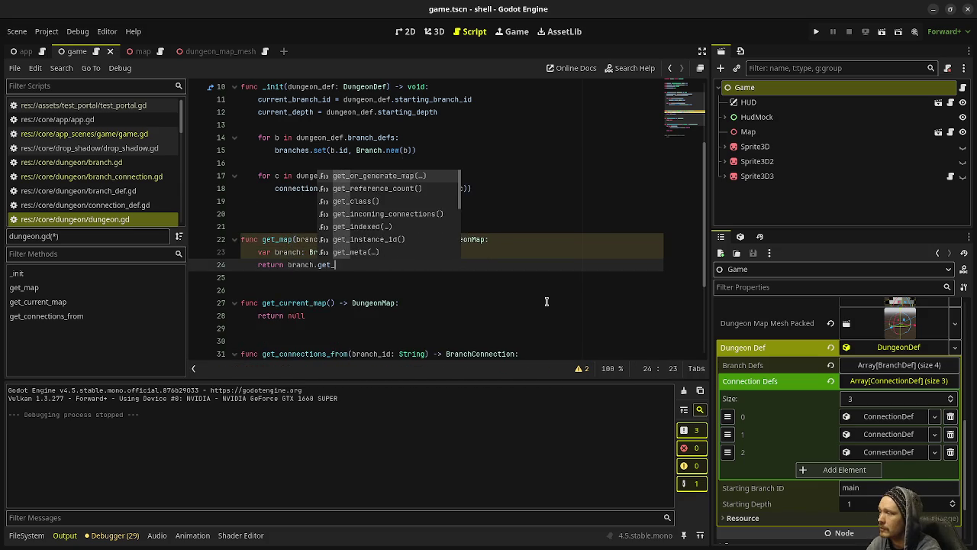
pyautogui.write('_or')
pyautogui.press('Return')
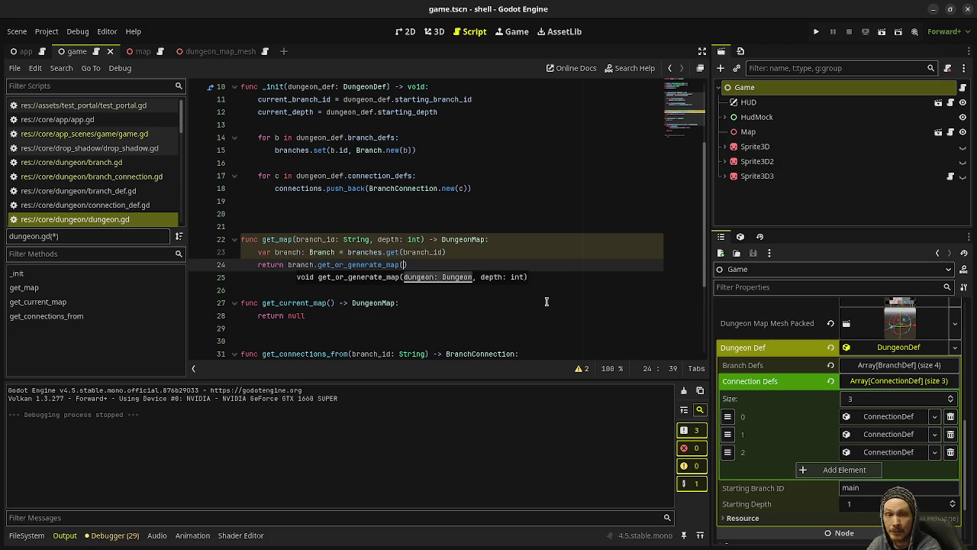
pyautogui.write('depth')
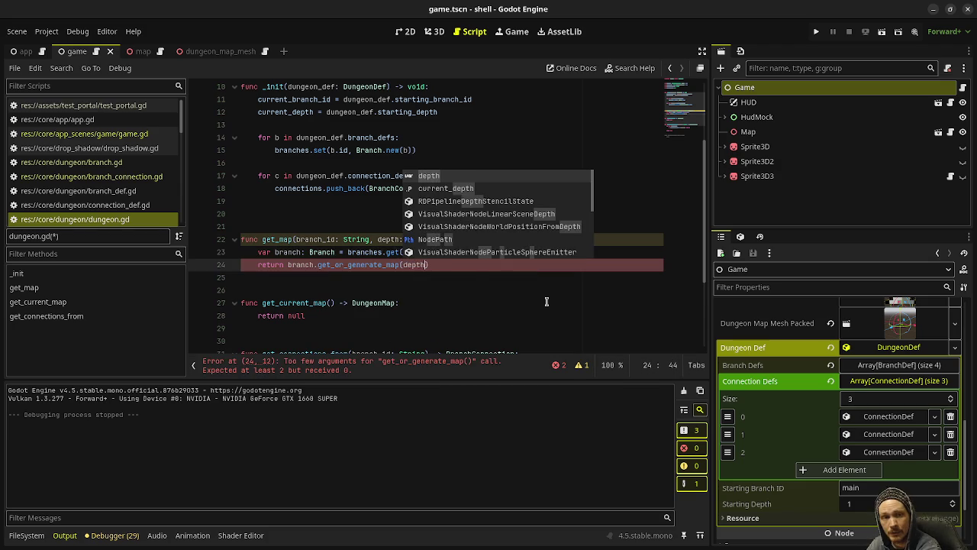
pyautogui.write(',')
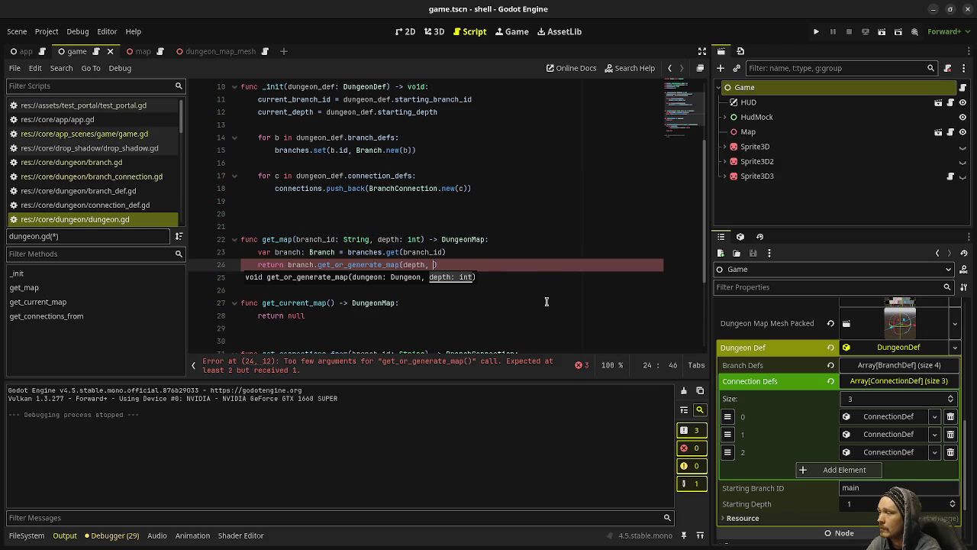
pyautogui.press('BackSpace')
pyautogui.press('BackSpace')
pyautogui.press('BackSpace')
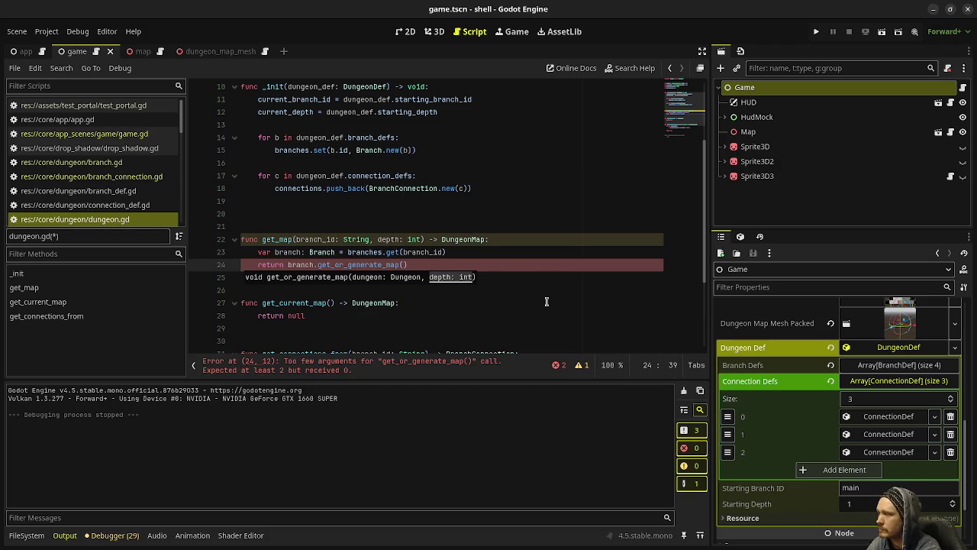
pyautogui.write('self, ')
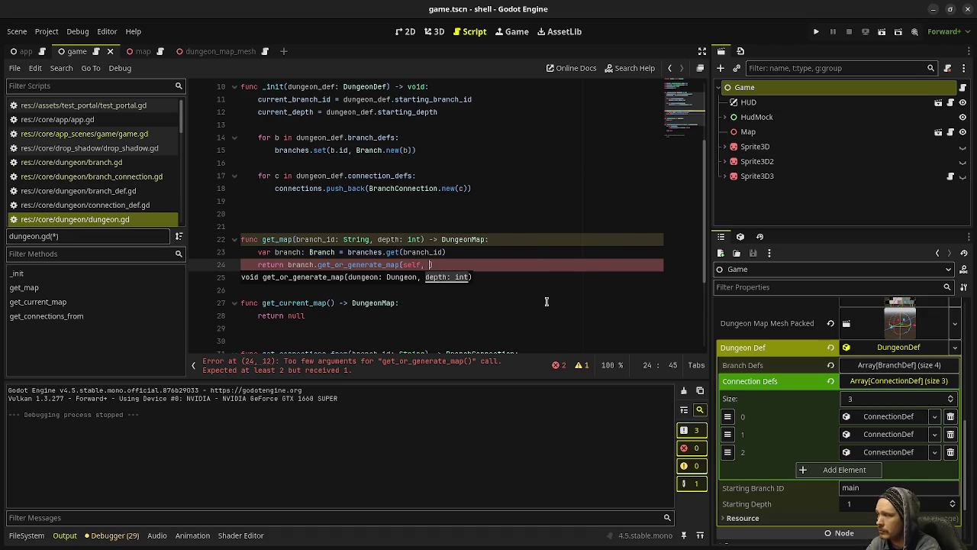
pyautogui.write('depth)')
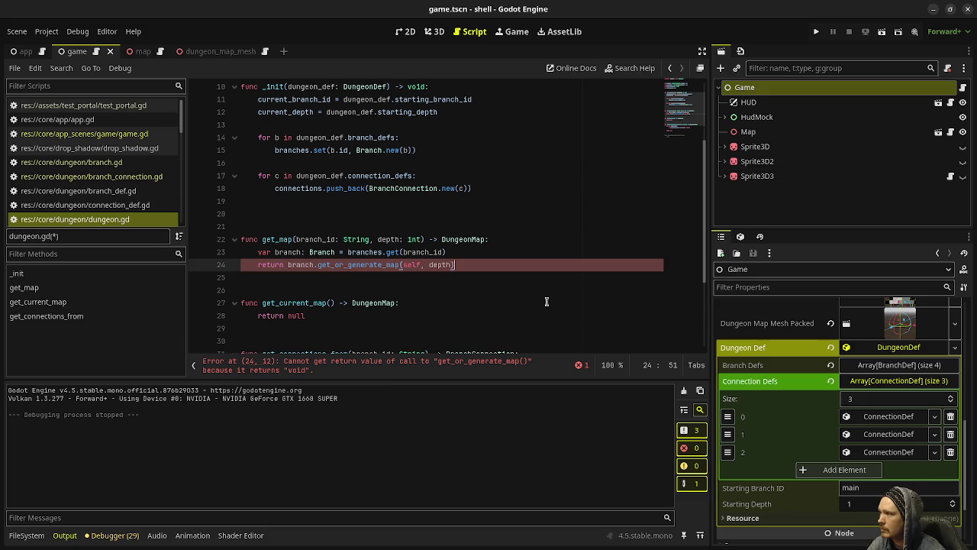
pyautogui.scroll(-1, 495, 273)
pyautogui.scroll(1, 495, 272)
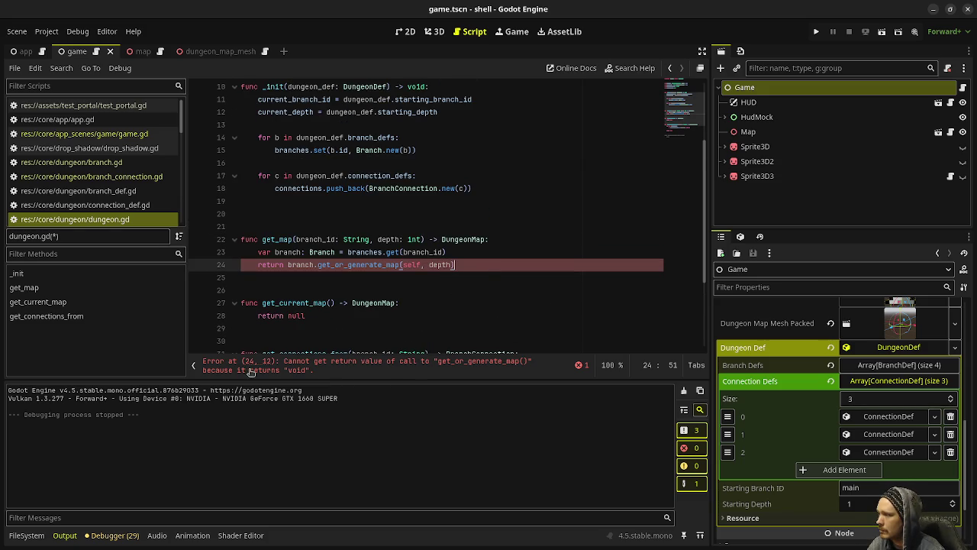
pyautogui.moveTo(376, 265)
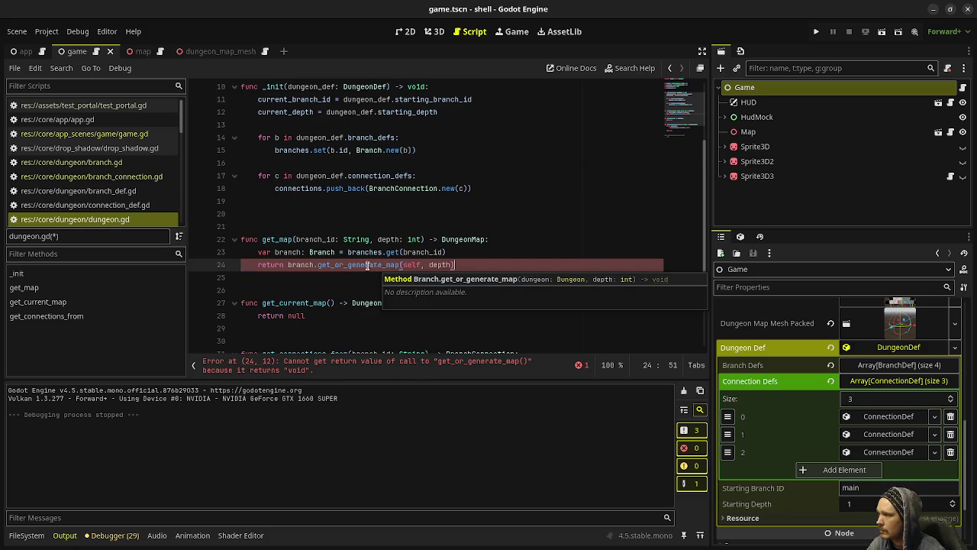
# Change get_or_generate_map's return type in branch.gd from void to DungeonMap and save
pyautogui.keyDown('ctrl'); pyautogui.click(351, 265); pyautogui.keyUp('ctrl')
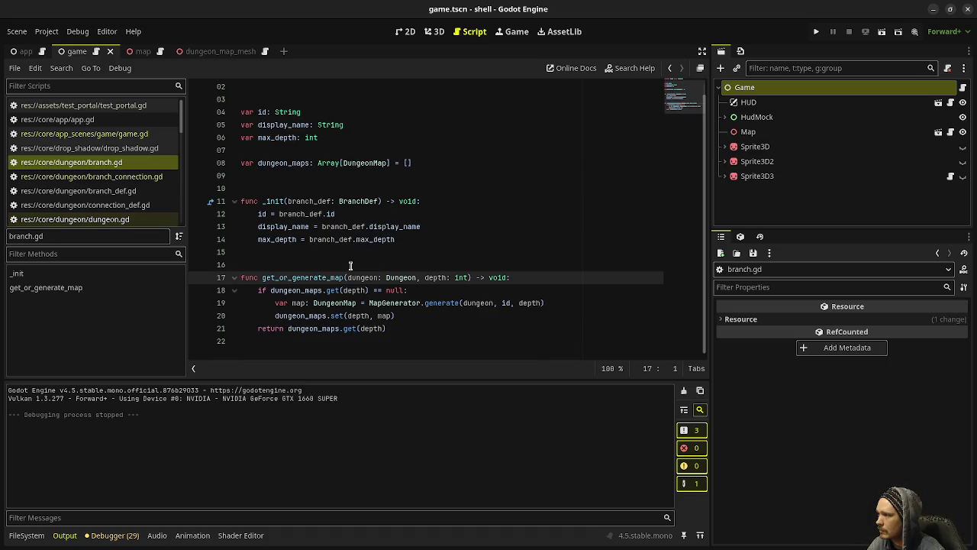
pyautogui.doubleClick(497, 277)
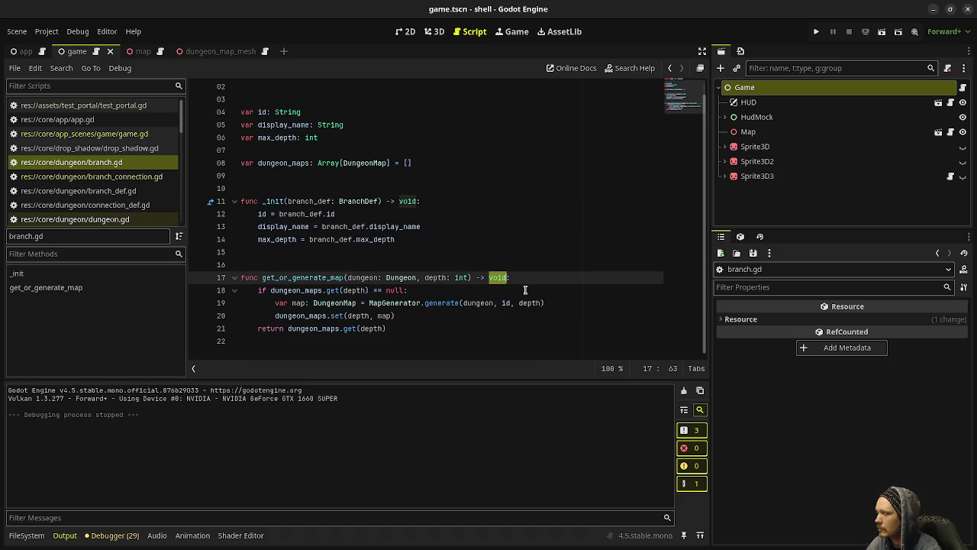
pyautogui.write('DungeonMap')
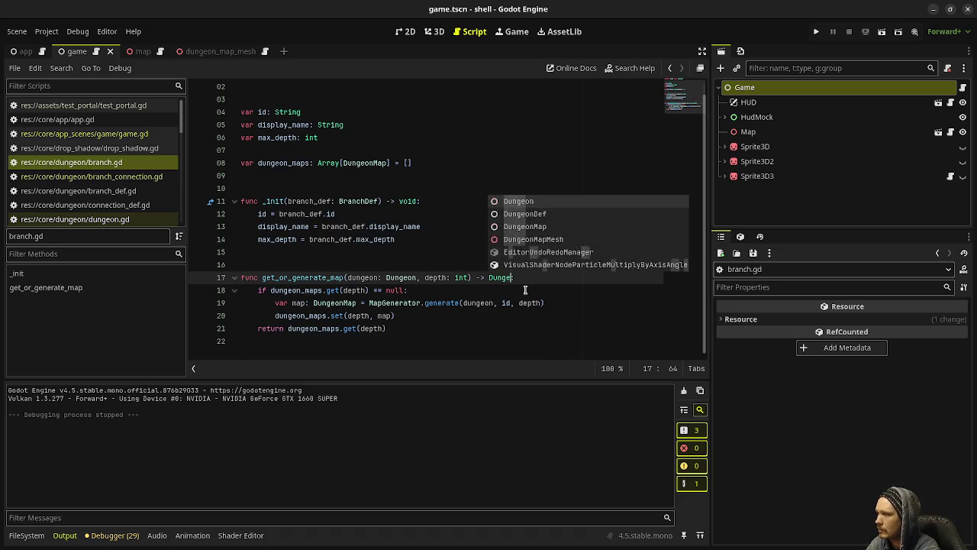
pyautogui.hotkey('ctrl', 's')
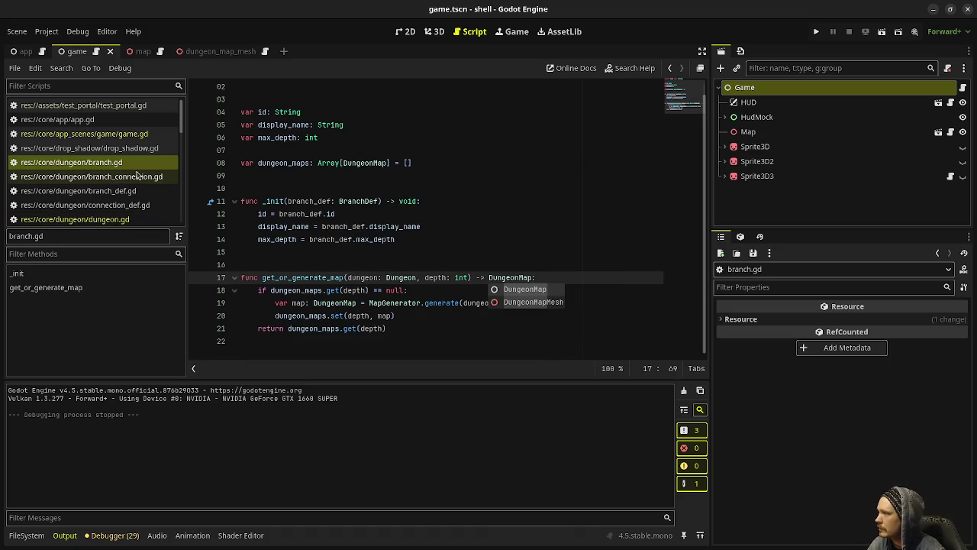
# Go back to dungeon.gd and review get_map's branch lookup and get_or_generate_map call
pyautogui.hotkey('alt', 'Left')
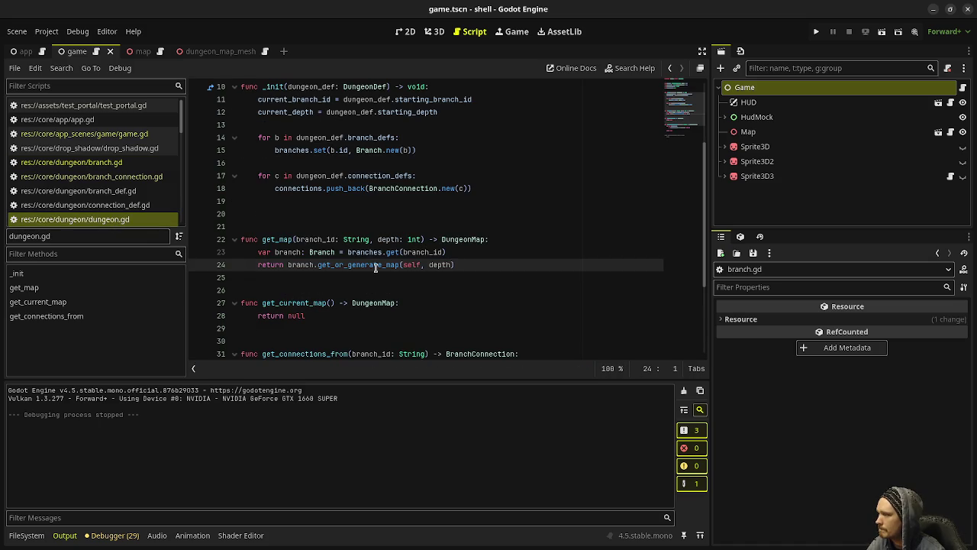
pyautogui.moveTo(375, 267)
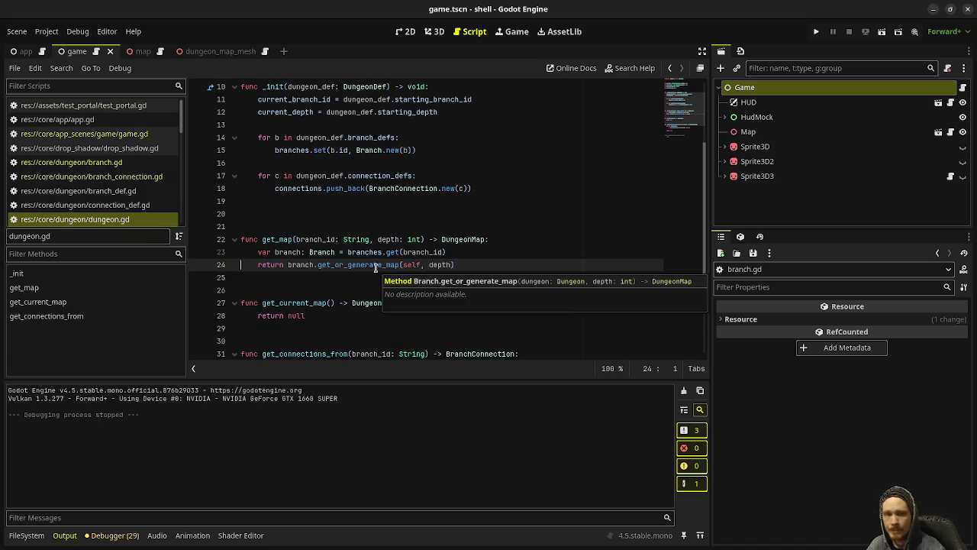
pyautogui.doubleClick(282, 239)
pyautogui.click(458, 250)
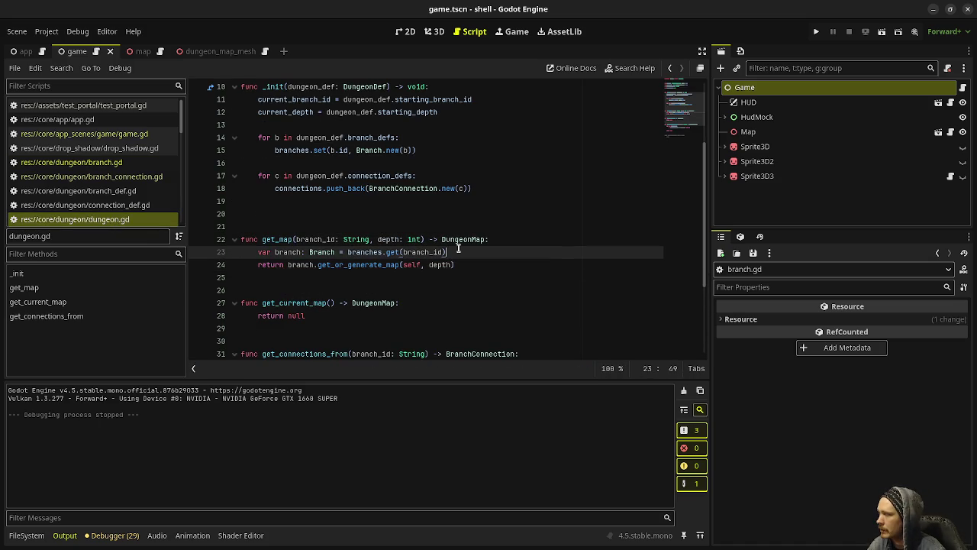
pyautogui.moveTo(458, 252); pyautogui.dragTo(260, 253)
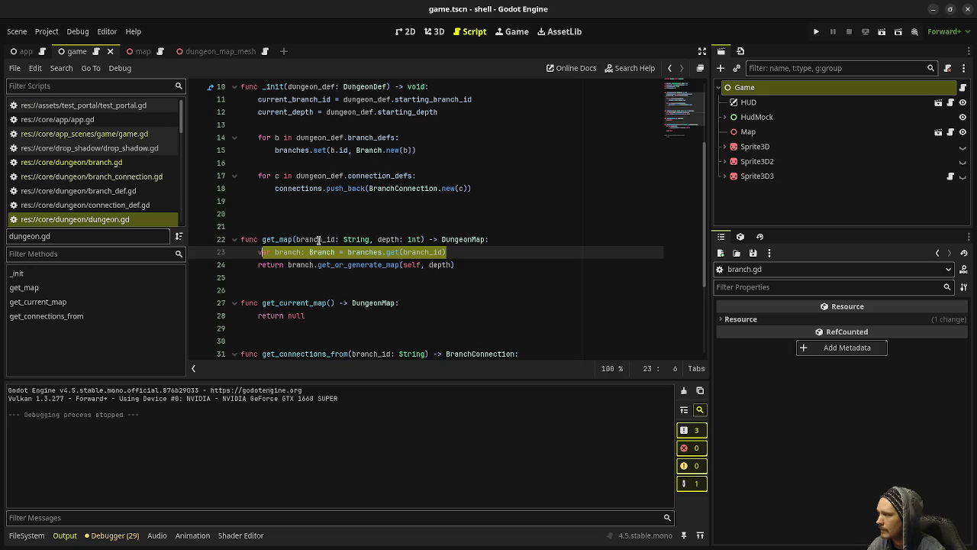
pyautogui.moveTo(464, 264); pyautogui.dragTo(287, 264)
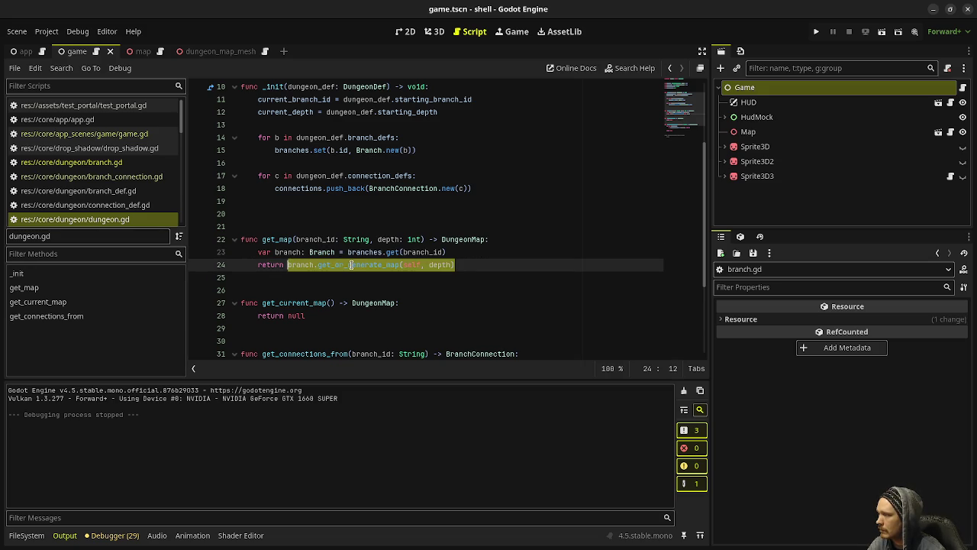
pyautogui.moveTo(350, 265)
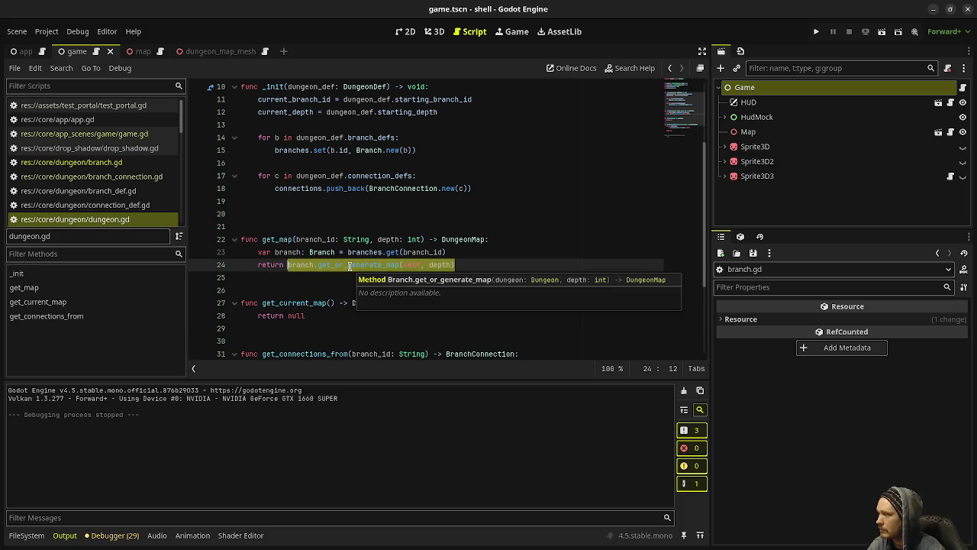
pyautogui.moveTo(447, 264)
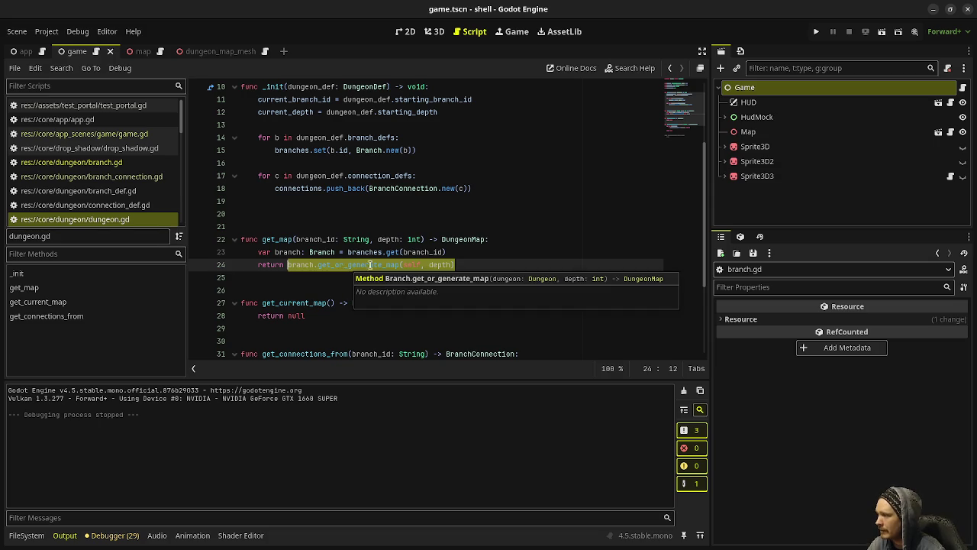
pyautogui.click(120, 164)
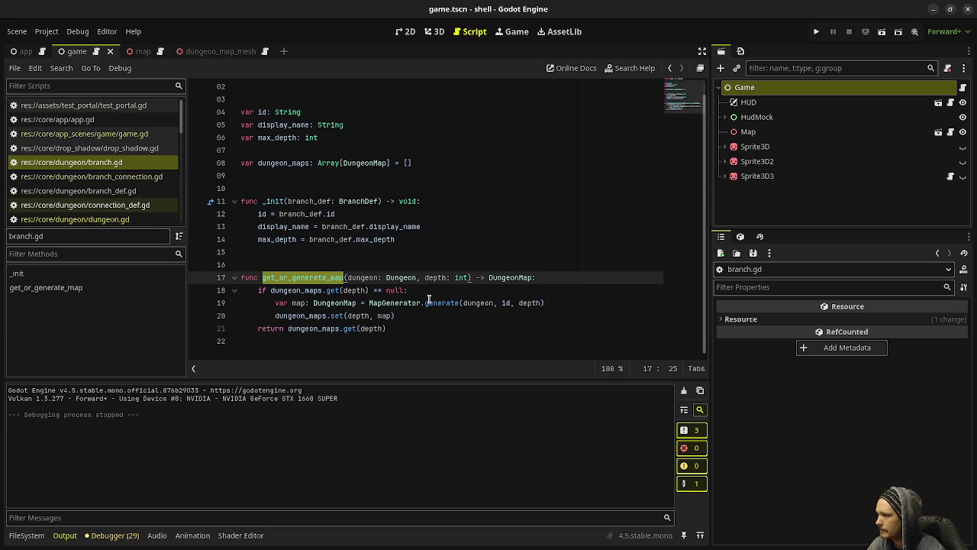
pyautogui.moveTo(409, 291); pyautogui.dragTo(266, 292)
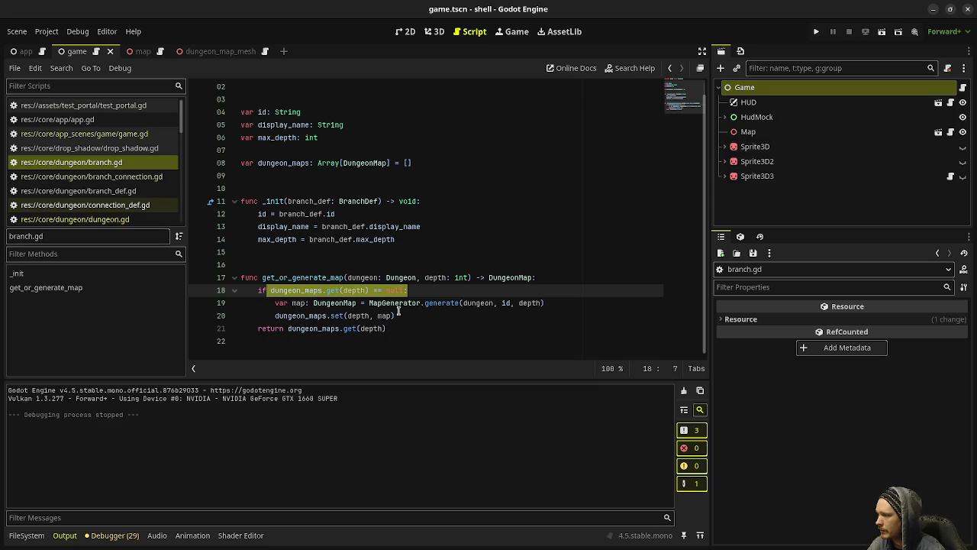
pyautogui.moveTo(544, 302); pyautogui.dragTo(310, 303)
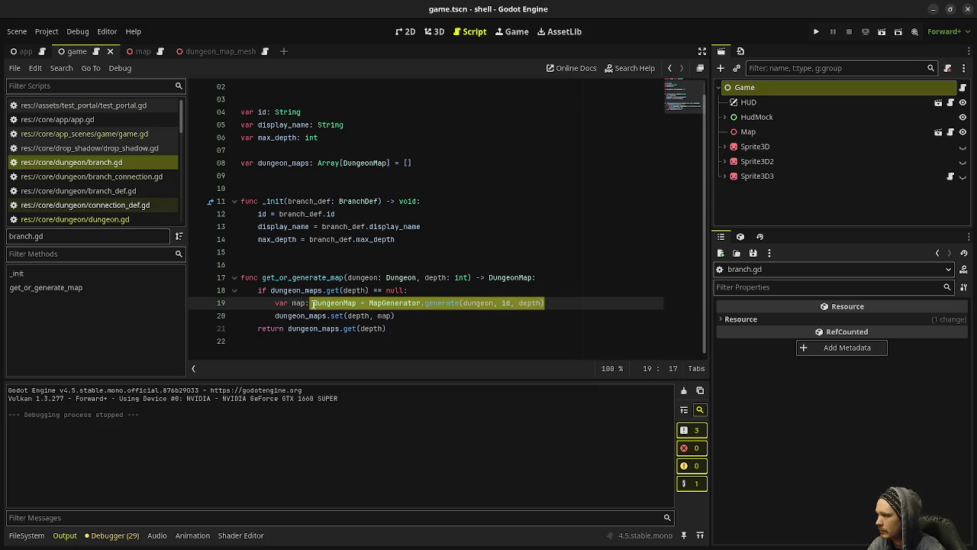
pyautogui.click(359, 315)
pyautogui.moveTo(405, 328); pyautogui.dragTo(285, 328)
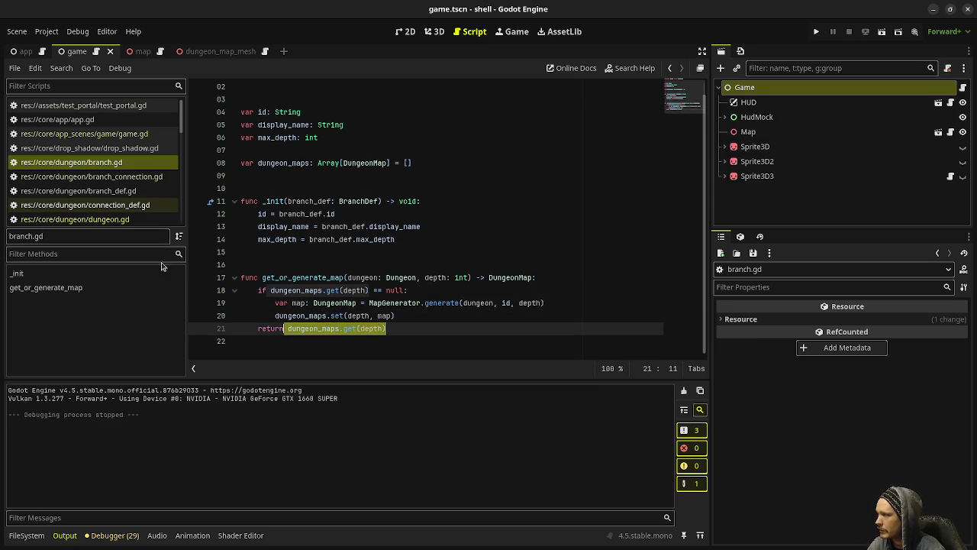
pyautogui.moveTo(257, 290); pyautogui.dragTo(401, 291)
pyautogui.click(392, 328)
pyautogui.moveTo(392, 328)
pyautogui.mouseDown()
pyautogui.moveTo(258, 329)
pyautogui.moveTo(340, 318)
pyautogui.moveTo(282, 303)
pyautogui.moveTo(260, 316)
pyautogui.mouseUp()
pyautogui.click(107, 222)
# Make get_current_map return get_map(current_branch_id, current_depth), save dungeon.gd, and select get_map
pyautogui.write('return ')
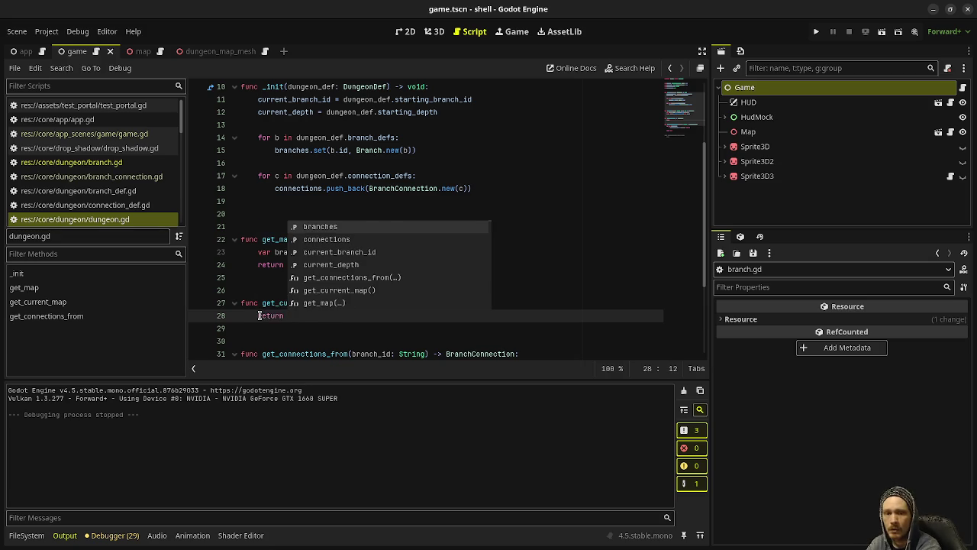
pyautogui.write('get_map(')
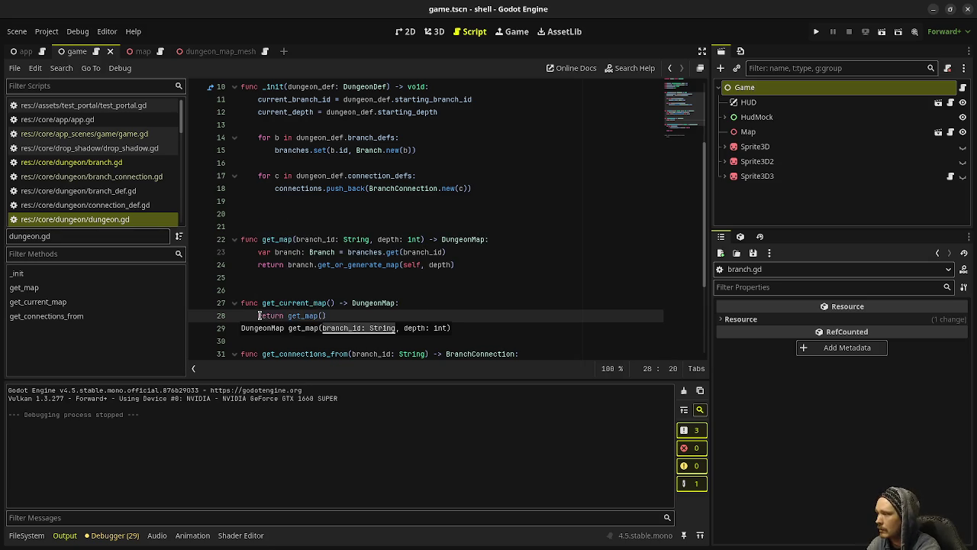
pyautogui.write('current_branch_id')
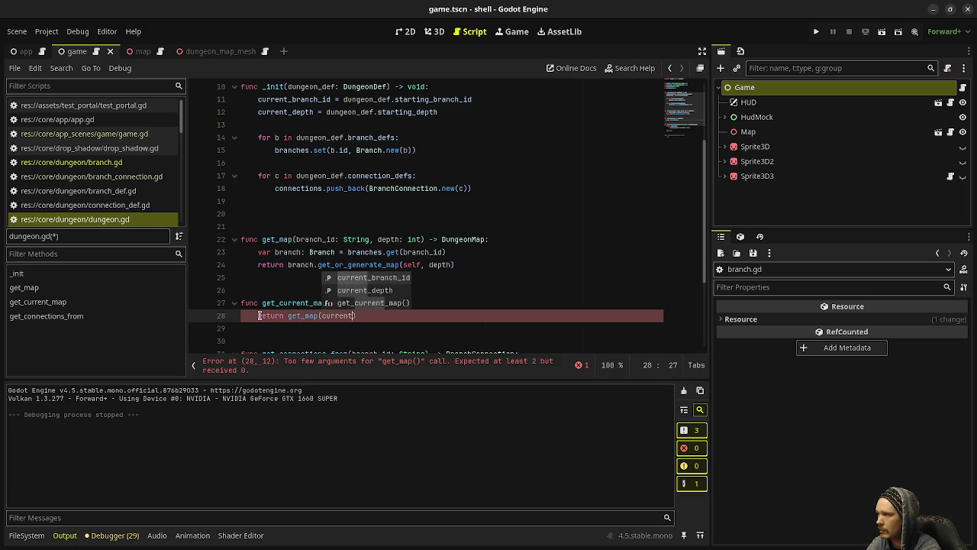
pyautogui.write(', ')
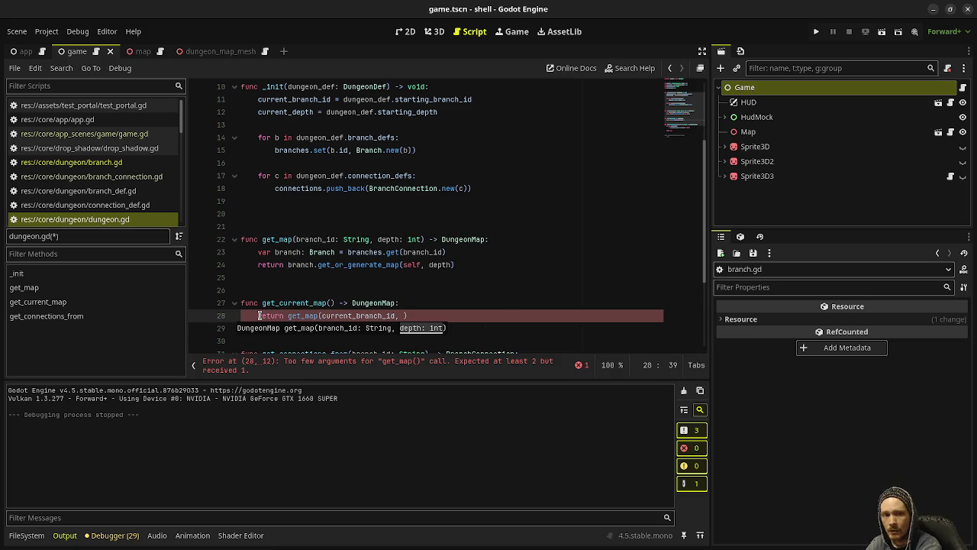
pyautogui.write('current')
pyautogui.write('_depth) -> ')
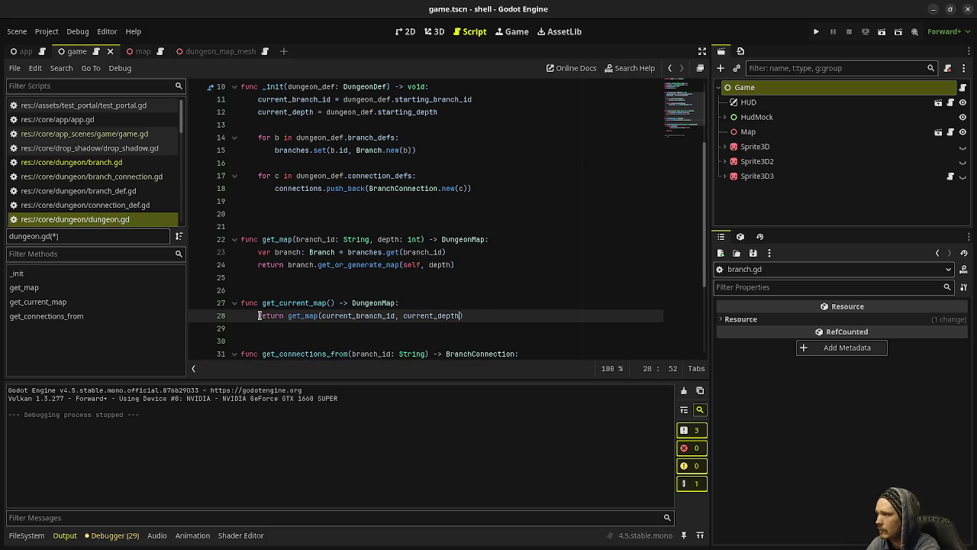
pyautogui.write('DungeonMap:')
pyautogui.press('Return')
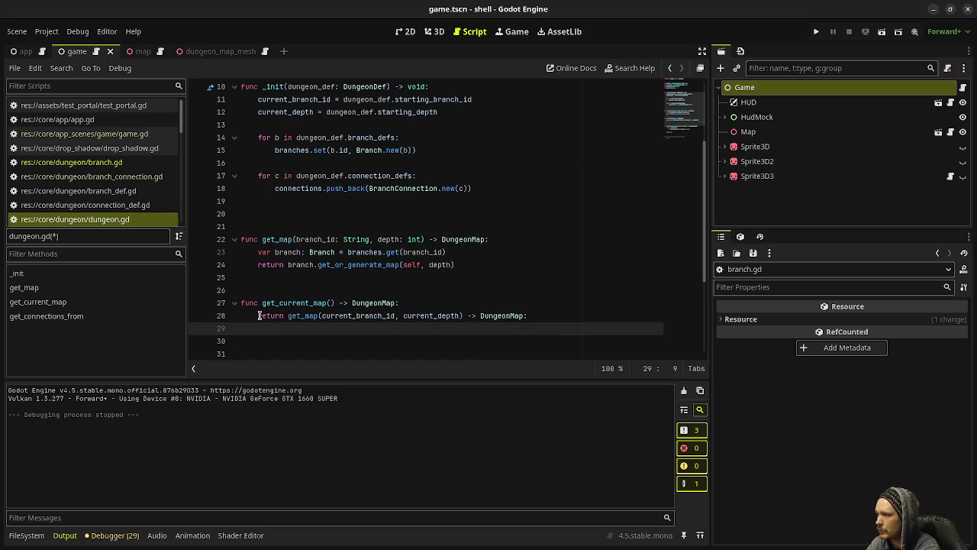
pyautogui.press('BackSpace')
pyautogui.press('BackSpace')
pyautogui.press('BackSpace')
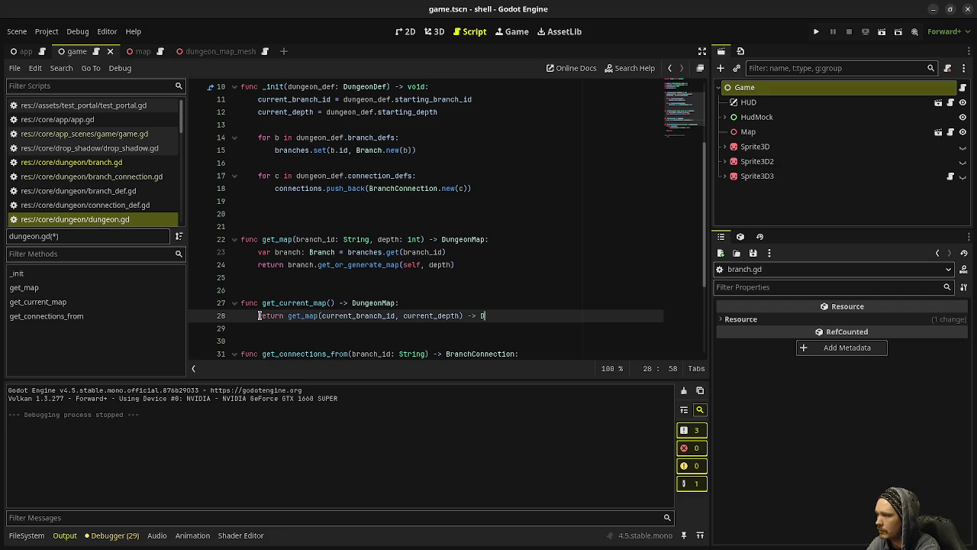
pyautogui.hotkey('ctrl', 's')
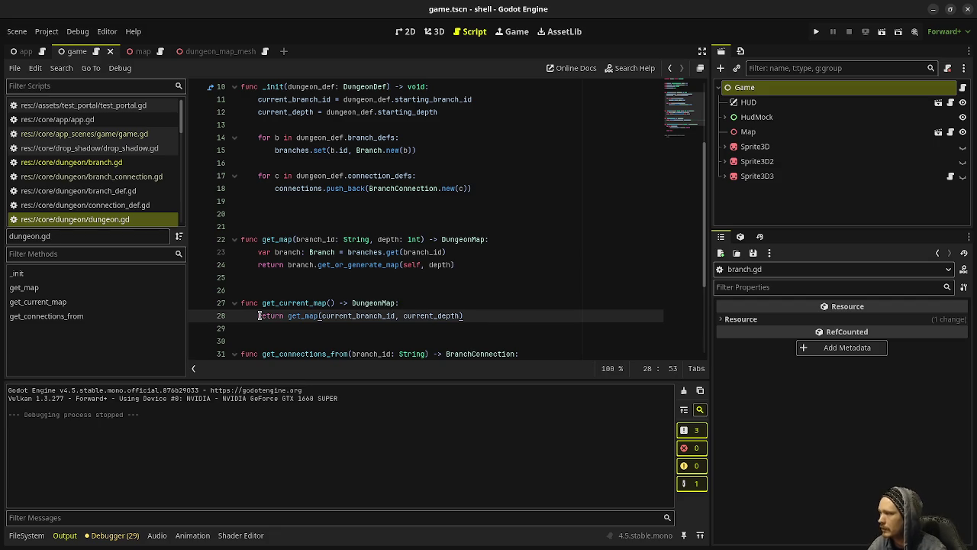
pyautogui.click(281, 239)
pyautogui.doubleClick(281, 239)
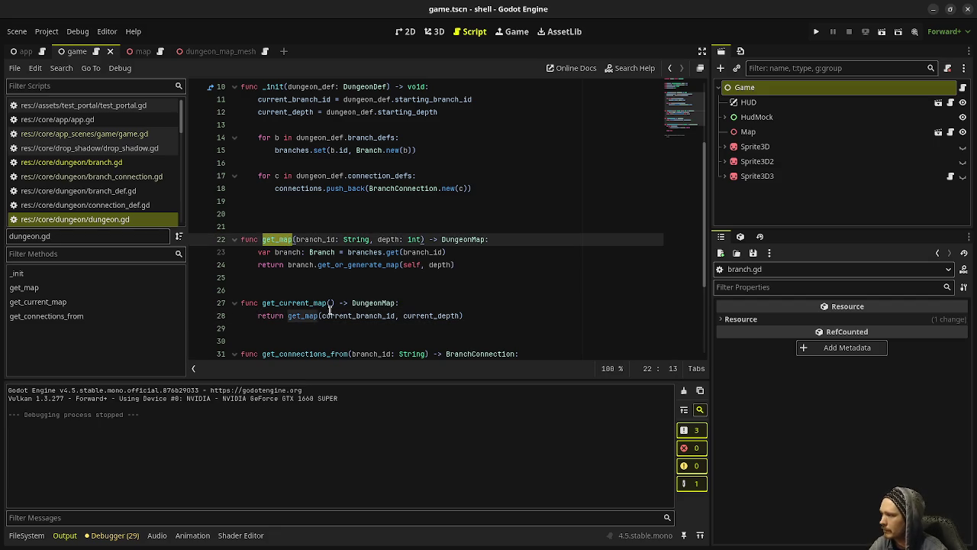
pyautogui.doubleClick(300, 315)
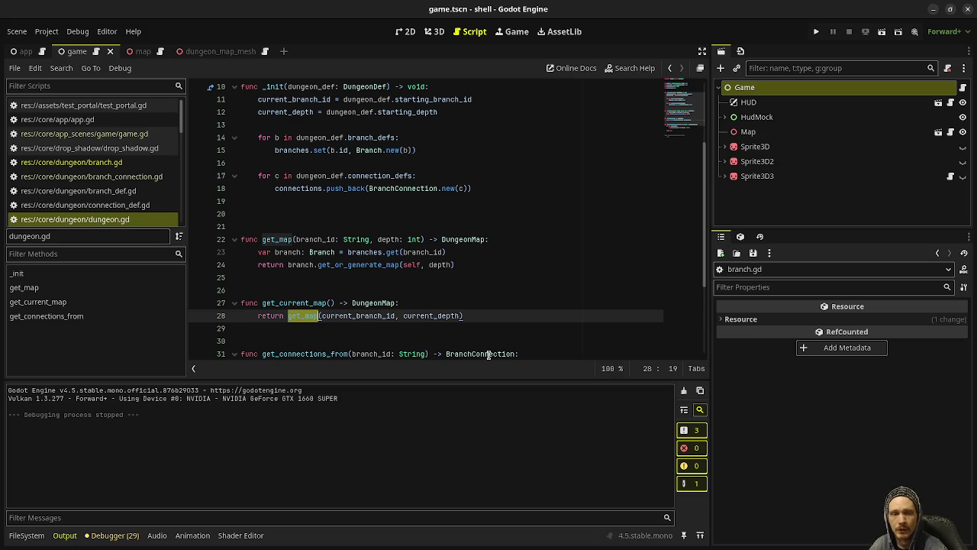
pyautogui.scroll(-3, 442, 316)
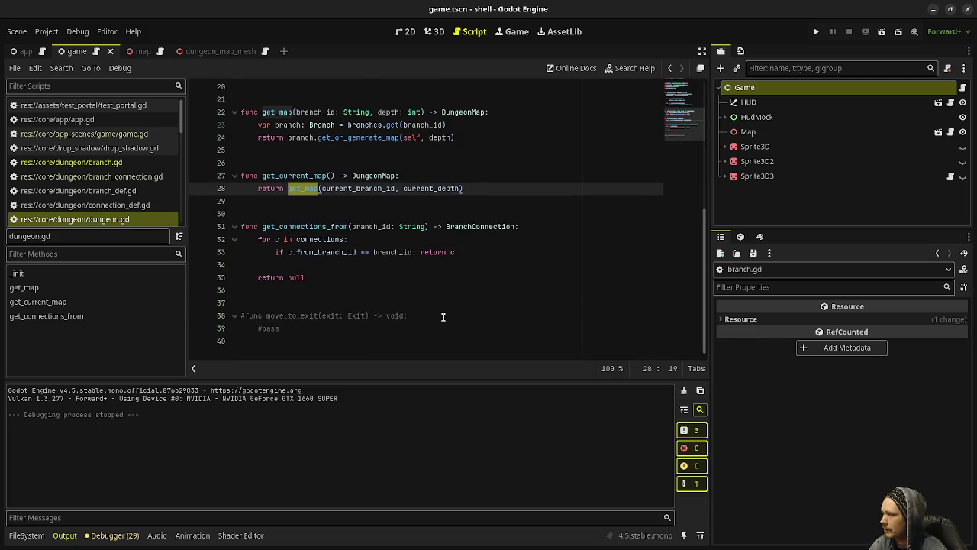
pyautogui.scroll(5, 335, 313)
pyautogui.click(309, 303)
pyautogui.press('BackSpace')
pyautogui.hotkey('ctrl', 's')
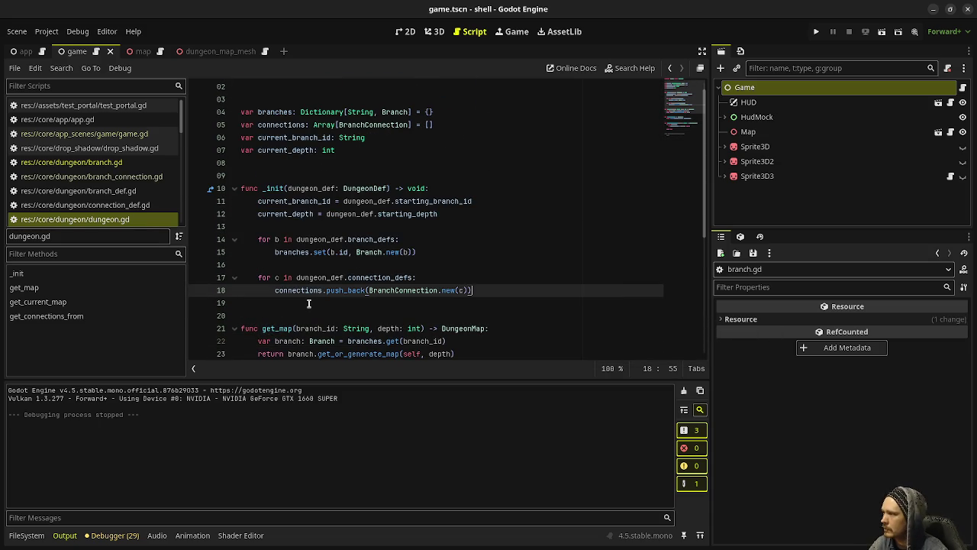
pyautogui.scroll(1, 308, 303)
pyautogui.click(115, 162)
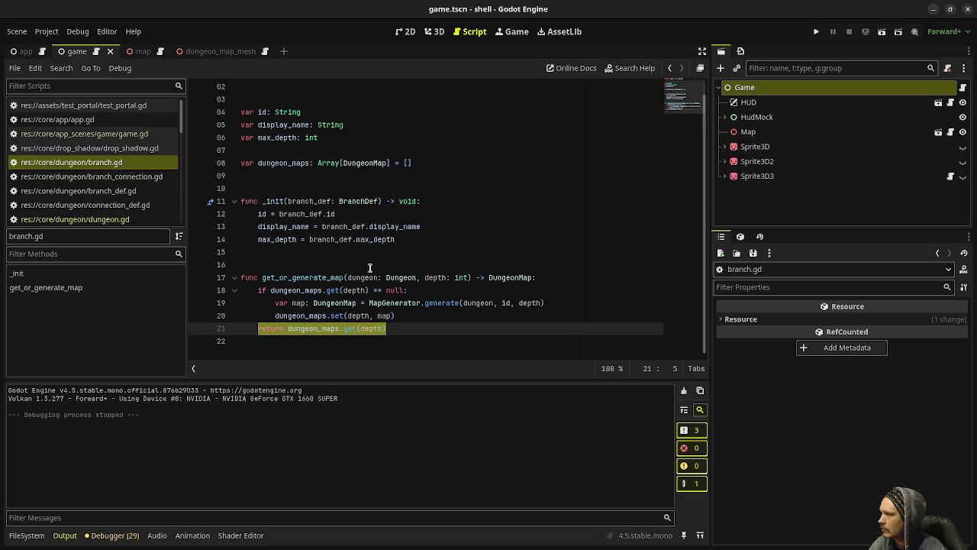
pyautogui.click(385, 277)
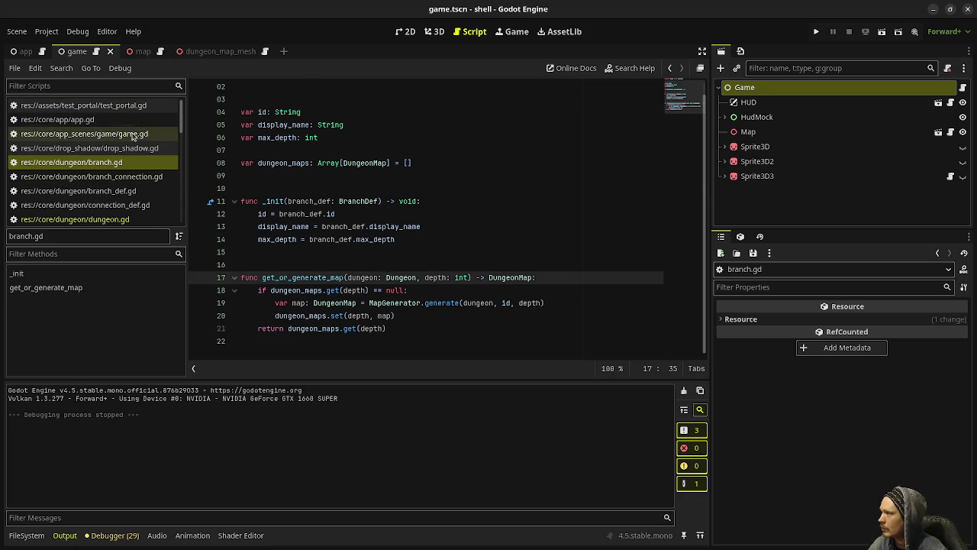
pyautogui.click(133, 135)
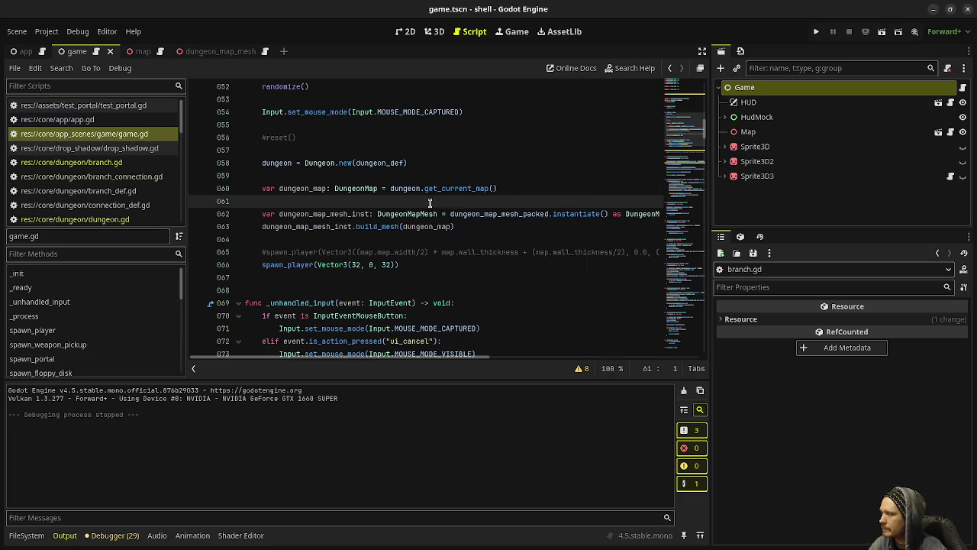
pyautogui.doubleClick(343, 164)
pyautogui.moveTo(408, 163)
pyautogui.mouseDown()
pyautogui.moveTo(417, 163)
pyautogui.moveTo(261, 163)
pyautogui.mouseUp()
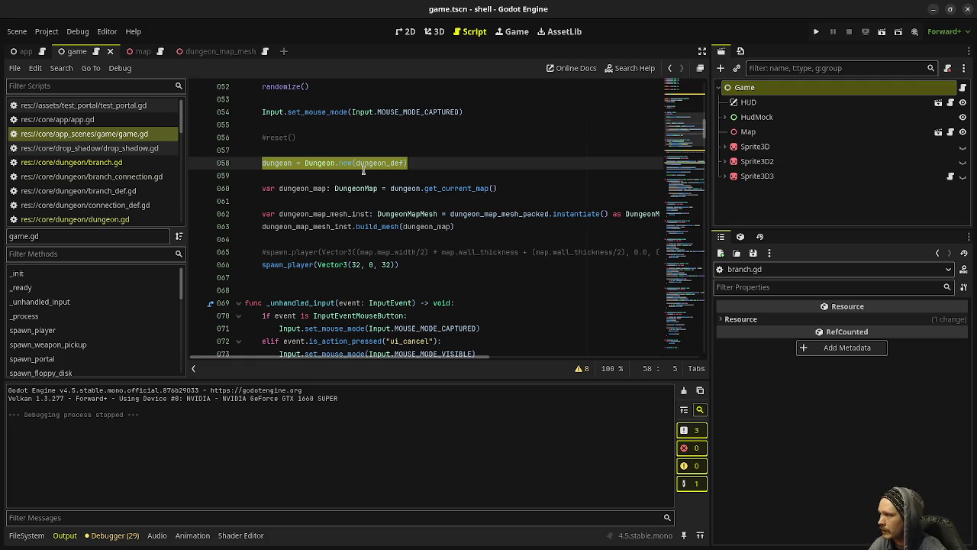
pyautogui.moveTo(509, 189); pyautogui.dragTo(260, 188)
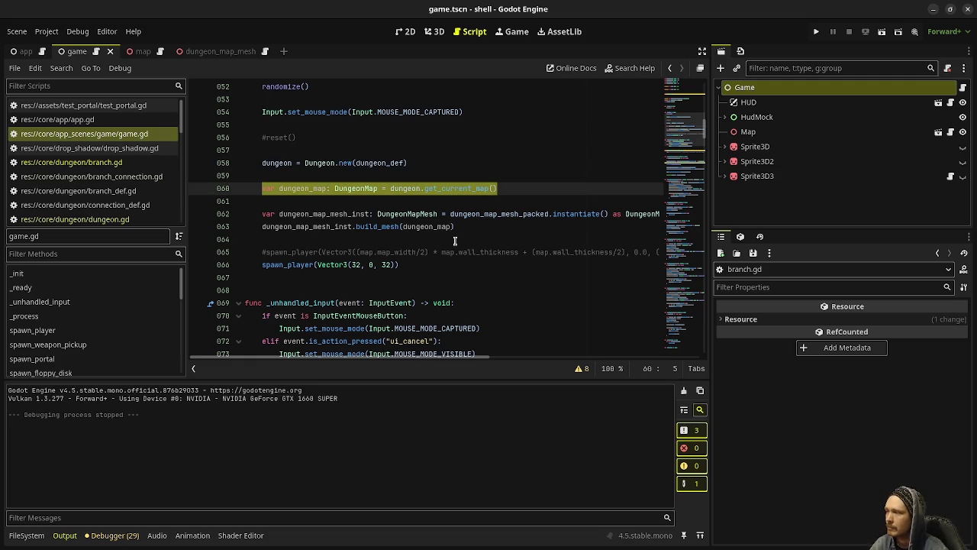
pyautogui.moveTo(471, 187)
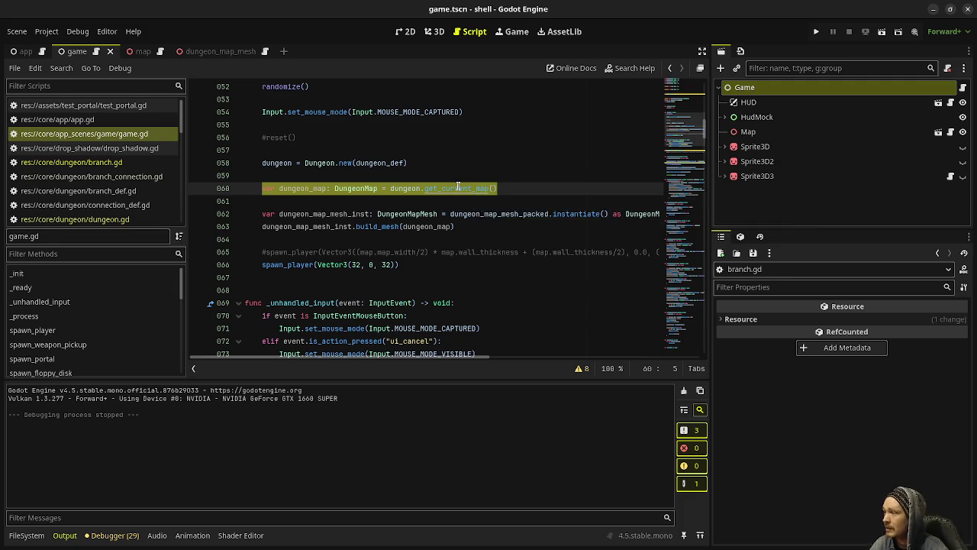
pyautogui.keyDown('ctrl'); pyautogui.click(458, 188); pyautogui.keyUp('ctrl')
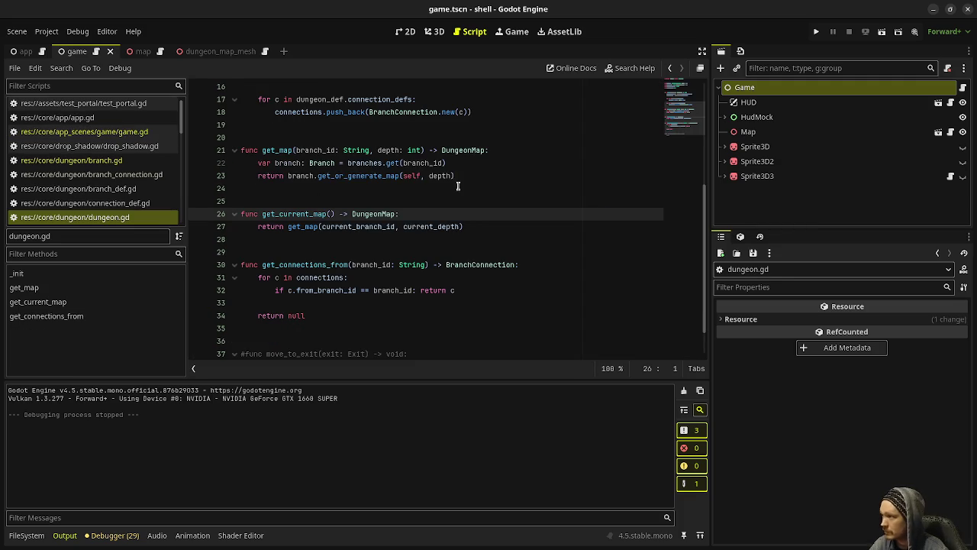
pyautogui.keyDown('ctrl'); pyautogui.click(305, 227); pyautogui.keyUp('ctrl')
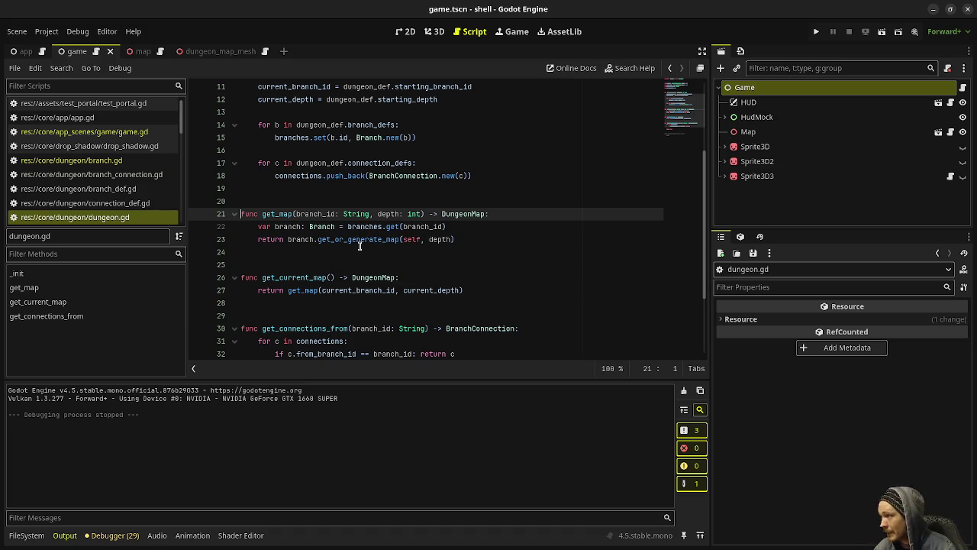
pyautogui.keyDown('ctrl'); pyautogui.click(366, 239); pyautogui.keyUp('ctrl')
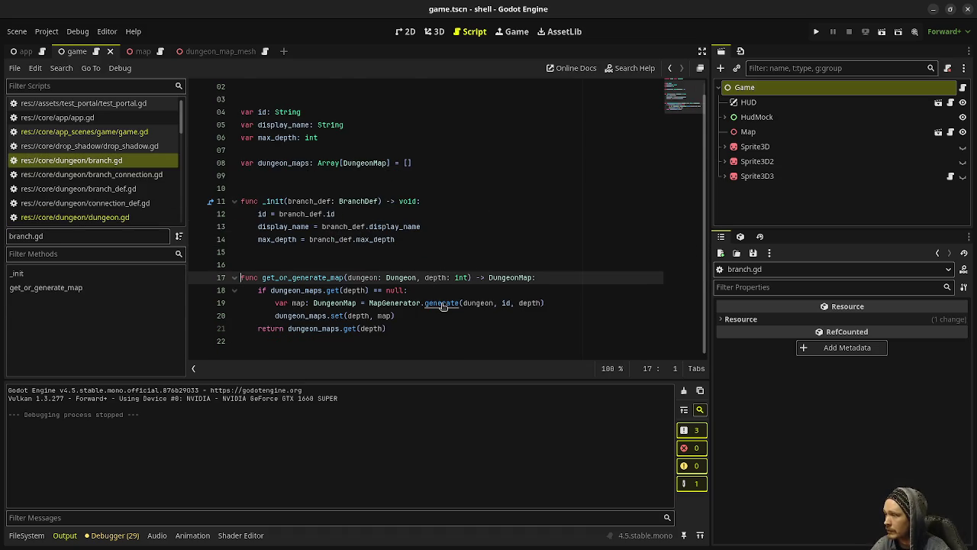
pyautogui.keyDown('ctrl'); pyautogui.click(440, 303); pyautogui.keyUp('ctrl')
pyautogui.scroll(-7, 336, 231)
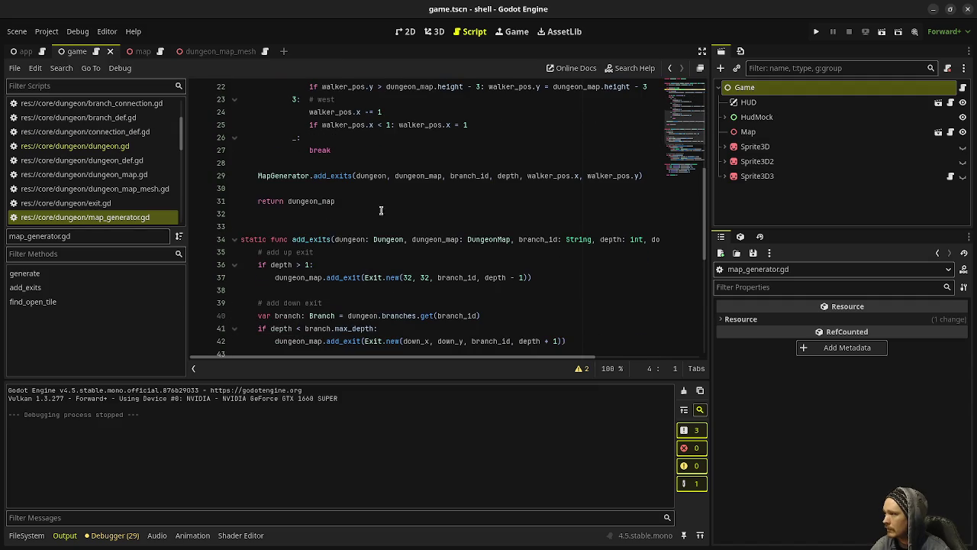
pyautogui.click(326, 200)
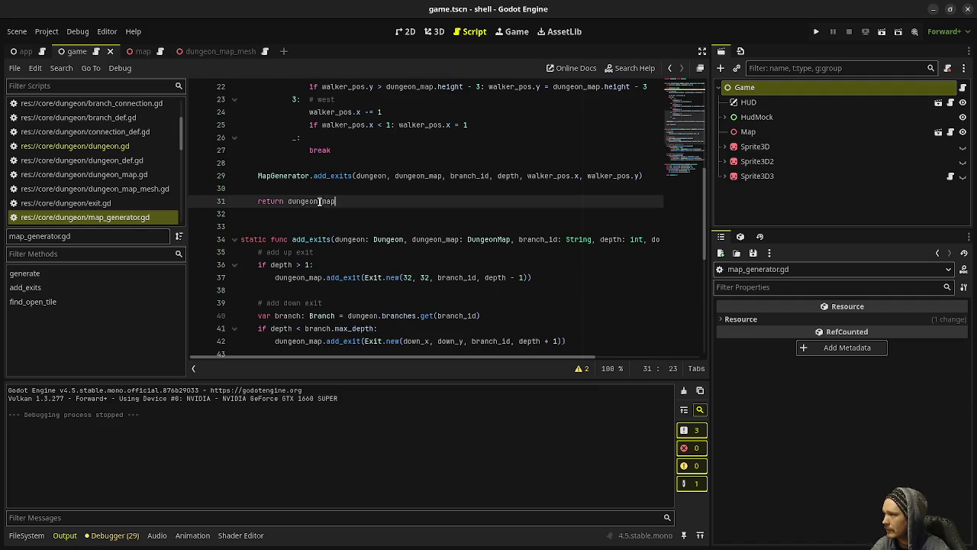
pyautogui.click(142, 146)
pyautogui.scroll(3, 116, 221)
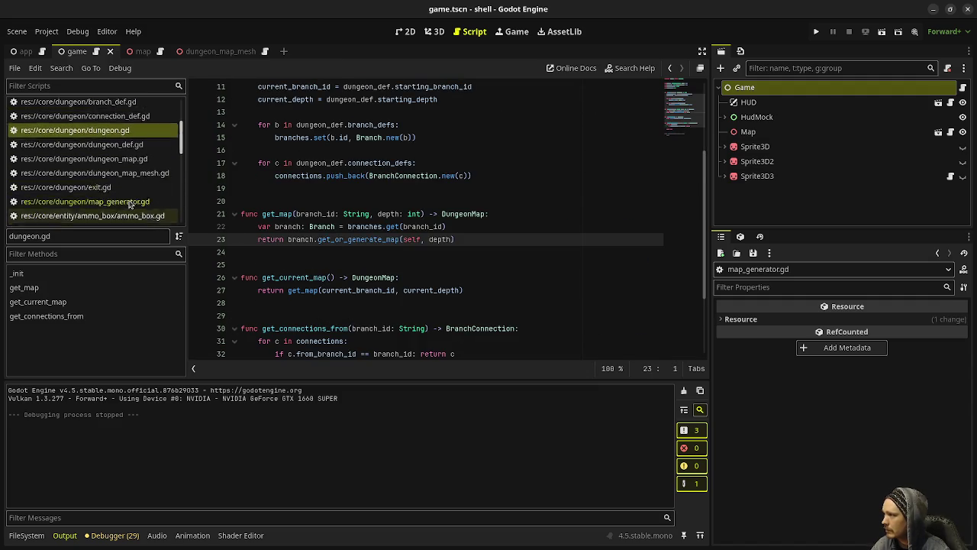
pyautogui.click(84, 134)
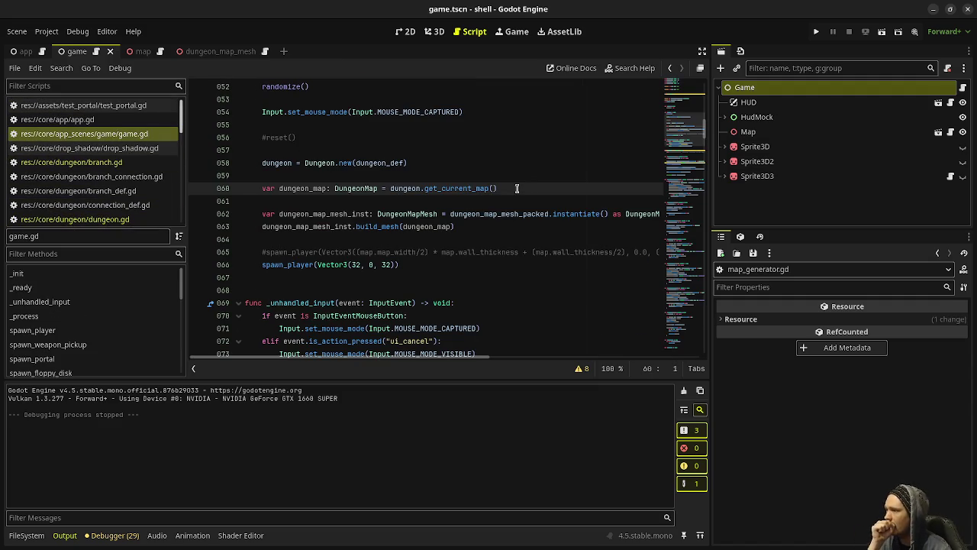
pyautogui.moveTo(540, 189); pyautogui.dragTo(263, 189)
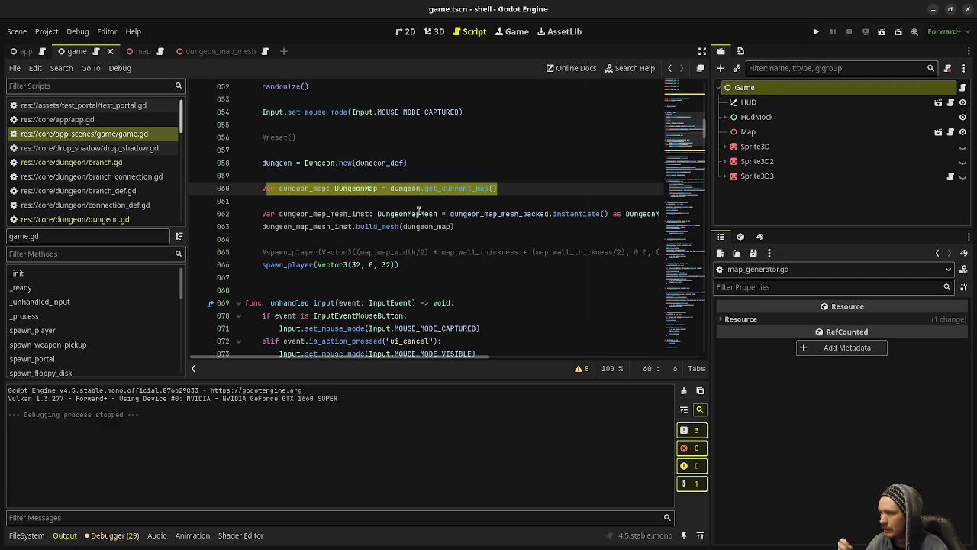
pyautogui.moveTo(597, 214); pyautogui.dragTo(471, 214)
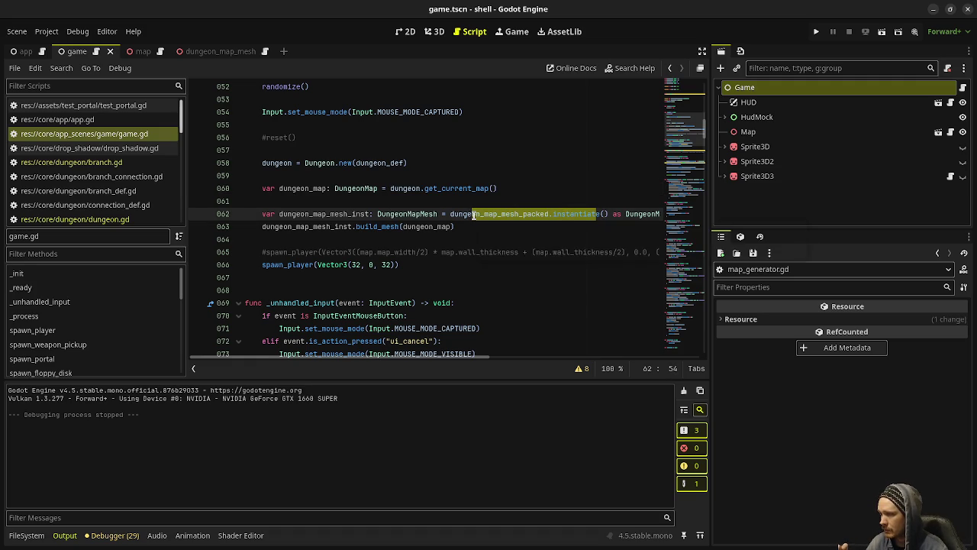
pyautogui.click(360, 227)
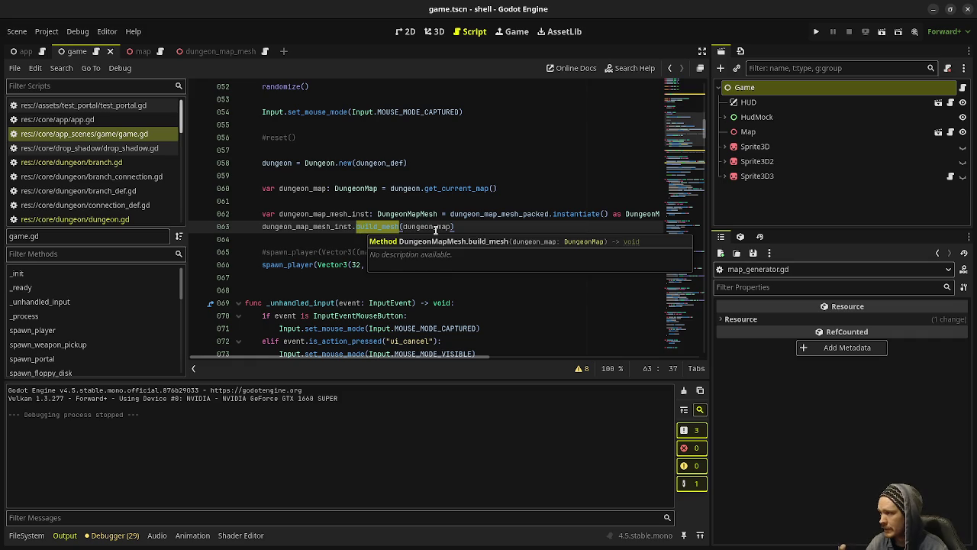
pyautogui.doubleClick(437, 227)
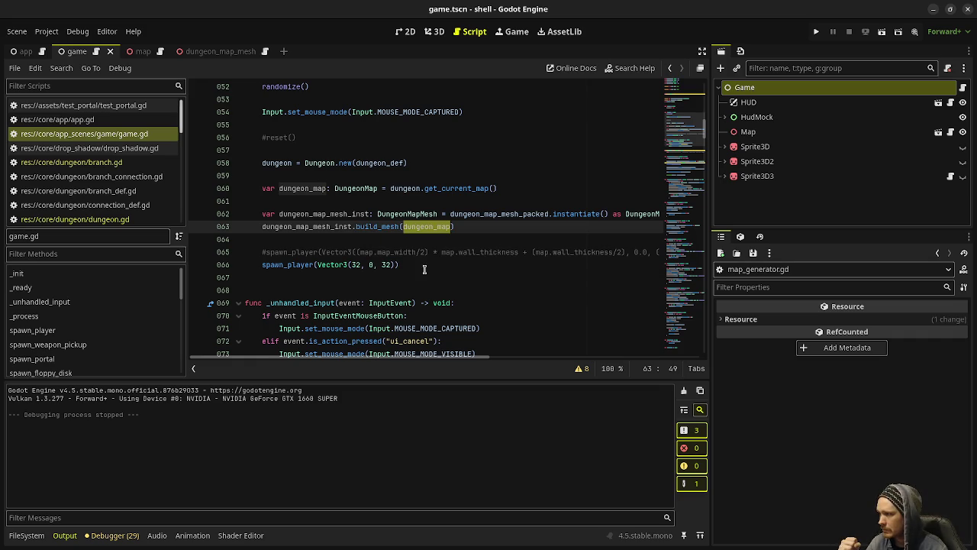
pyautogui.click(487, 290)
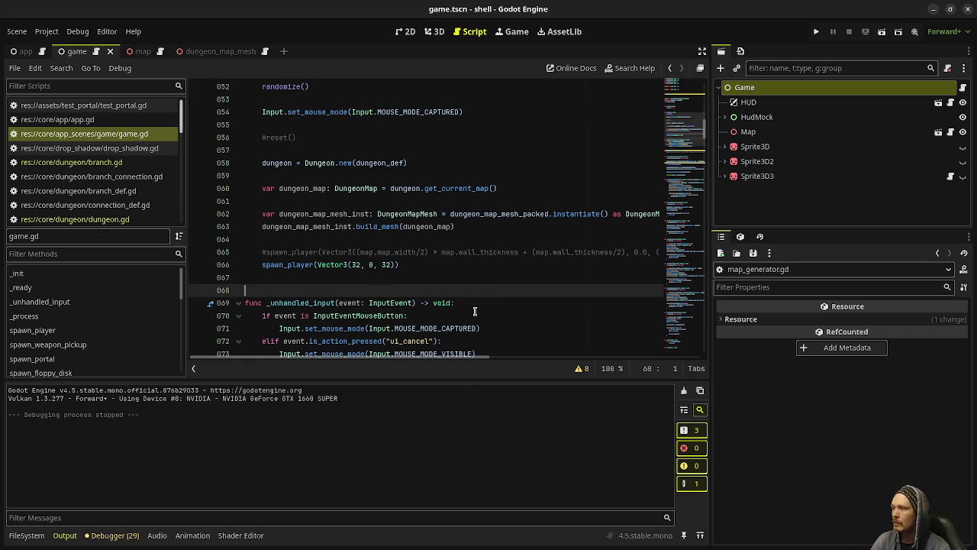
pyautogui.scroll(-2, 124, 208)
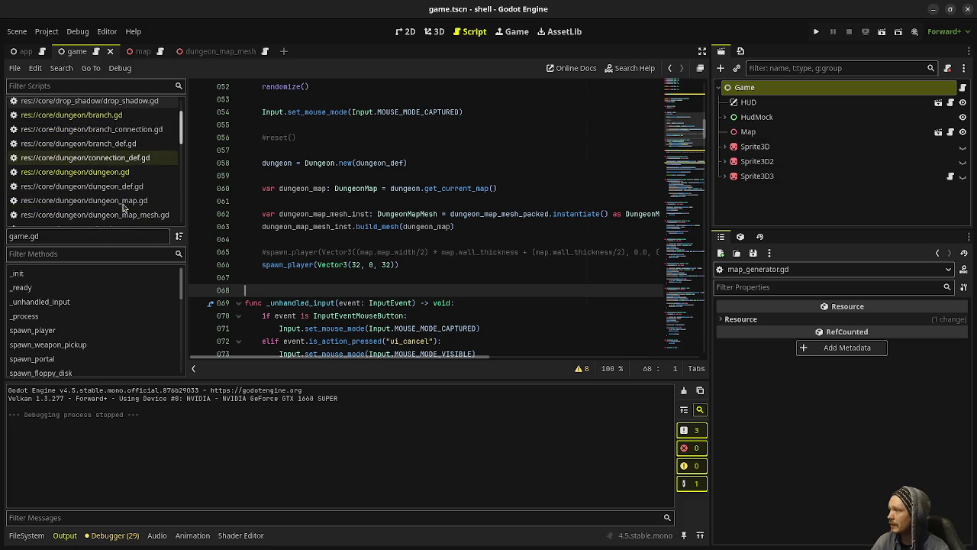
pyautogui.scroll(-3, 122, 175)
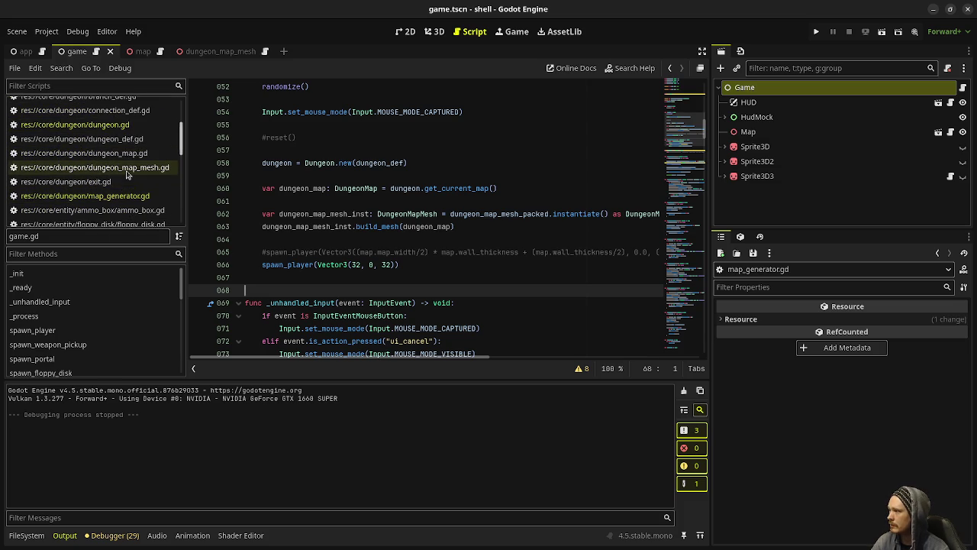
pyautogui.click(107, 195)
pyautogui.scroll(7, 436, 216)
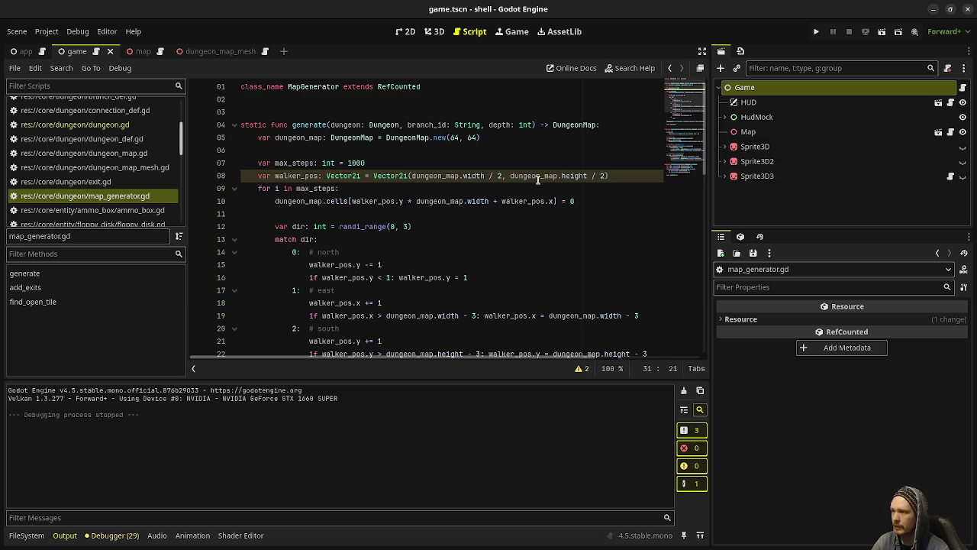
pyautogui.click(76, 125)
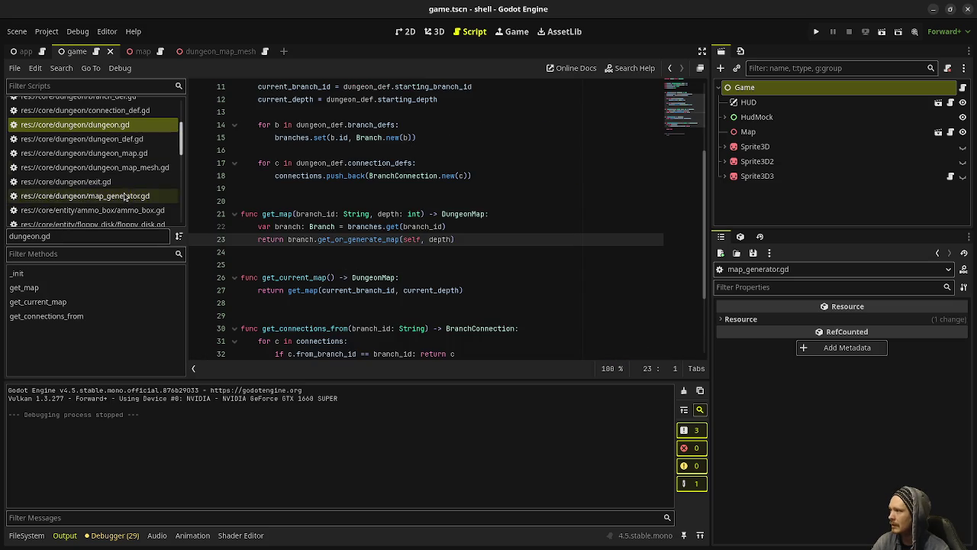
pyautogui.scroll(3, 129, 176)
pyautogui.click(137, 133)
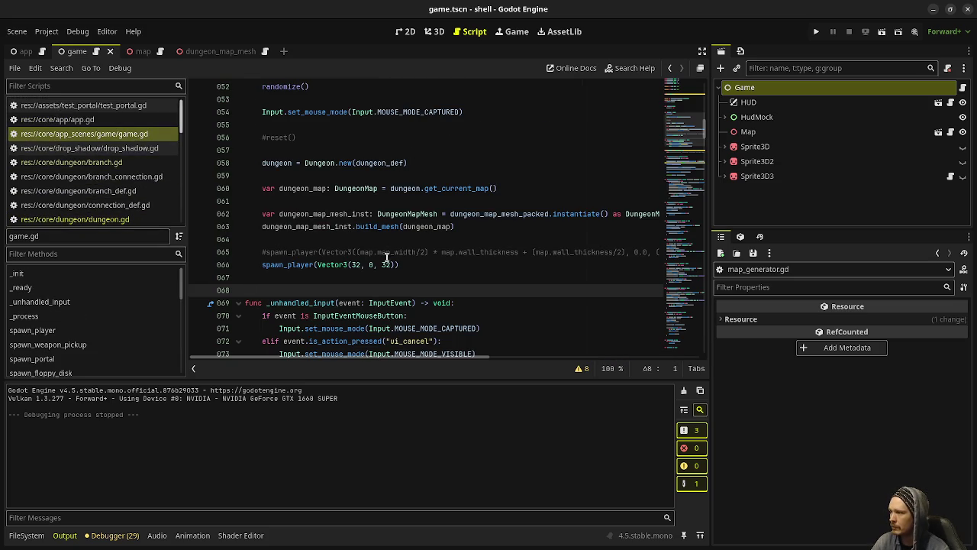
pyautogui.click(467, 260)
pyautogui.press('F5')
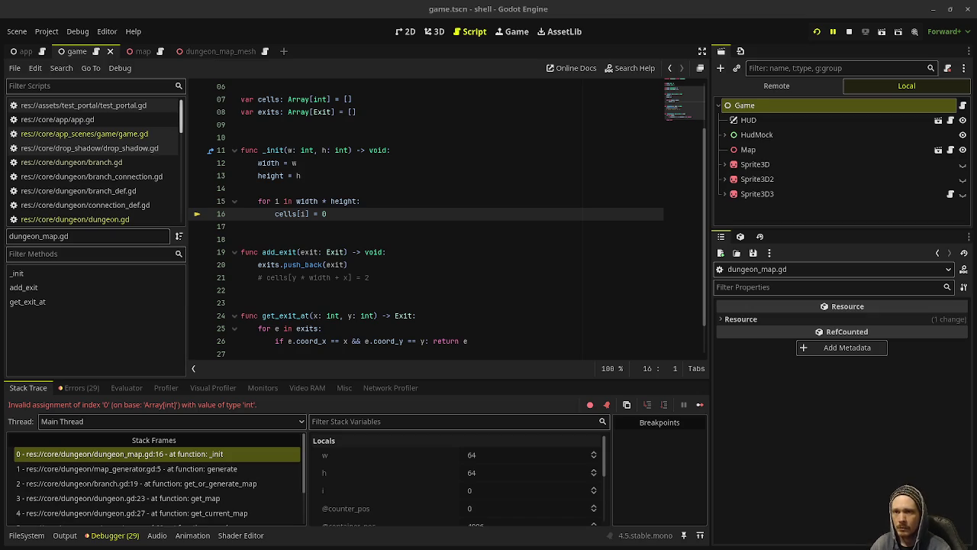
# Inspect the failing cells loop in dungeon_map.gd's _init while the debugger is halted
pyautogui.click(482, 238)
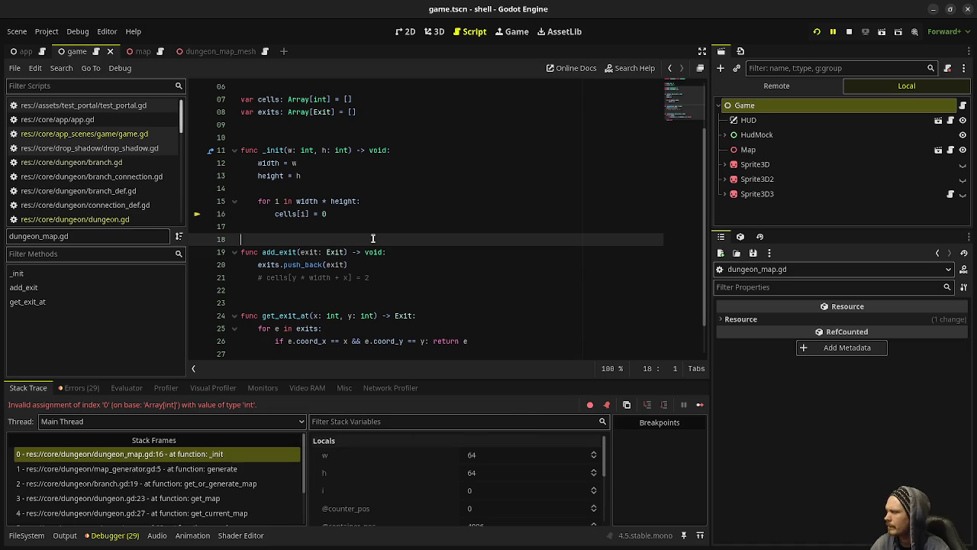
pyautogui.scroll(-2, 130, 193)
pyautogui.scroll(-2, 130, 193)
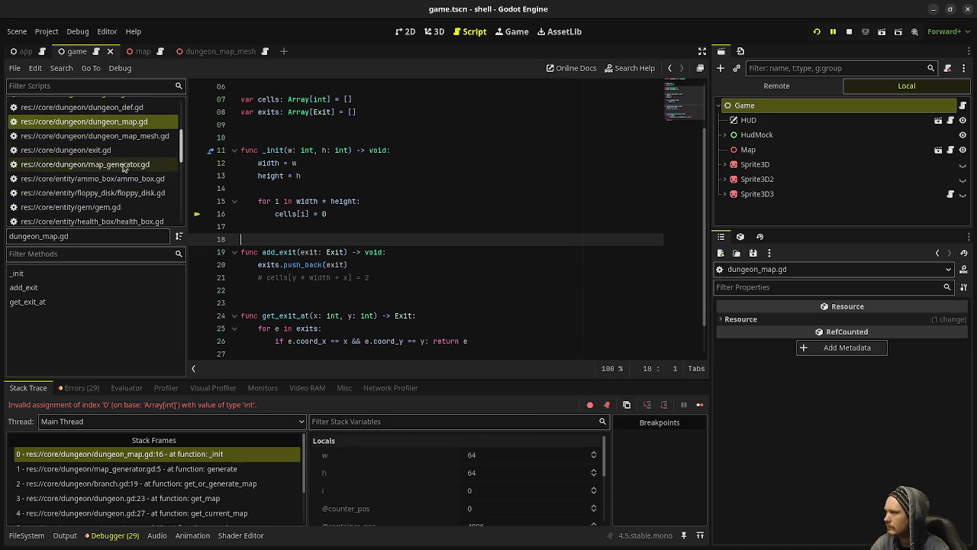
pyautogui.scroll(-2, 126, 167)
pyautogui.scroll(-2, 126, 164)
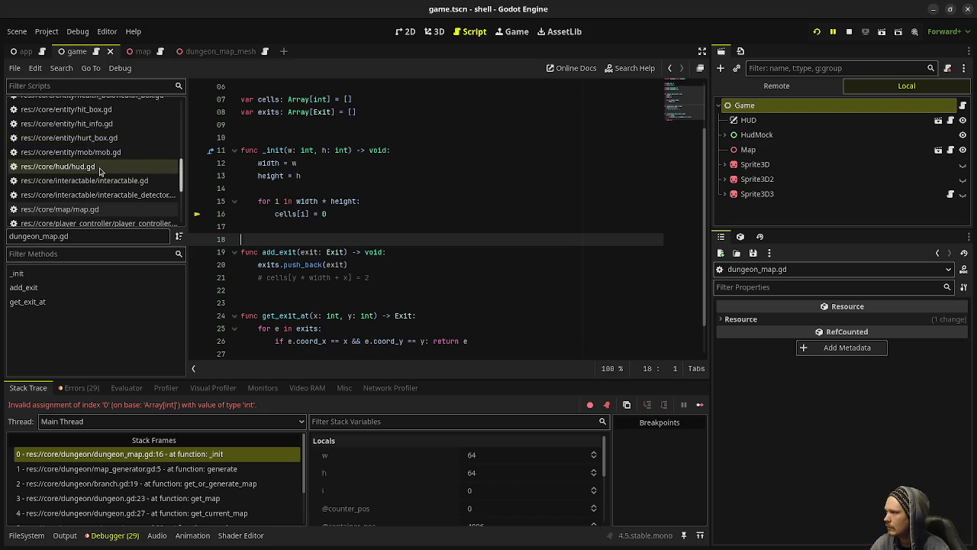
pyautogui.scroll(-2, 99, 169)
pyautogui.click(61, 161)
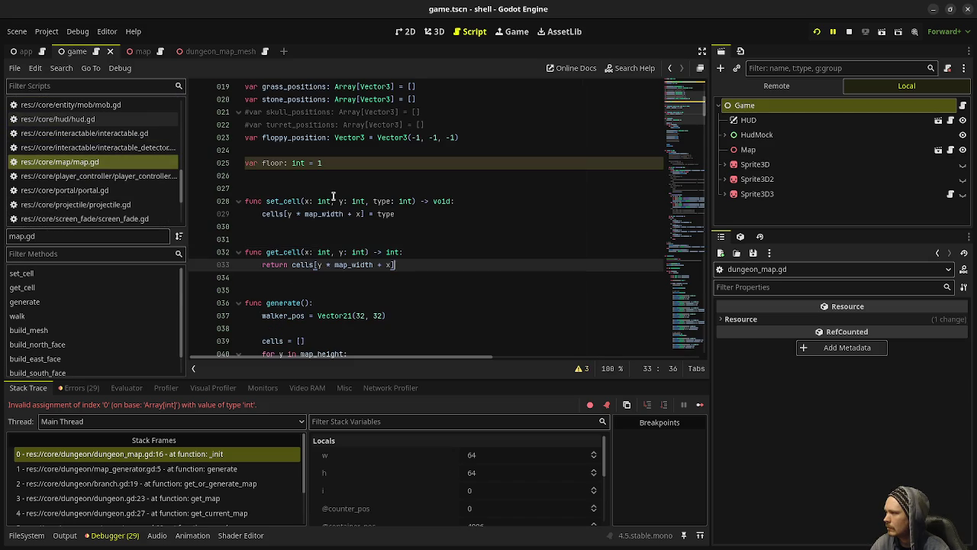
pyautogui.scroll(3, 333, 197)
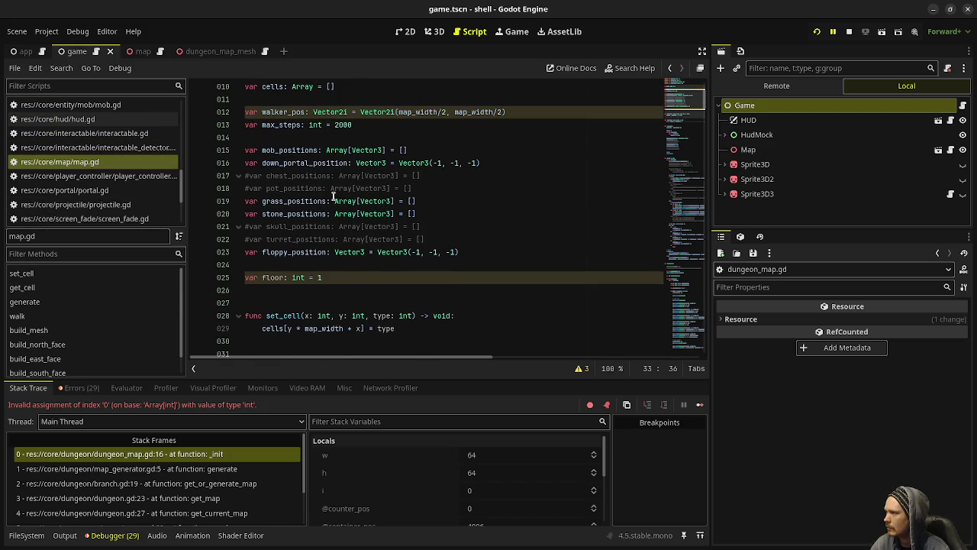
pyautogui.scroll(1, 333, 196)
pyautogui.scroll(-2, 342, 134)
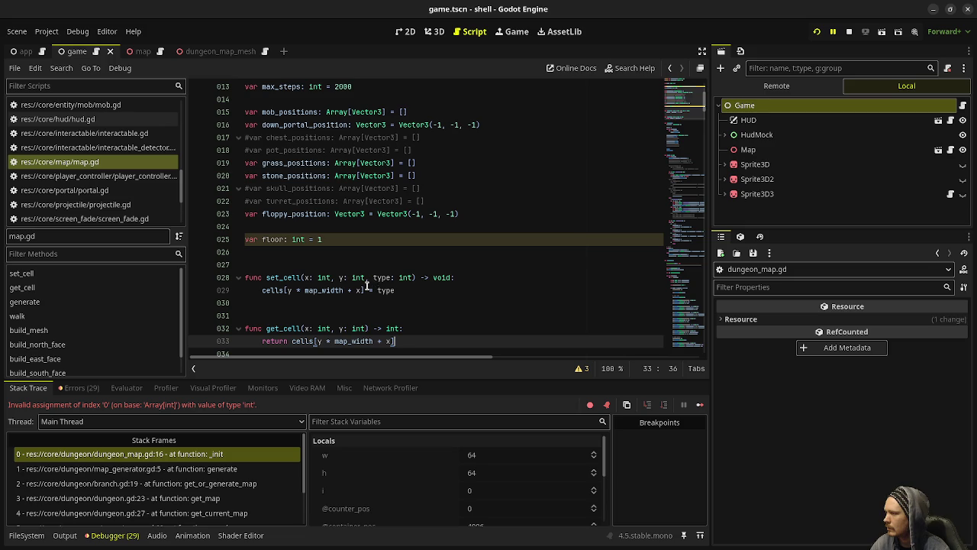
pyautogui.moveTo(325, 291)
pyautogui.scroll(-6, 326, 291)
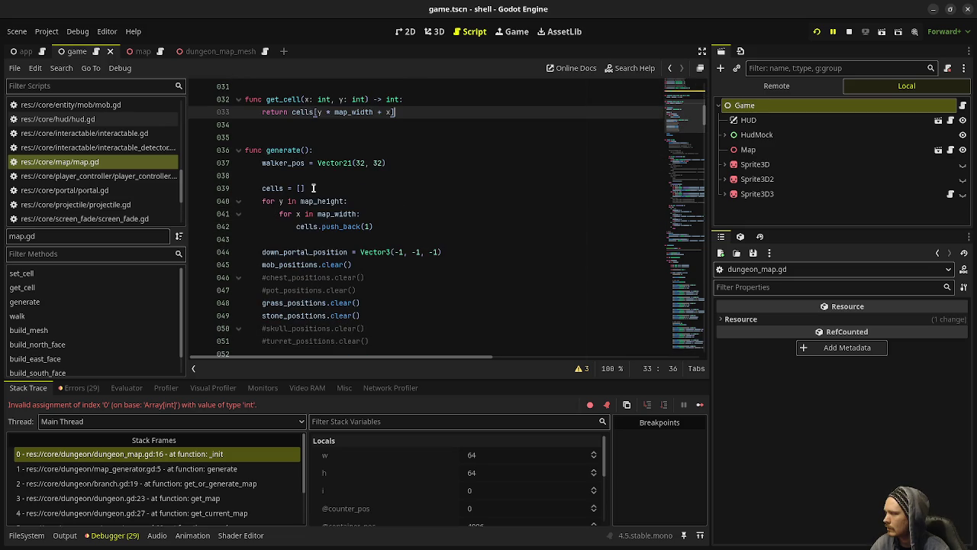
pyautogui.moveTo(386, 225)
pyautogui.mouseDown()
pyautogui.moveTo(321, 188)
pyautogui.moveTo(262, 188)
pyautogui.mouseUp()
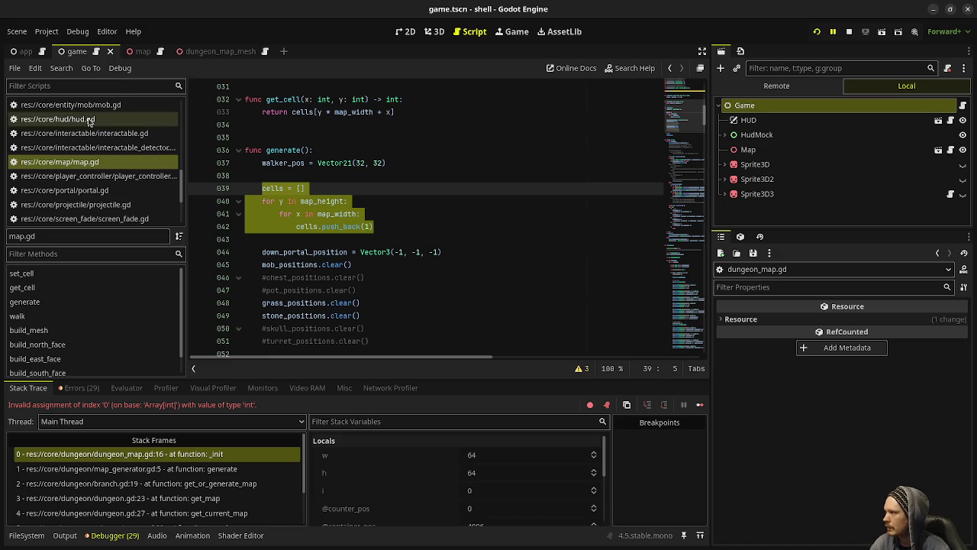
pyautogui.scroll(5, 89, 120)
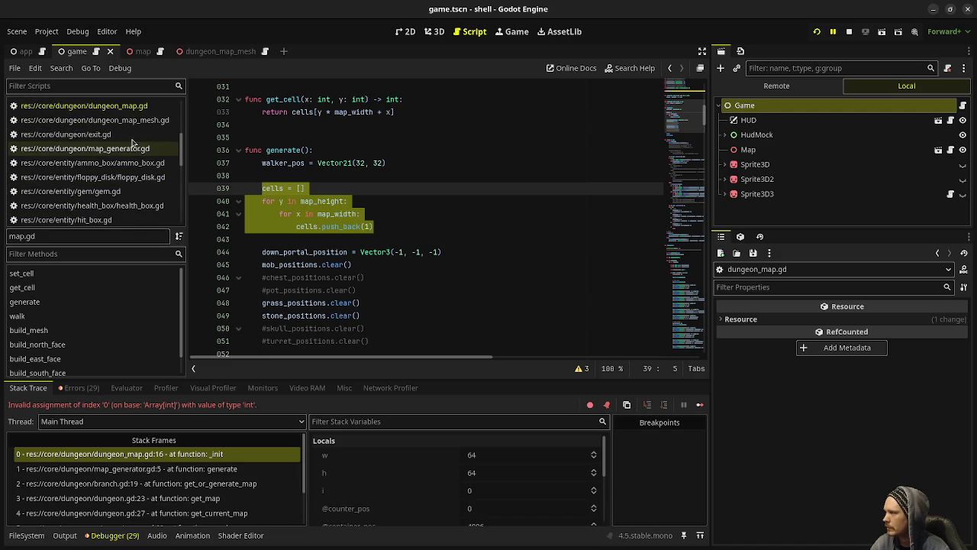
pyautogui.click(124, 113)
# Replace the indexed cells assignment with cells.push_back(0) on line 16, then stop and relaunch the game
pyautogui.moveTo(350, 214); pyautogui.dragTo(299, 214)
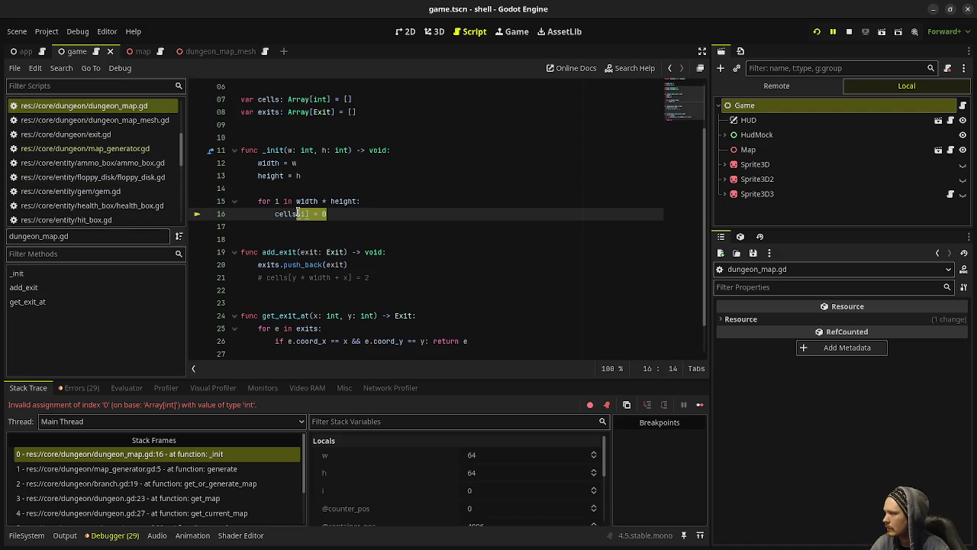
pyautogui.write('.push_back(0')
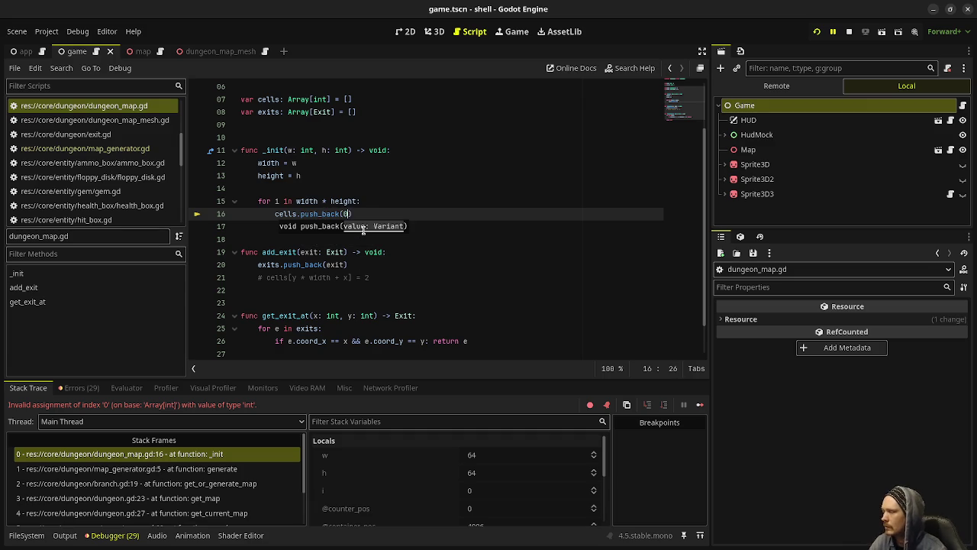
pyautogui.hotkey('ctrl', 'z')
pyautogui.hotkey('ctrl', 'z')
pyautogui.hotkey('ctrl', 'shift', 'z')
pyautogui.hotkey('ctrl', 'shift', 'z')
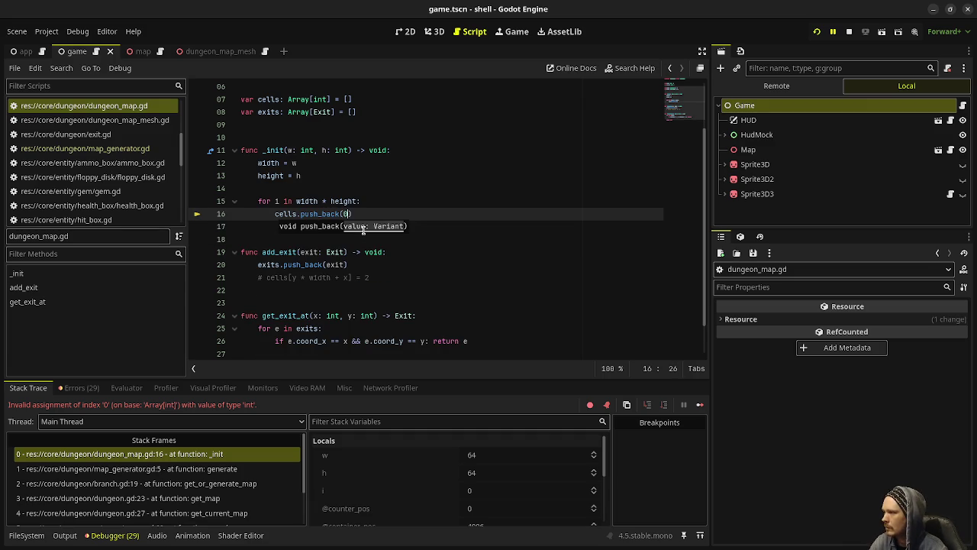
pyautogui.press('F8')
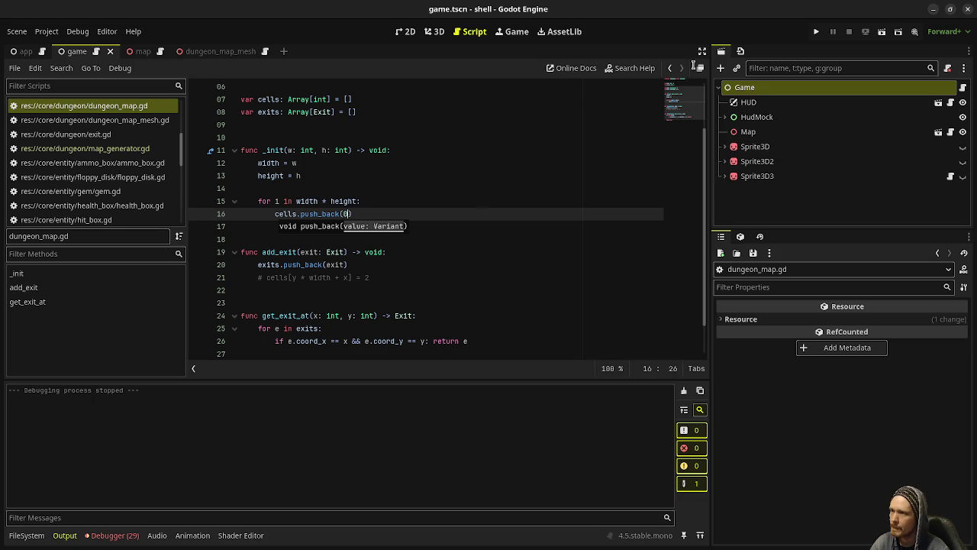
pyautogui.click(816, 32)
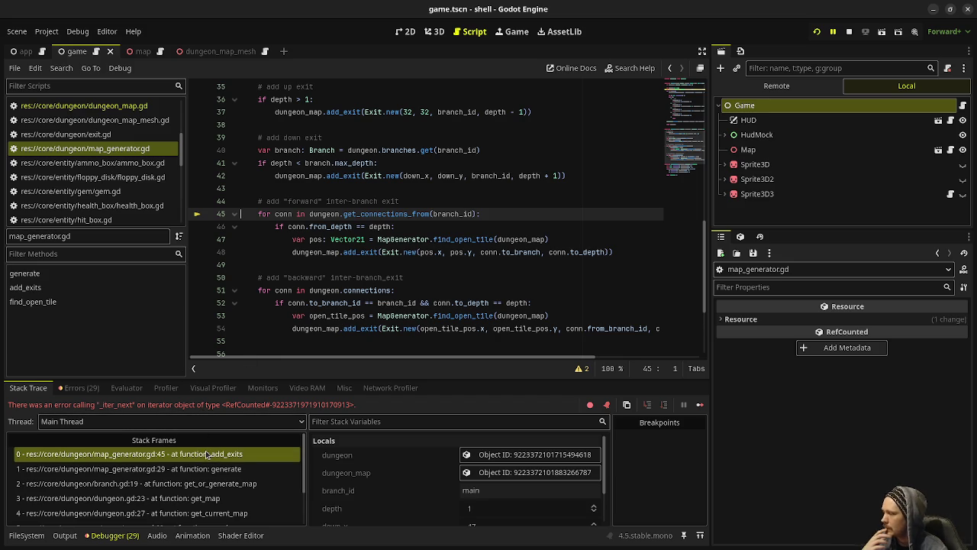
# Jump from map_generator.gd line 45 to get_connections_from's definition in dungeon.gd
pyautogui.scroll(2, 344, 229)
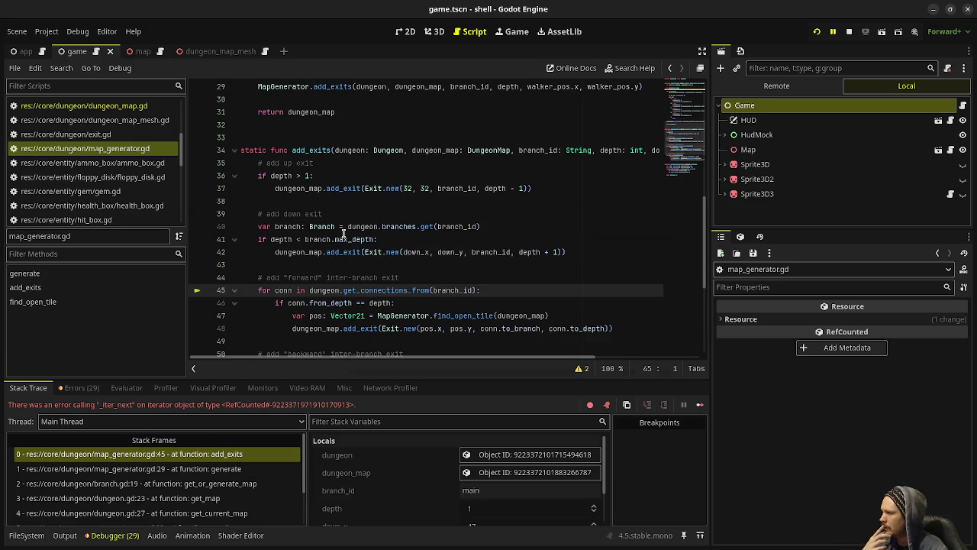
pyautogui.scroll(-1, 341, 246)
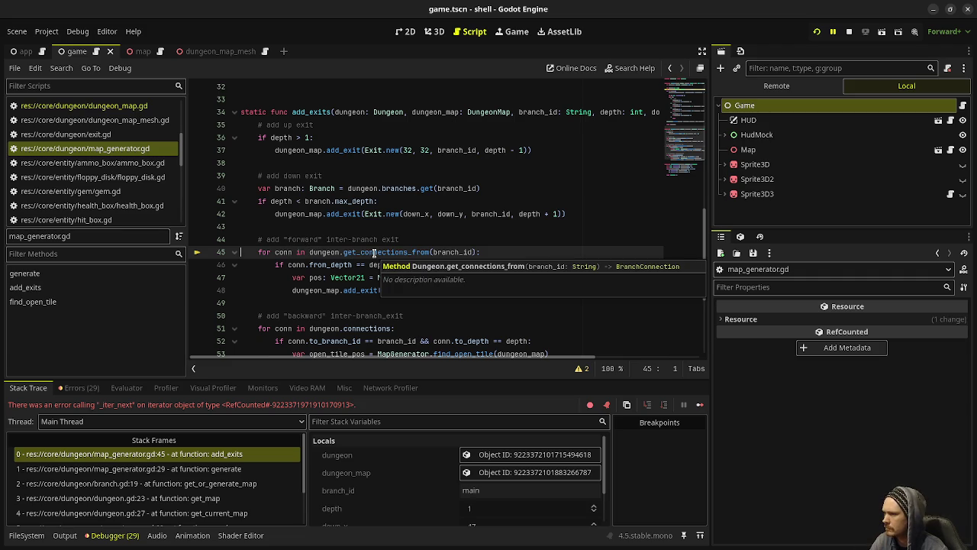
pyautogui.keyDown('ctrl'); pyautogui.click(374, 252); pyautogui.keyUp('ctrl')
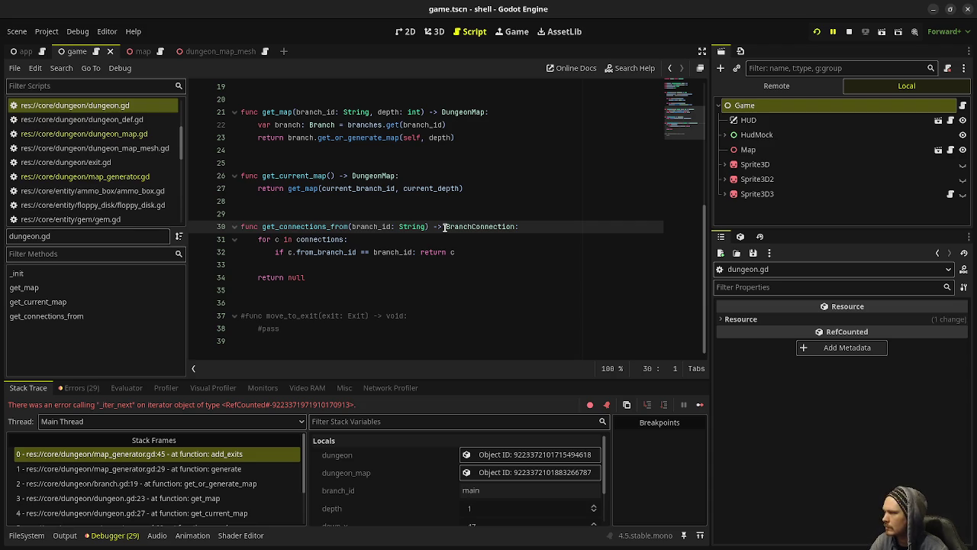
pyautogui.click(445, 227)
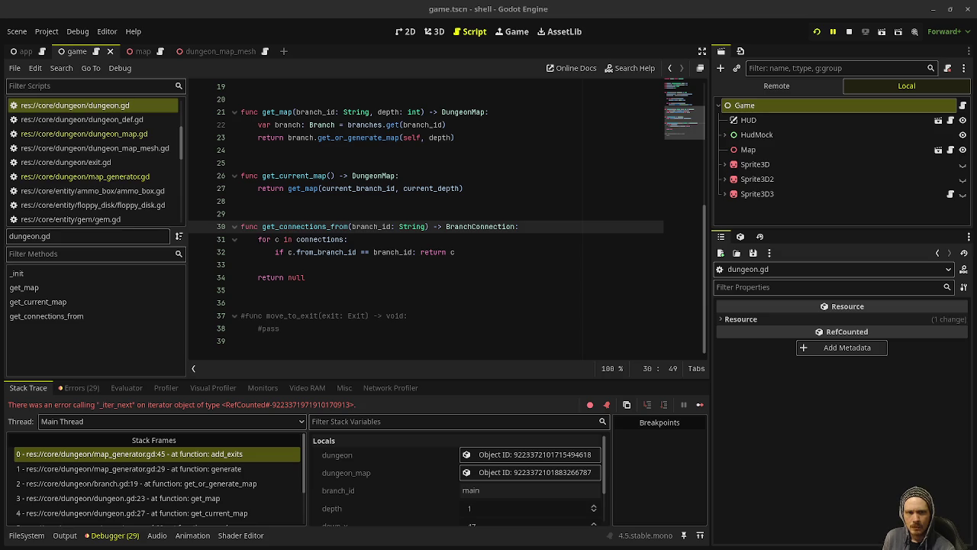
# Declare 'var ret: Array[BranchConnection] = []' at the start of get_connections_from
pyautogui.click(542, 225)
pyautogui.press('Return')
pyautogui.write('var connec')
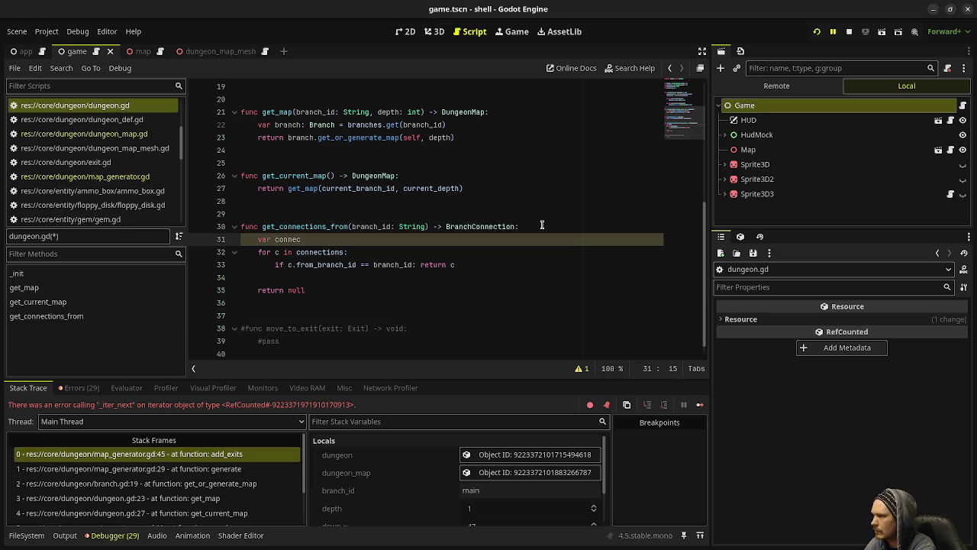
pyautogui.press('BackSpace')
pyautogui.press('BackSpace')
pyautogui.press('BackSpace')
pyautogui.press('BackSpace')
pyautogui.write('ret: ')
pyautogui.write('Array[')
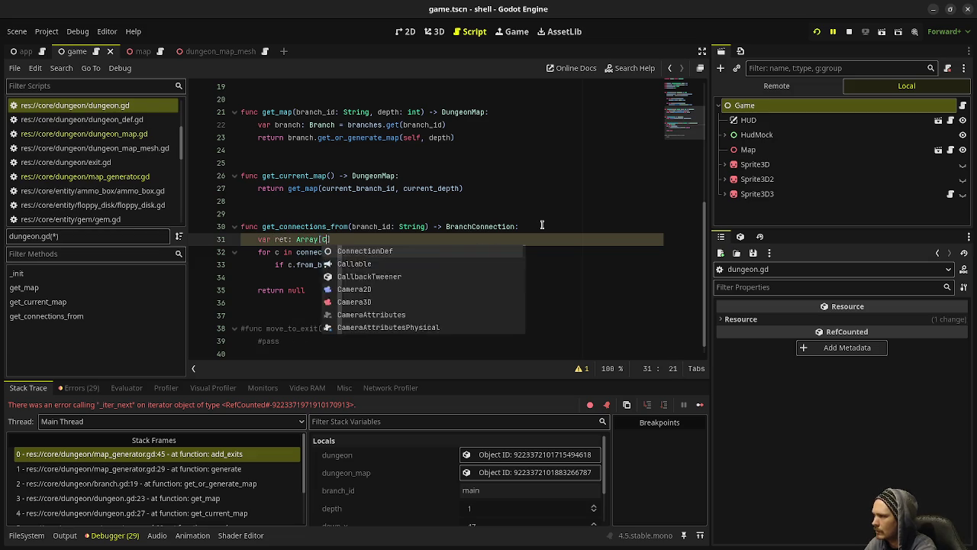
pyautogui.write('BranchCon')
pyautogui.press('Return')
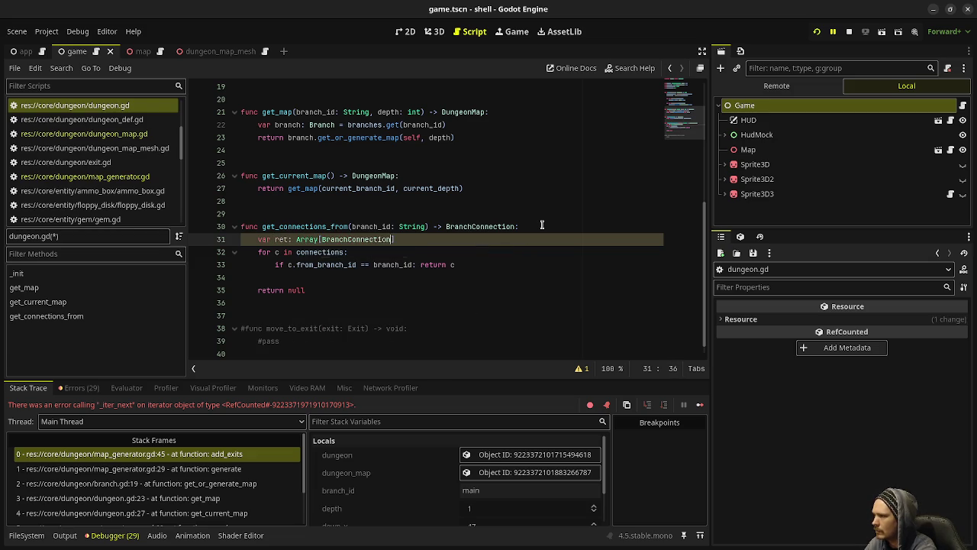
pyautogui.write('[]')
# Push each matching connection with ret.push_back(c), return ret instead of null, and save
pyautogui.click(480, 261)
pyautogui.press('BackSpace')
pyautogui.press('BackSpace')
pyautogui.press('BackSpace')
pyautogui.write('ret.push_back(c)')
pyautogui.press('Down')
pyautogui.press('Down')
pyautogui.hotkey('shift', 'Left')
pyautogui.hotkey('shift', 'Left')
pyautogui.hotkey('shift', 'Left')
pyautogui.write('ret')
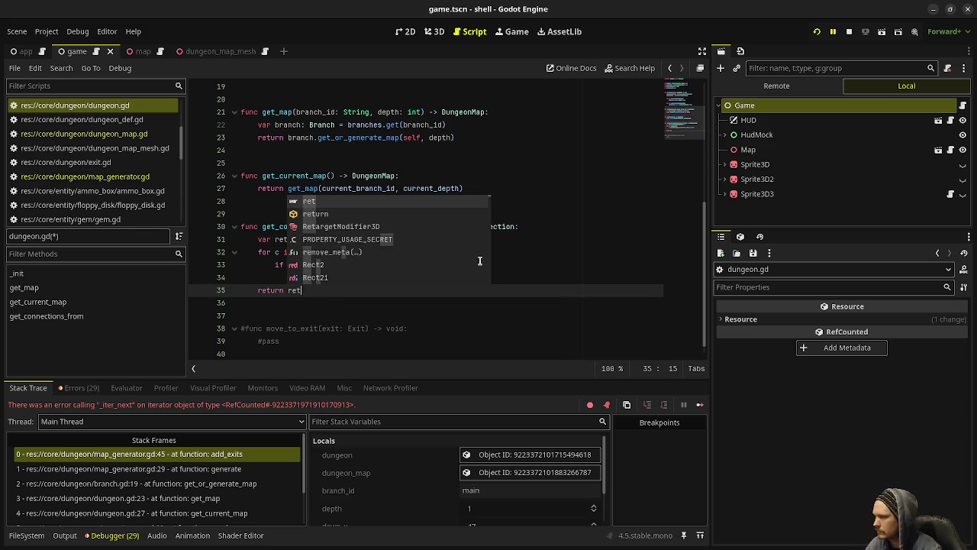
pyautogui.click(563, 253)
pyautogui.hotkey('ctrl', 's')
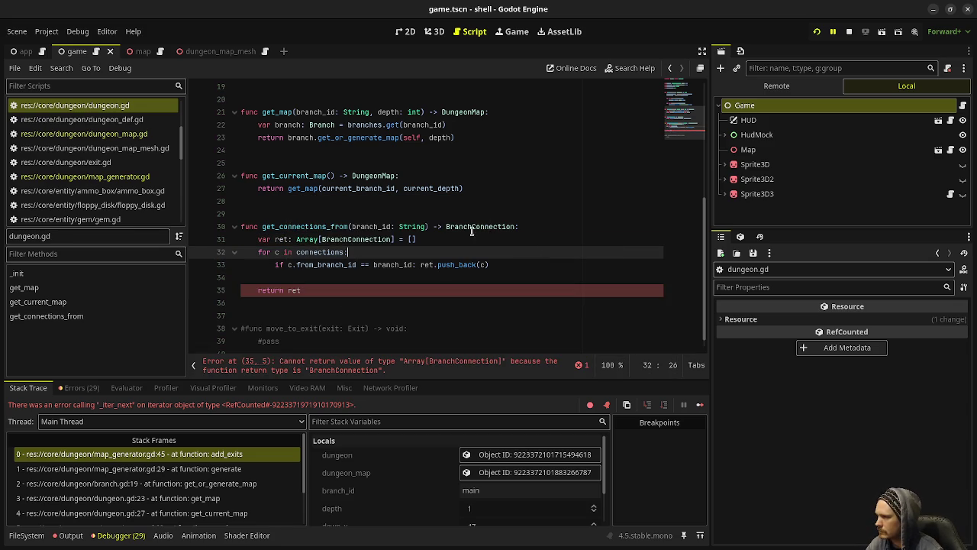
# Change the function's return type to Array[BranchConnection] and save
pyautogui.click(447, 226)
pyautogui.write('Array')
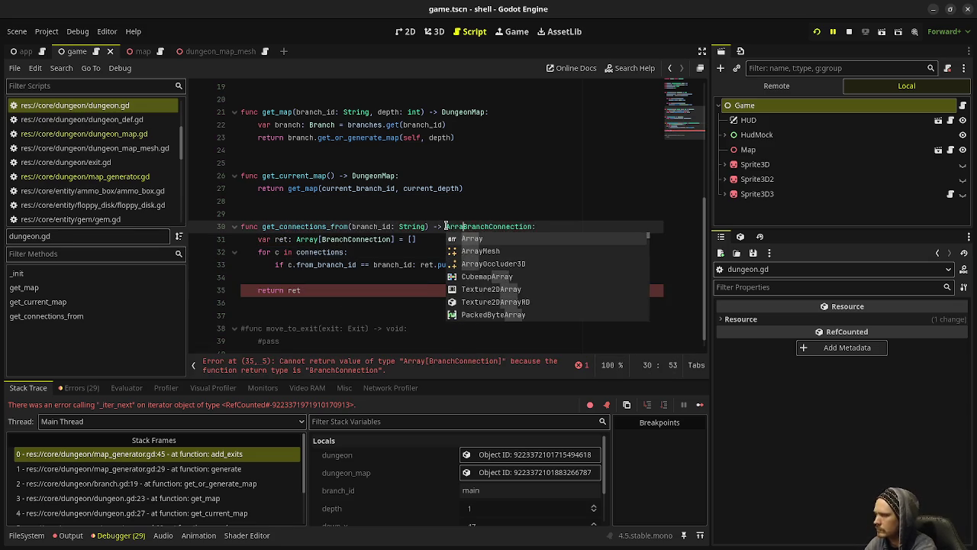
pyautogui.write('[')
pyautogui.click(565, 226)
pyautogui.write(']')
pyautogui.hotkey('ctrl', 's')
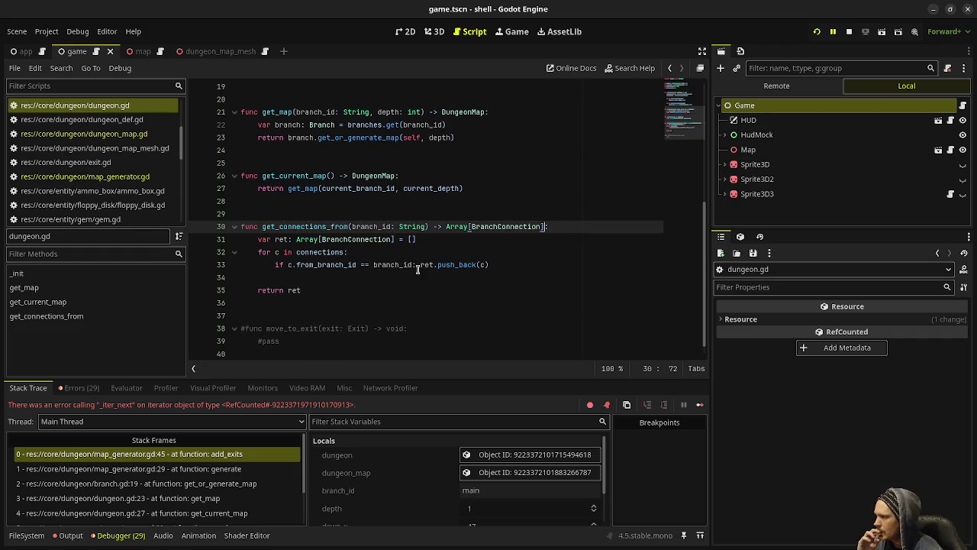
pyautogui.scroll(2, 397, 290)
pyautogui.scroll(5, 398, 290)
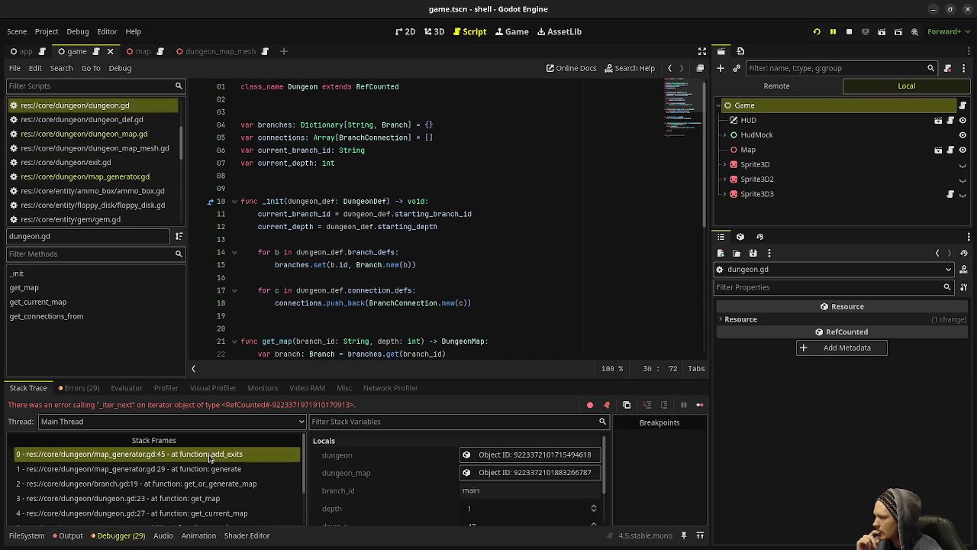
# Open the dungeon scripts from FileSystem, branch.gd through dungeon_map_mesh.gd
pyautogui.click(27, 535)
pyautogui.scroll(4, 187, 458)
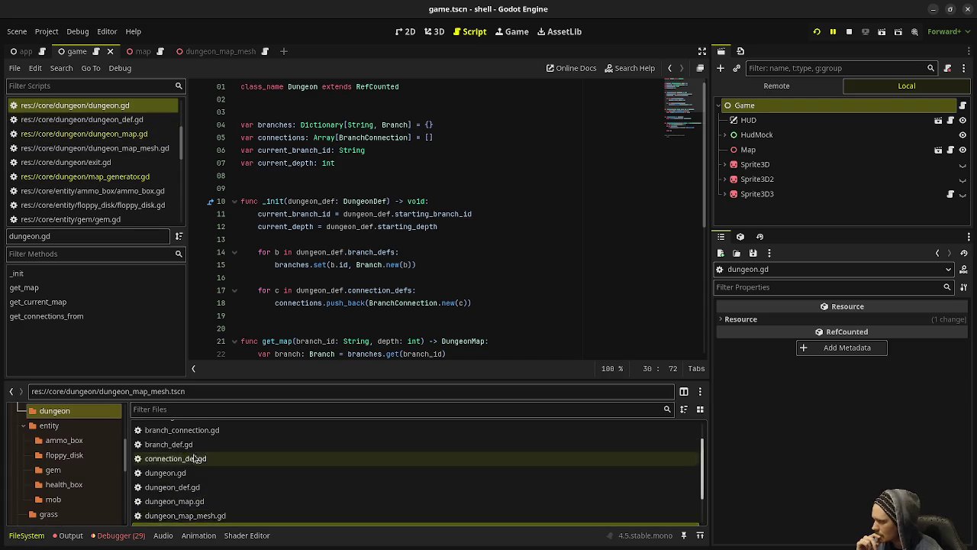
pyautogui.doubleClick(186, 448)
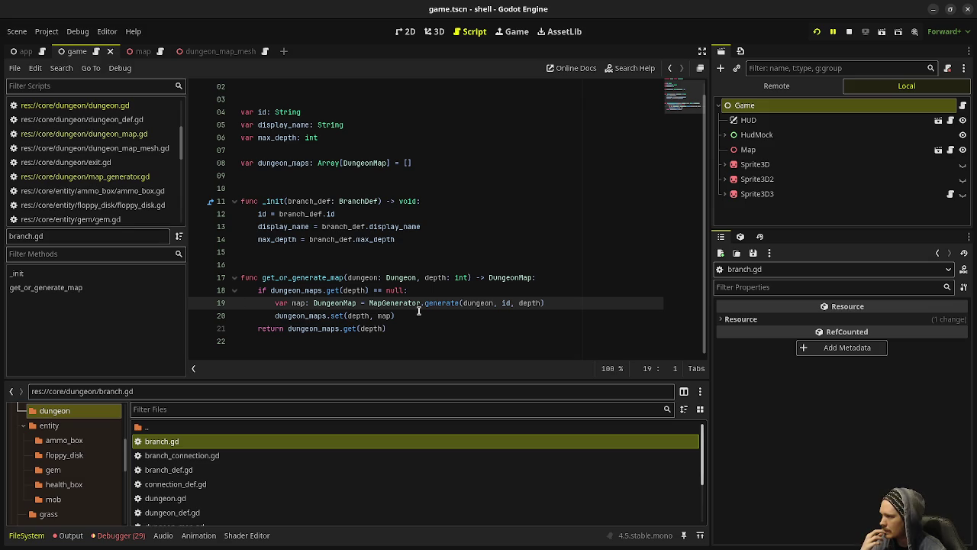
pyautogui.doubleClick(182, 455)
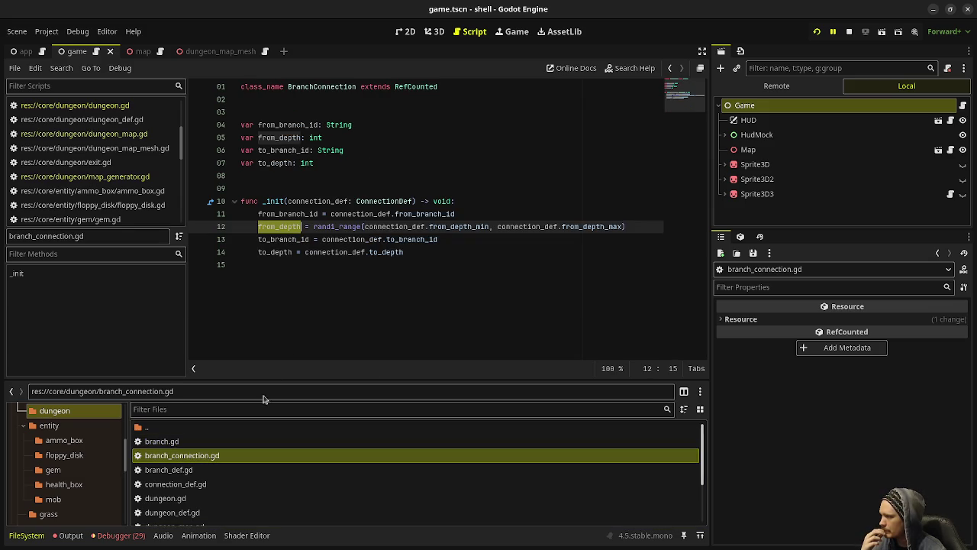
pyautogui.doubleClick(204, 473)
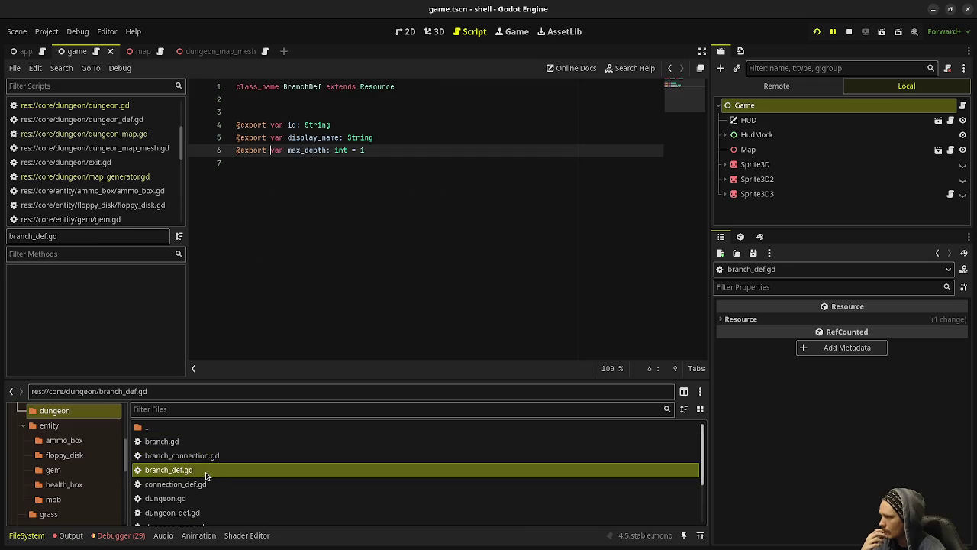
pyautogui.doubleClick(218, 486)
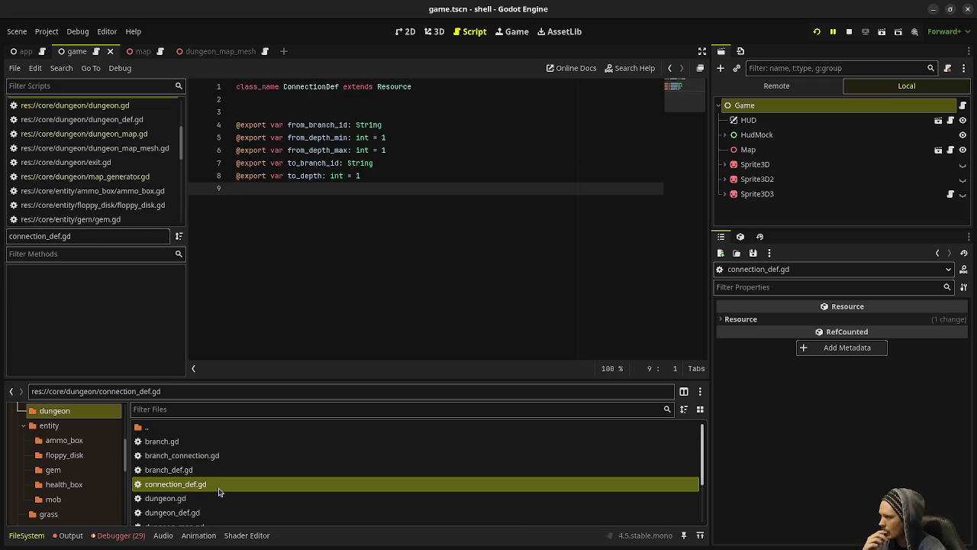
pyautogui.doubleClick(197, 499)
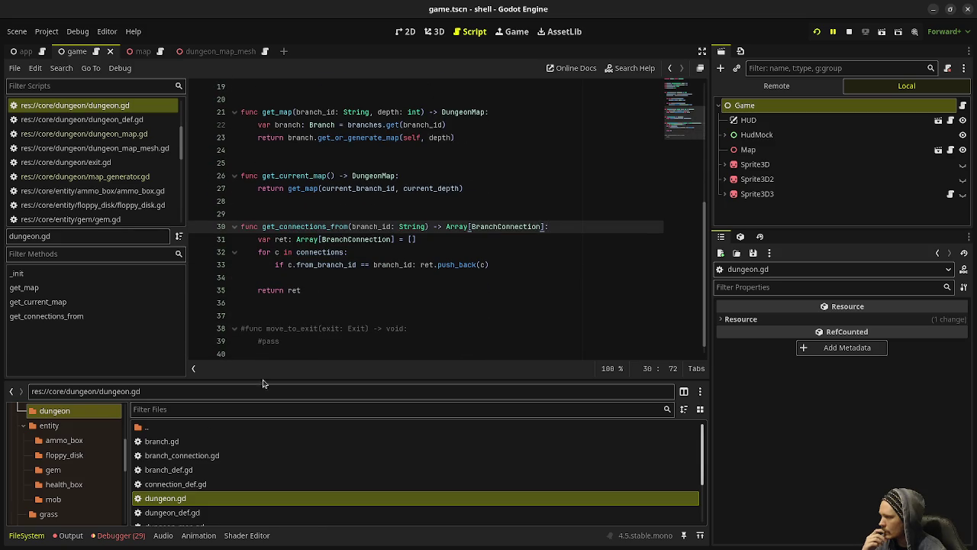
pyautogui.doubleClick(200, 511)
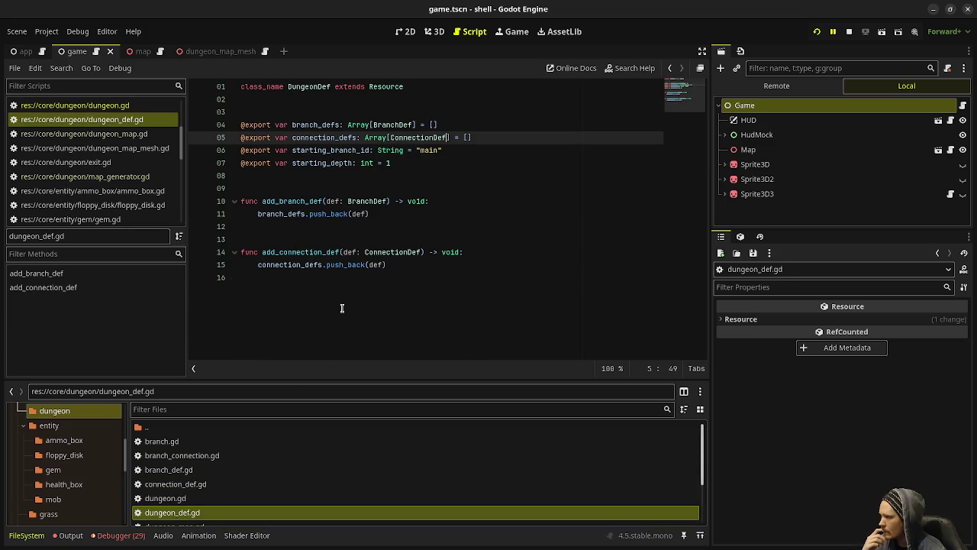
pyautogui.scroll(-2, 258, 491)
pyautogui.doubleClick(257, 488)
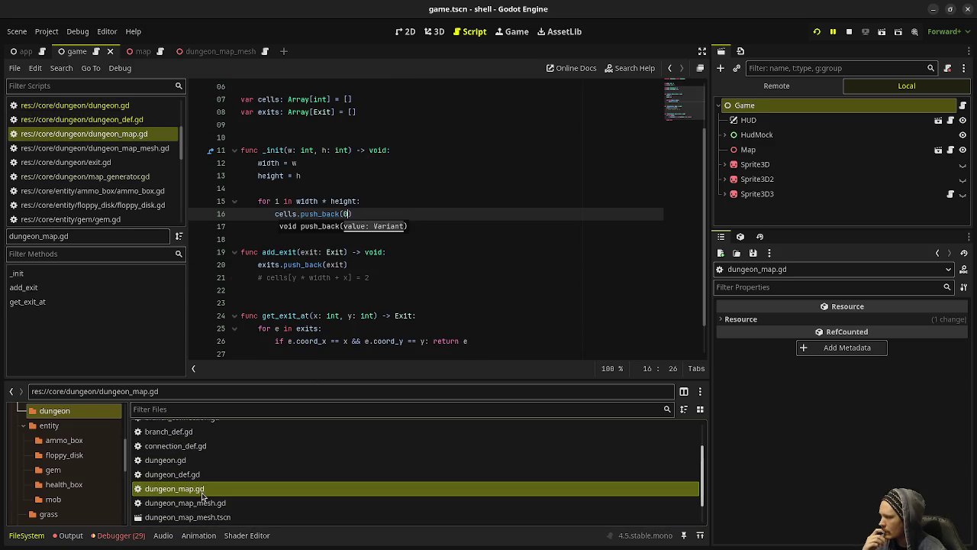
pyautogui.scroll(-1, 321, 312)
pyautogui.scroll(2, 321, 311)
pyautogui.scroll(-2, 305, 321)
pyautogui.doubleClick(195, 502)
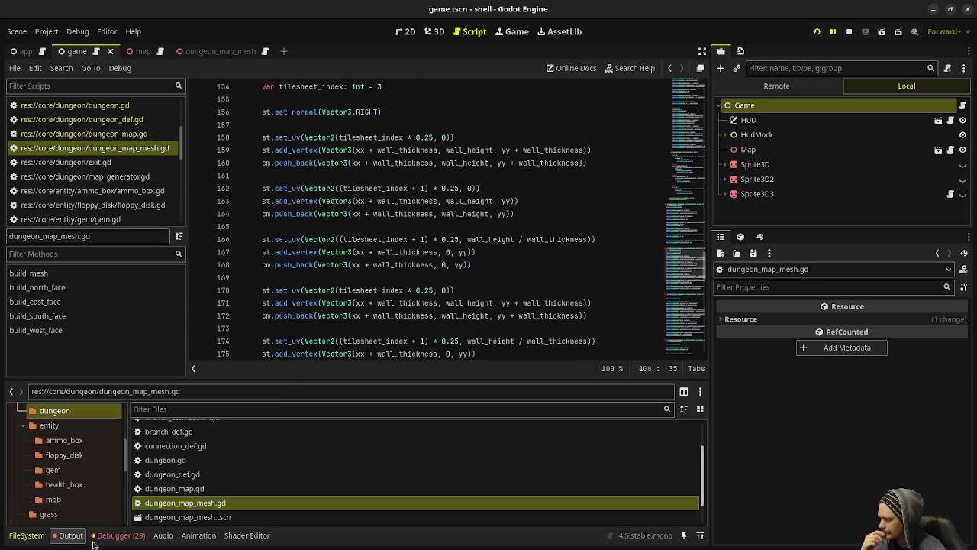
# Check the output log and stack trace, jump to map_generator.gd line 45, then stop and rerun
pyautogui.click(70, 535)
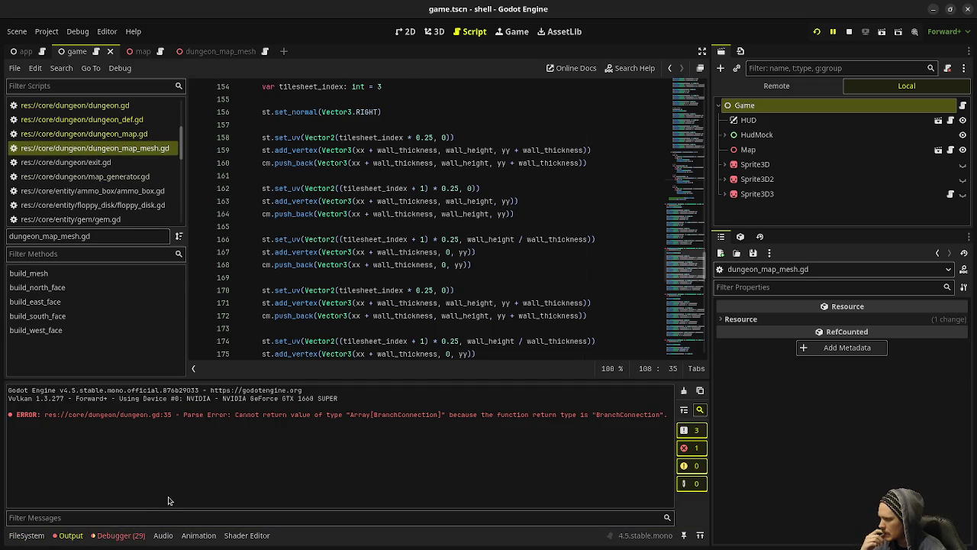
pyautogui.click(116, 535)
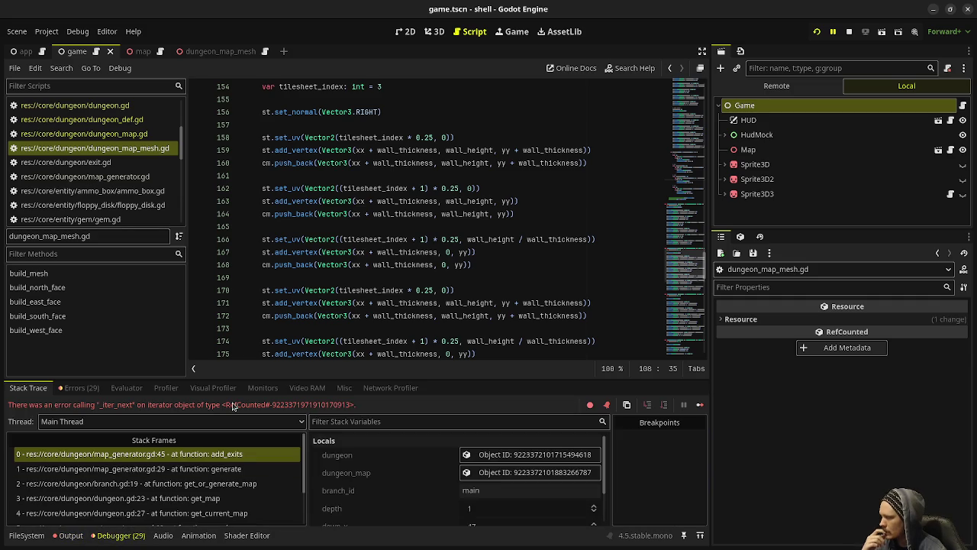
pyautogui.click(160, 453)
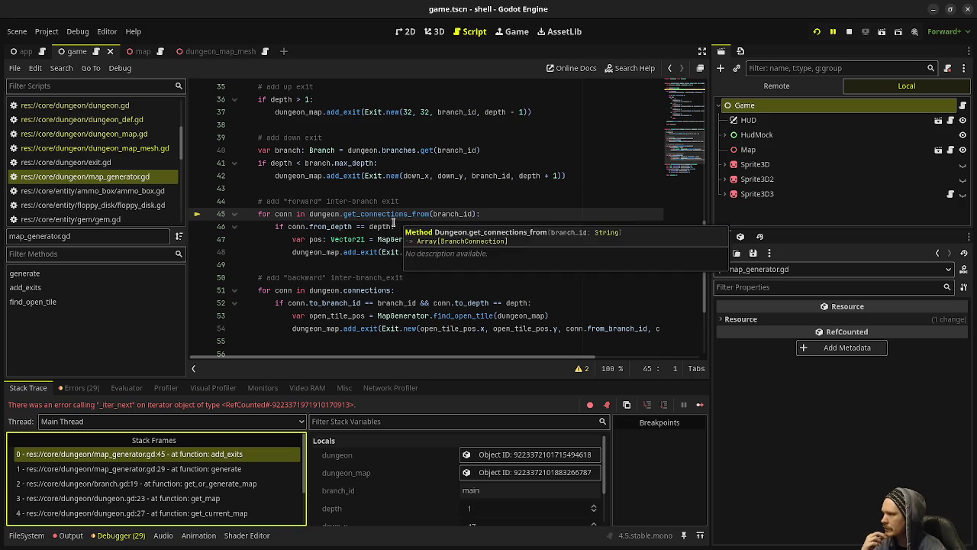
pyautogui.click(395, 227)
pyautogui.click(848, 32)
pyautogui.click(816, 31)
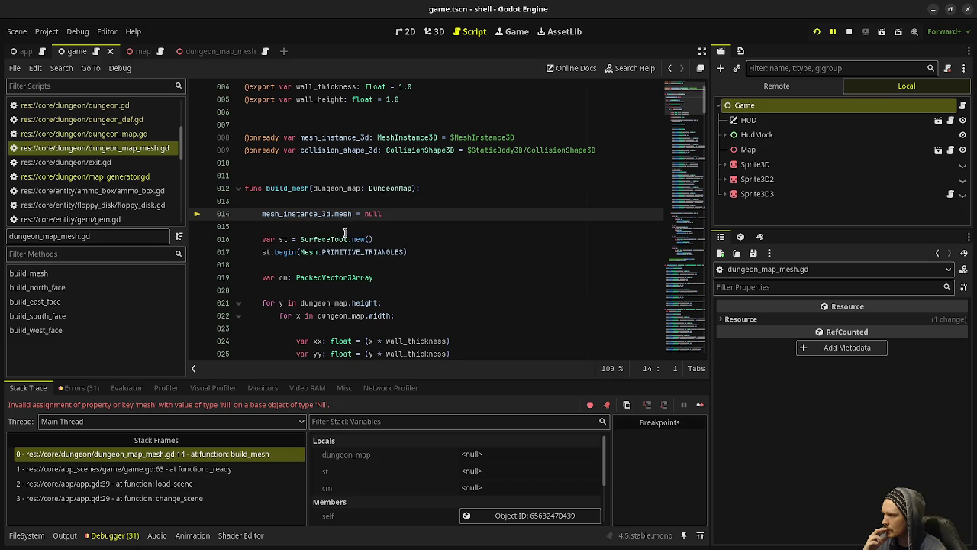
# Inspect the dungeon_map_mesh scene's nodes, then return to the game scene
pyautogui.moveTo(342, 214)
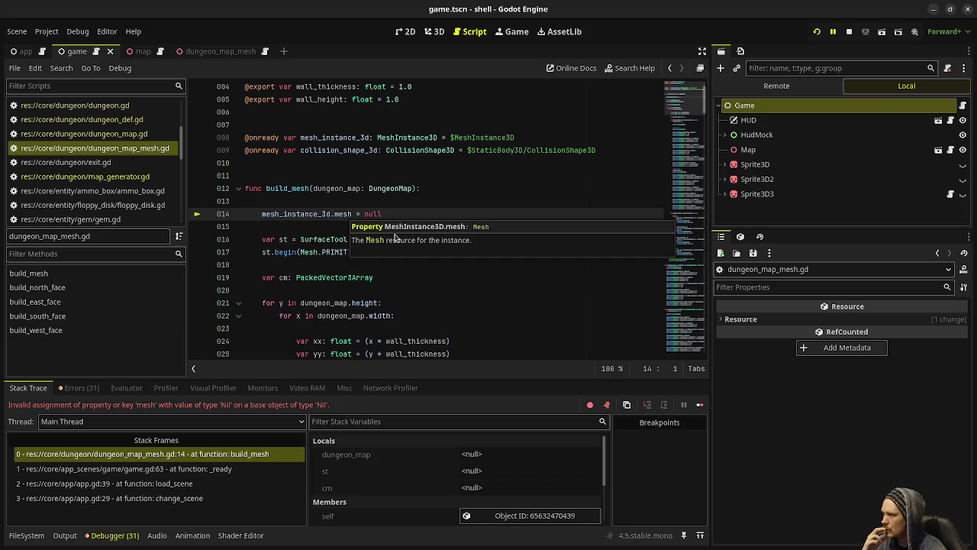
pyautogui.scroll(1, 450, 222)
pyautogui.moveTo(466, 176)
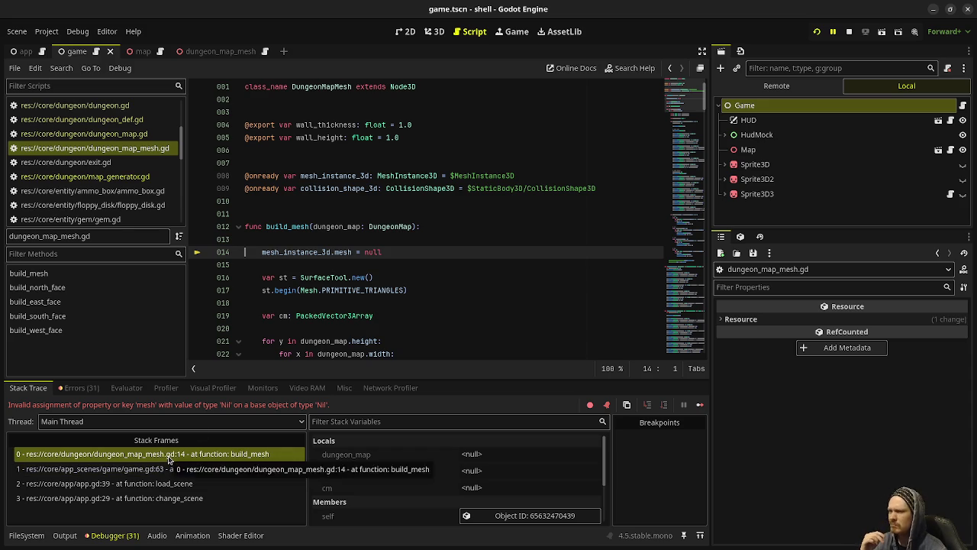
pyautogui.click(217, 57)
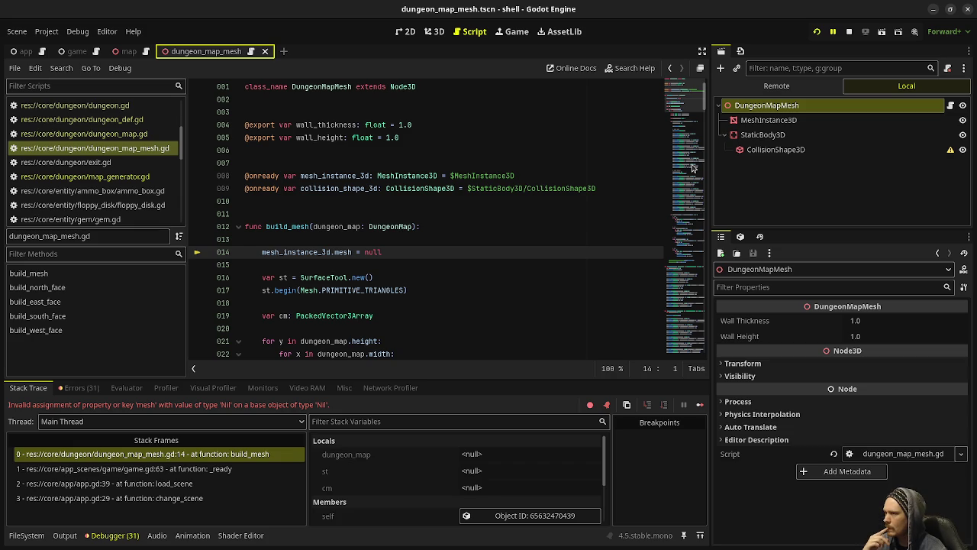
pyautogui.click(76, 53)
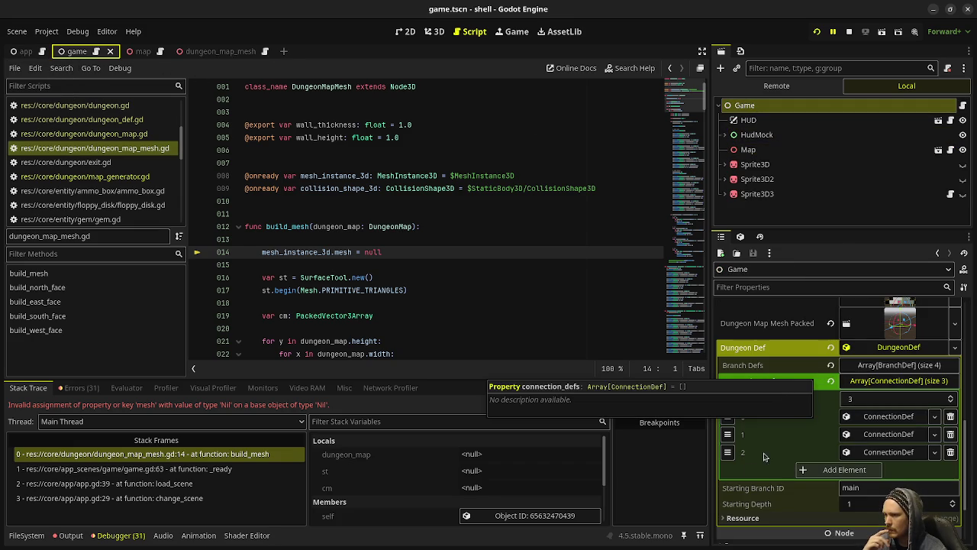
# Clear and reassign dungeon_map_mesh.tscn to the Game node's Dungeon Map Mesh Packed property
pyautogui.click(26, 535)
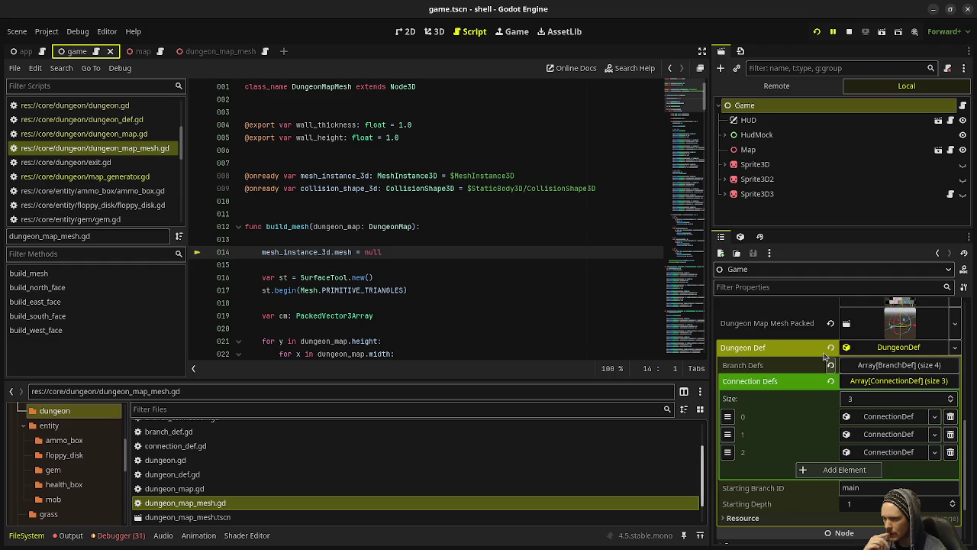
pyautogui.scroll(2, 776, 341)
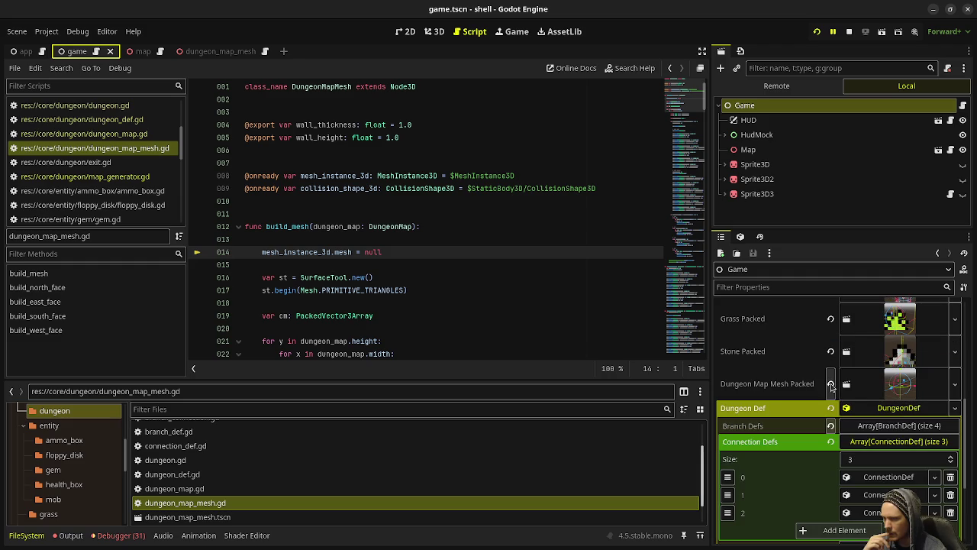
pyautogui.click(830, 376)
pyautogui.moveTo(187, 517)
pyautogui.mouseDown()
pyautogui.moveTo(290, 525)
pyautogui.moveTo(883, 391)
pyautogui.moveTo(901, 375)
pyautogui.mouseUp()
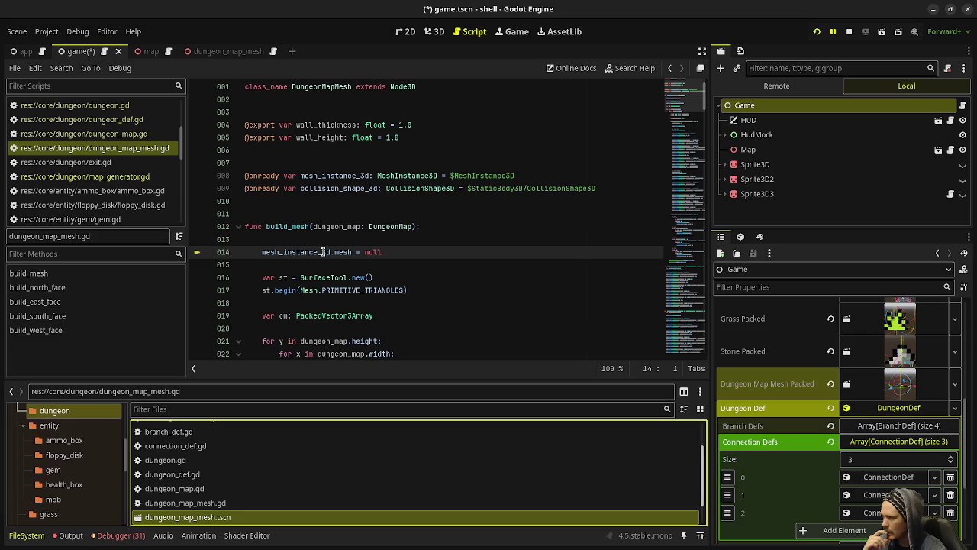
pyautogui.moveTo(307, 252)
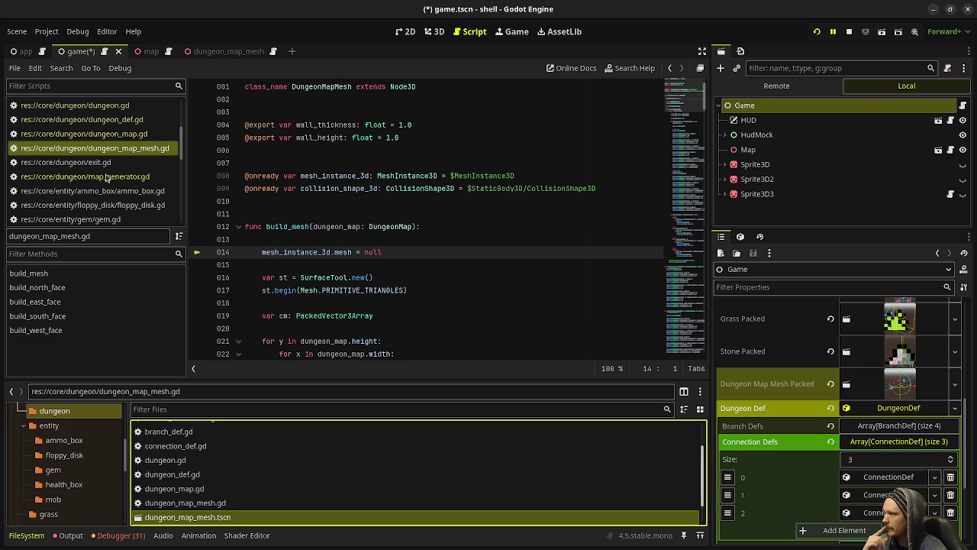
pyautogui.scroll(5, 117, 147)
pyautogui.scroll(-5, 117, 147)
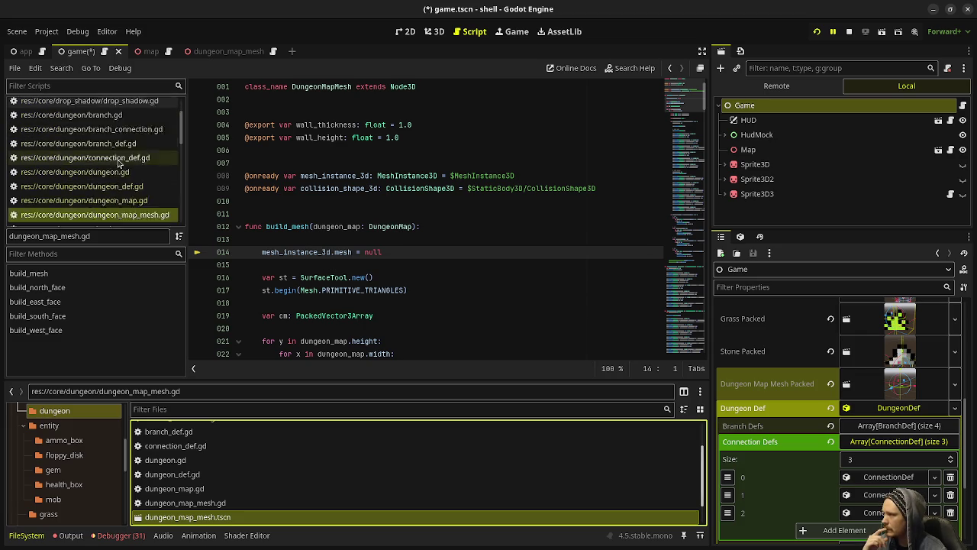
pyautogui.scroll(5, 118, 164)
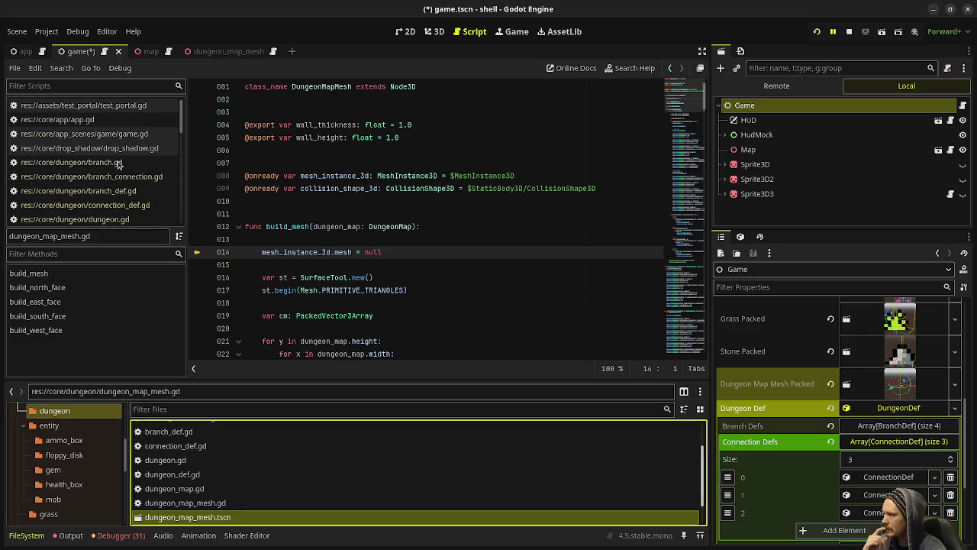
pyautogui.click(118, 134)
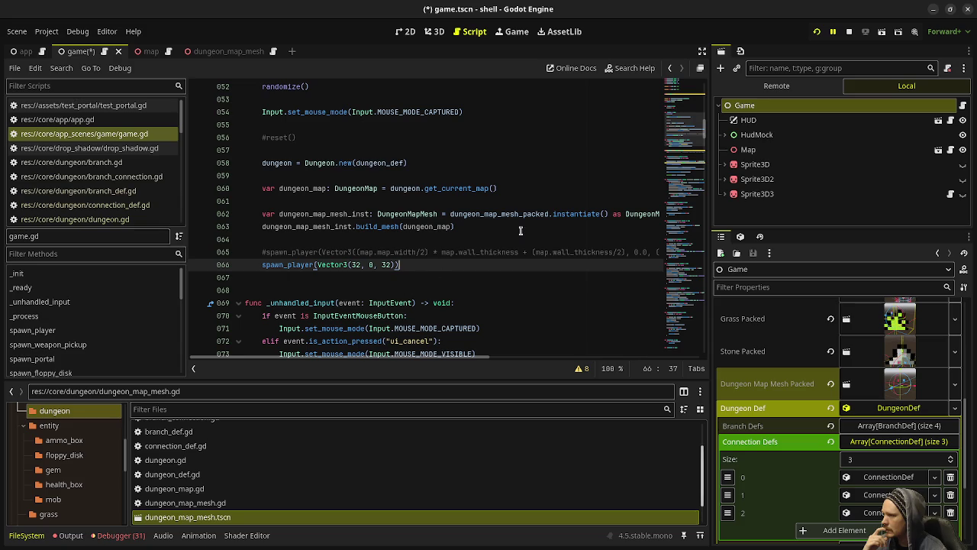
# Add add_child(dungeon_map_mesh_inst) after the mesh instantiation in game.gd, save, and restart the game
pyautogui.click(703, 51)
pyautogui.click(720, 210)
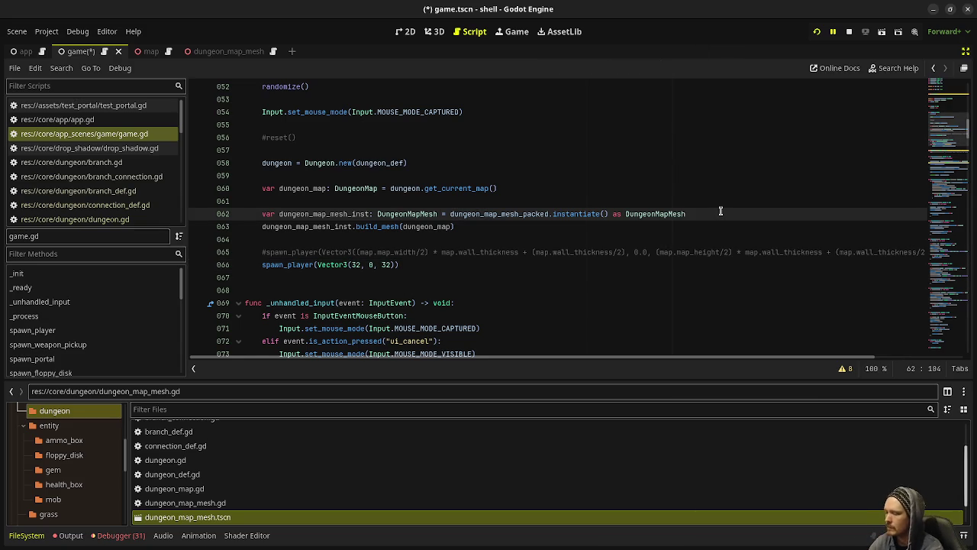
pyautogui.press('Return')
pyautogui.write('add_child(dunge')
pyautogui.press('Down')
pyautogui.press('Down')
pyautogui.press('Down')
pyautogui.press('Return')
pyautogui.hotkey('ctrl', 's')
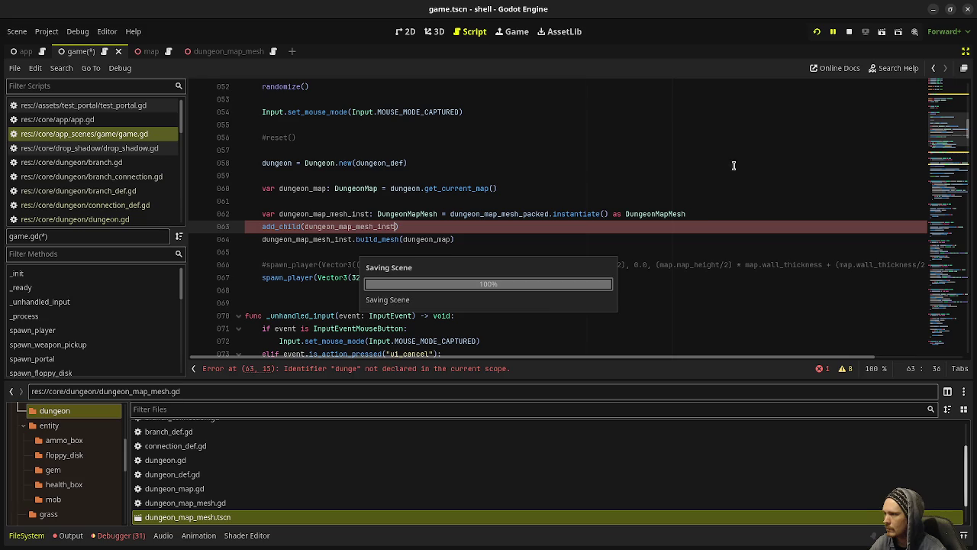
pyautogui.click(817, 32)
pyautogui.click(817, 32)
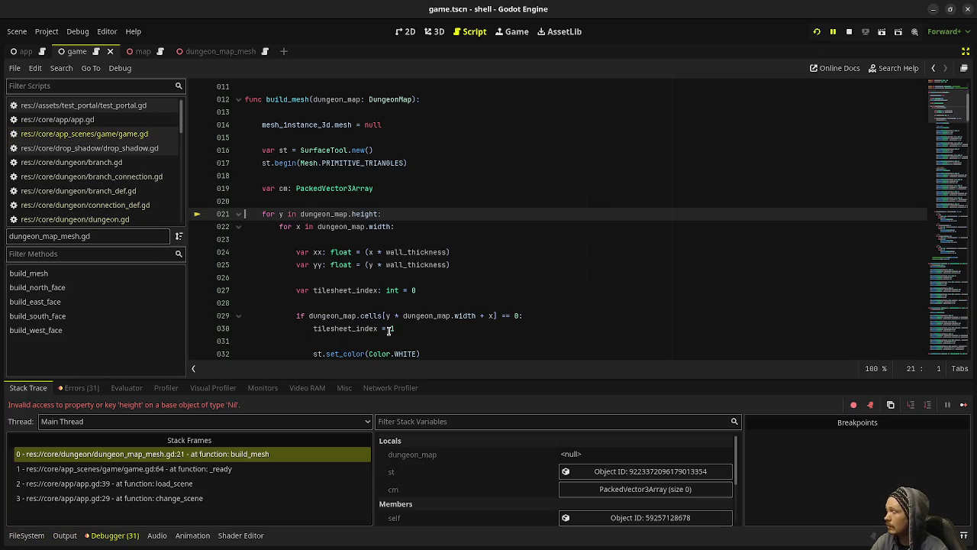
# Inspect dungeon_map at failing line 21, then the dungeon_map passed to build_mesh in game.gd
pyautogui.scroll(2, 392, 330)
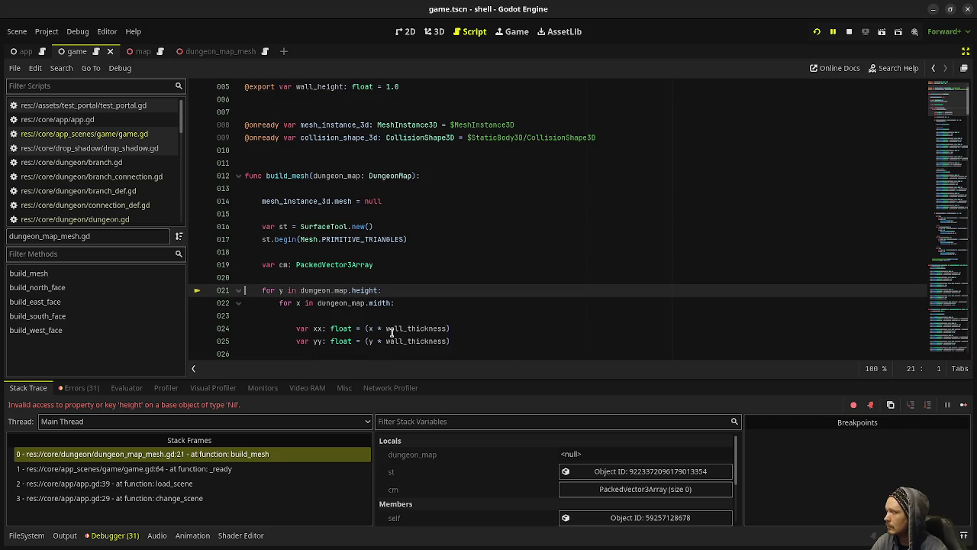
pyautogui.doubleClick(323, 290)
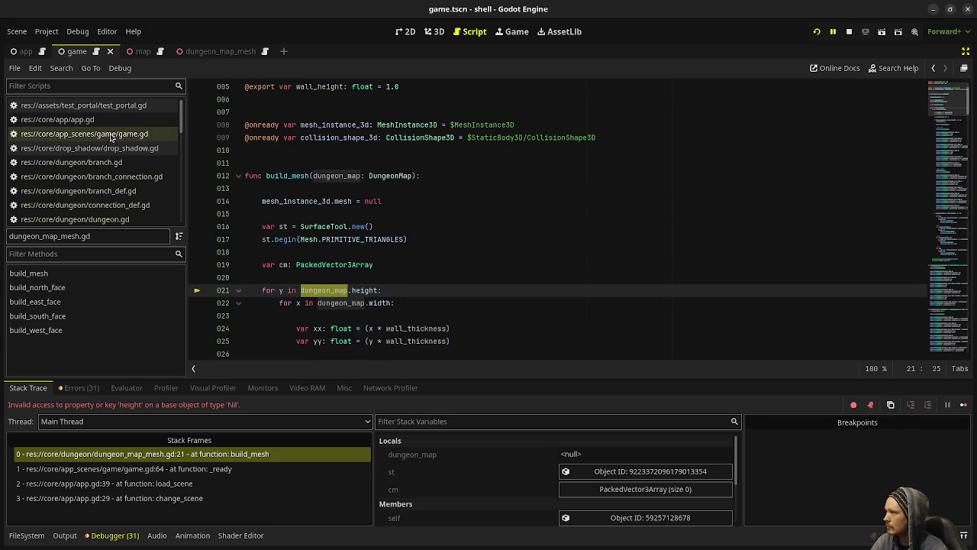
pyautogui.click(84, 134)
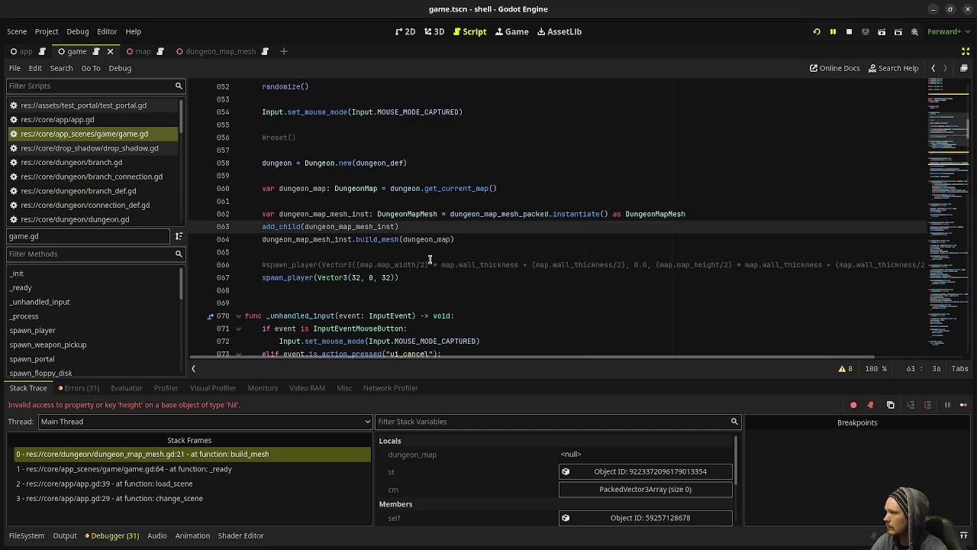
pyautogui.click(519, 186)
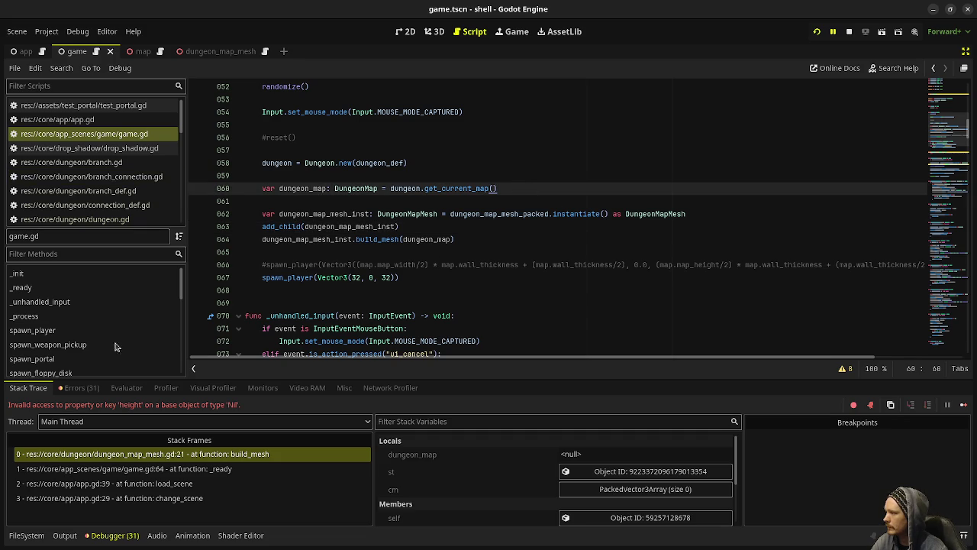
pyautogui.doubleClick(434, 239)
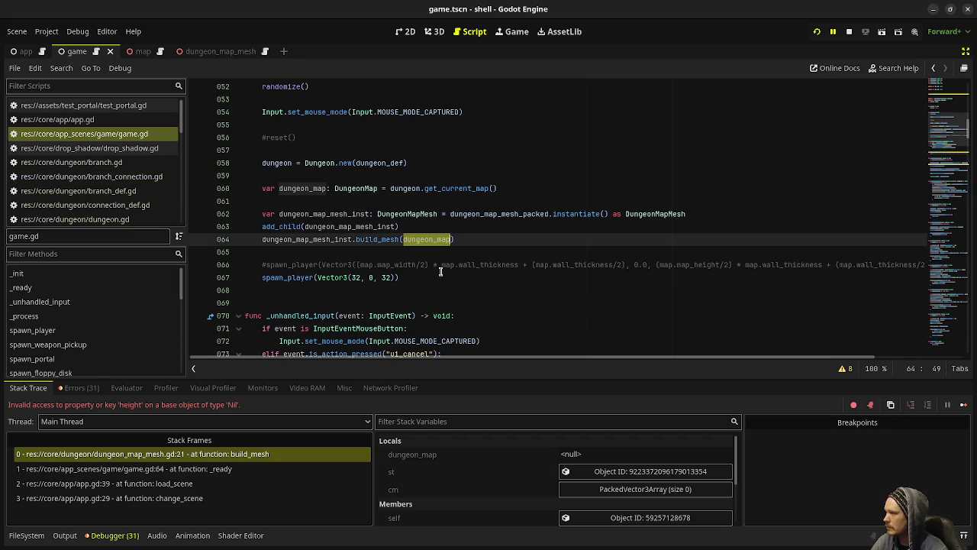
# Add print(dungeon_map) below the get_current_map line in game.gd and save
pyautogui.click(524, 190)
pyautogui.press('Return')
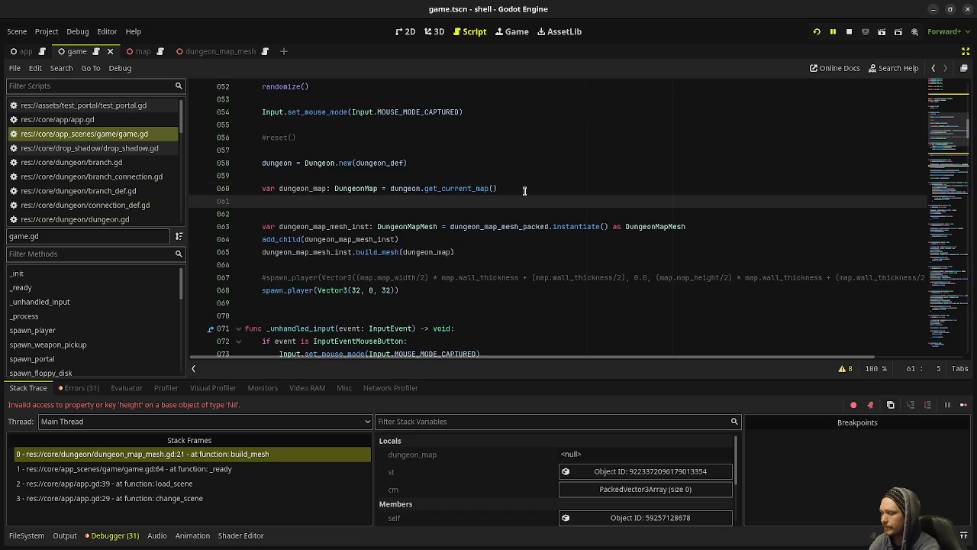
pyautogui.write('print(d')
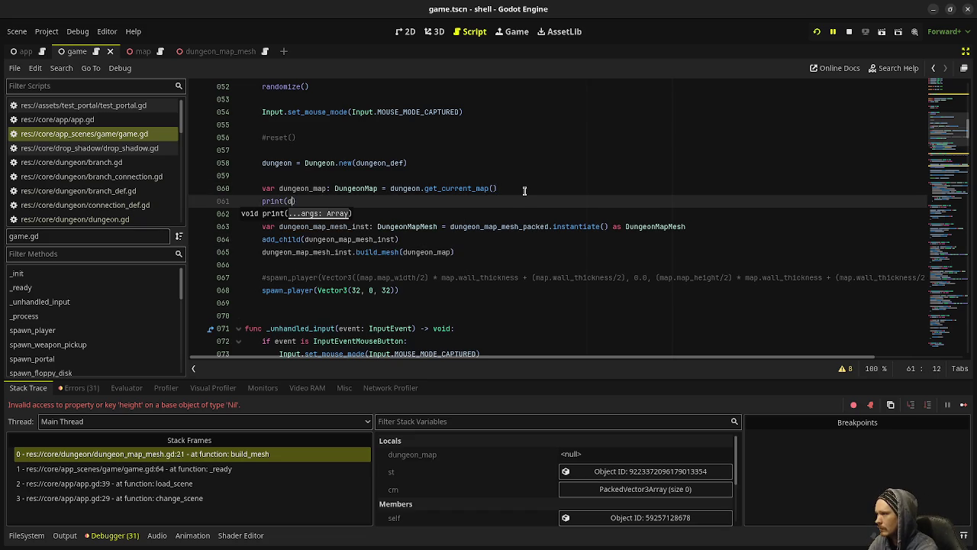
pyautogui.write('ungeon_map')
pyautogui.hotkey('ctrl', 's')
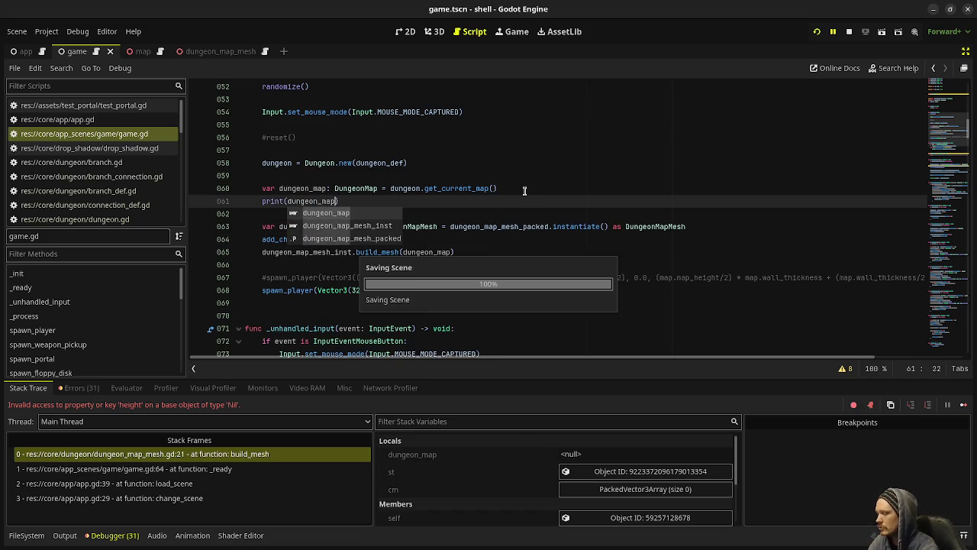
# Run the game, move its window aside, and show the output log with the printed dungeon_map
pyautogui.press('F5')
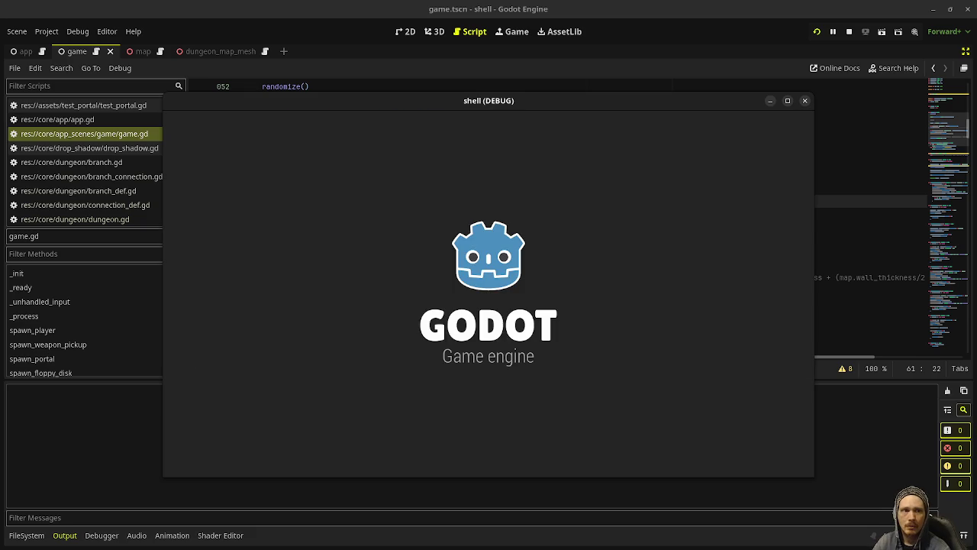
pyautogui.hotkey('alt', 'Tab')
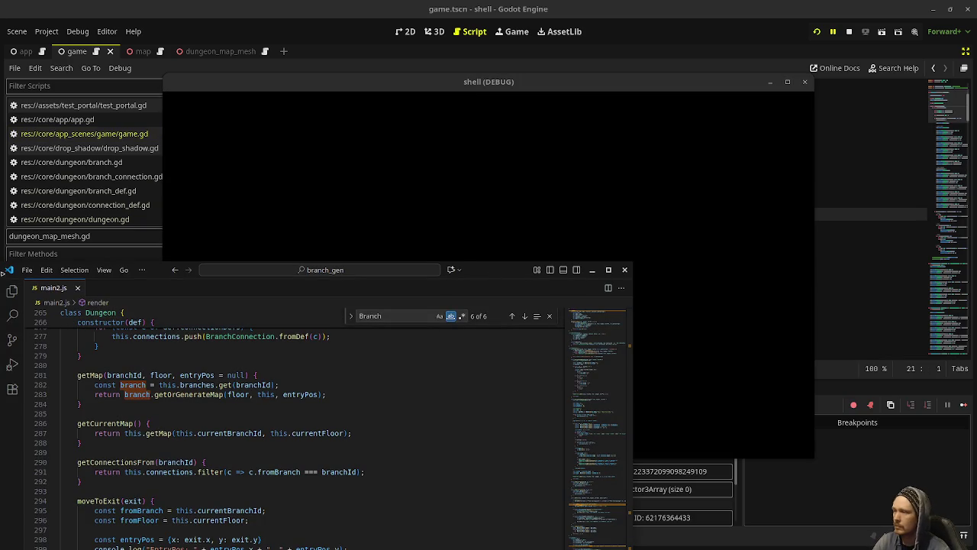
pyautogui.hotkey('alt', 'Tab')
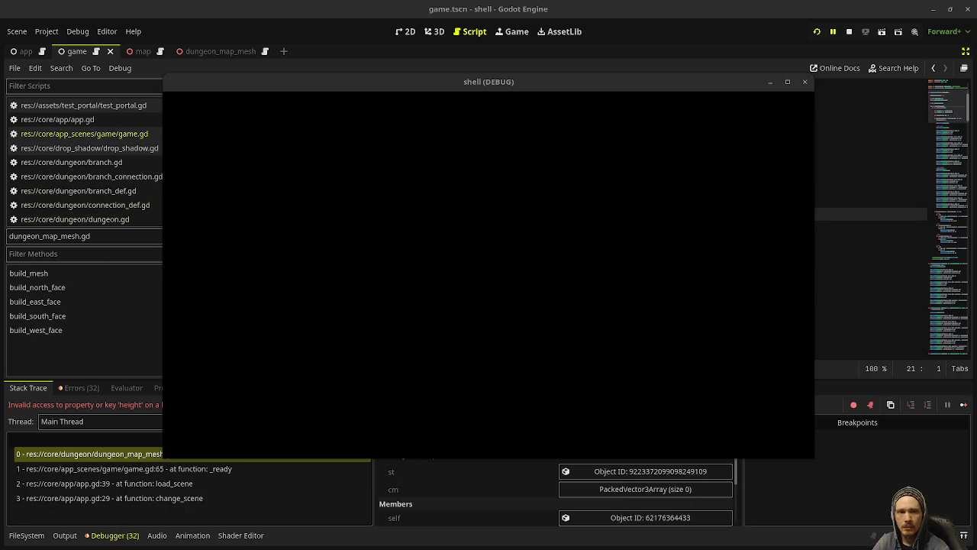
pyautogui.moveTo(599, 82)
pyautogui.mouseDown()
pyautogui.moveTo(432, 463)
pyautogui.moveTo(441, 438)
pyautogui.moveTo(459, 505)
pyautogui.moveTo(526, 505)
pyautogui.moveTo(652, 128)
pyautogui.mouseUp()
pyautogui.click(65, 536)
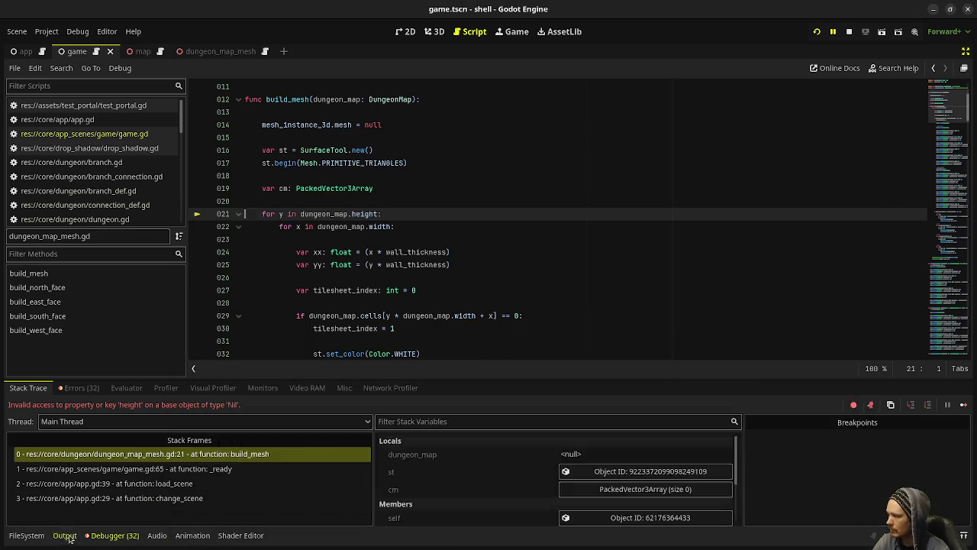
pyautogui.click(66, 535)
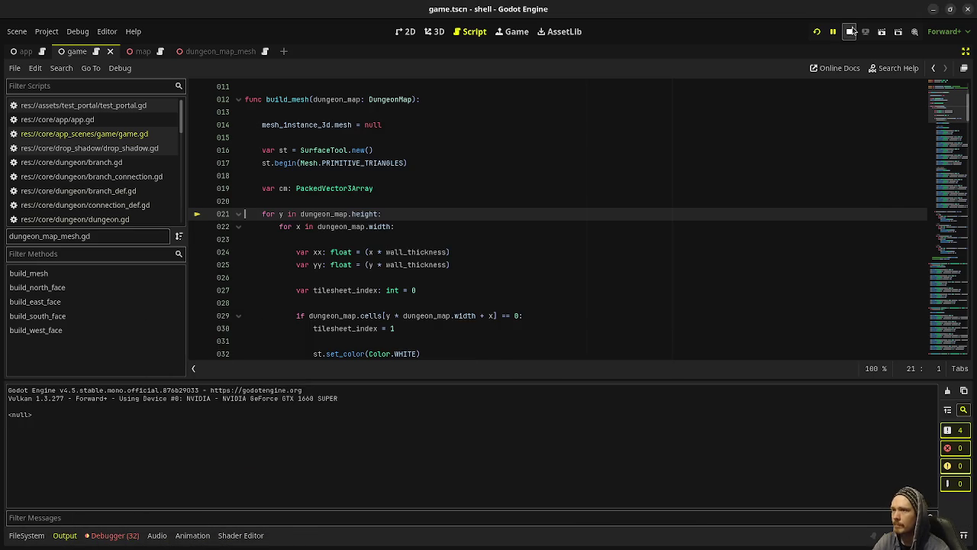
# Stop the session, reopen game.gd with the scene tree and inspector shown, and run again
pyautogui.press('F8')
pyautogui.scroll(3, 437, 235)
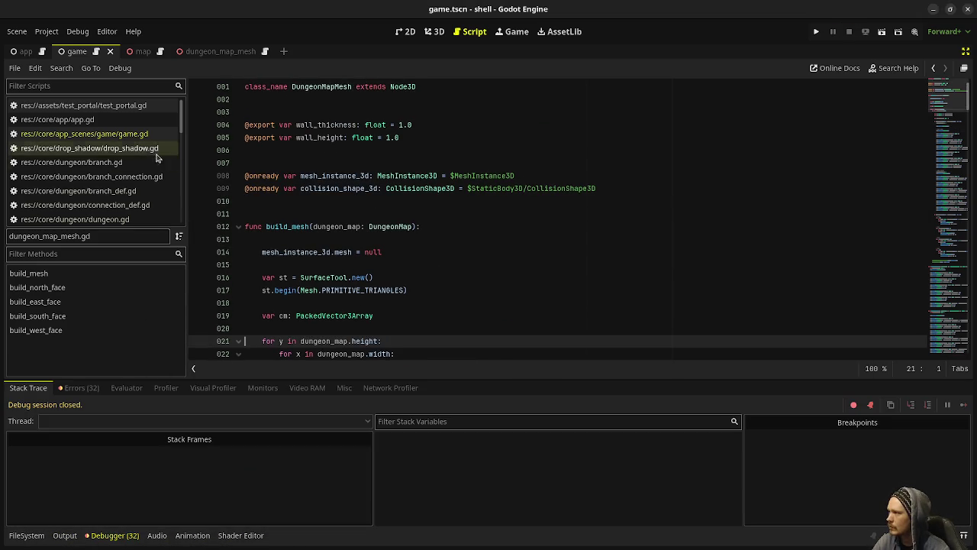
pyautogui.click(84, 134)
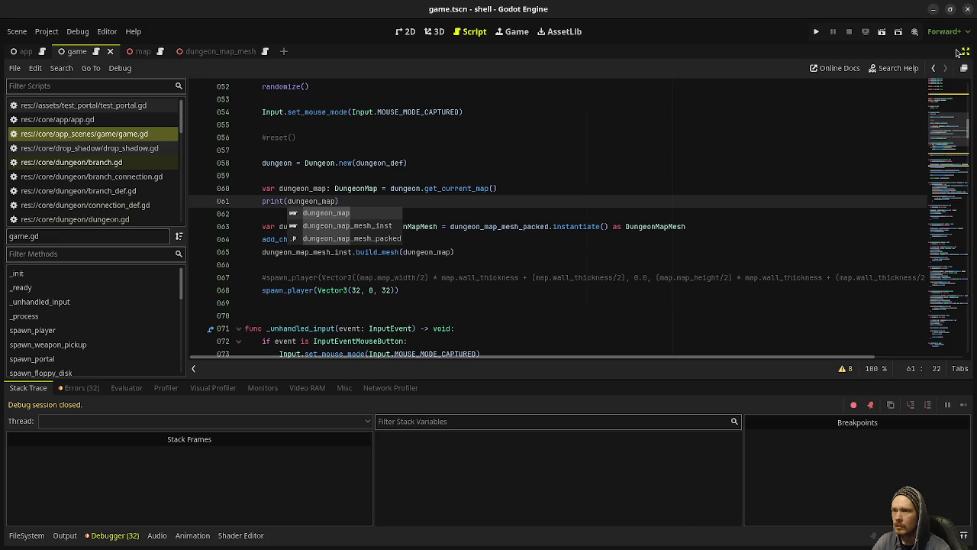
pyautogui.click(962, 51)
pyautogui.click(398, 150)
pyautogui.press('F5')
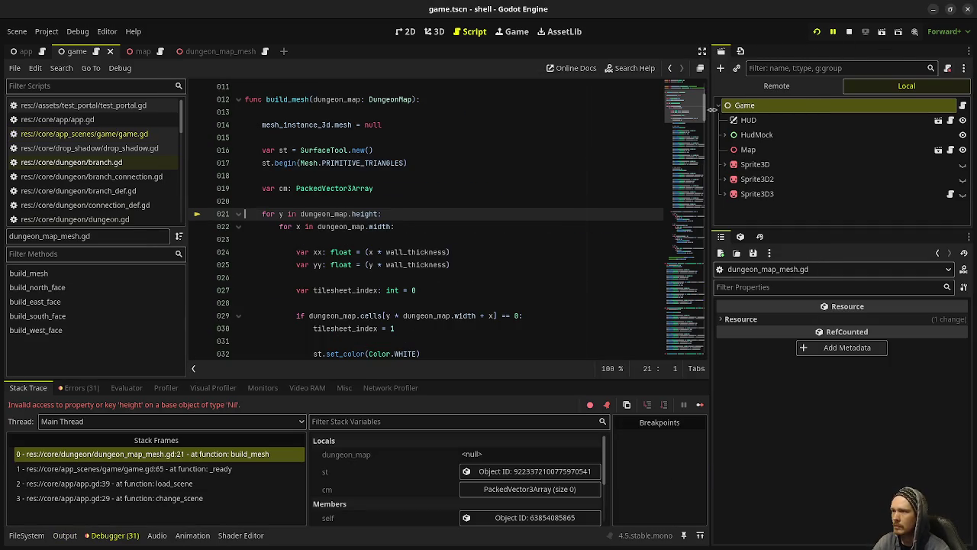
# Follow Remote Game > Dungeon > Branches > main to its empty Dungeon Maps array, then reopen game.gd
pyautogui.click(773, 89)
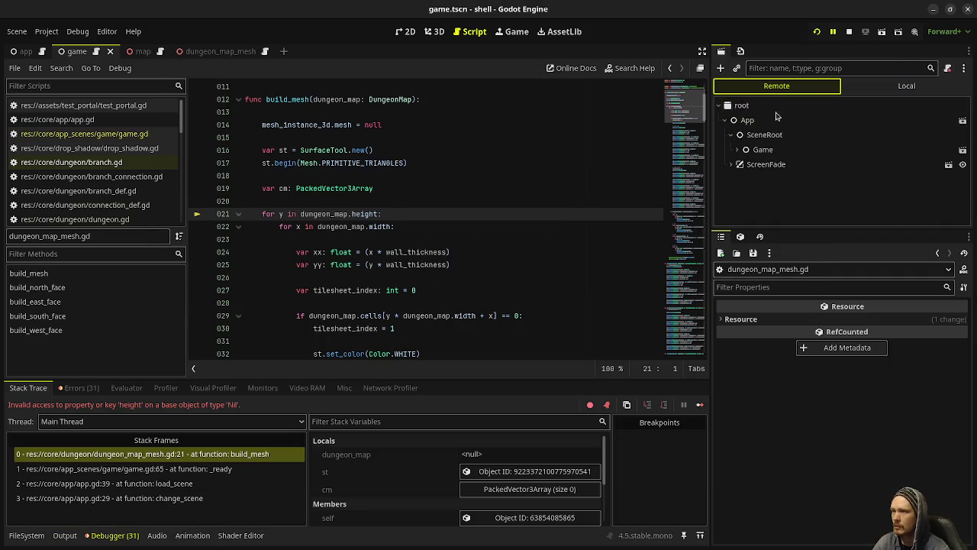
pyautogui.click(763, 150)
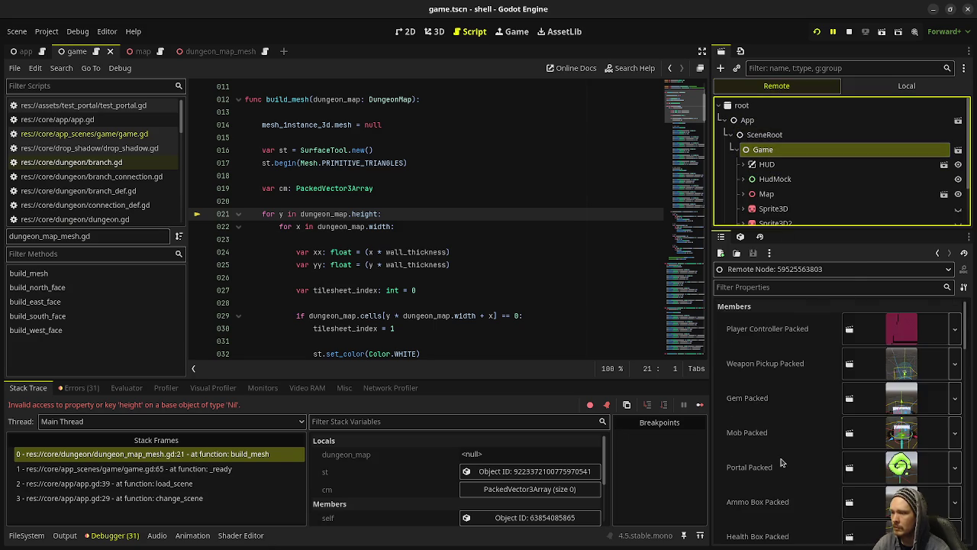
pyautogui.scroll(-8, 780, 461)
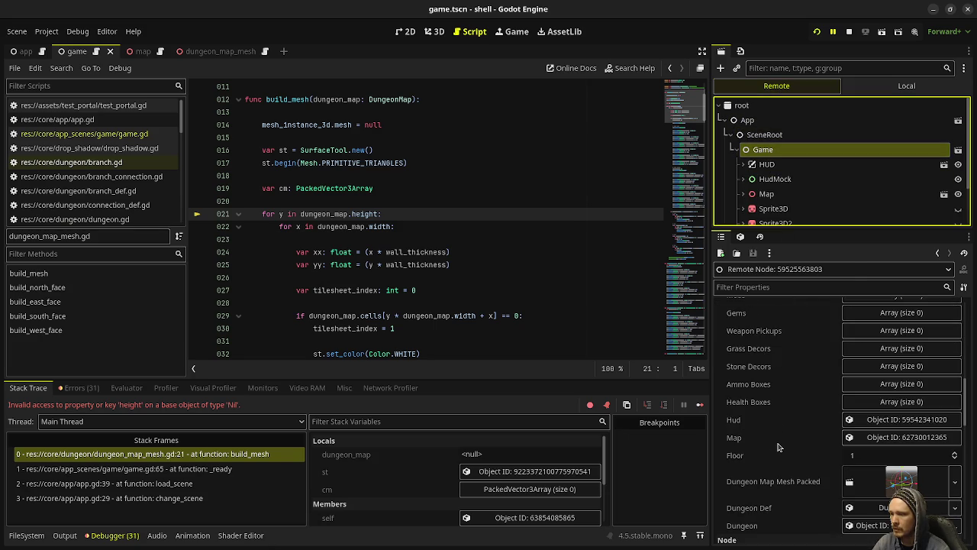
pyautogui.scroll(-3, 778, 446)
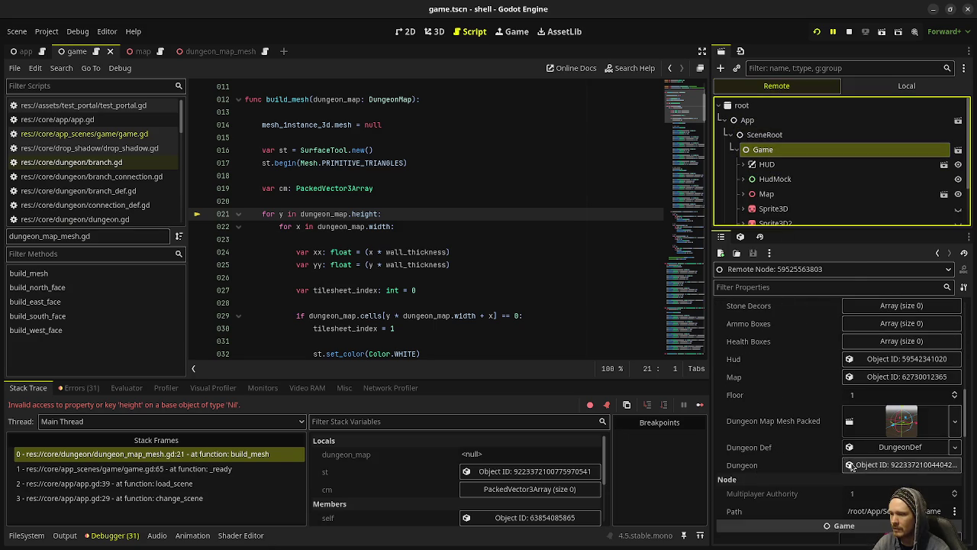
pyautogui.click(853, 467)
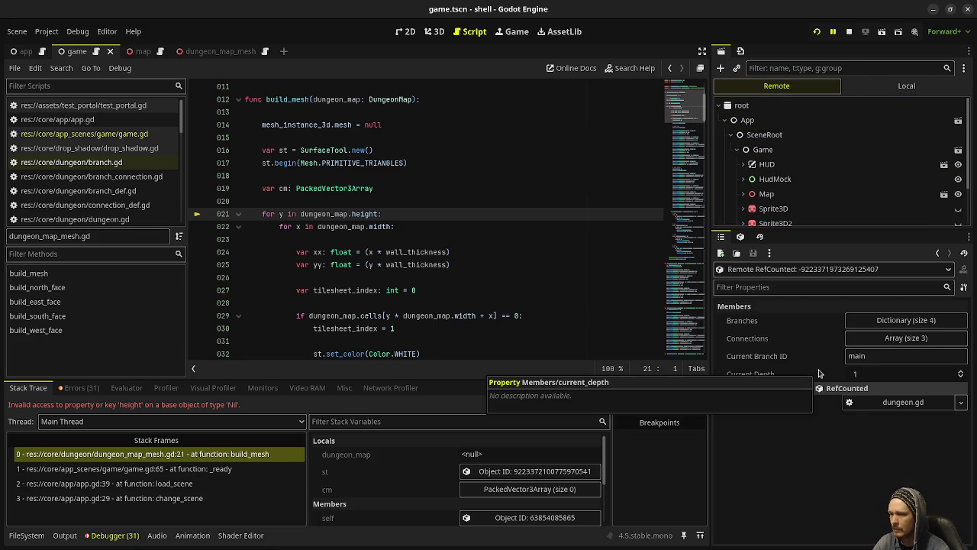
pyautogui.click(877, 321)
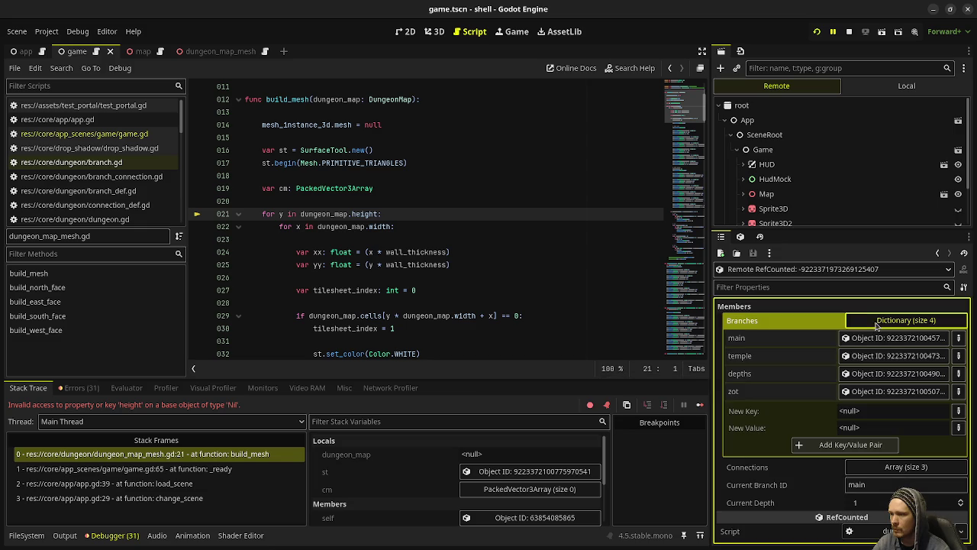
pyautogui.click(881, 340)
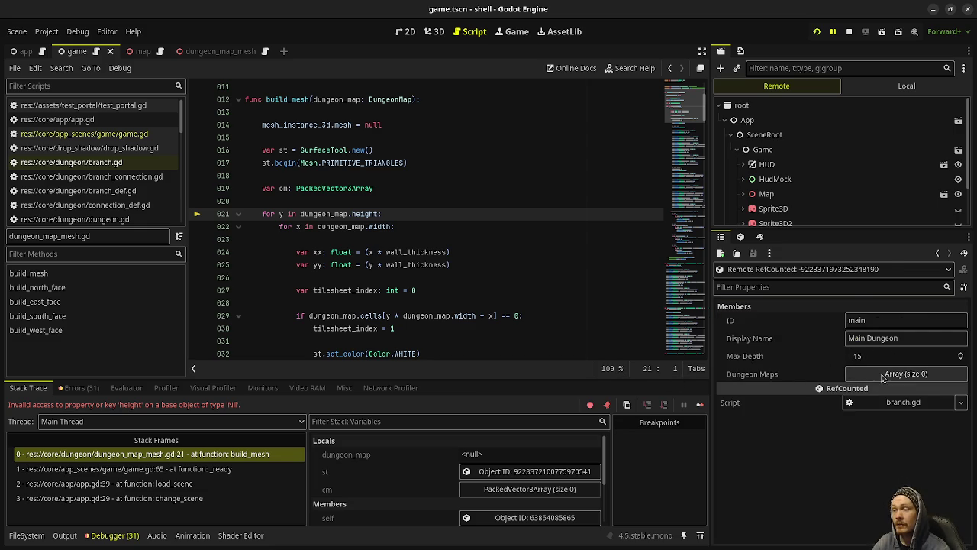
pyautogui.moveTo(847, 393)
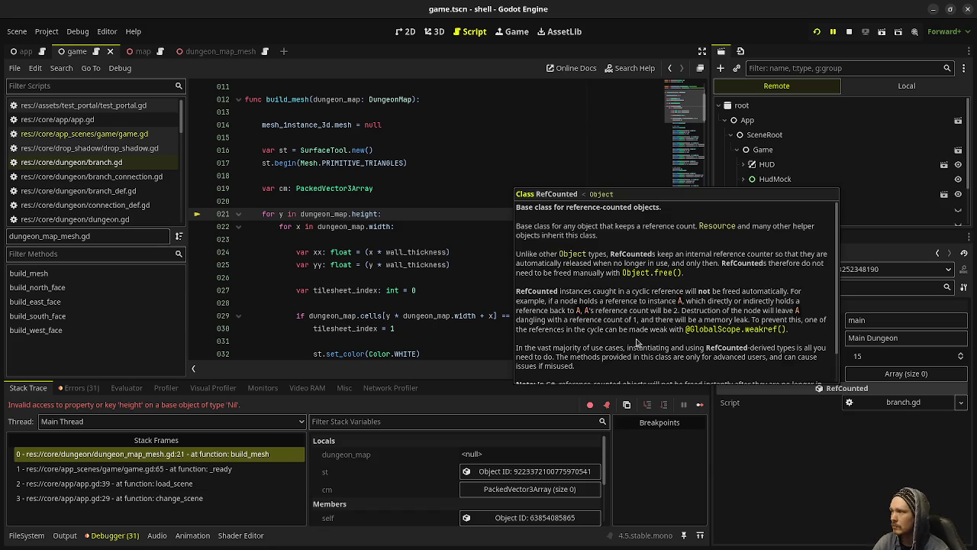
pyautogui.click(84, 133)
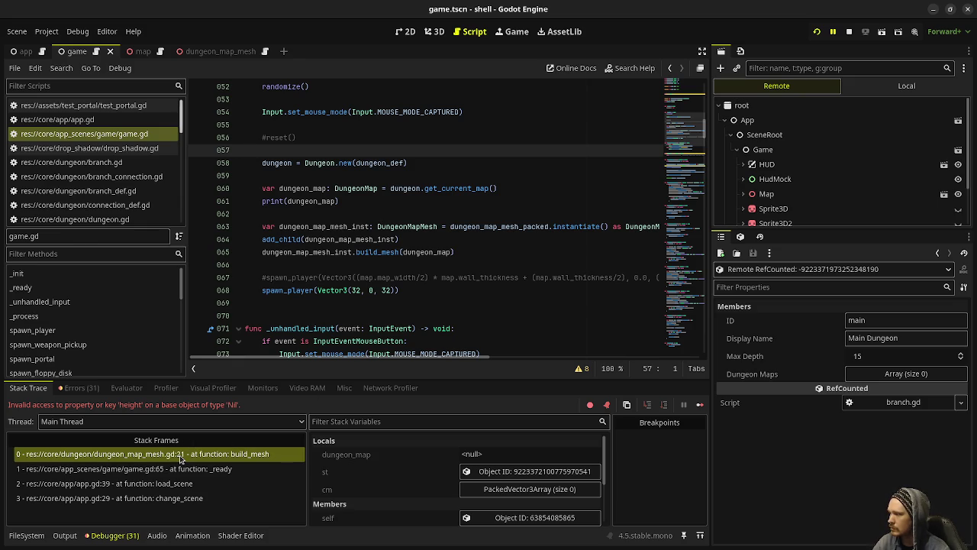
# Jump to failing line 21 in dungeon_map_mesh.gd, then switch back to game.gd
pyautogui.click(193, 453)
pyautogui.scroll(3, 279, 226)
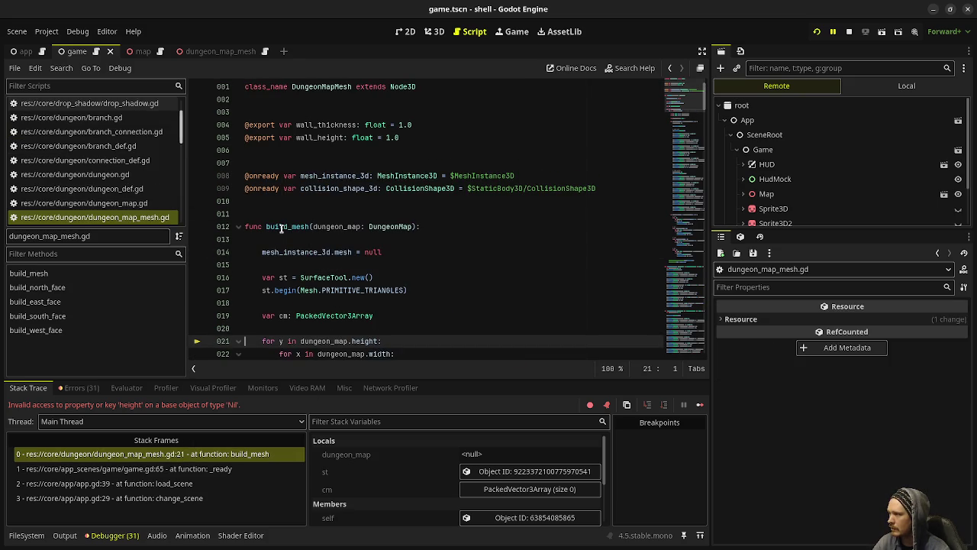
pyautogui.scroll(3, 92, 168)
pyautogui.click(84, 134)
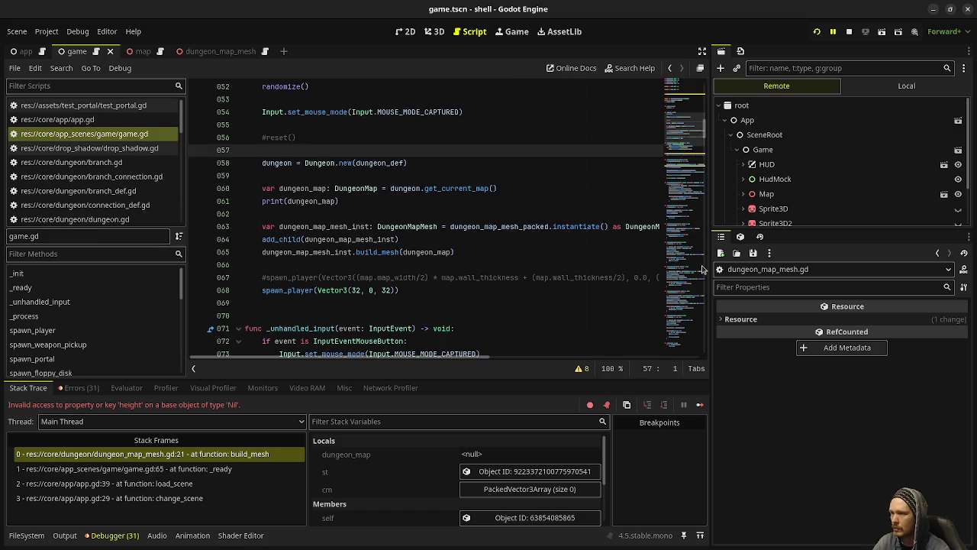
# Inspect the live Dungeon's temple and main branches, checking main's Dungeon Maps array
pyautogui.click(773, 149)
pyautogui.scroll(-10, 792, 397)
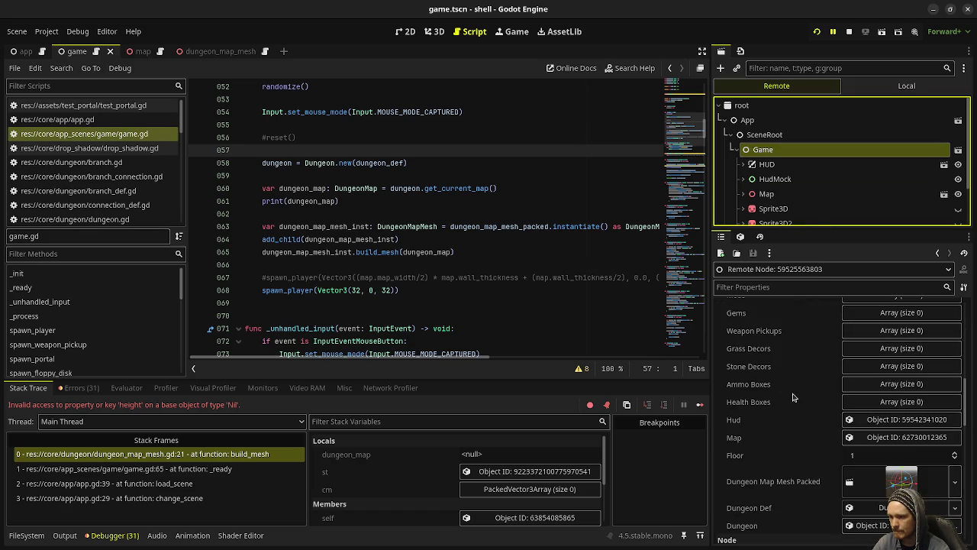
pyautogui.scroll(-2, 793, 397)
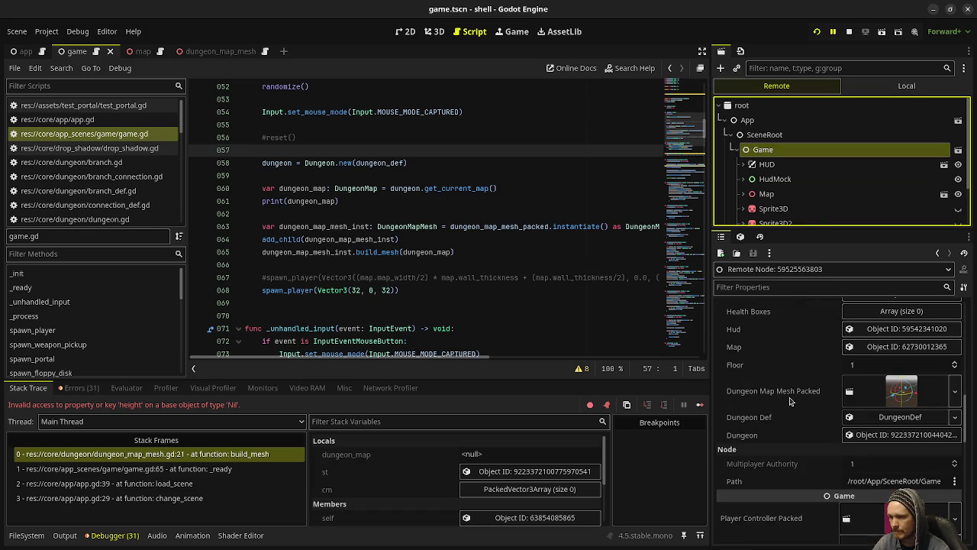
pyautogui.click(876, 440)
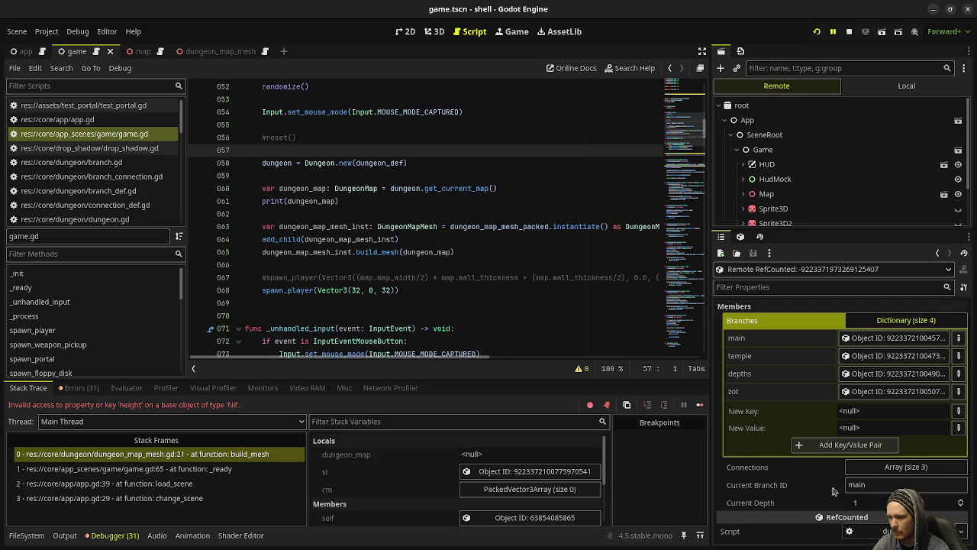
pyautogui.click(862, 355)
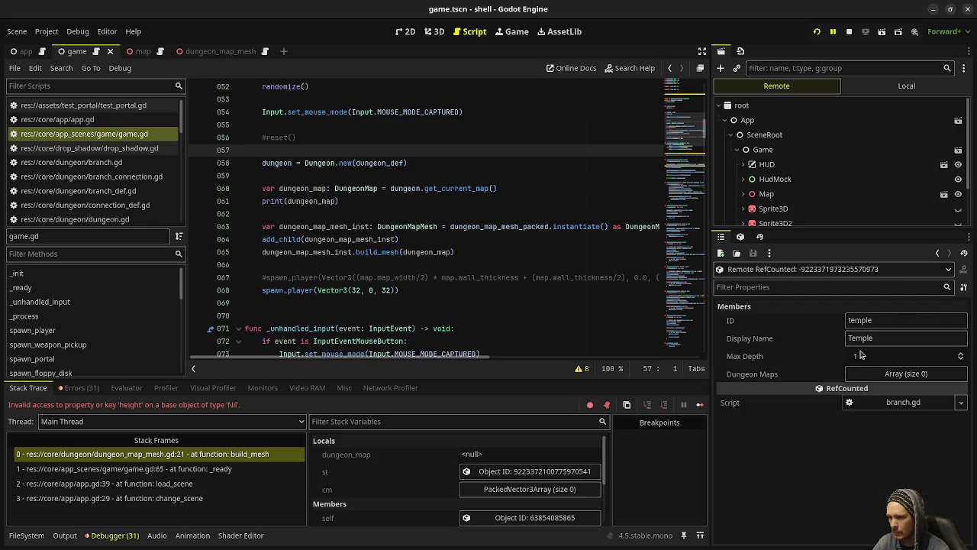
pyautogui.click(938, 252)
pyautogui.click(870, 337)
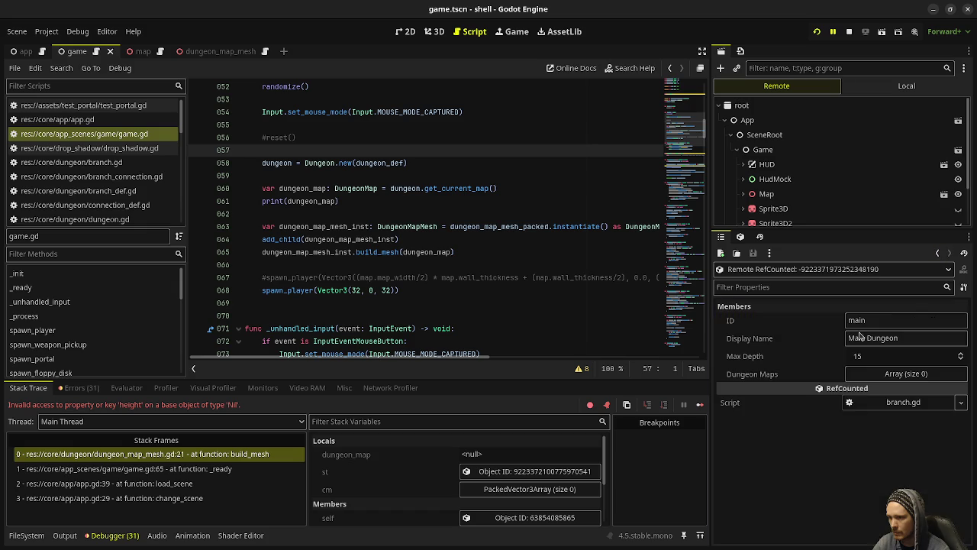
pyautogui.click(870, 374)
pyautogui.click(870, 374)
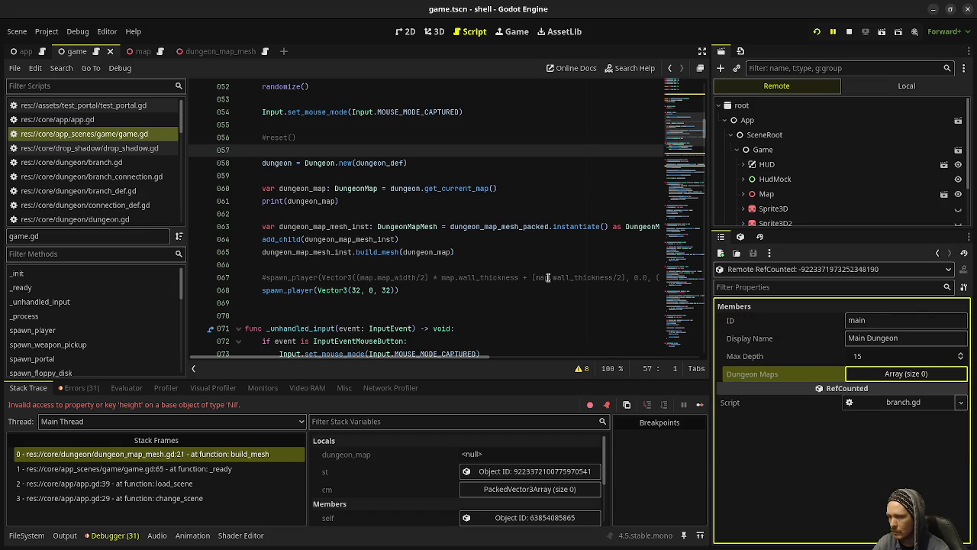
# Go to get_current_map's definition in dungeon.gd from line 64 of game.gd
pyautogui.click(456, 243)
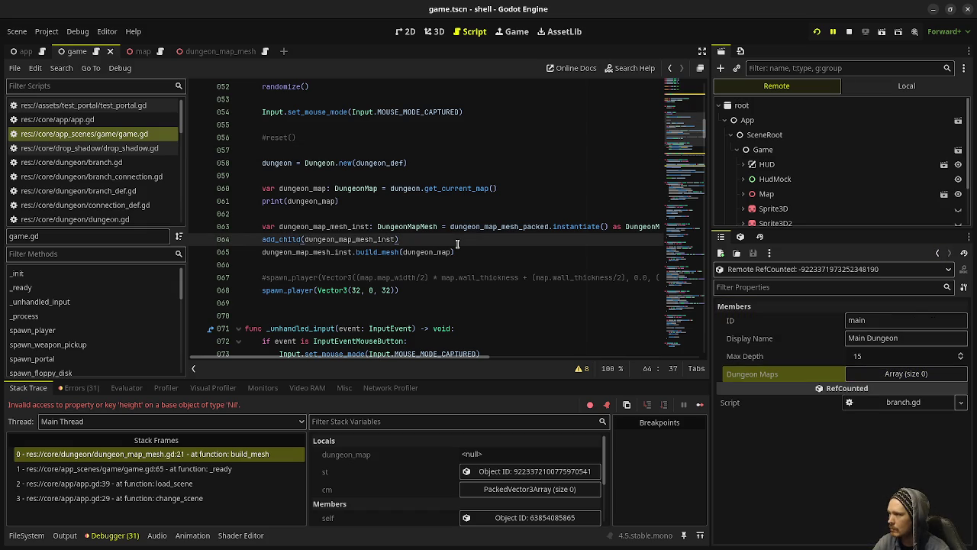
pyautogui.moveTo(277, 162)
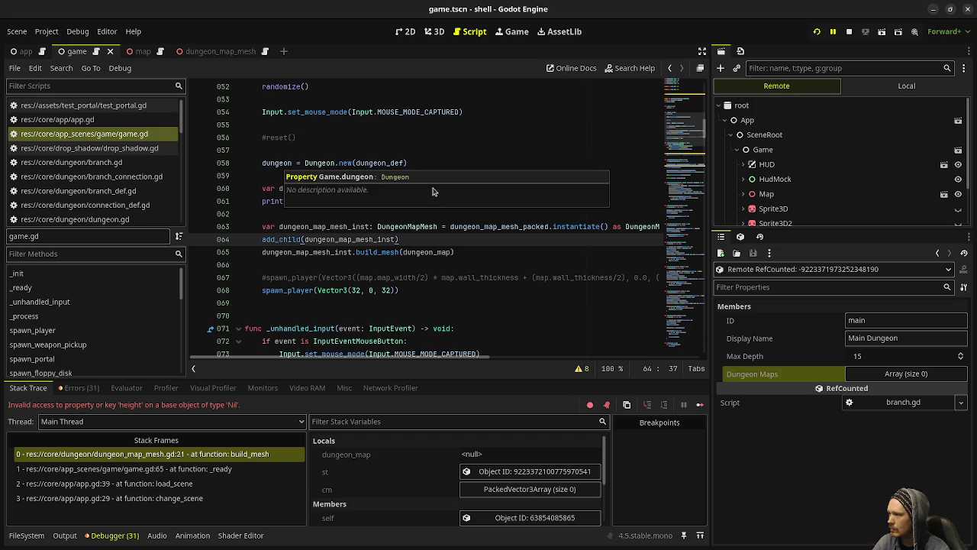
pyautogui.click(388, 121)
pyautogui.keyDown('ctrl'); pyautogui.click(457, 187); pyautogui.keyUp('ctrl')
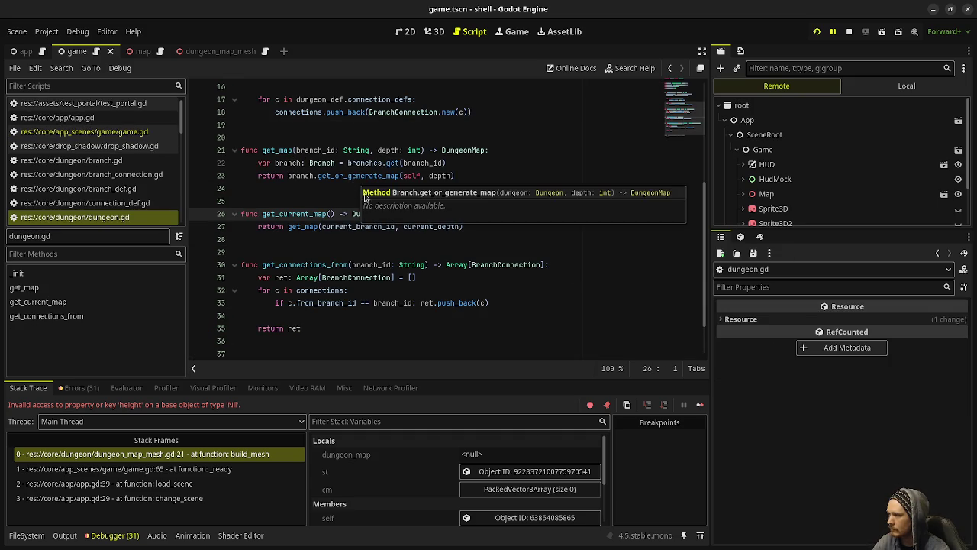
# Inspect the running Game node's properties in the Remote Inspector
pyautogui.scroll(2, 354, 179)
pyautogui.scroll(2, 381, 248)
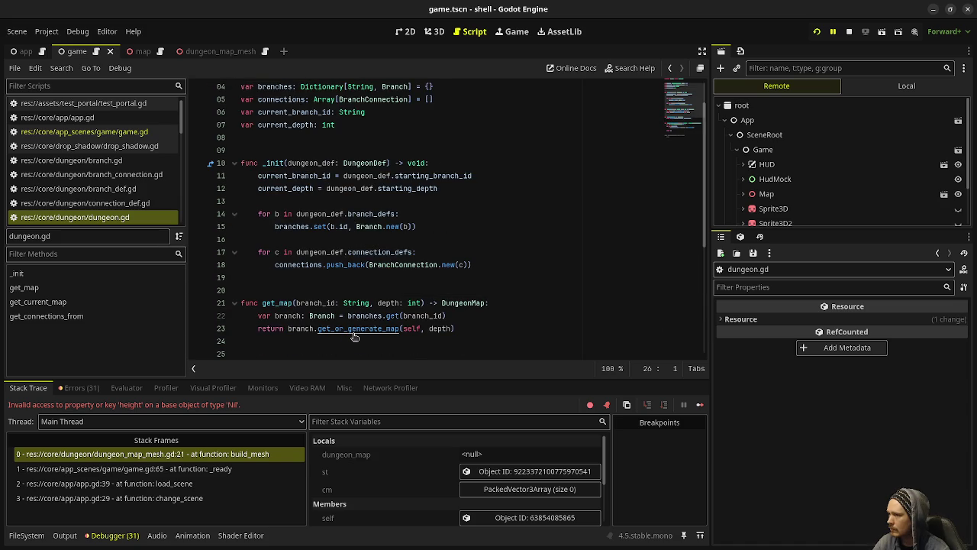
pyautogui.click(764, 150)
pyautogui.scroll(-6, 801, 404)
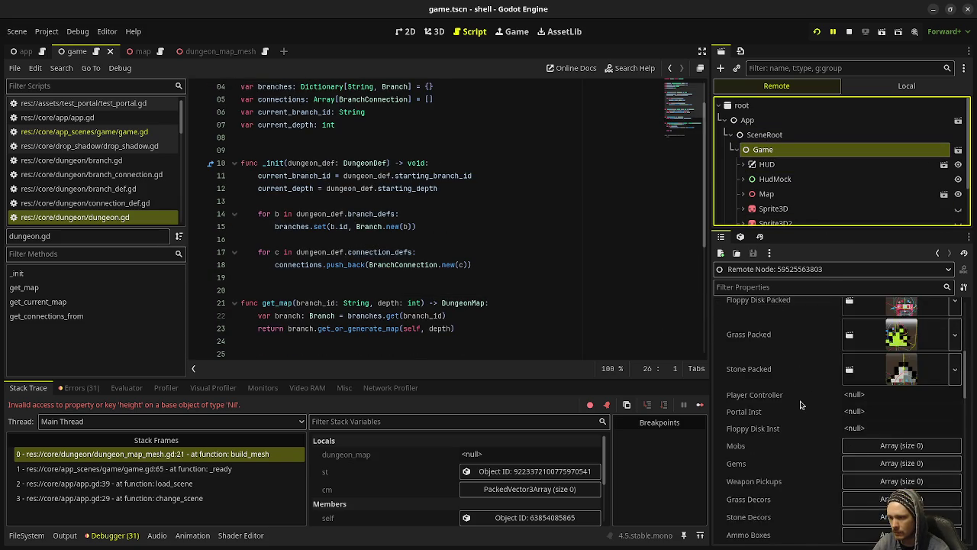
pyautogui.scroll(-4, 801, 404)
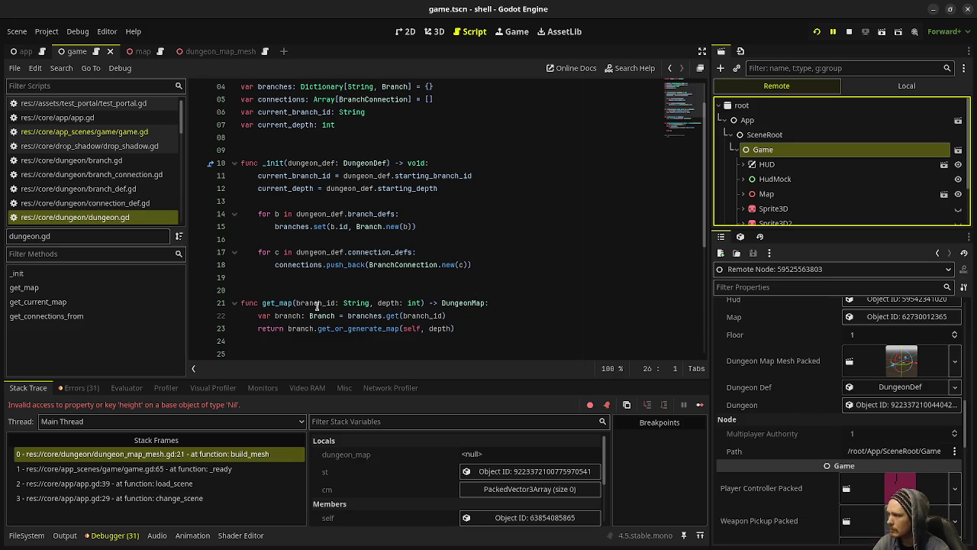
# Open get_or_generate_map in branch.gd and start a new line below its header
pyautogui.click(353, 329)
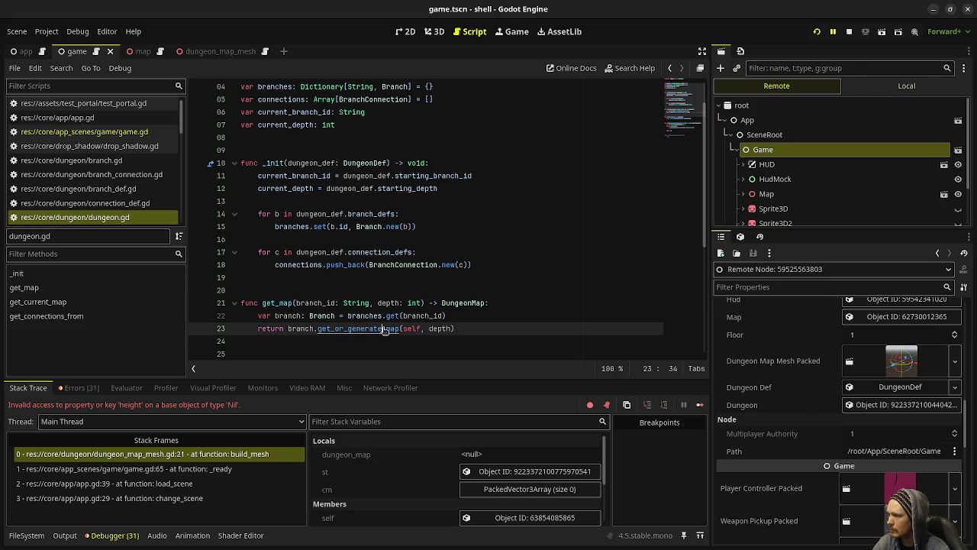
pyautogui.keyDown('ctrl'); pyautogui.click(357, 328); pyautogui.keyUp('ctrl')
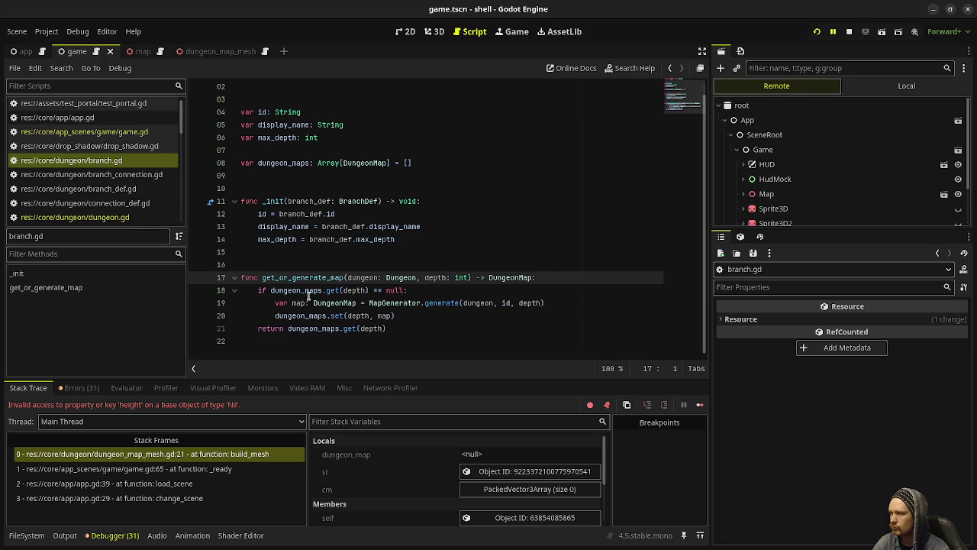
pyautogui.moveTo(327, 294)
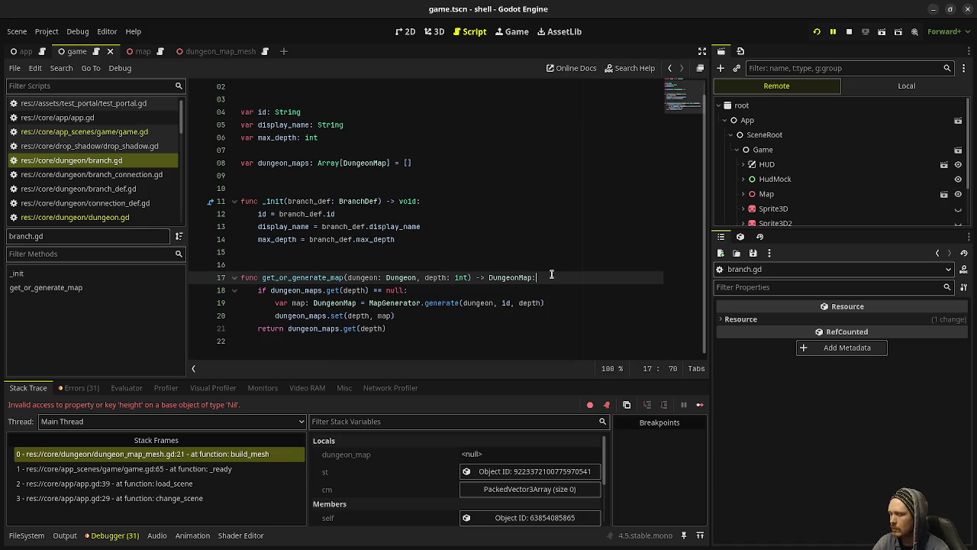
pyautogui.press('Return')
# Add print("wut") to get_or_generate_map, save, rerun the game, and check the Output log
pyautogui.write('print("wut')
pyautogui.hotkey('ctrl', 's')
pyautogui.press('F8')
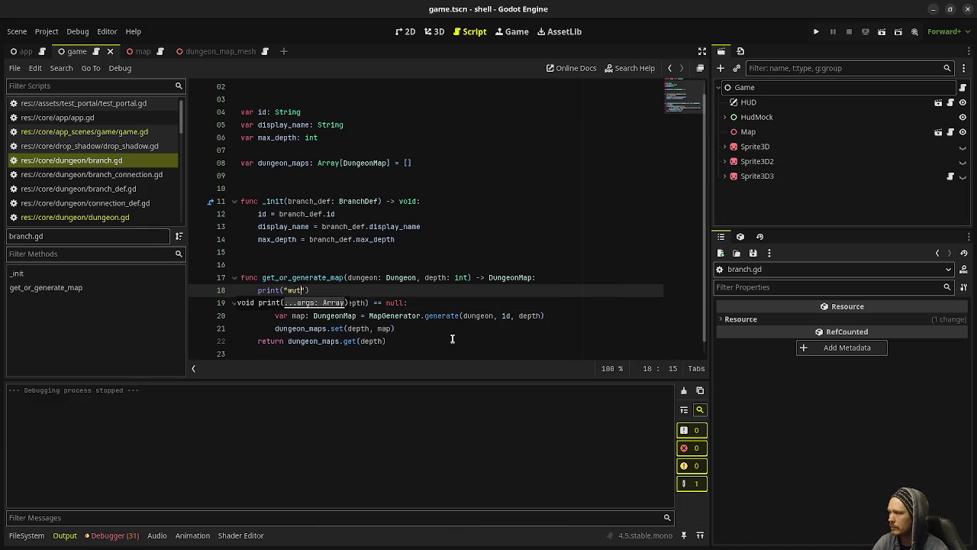
pyautogui.click(814, 33)
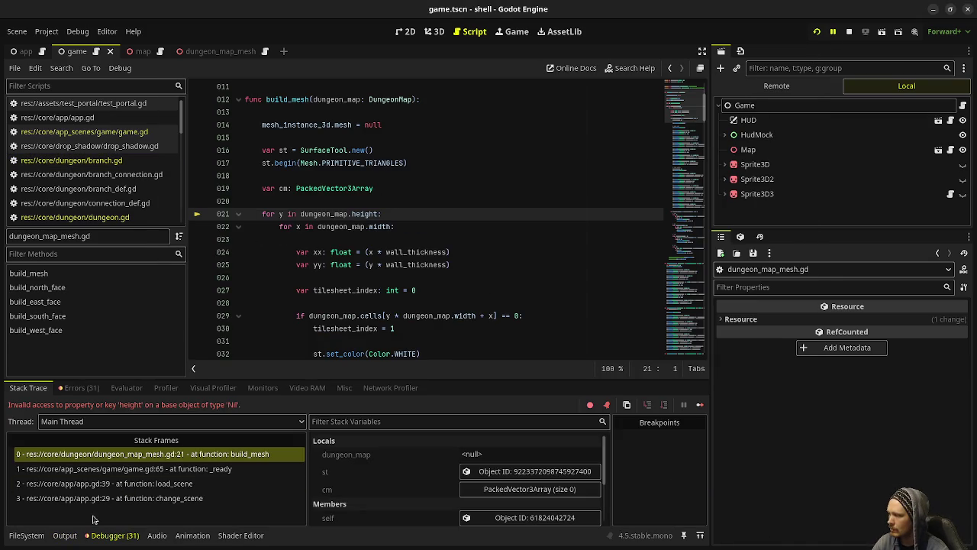
pyautogui.click(65, 535)
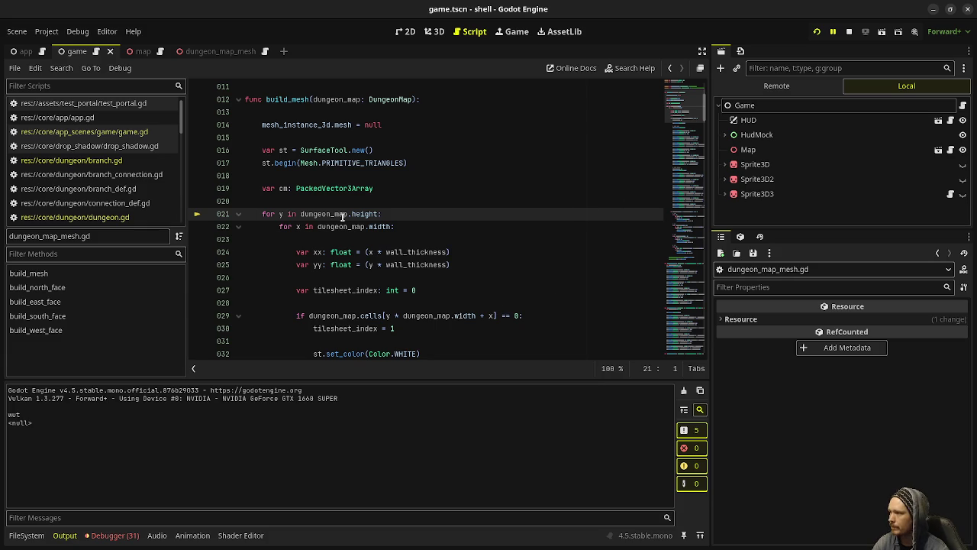
pyautogui.scroll(1, 405, 235)
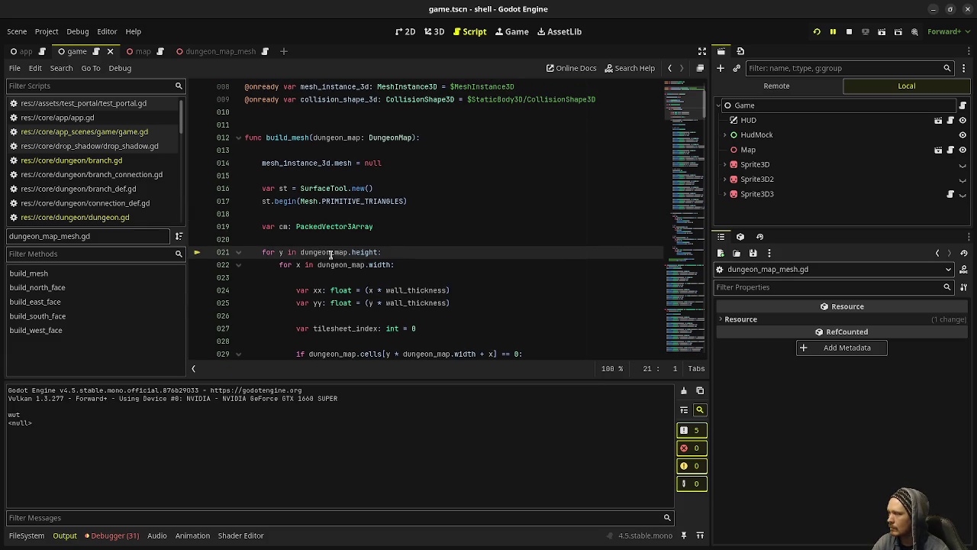
pyautogui.scroll(2, 330, 254)
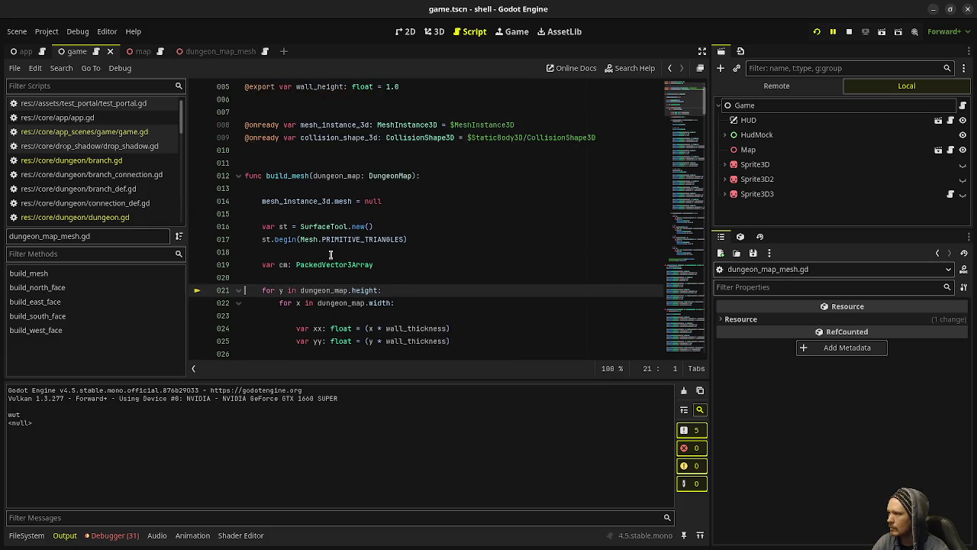
# Trace dungeon_map from game.gd through get_current_map to get_or_generate_map in branch.gd
pyautogui.click(137, 131)
pyautogui.doubleClick(426, 252)
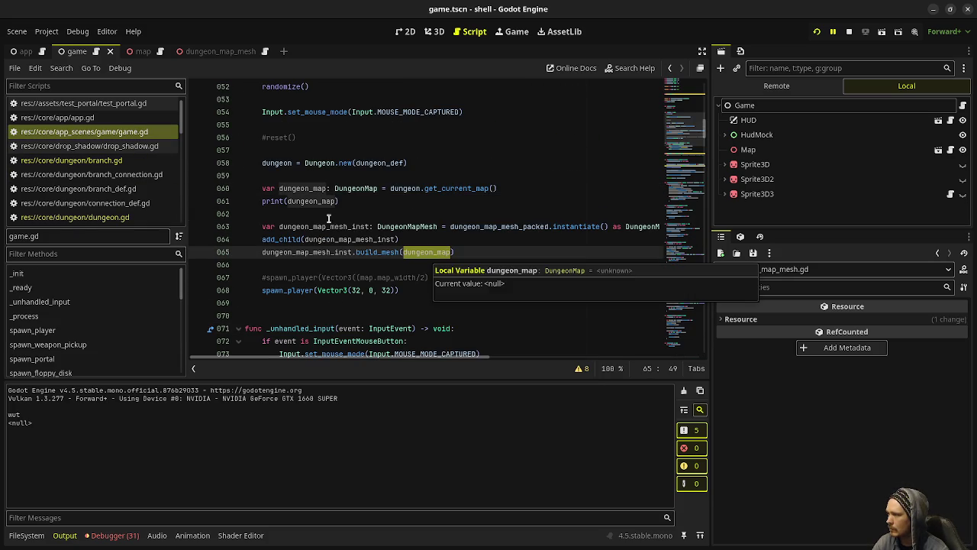
pyautogui.moveTo(295, 200)
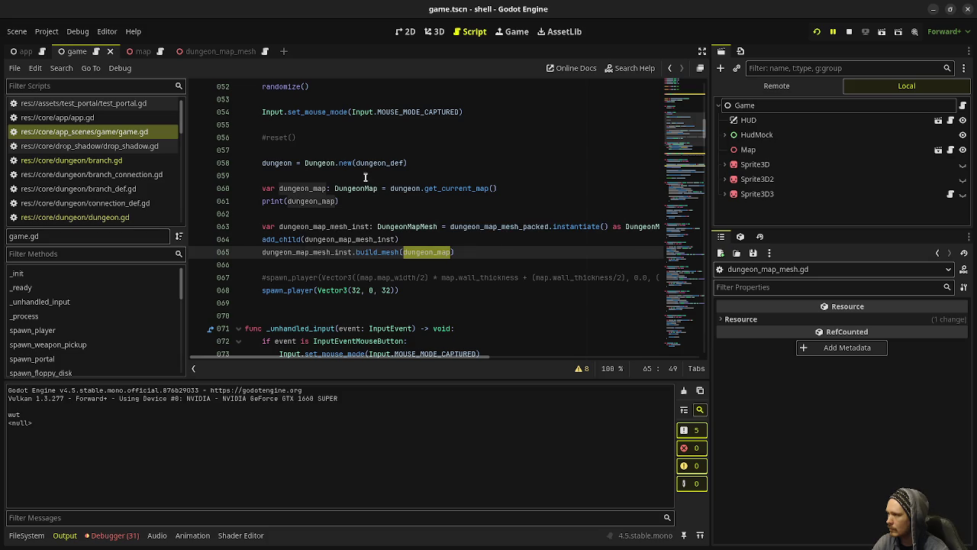
pyautogui.keyDown('ctrl'); pyautogui.click(434, 188); pyautogui.keyUp('ctrl')
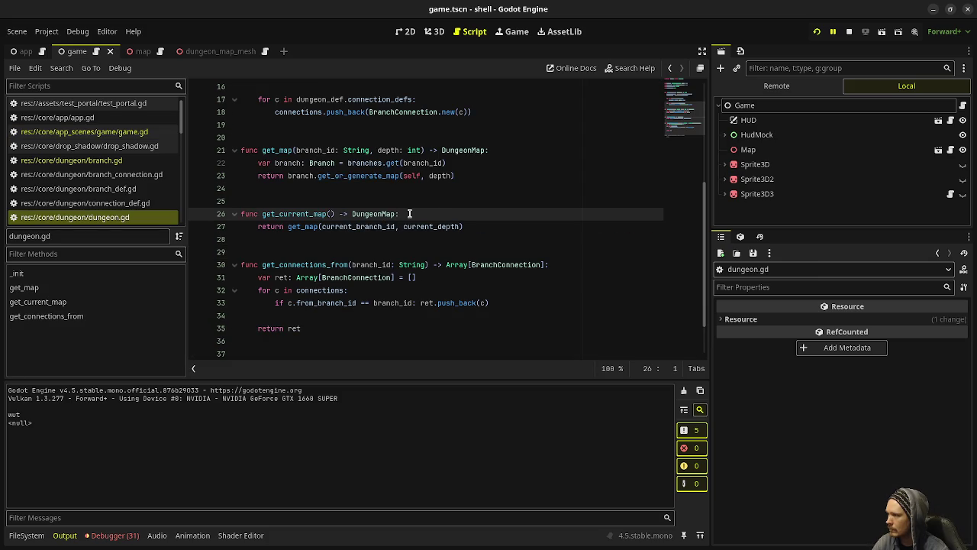
pyautogui.scroll(1, 409, 214)
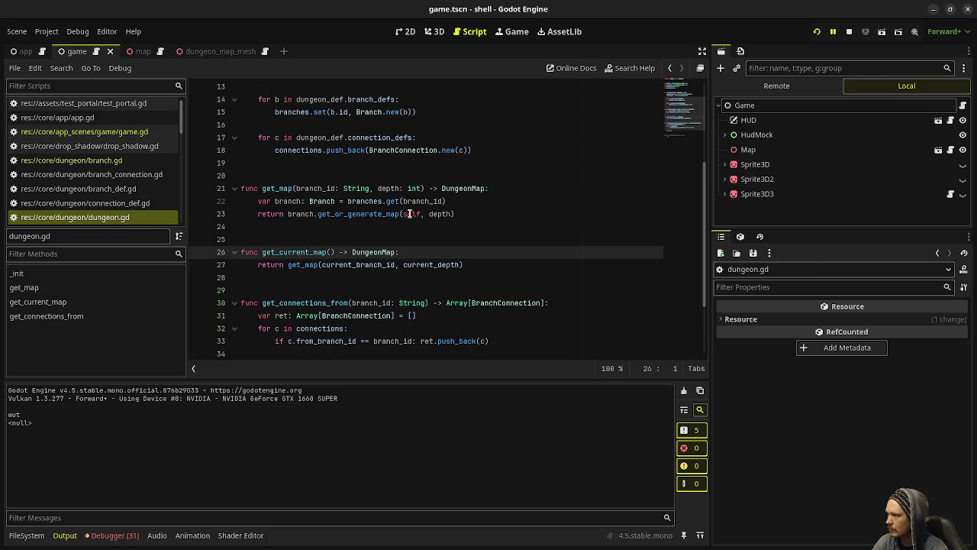
pyautogui.keyDown('ctrl'); pyautogui.click(360, 214); pyautogui.keyUp('ctrl')
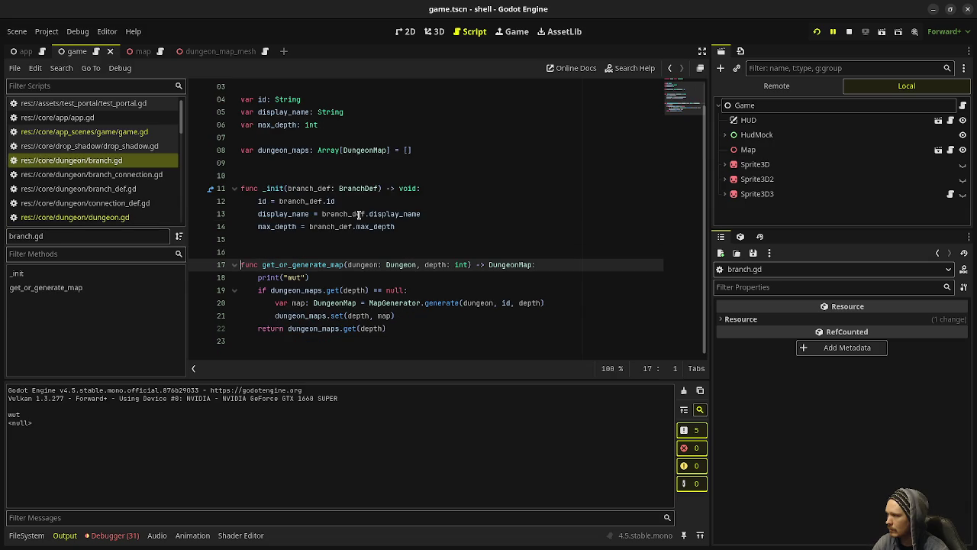
# Add print("omg") inside get_or_generate_map's null check and save branch.gd
pyautogui.click(412, 289)
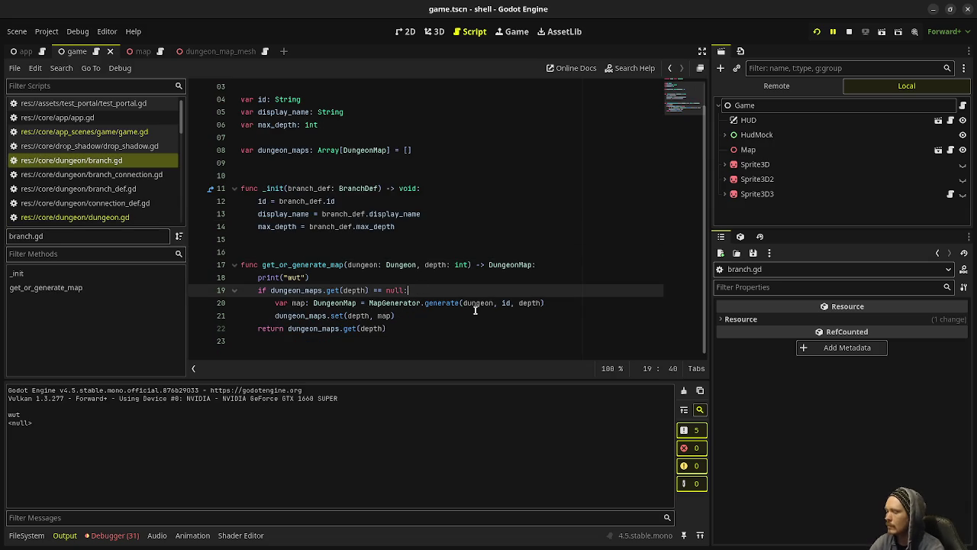
pyautogui.press('Return')
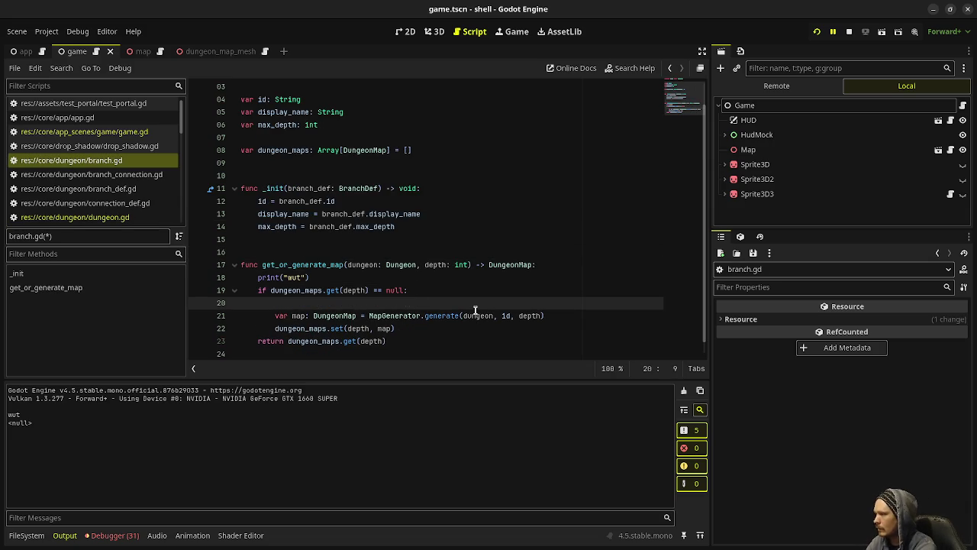
pyautogui.write('print("omg')
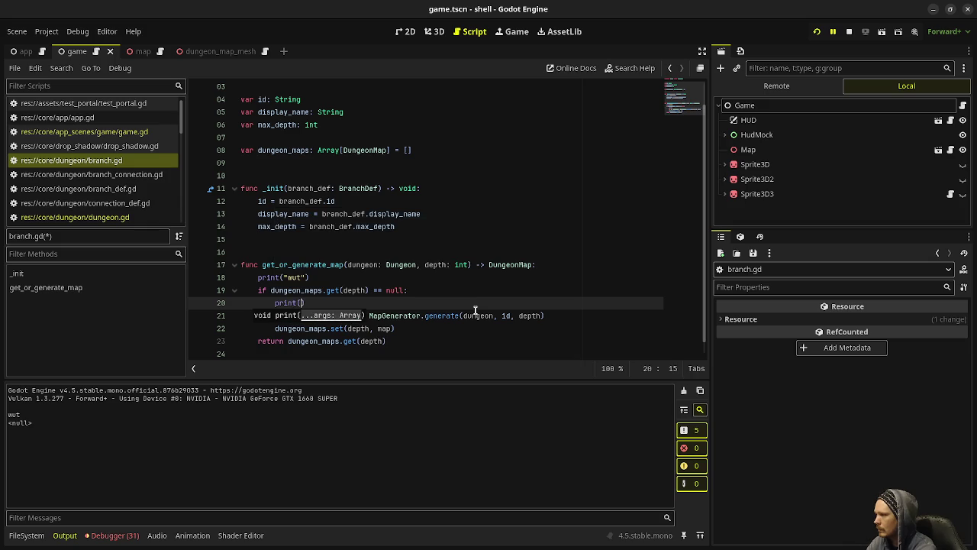
pyautogui.hotkey('ctrl', 's')
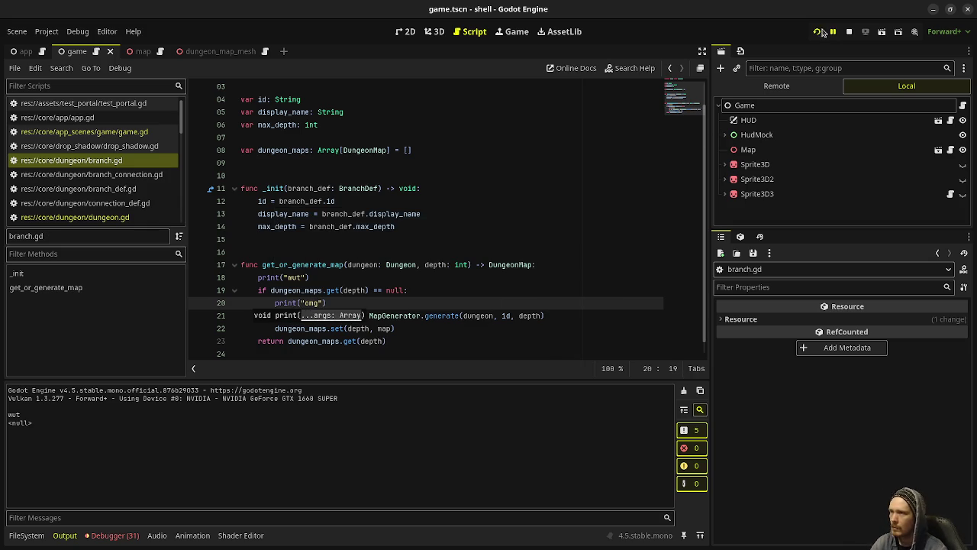
# Restart the game and check the Output log for wut, omg, then <null>
pyautogui.press('F8')
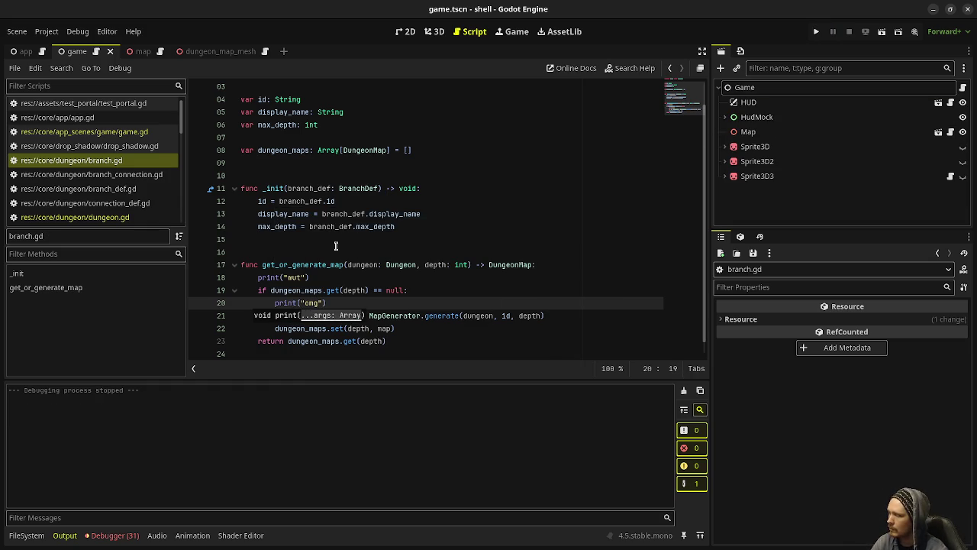
pyautogui.click(814, 33)
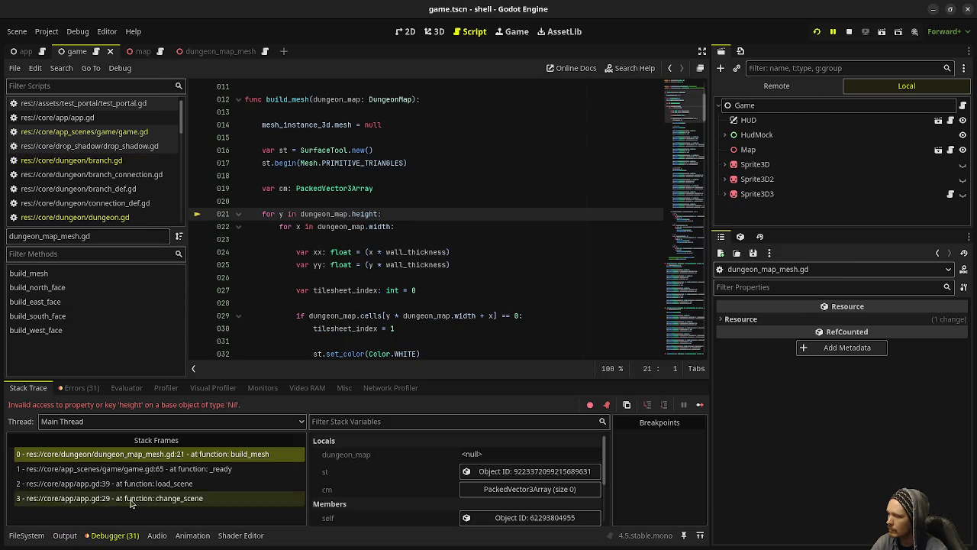
pyautogui.click(65, 535)
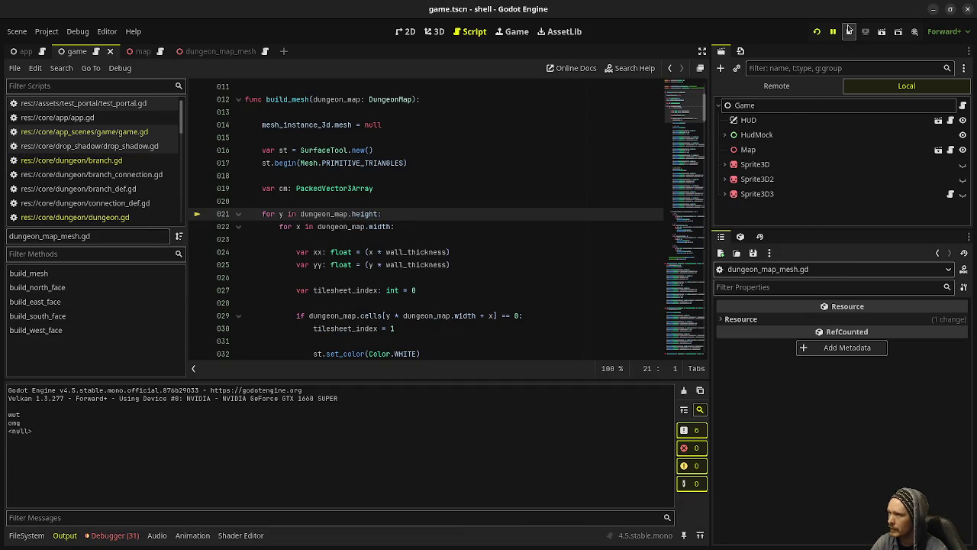
# End the debugging session and scroll to map_generator.gd's add_exits code
pyautogui.click(849, 31)
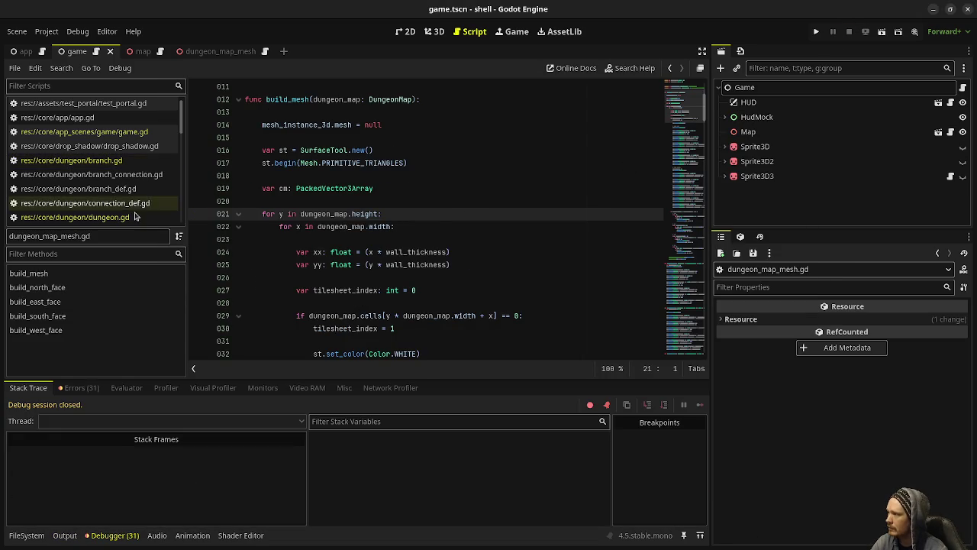
pyautogui.scroll(-2, 131, 196)
pyautogui.scroll(-1, 131, 196)
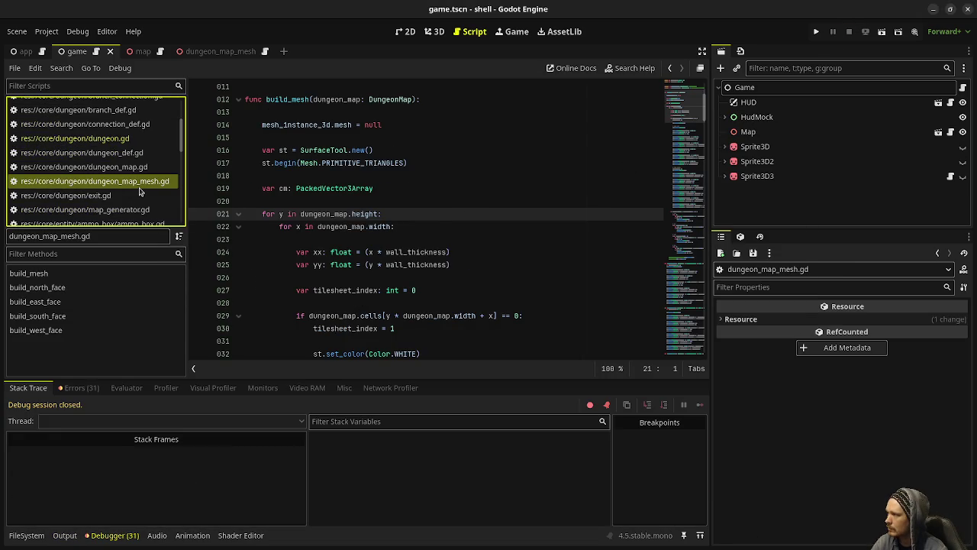
pyautogui.scroll(-2, 138, 180)
pyautogui.scroll(3, 139, 179)
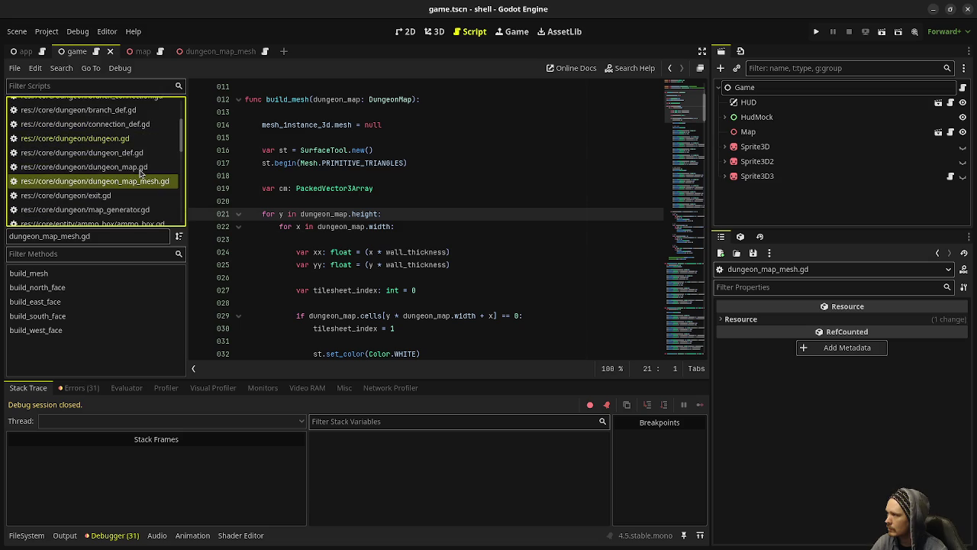
pyautogui.scroll(2, 140, 176)
pyautogui.scroll(1, 139, 173)
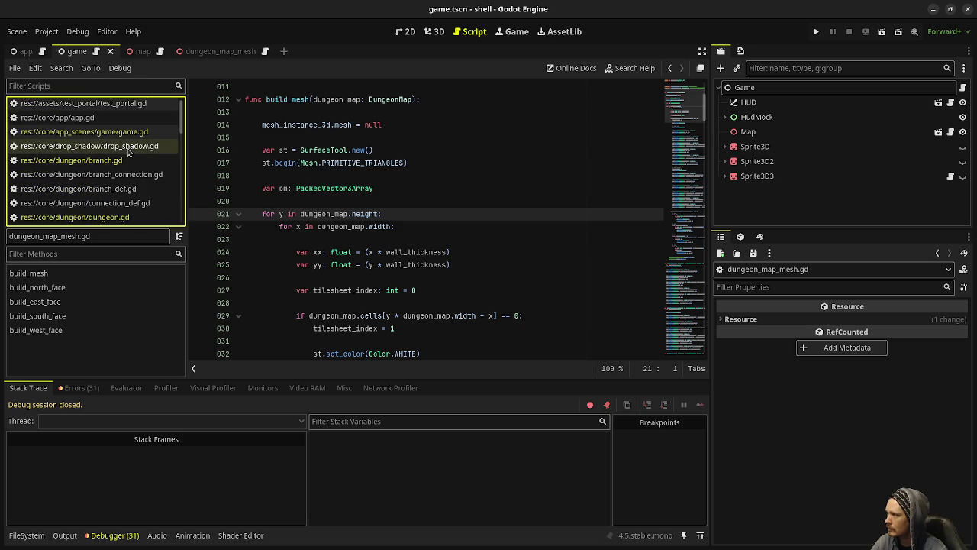
pyautogui.scroll(-1, 133, 172)
pyautogui.scroll(-1, 149, 183)
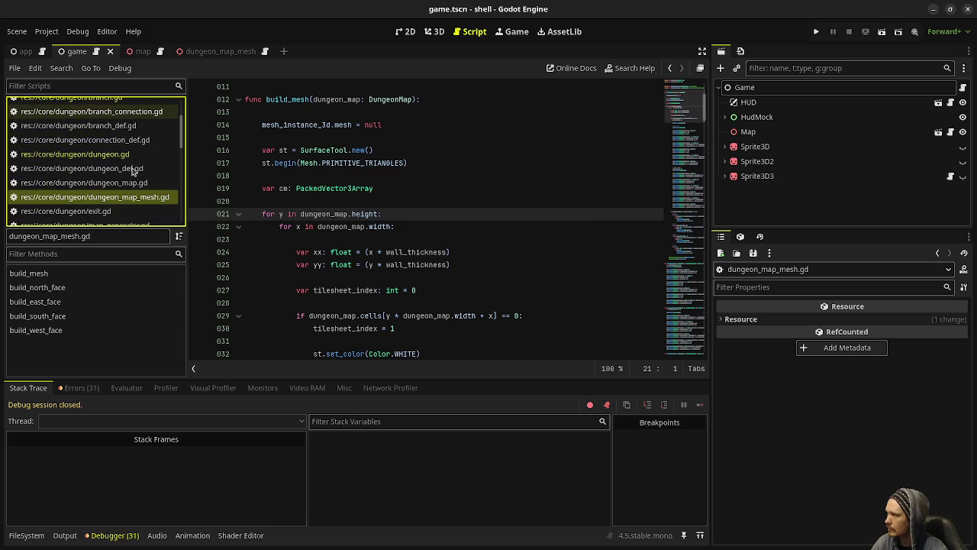
pyautogui.scroll(-2, 132, 184)
# Review map_generator.gd and get_or_generate_map's dungeon_maps assignment in branch.gd
pyautogui.click(132, 180)
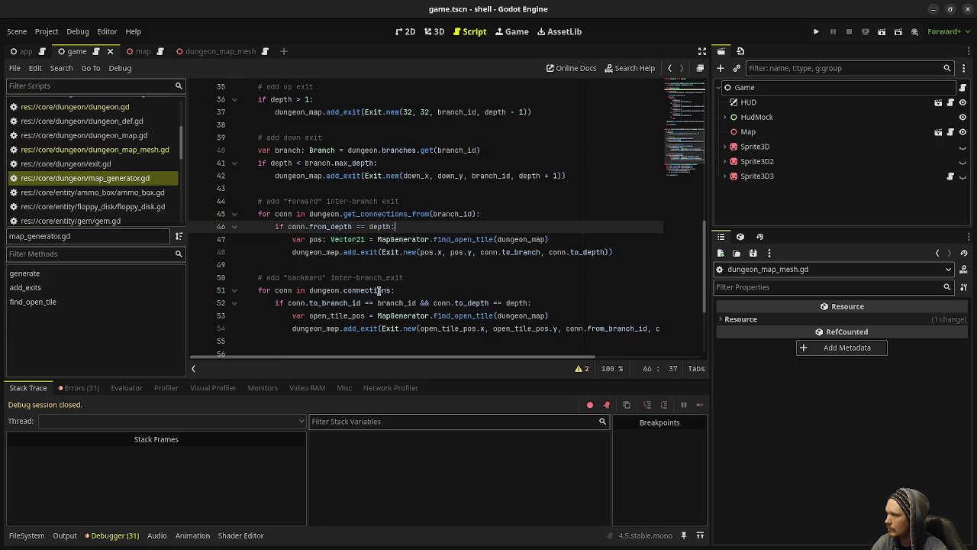
pyautogui.scroll(10, 367, 261)
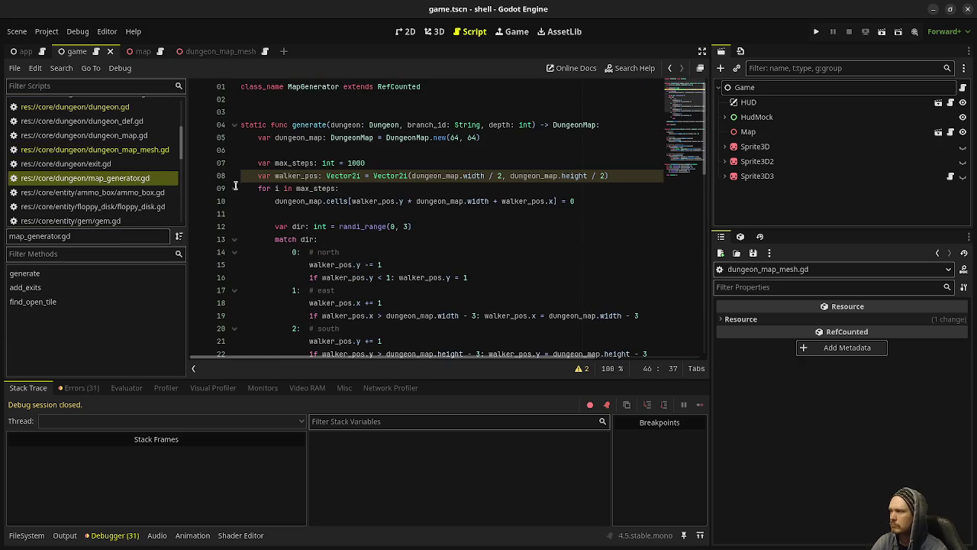
pyautogui.scroll(3, 136, 157)
pyautogui.scroll(3, 136, 156)
pyautogui.click(126, 144)
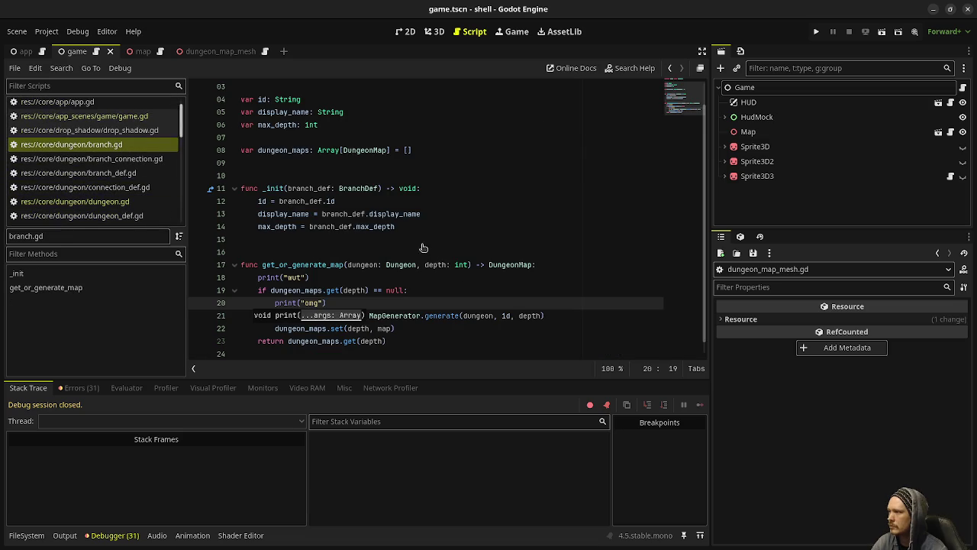
pyautogui.click(399, 303)
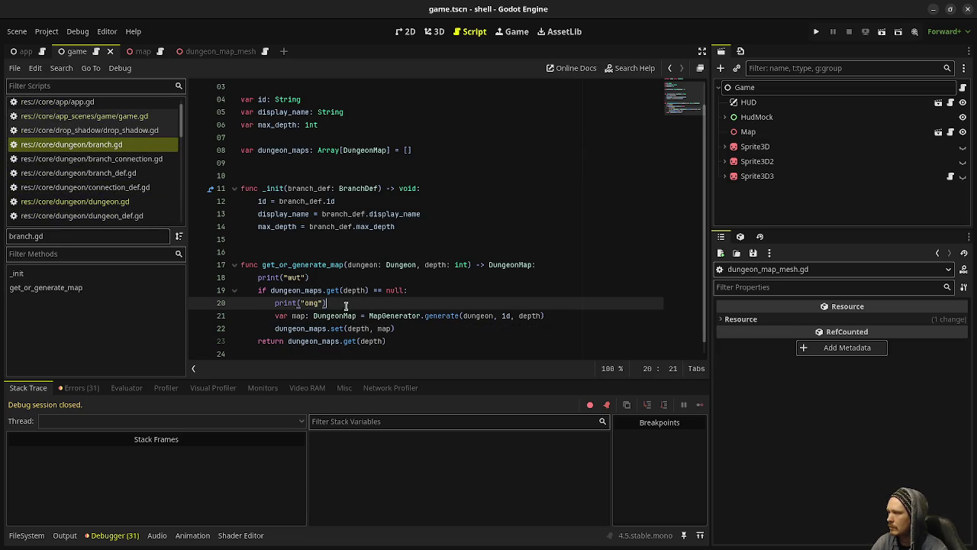
pyautogui.press('Down')
pyautogui.press('Down')
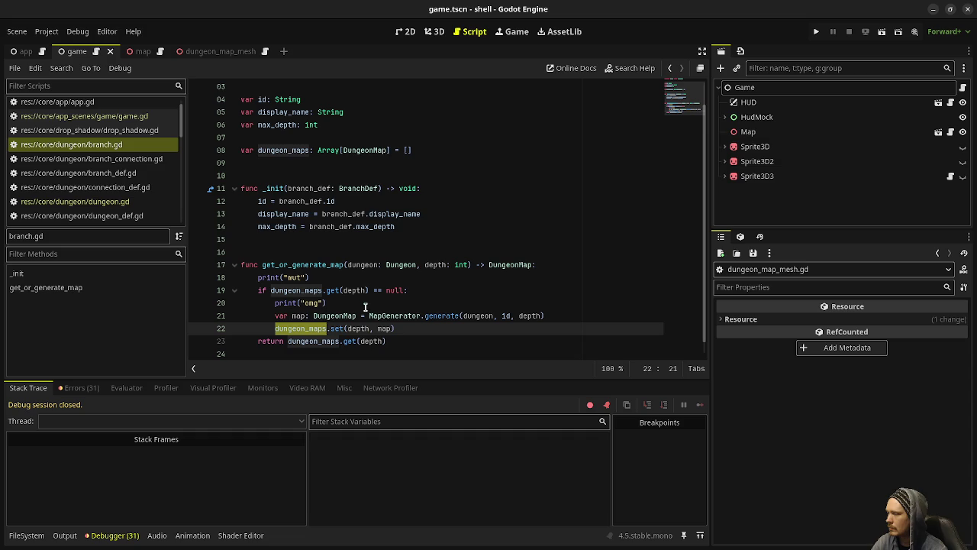
pyautogui.click(414, 328)
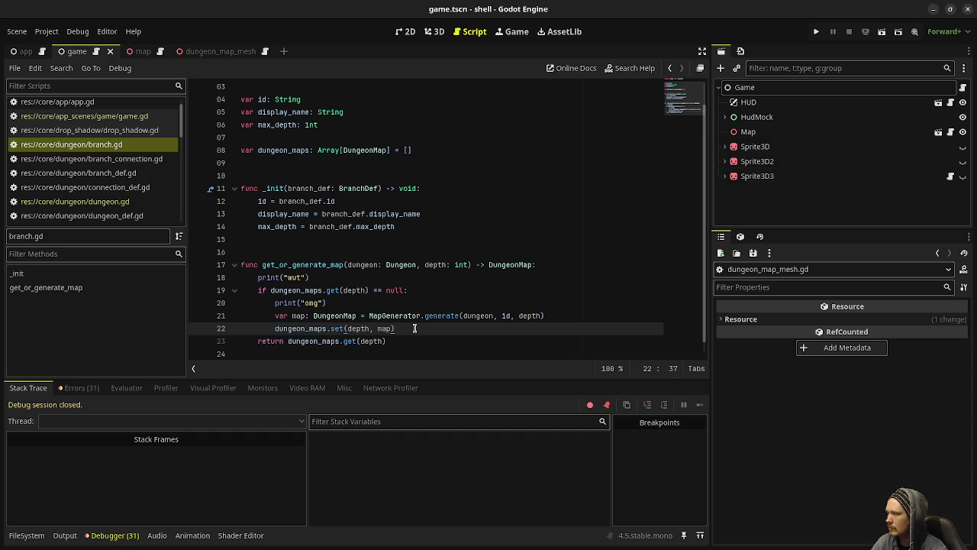
pyautogui.click(84, 116)
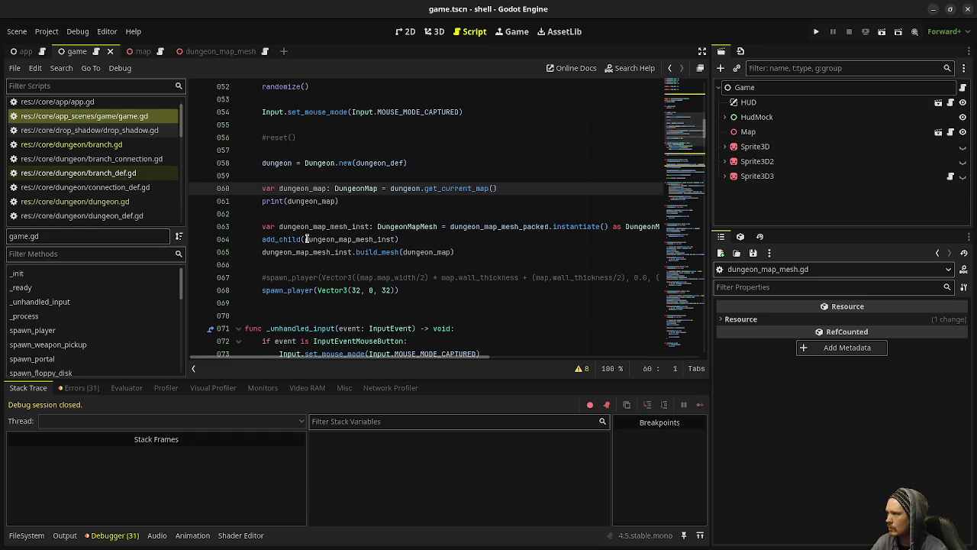
pyautogui.click(76, 144)
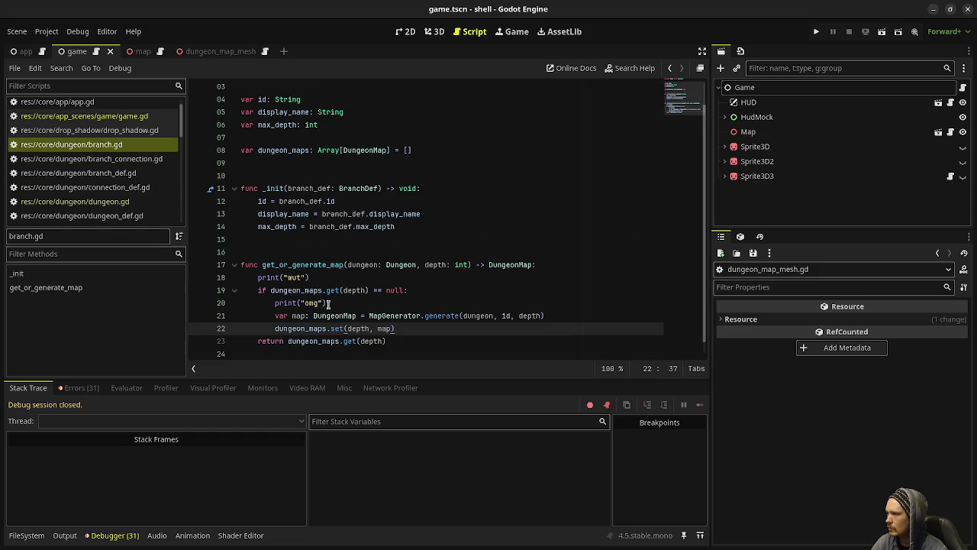
# Add print(map) after the MapGenerator.generate call in branch.gd and save
pyautogui.click(542, 317)
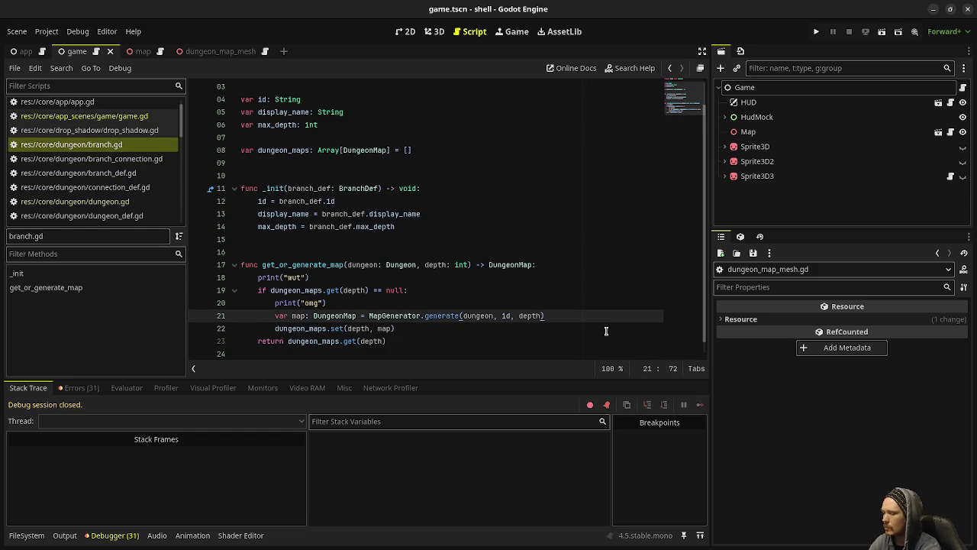
pyautogui.press('Return')
pyautogui.write('print(map')
pyautogui.hotkey('ctrl', 's')
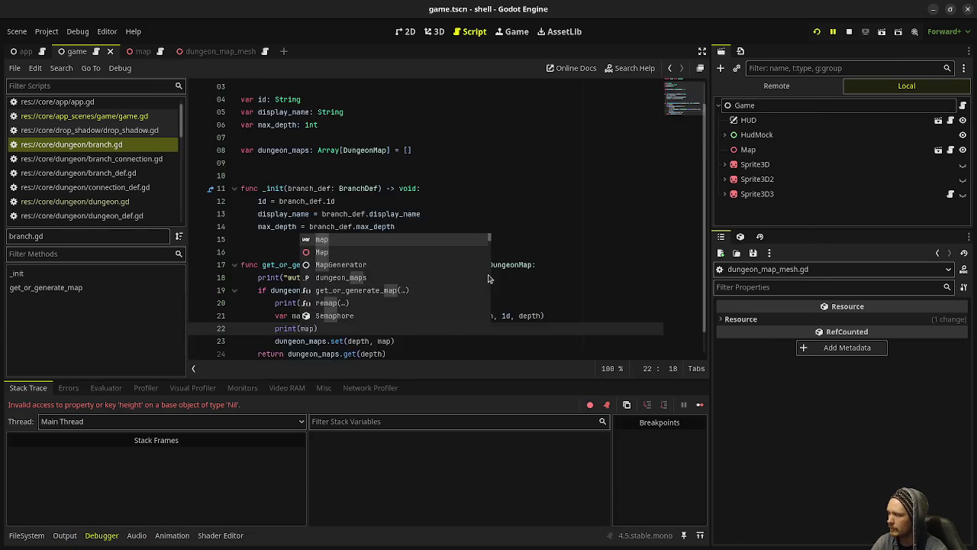
# Check the output log, then add a print("ret") line before the return in branch.gd and save
pyautogui.click(64, 535)
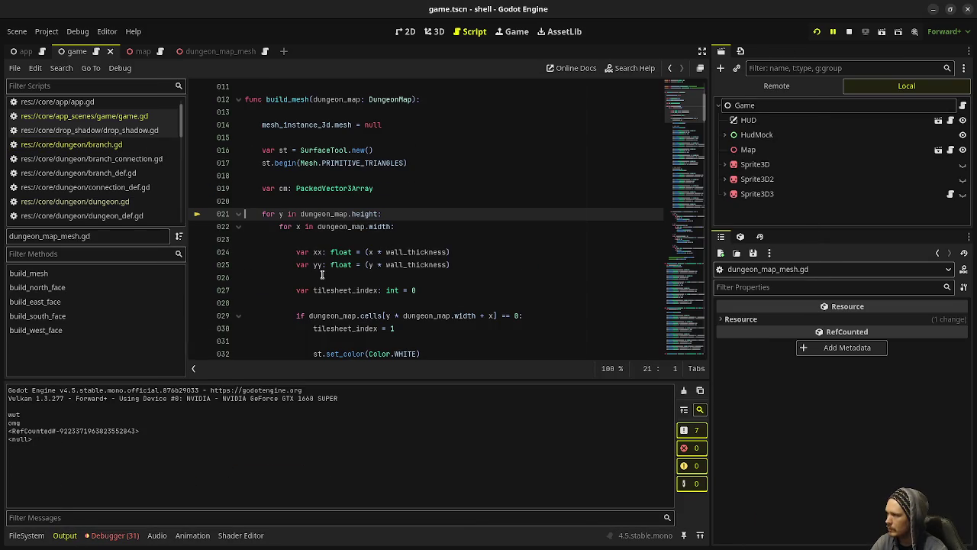
pyautogui.click(84, 116)
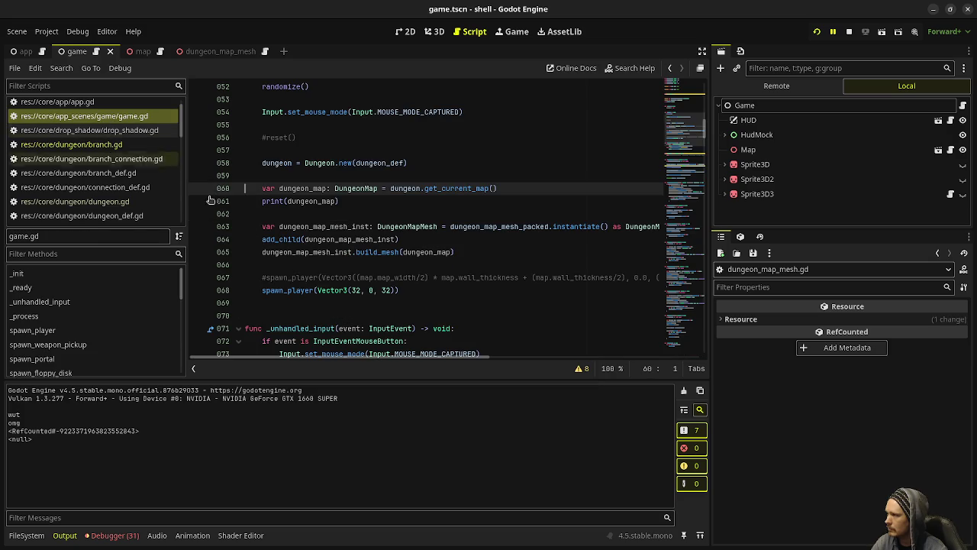
pyautogui.click(114, 146)
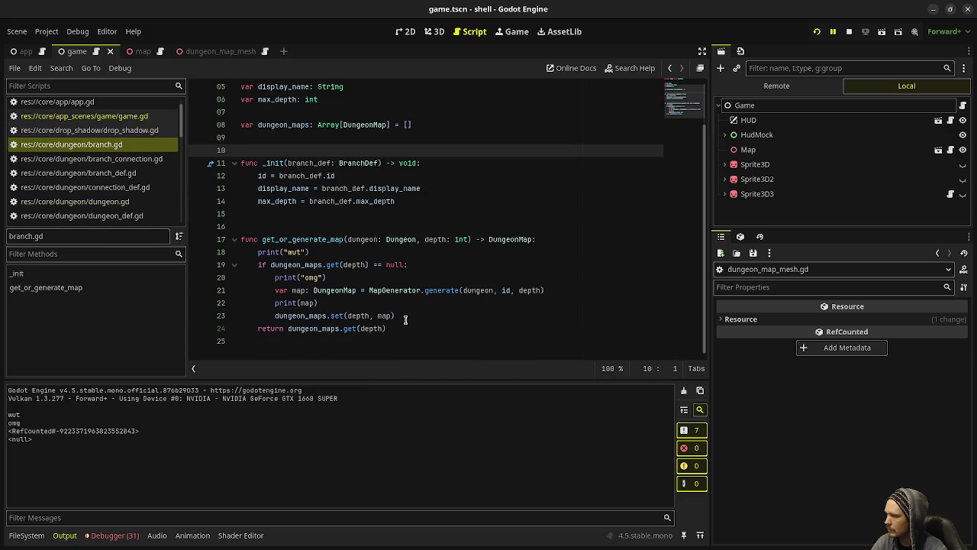
pyautogui.click(416, 321)
pyautogui.press('Return')
pyautogui.press('Return')
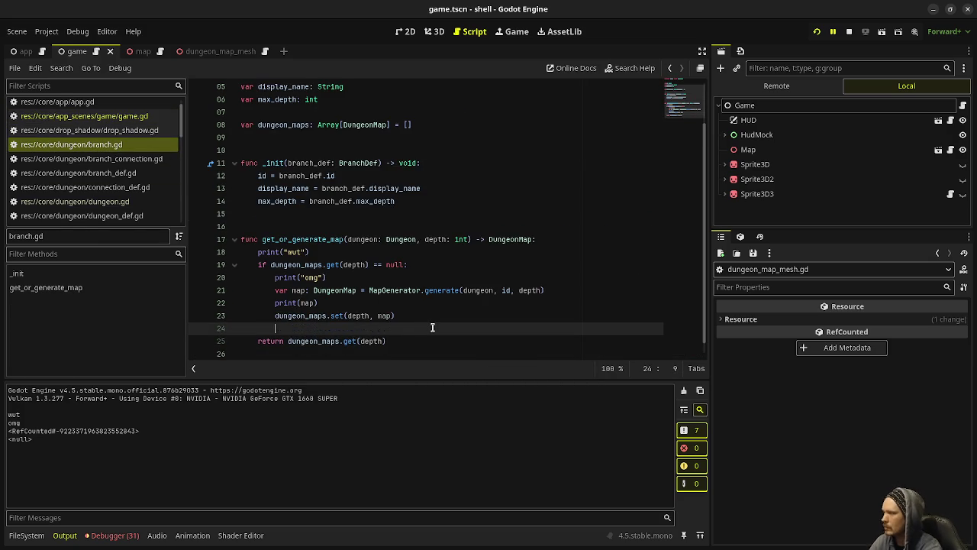
pyautogui.write('pri')
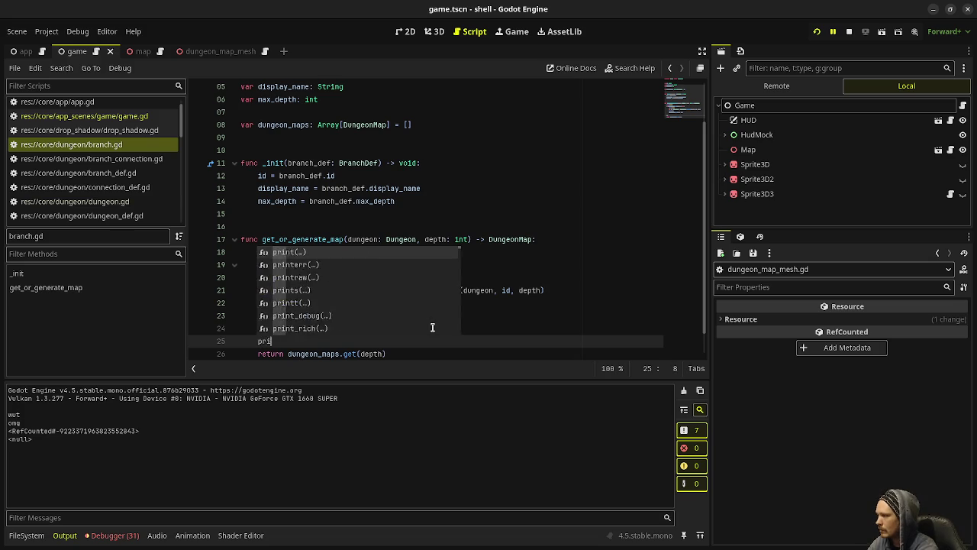
pyautogui.write('nt("ret')
pyautogui.hotkey('ctrl', 's')
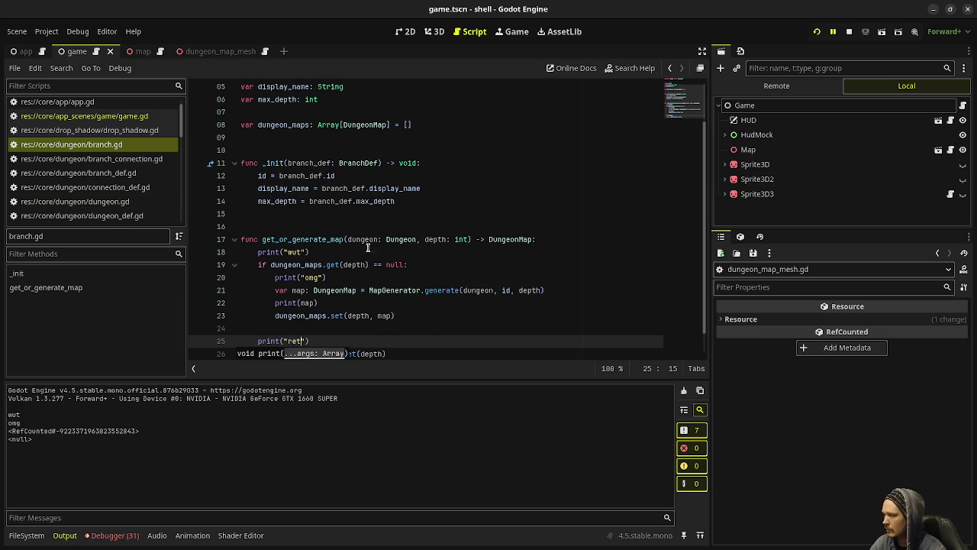
# Insert var ret: DungeonMap = dungeon_maps.get(depth) above the print and open Array's get() docs
pyautogui.scroll(-1, 470, 273)
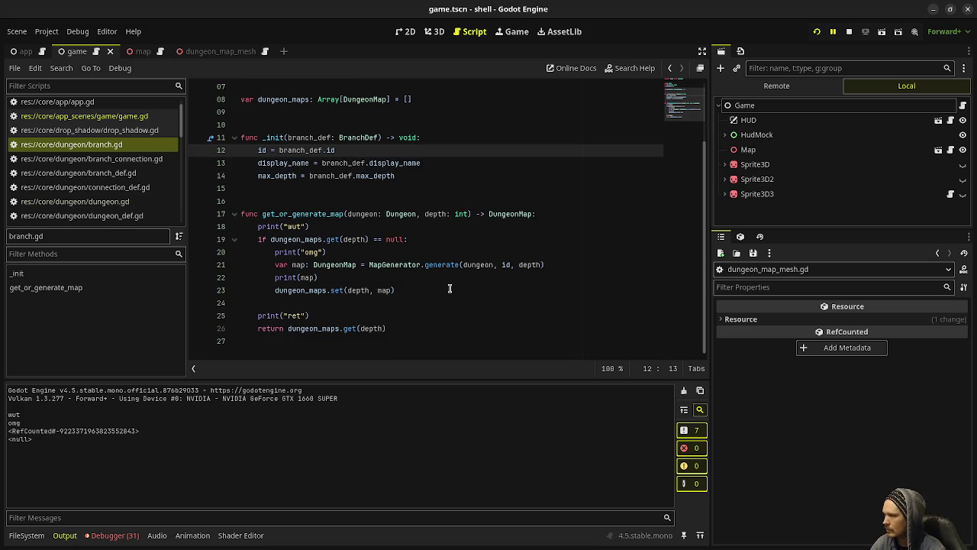
pyautogui.click(345, 316)
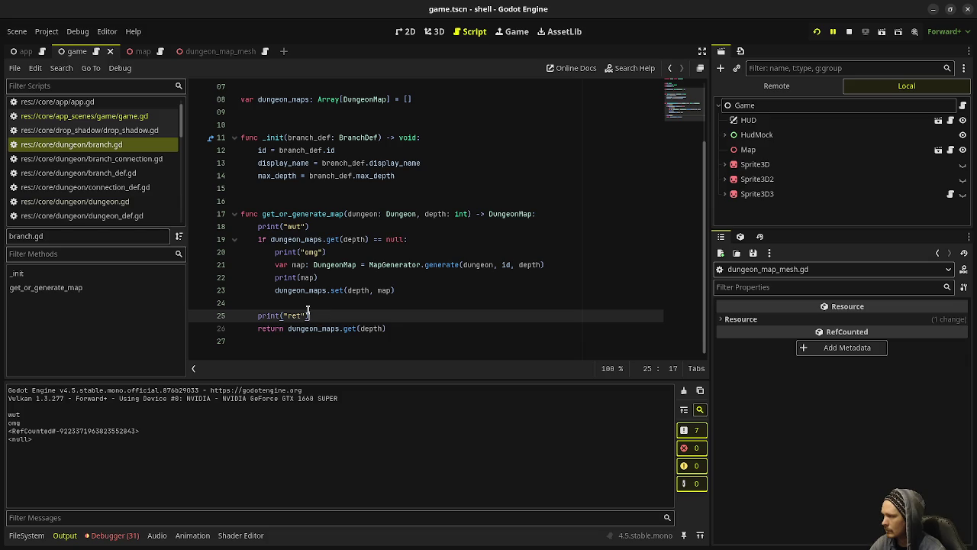
pyautogui.press('Up')
pyautogui.press('Return')
pyautogui.write('var ret')
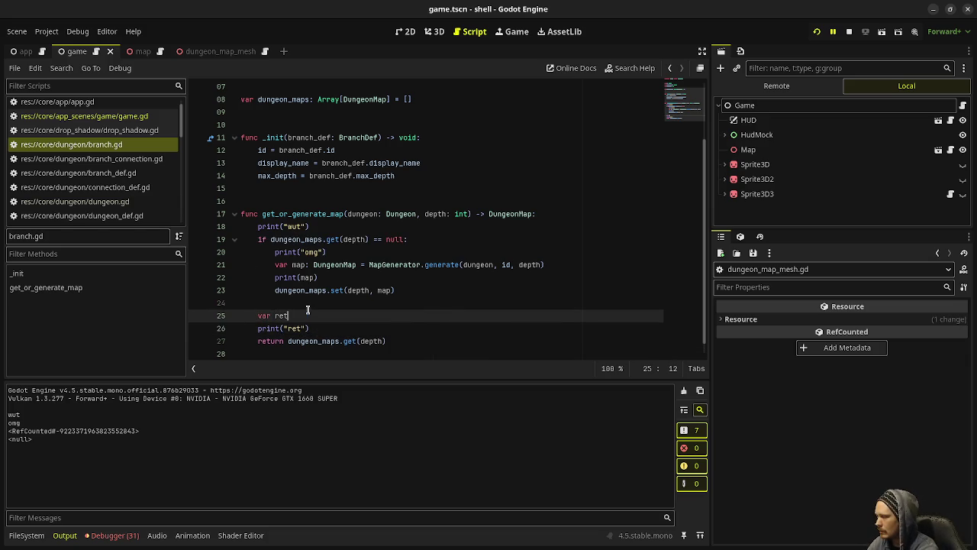
pyautogui.write(': DungeonMap ')
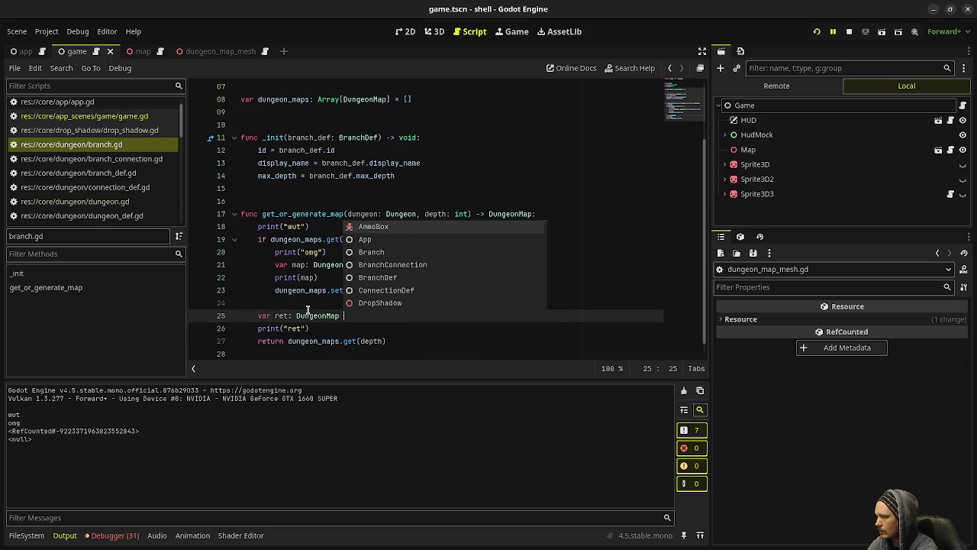
pyautogui.write('= dungeon_maps.g')
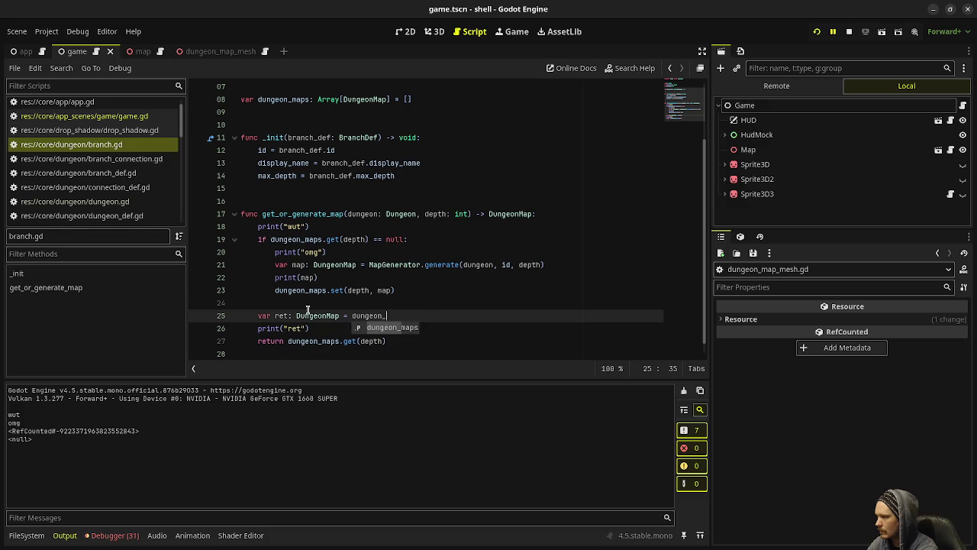
pyautogui.press('Return')
pyautogui.write('depth)')
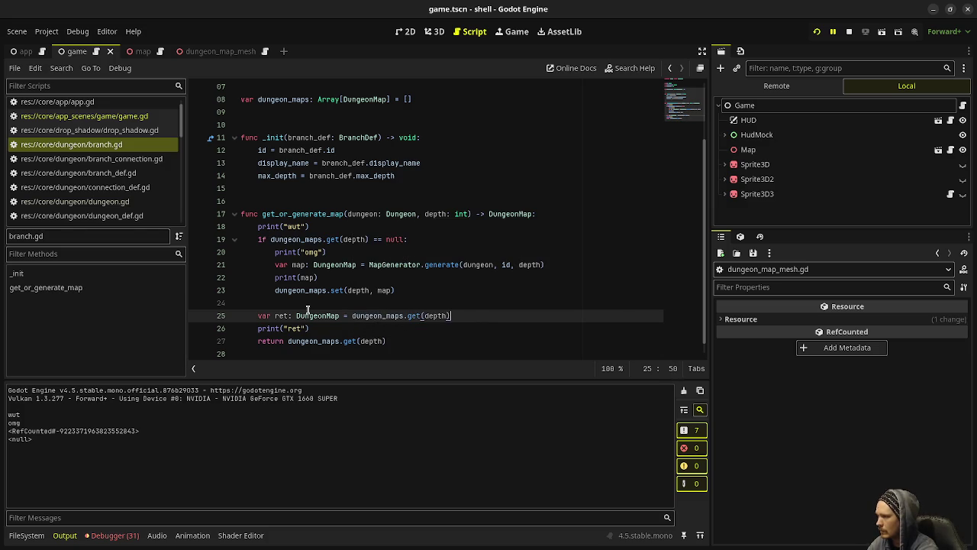
pyautogui.keyDown('ctrl'); pyautogui.click(413, 317); pyautogui.keyUp('ctrl')
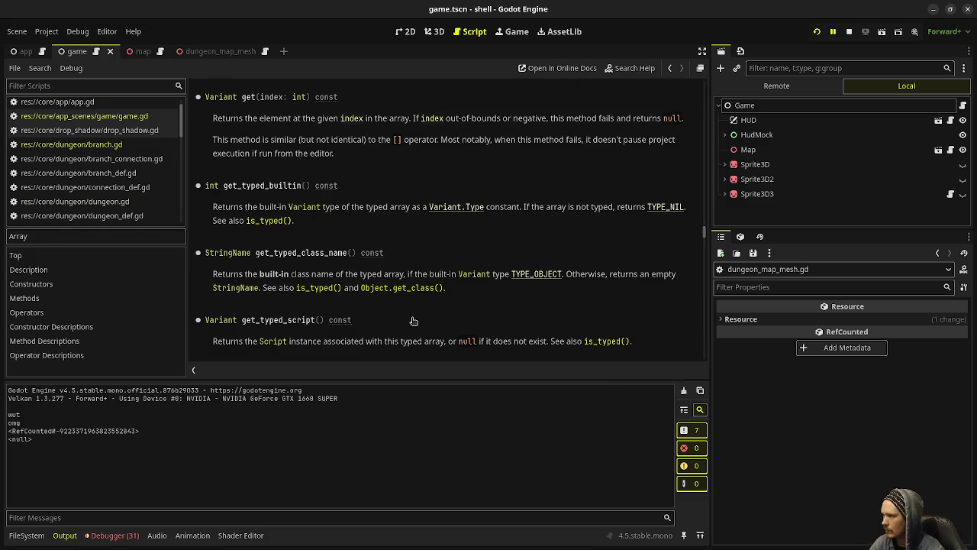
# Look up Array's set() documentation, then go back to the ret line in branch.gd
pyautogui.click(120, 147)
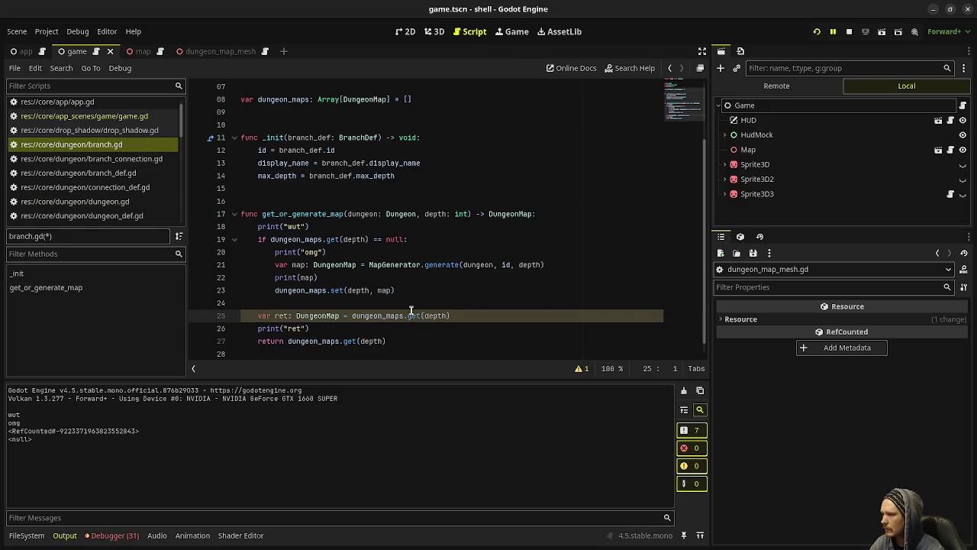
pyautogui.keyDown('ctrl'); pyautogui.click(336, 290); pyautogui.keyUp('ctrl')
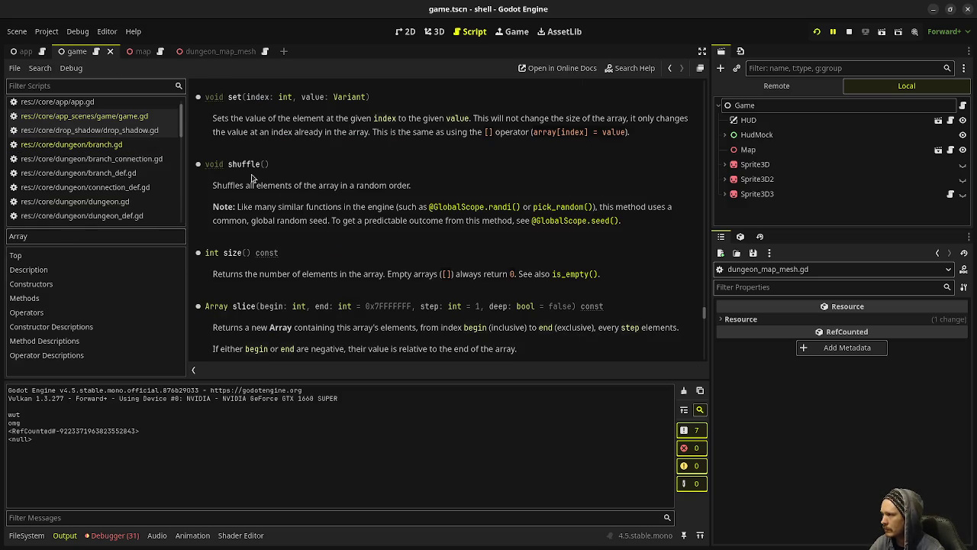
pyautogui.click(77, 158)
pyautogui.click(72, 144)
pyautogui.click(351, 315)
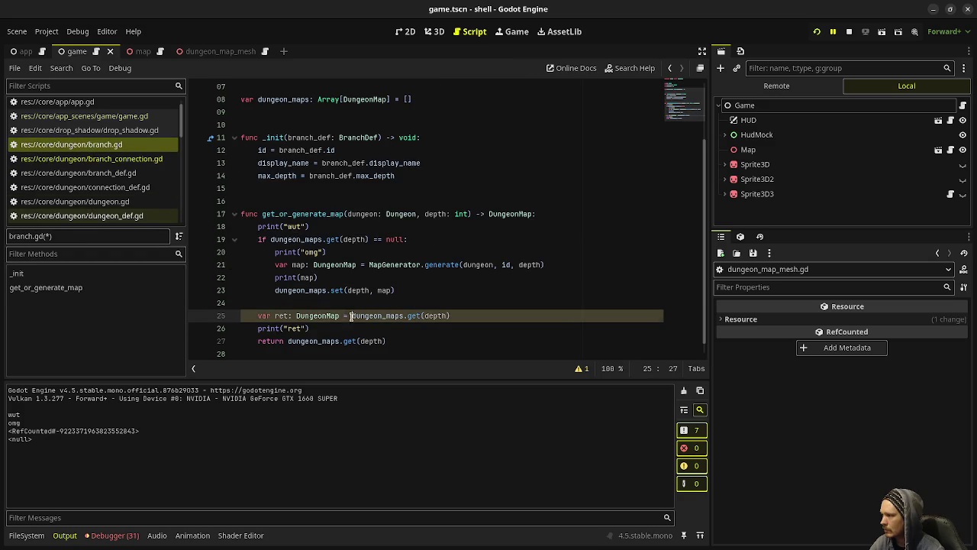
# Change the print to print(ret) and the return to return ret, then run the project
pyautogui.click(309, 328)
pyautogui.doubleClick(290, 328)
pyautogui.write('ret')
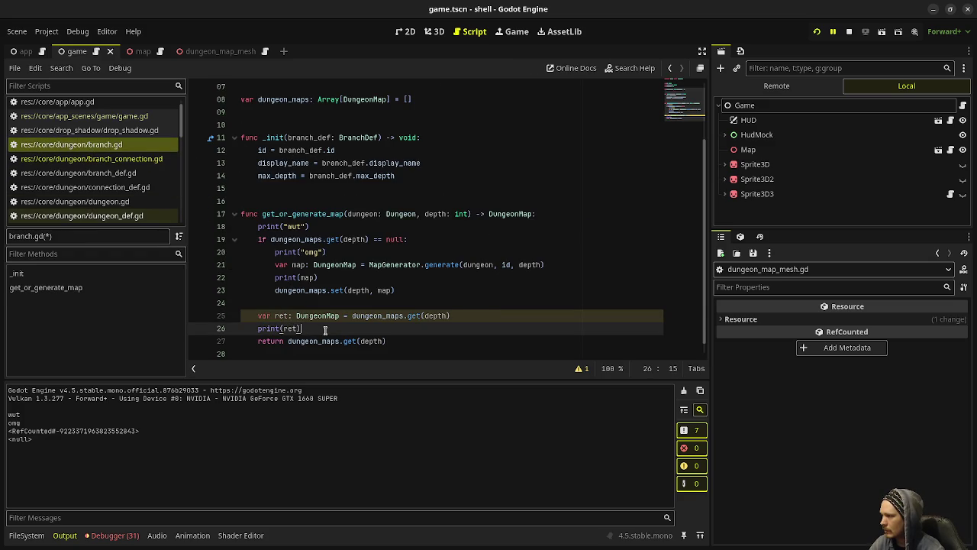
pyautogui.moveTo(286, 340); pyautogui.dragTo(386, 341)
pyautogui.write('return ret')
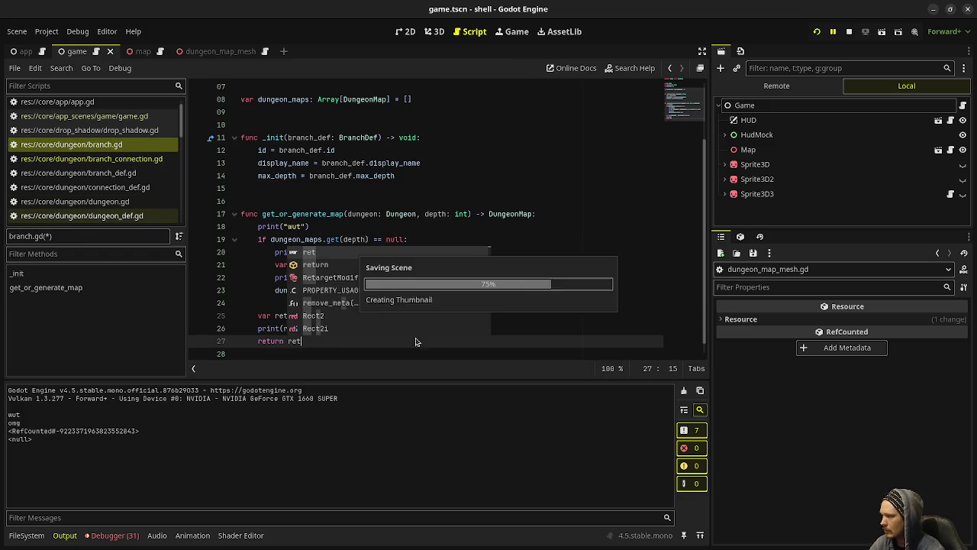
pyautogui.press('Escape')
pyautogui.click(817, 32)
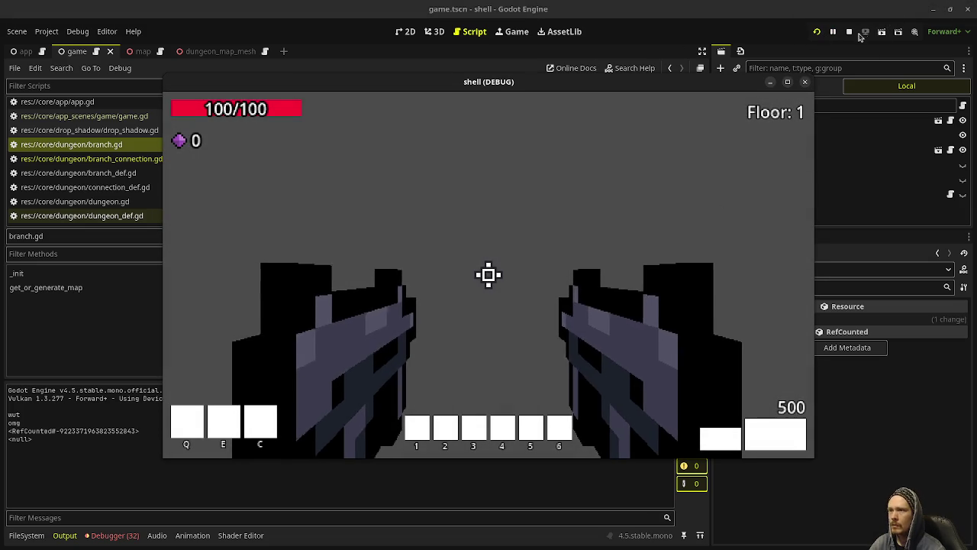
# Restart the game and check the output log, which shows <null> for the returned map
pyautogui.click(833, 37)
pyautogui.click(817, 31)
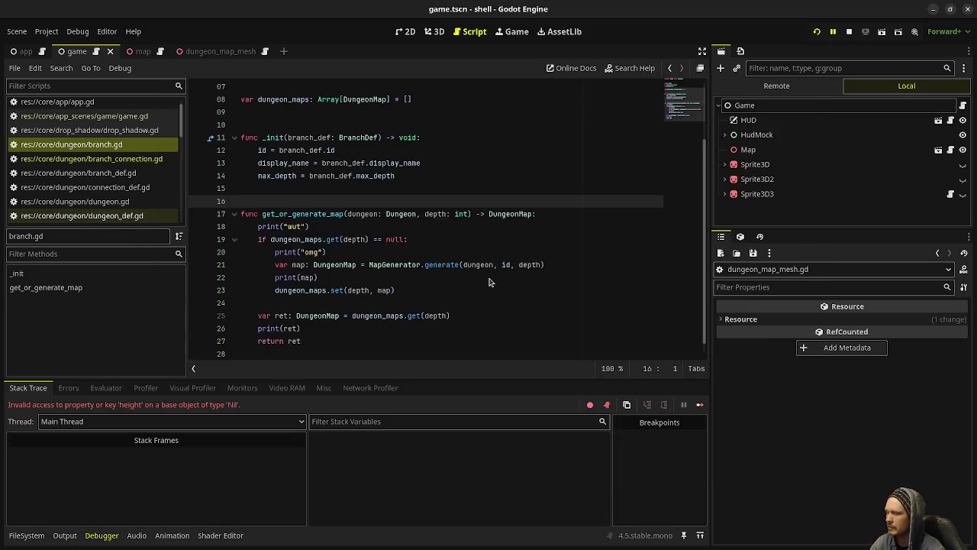
pyautogui.click(65, 535)
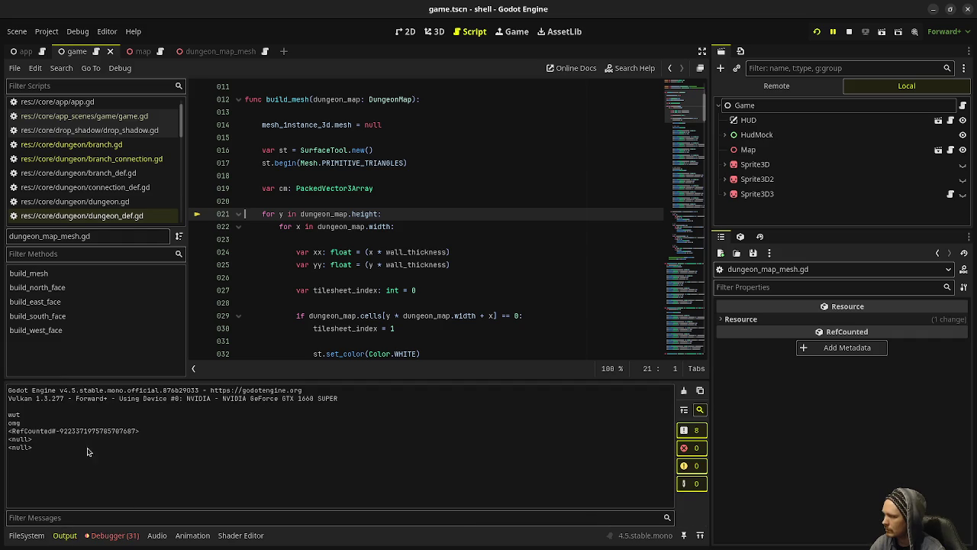
# Return to branch.gd and view Array's set() documentation
pyautogui.hotkey('alt', 'Left')
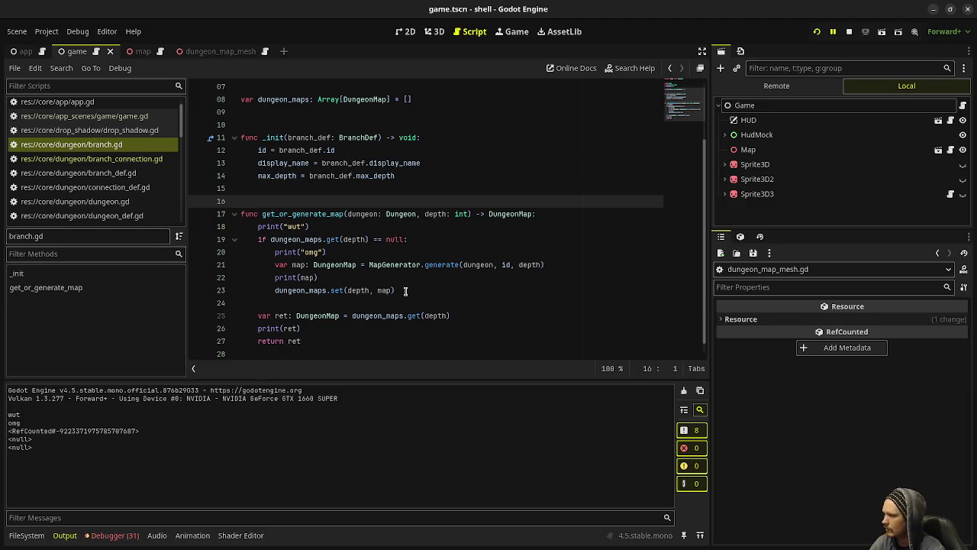
pyautogui.scroll(2, 406, 290)
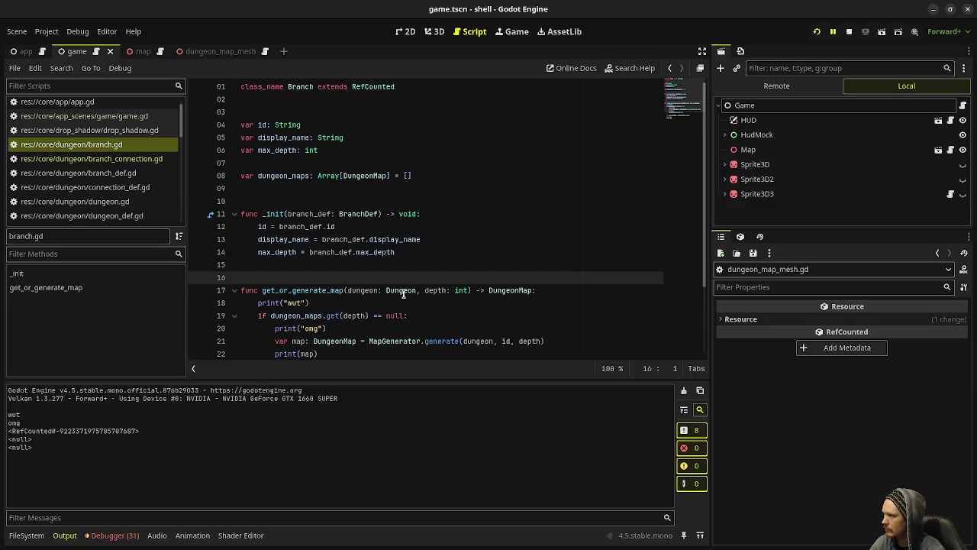
pyautogui.scroll(-3, 404, 293)
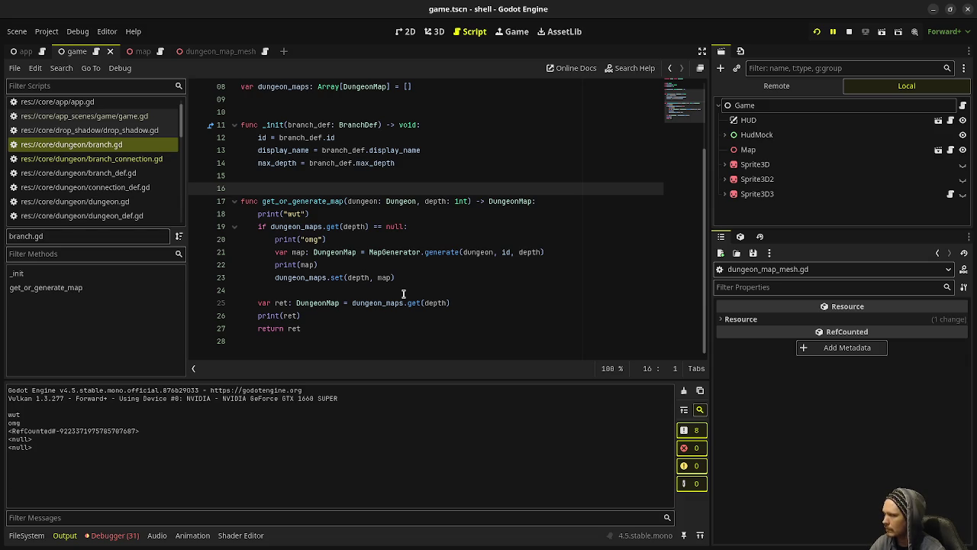
pyautogui.keyDown('ctrl'); pyautogui.click(336, 278); pyautogui.keyUp('ctrl')
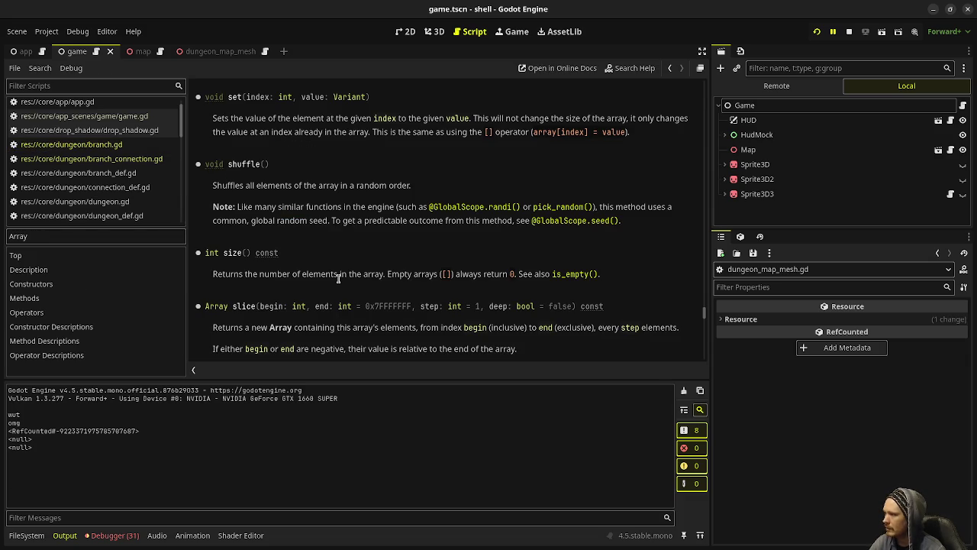
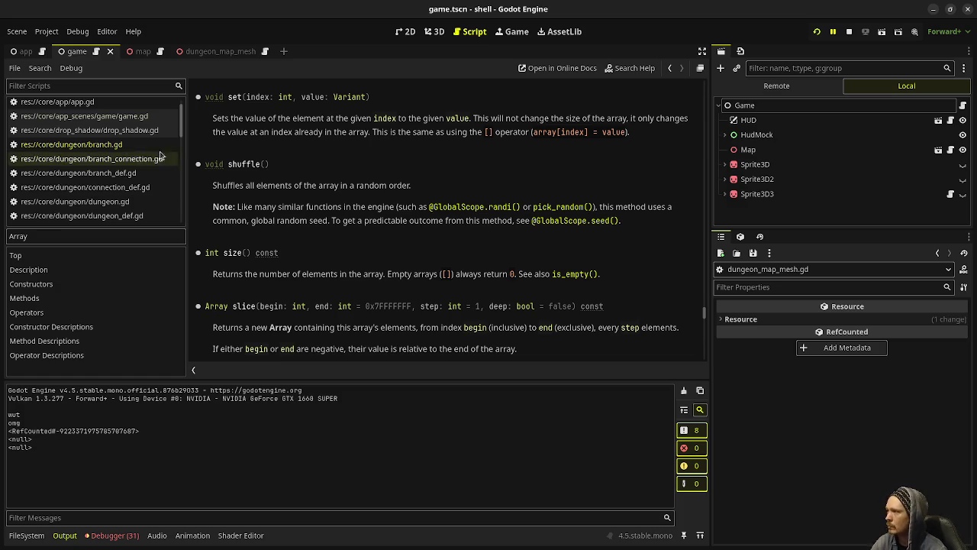
# Glance back at the Array help page, then return to branch.gd near line 23 and scroll to the top
pyautogui.click(85, 145)
pyautogui.moveTo(338, 277)
pyautogui.press('Up')
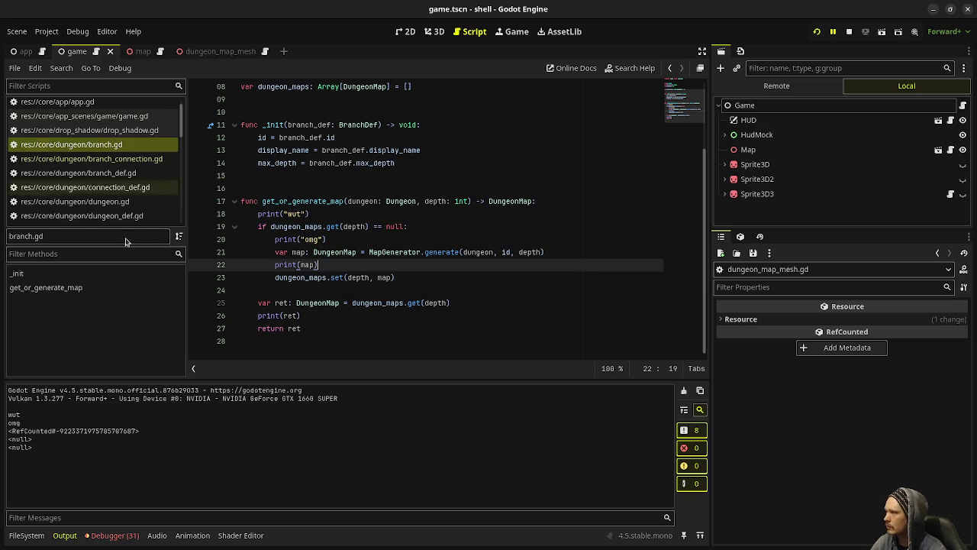
pyautogui.click(669, 68)
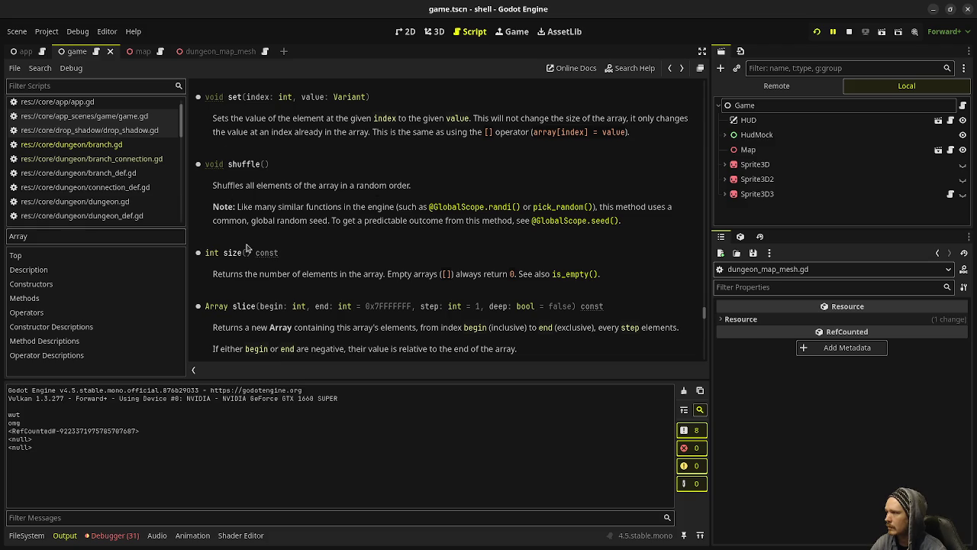
pyautogui.scroll(-4, 341, 251)
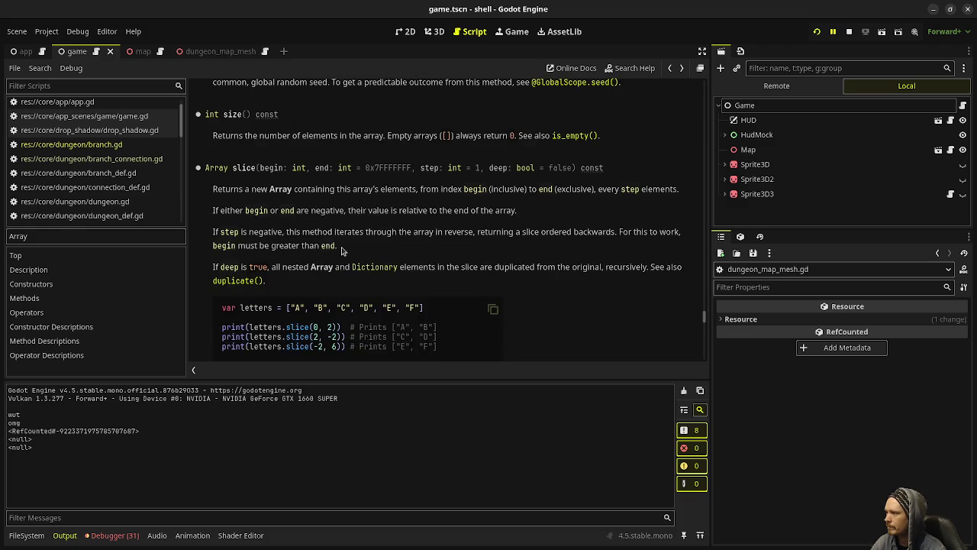
pyautogui.scroll(8, 341, 250)
pyautogui.hotkey('alt', 'Right')
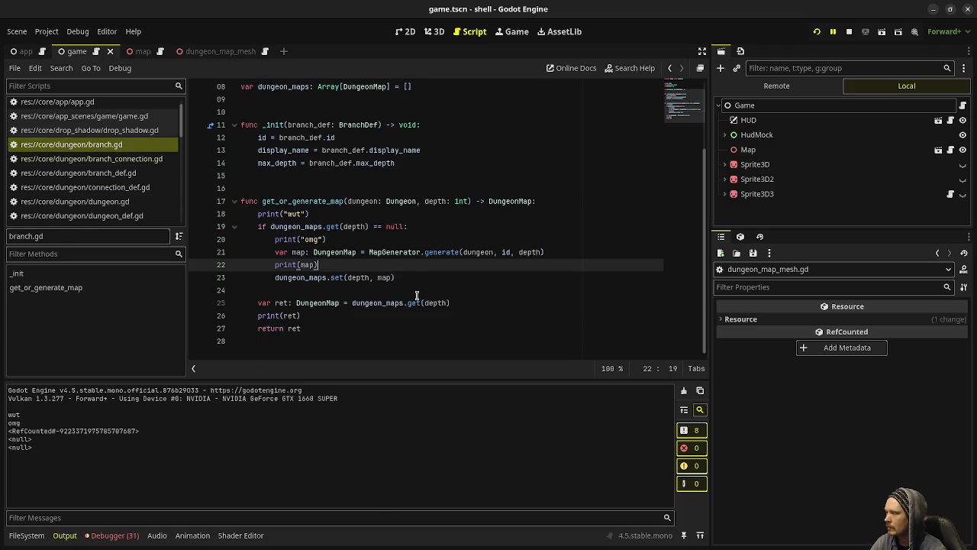
pyautogui.click(416, 277)
pyautogui.scroll(2, 416, 275)
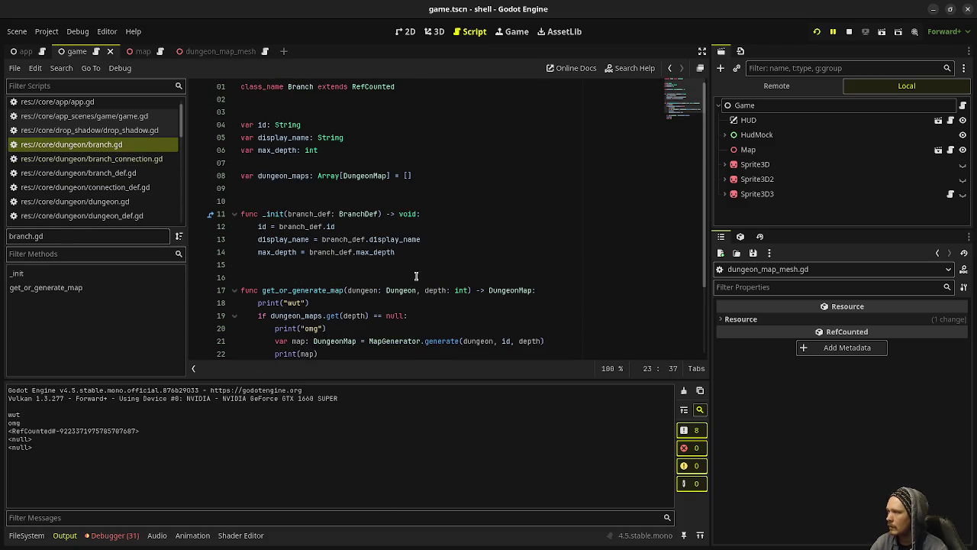
# Redeclare dungeon_maps on line 8 as Dictionary[int, DungeonMap] = {}, save, and stop the game
pyautogui.doubleClick(334, 174)
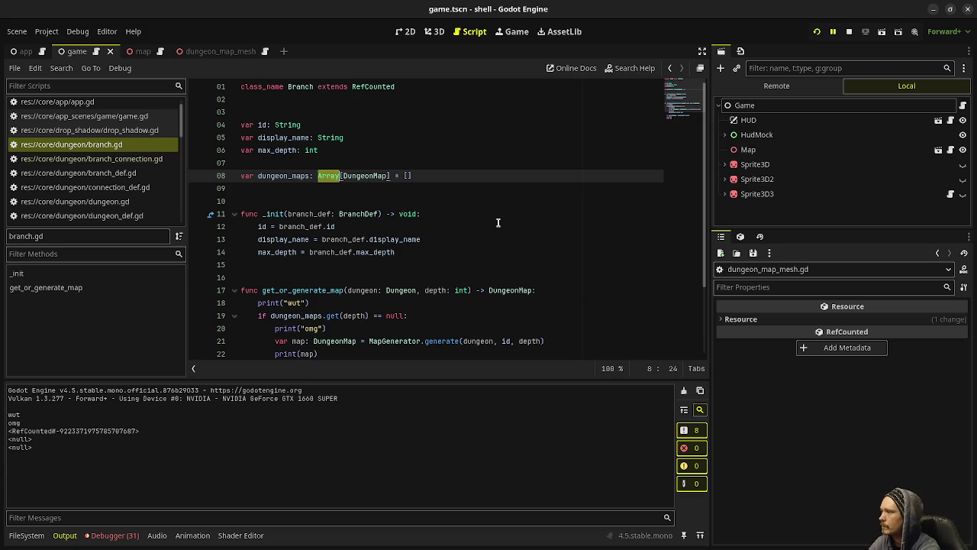
pyautogui.write('Dictionary')
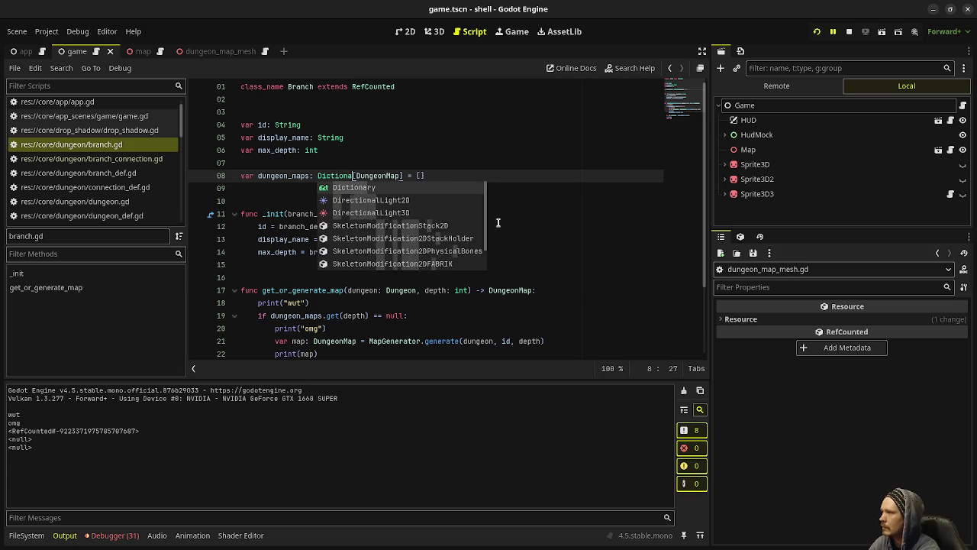
pyautogui.press('Escape')
pyautogui.press('Escape')
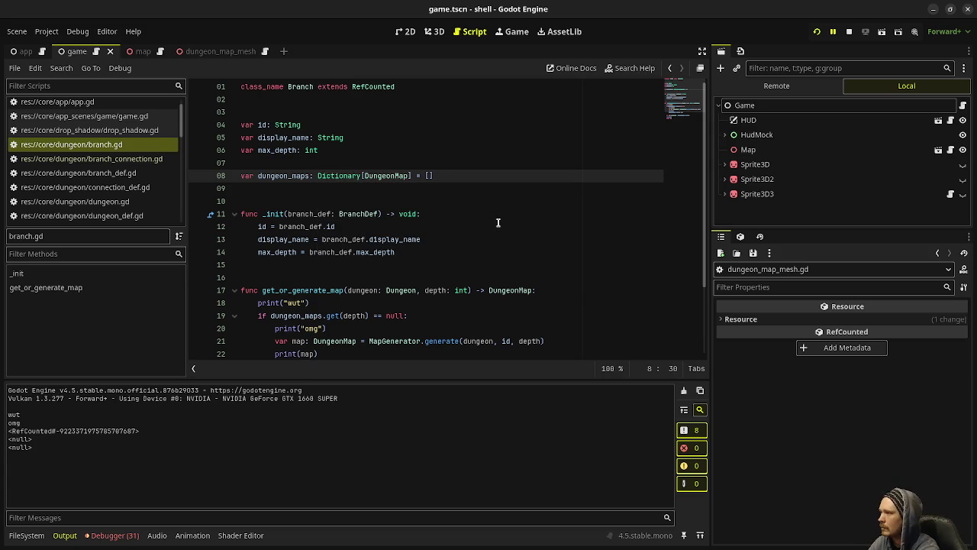
pyautogui.write('int,')
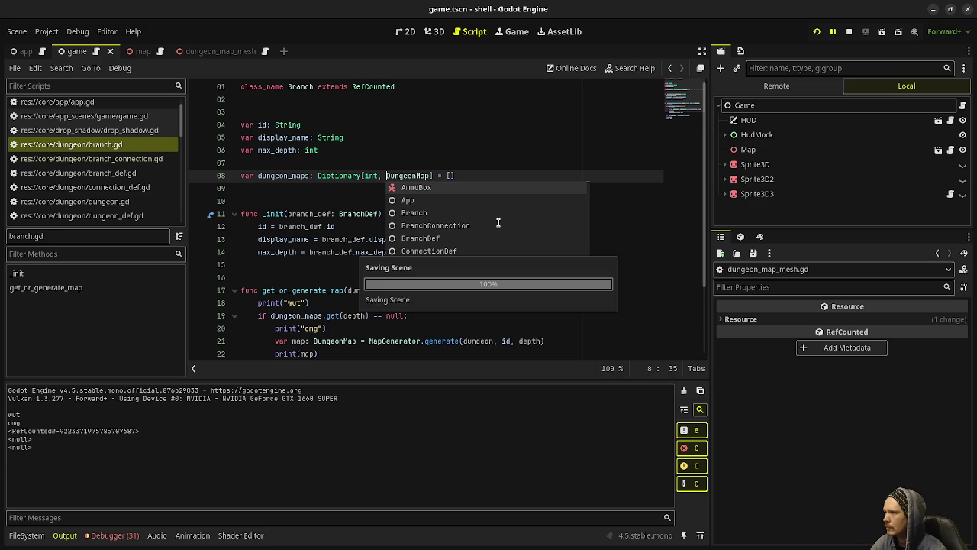
pyautogui.click(471, 175)
pyautogui.press('BackSpace')
pyautogui.press('BackSpace')
pyautogui.write('{}')
pyautogui.hotkey('ctrl', 's')
pyautogui.scroll(-3, 435, 221)
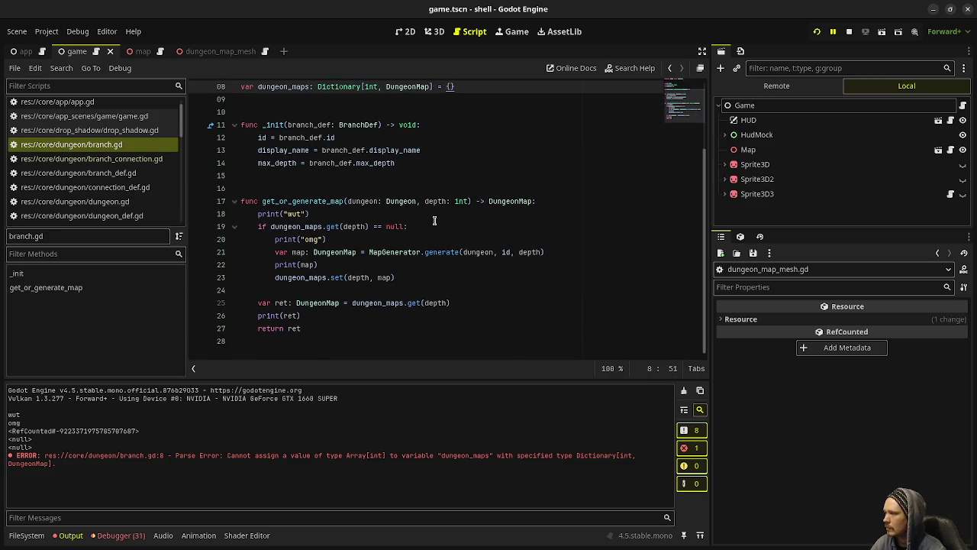
pyautogui.click(849, 32)
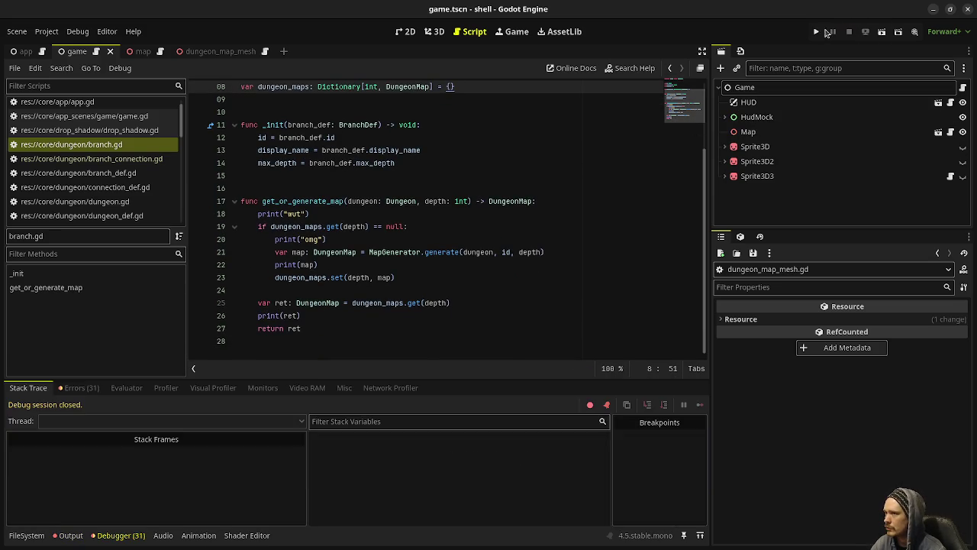
# Rerun the game and replace line 120's $StaticBody3D/CollisionShape3D path with collision_shape_3d
pyautogui.click(816, 33)
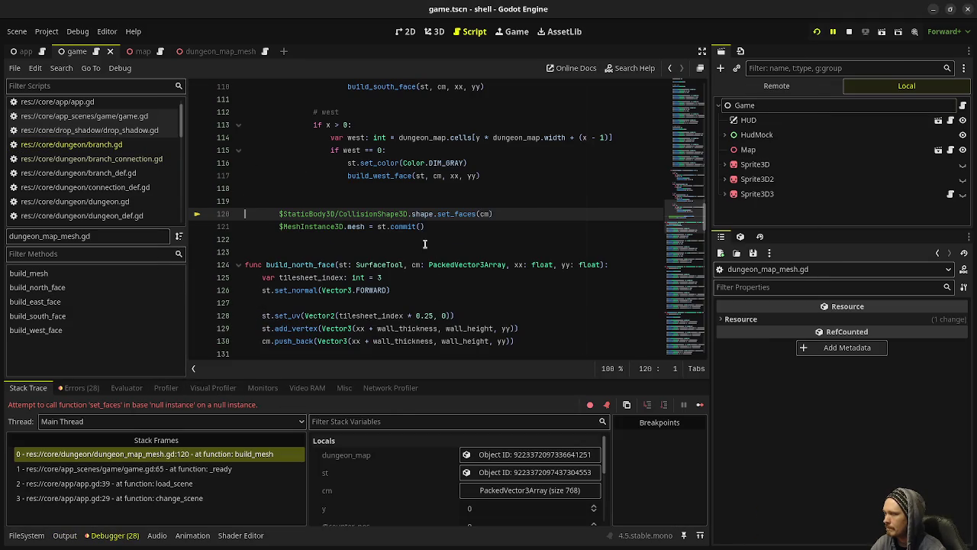
pyautogui.scroll(1, 396, 248)
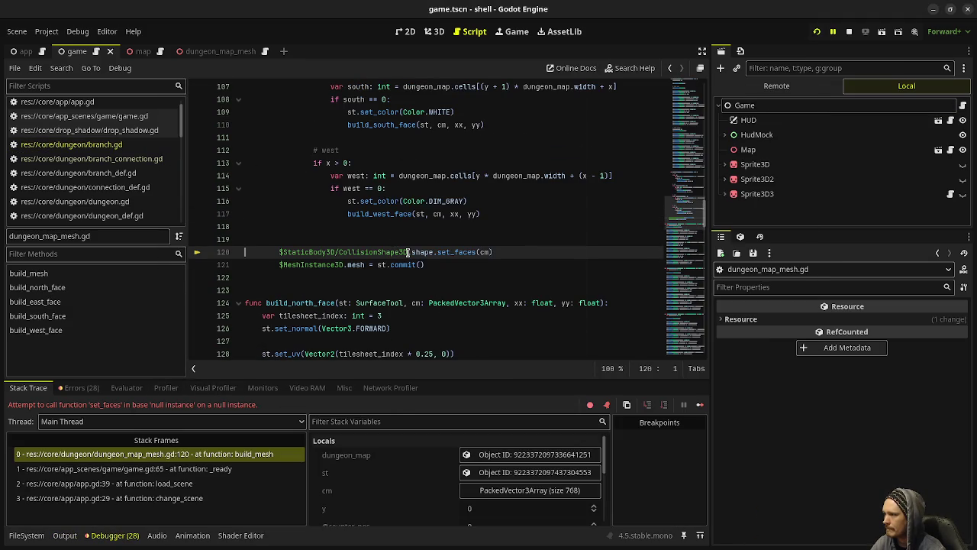
pyautogui.moveTo(409, 252); pyautogui.dragTo(279, 252)
pyautogui.write('collisi')
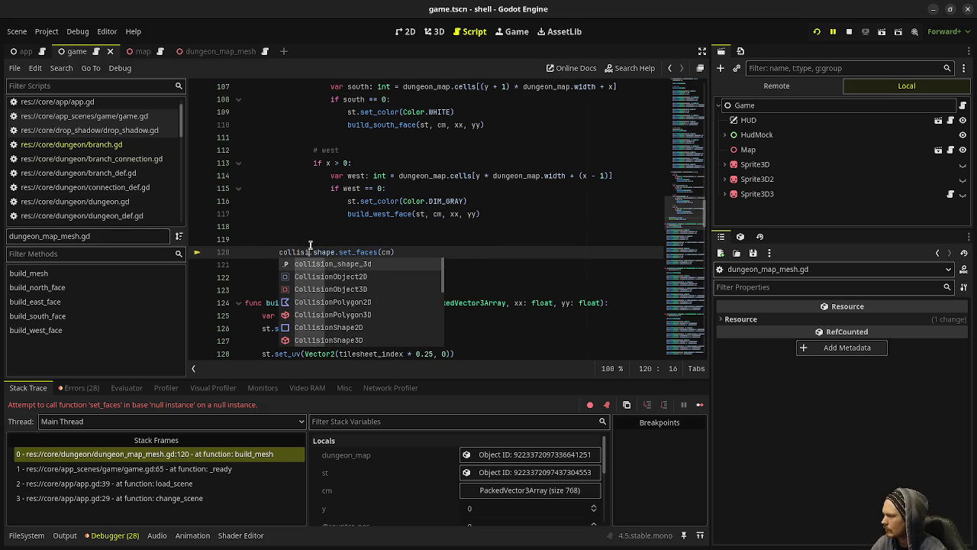
pyautogui.scroll(9, 491, 204)
pyautogui.scroll(20, 491, 204)
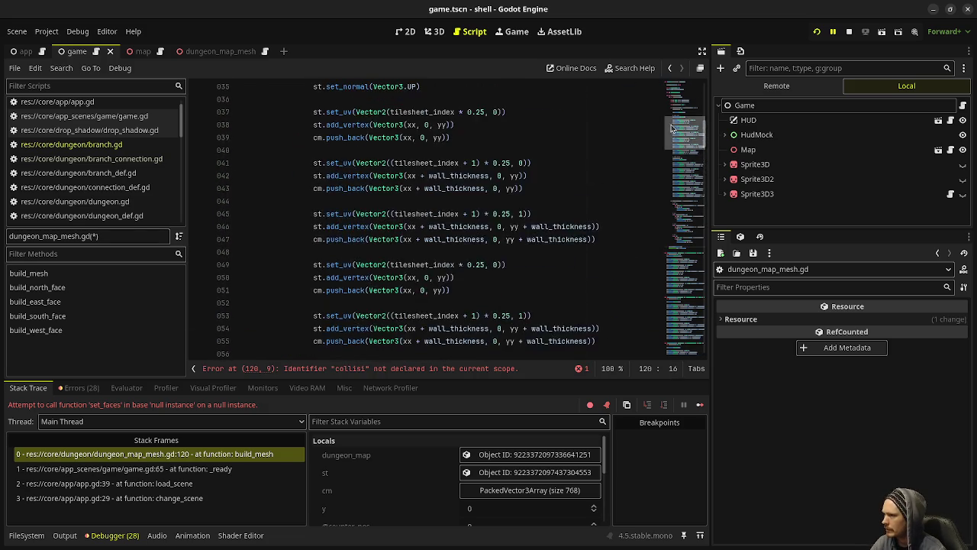
pyautogui.scroll(-20, 478, 226)
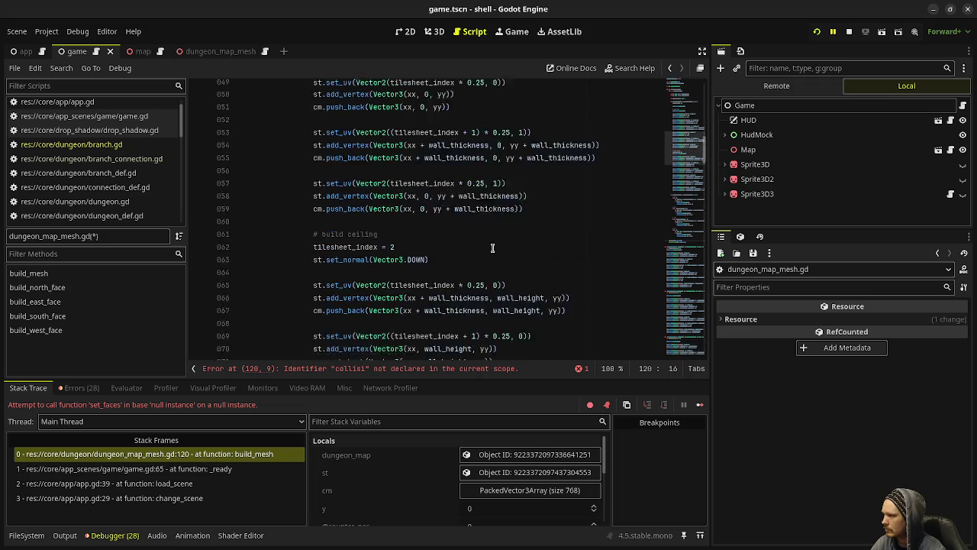
pyautogui.scroll(-7, 478, 226)
pyautogui.scroll(4, 524, 207)
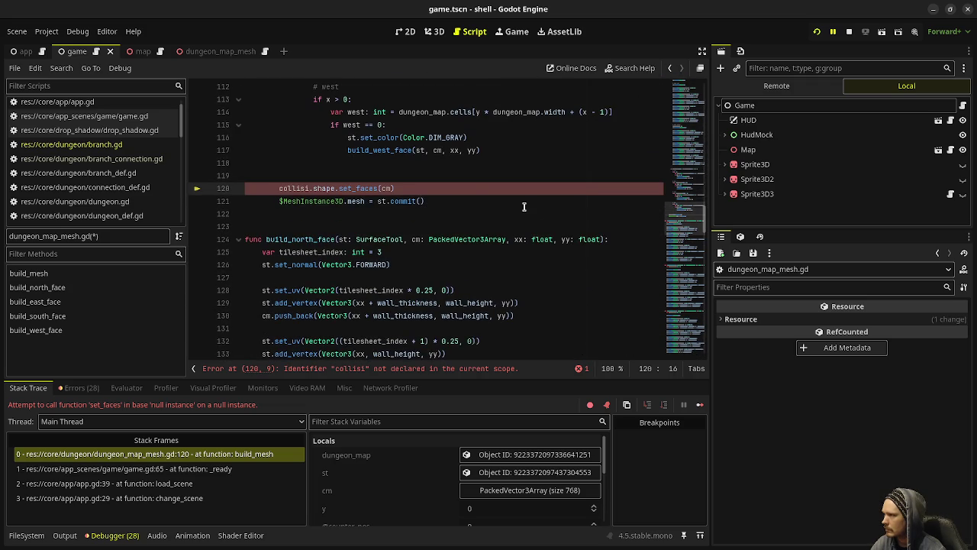
pyautogui.hotkey('ctrl', 'space')
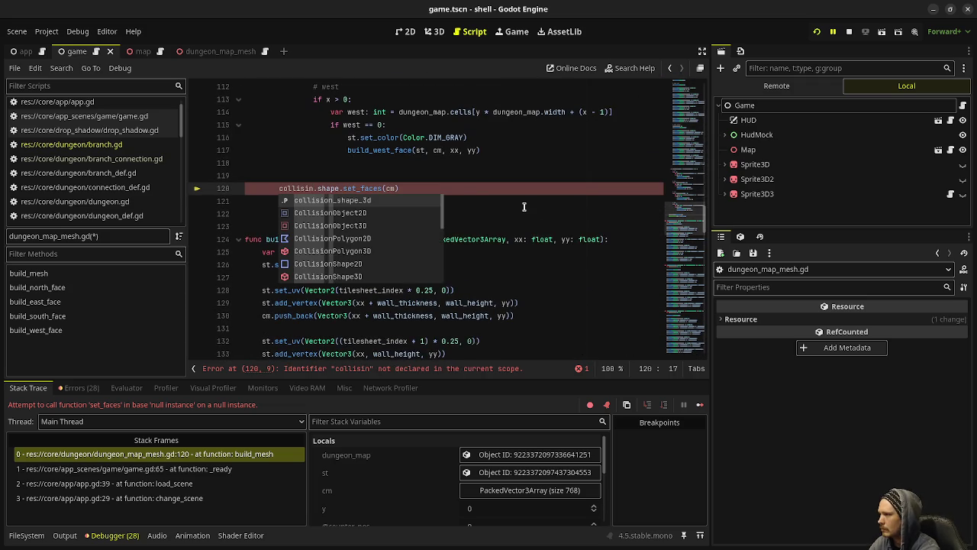
pyautogui.press('Return')
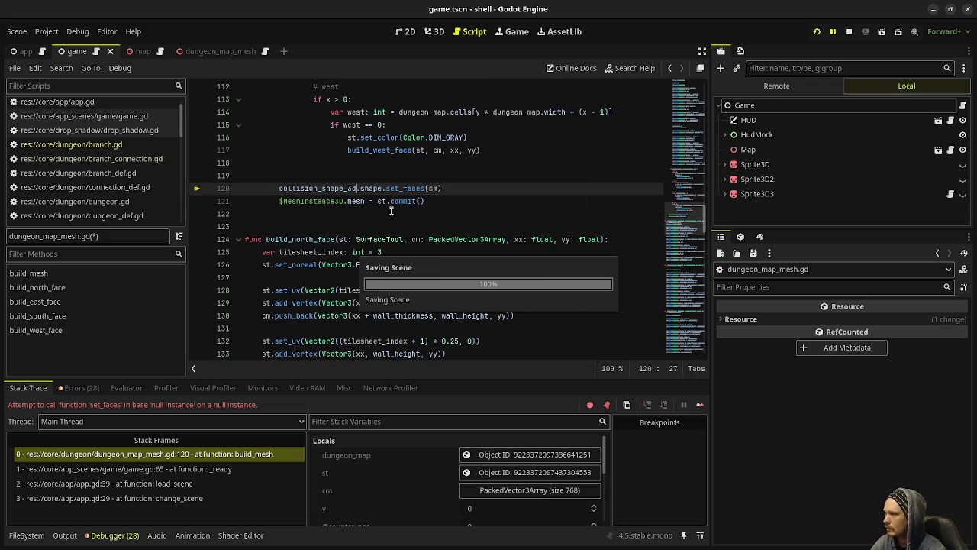
# Replace $MeshInstance3D on line 121 with the mesh_instance_3d variable
pyautogui.doubleClick(313, 200)
pyautogui.press('BackSpace')
pyautogui.press('BackSpace')
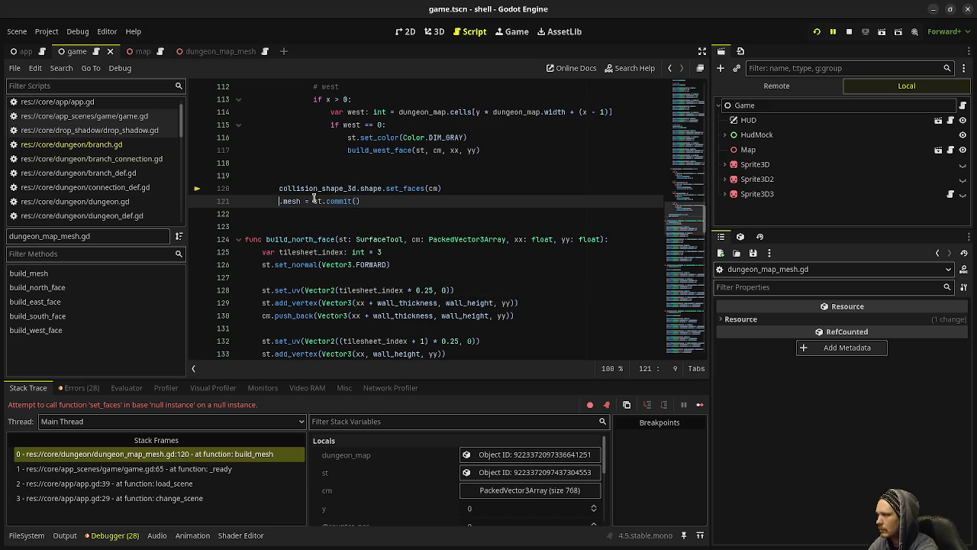
pyautogui.write('mesh')
pyautogui.press('Return')
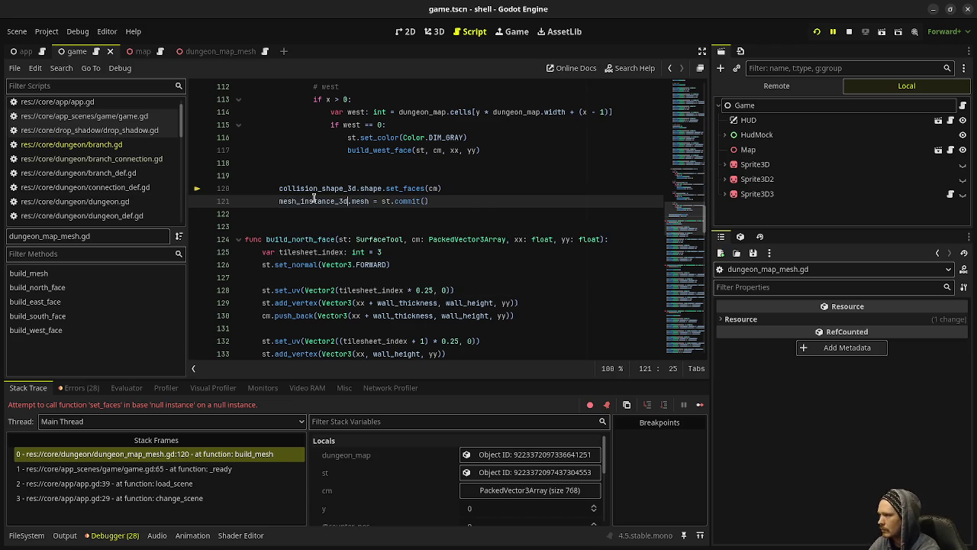
pyautogui.scroll(10, 441, 210)
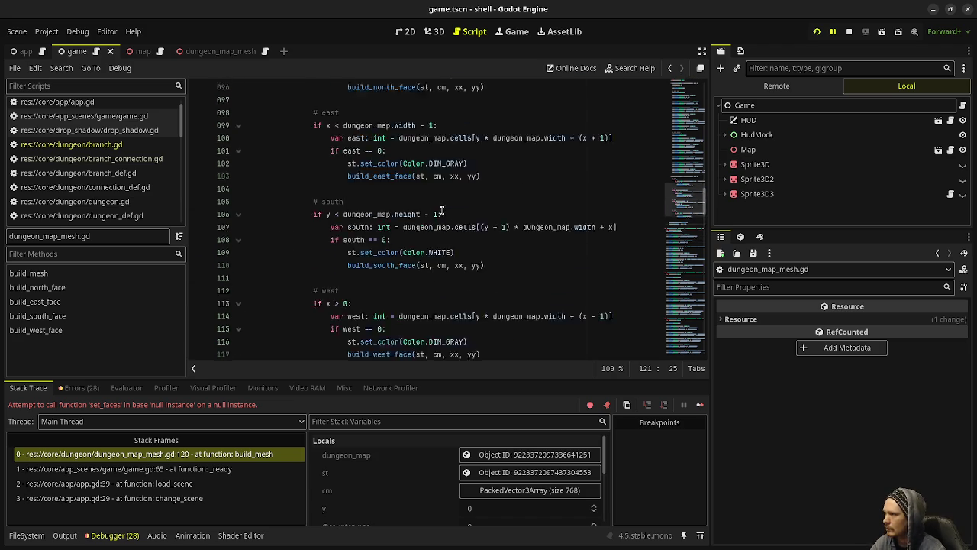
pyautogui.scroll(12, 441, 211)
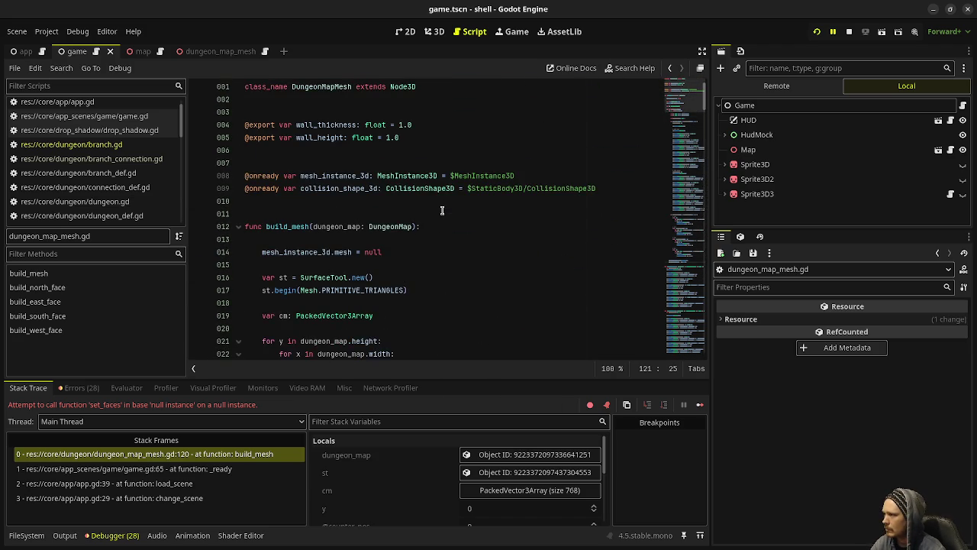
pyautogui.click(138, 145)
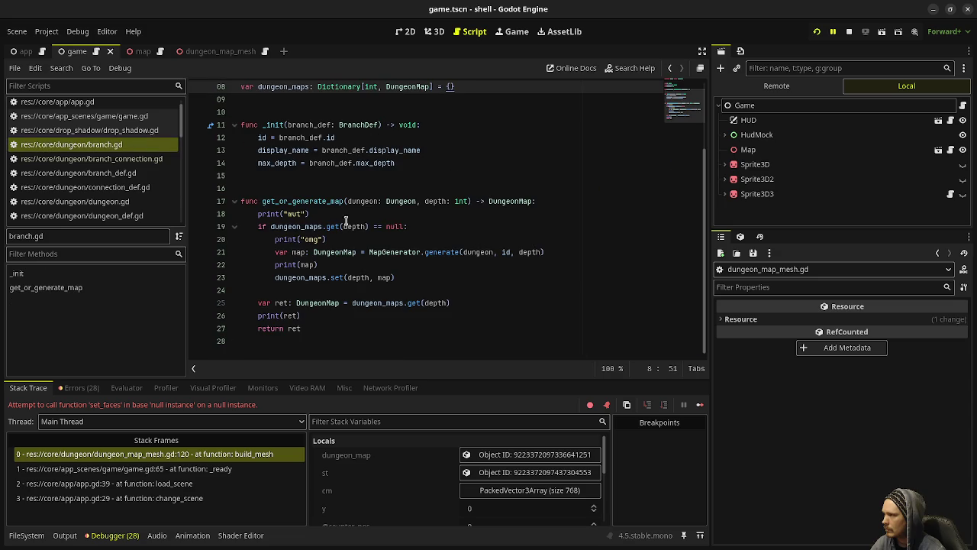
# Check the output log and review the add_child and build_mesh calls around line 64 of game.gd
pyautogui.scroll(-2, 115, 174)
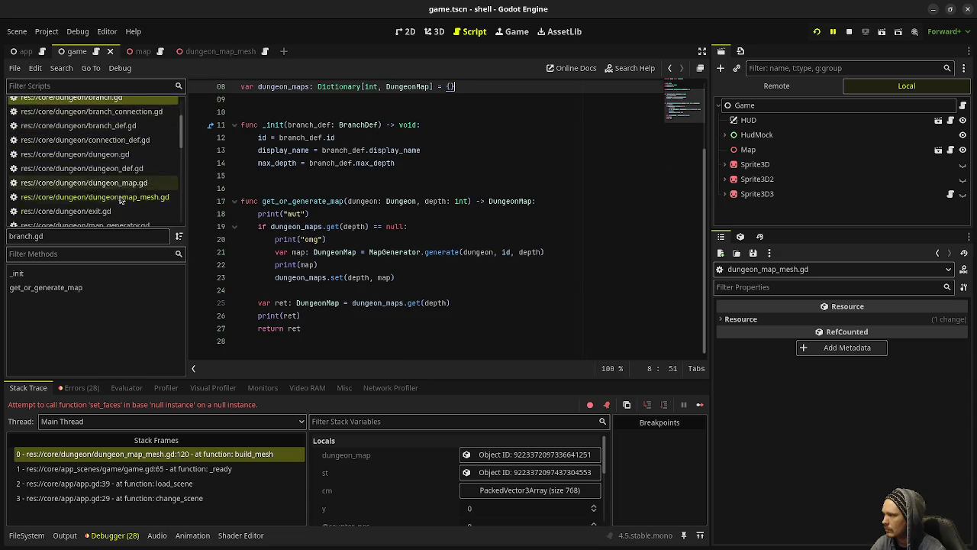
pyautogui.click(64, 534)
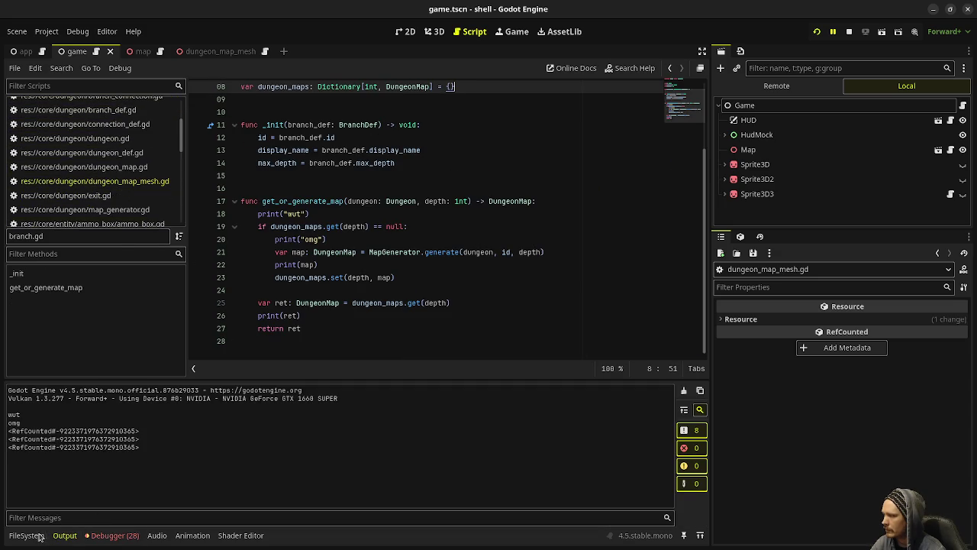
pyautogui.scroll(-3, 122, 159)
pyautogui.scroll(3, 122, 159)
pyautogui.scroll(3, 122, 159)
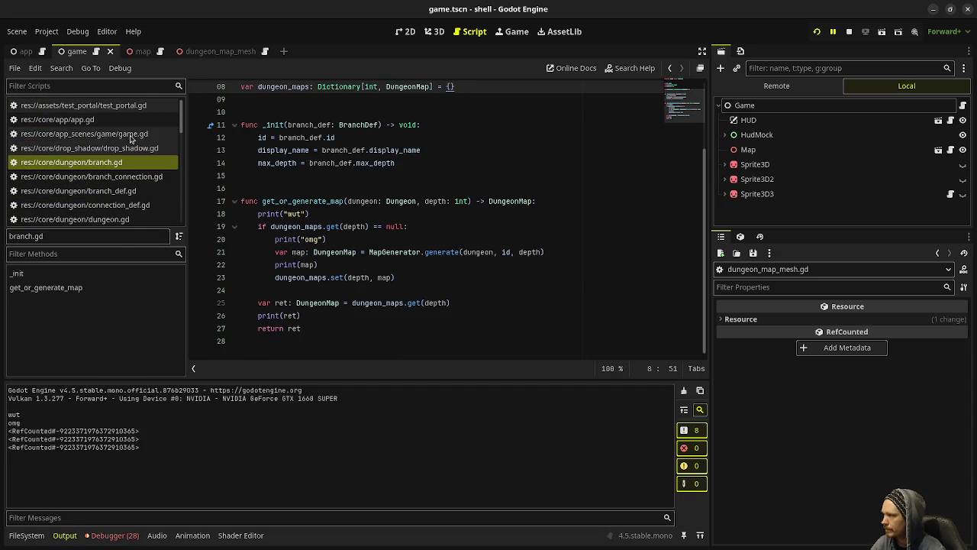
pyautogui.click(84, 134)
pyautogui.click(404, 239)
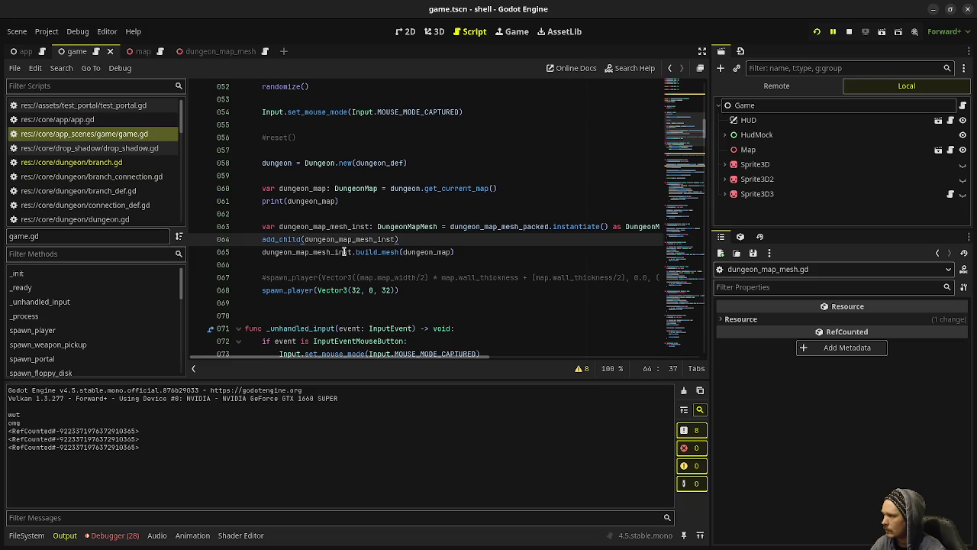
pyautogui.click(370, 252)
pyautogui.doubleClick(313, 239)
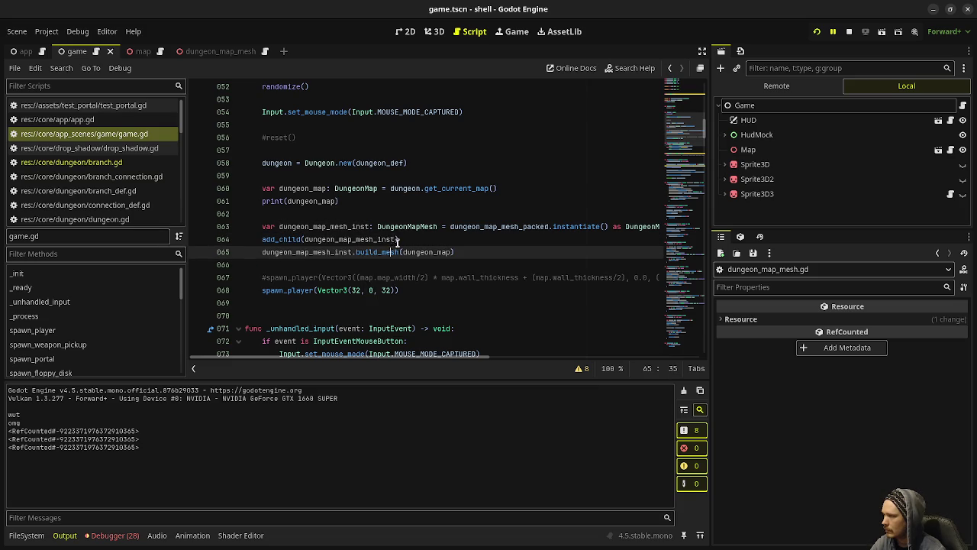
pyautogui.click(410, 239)
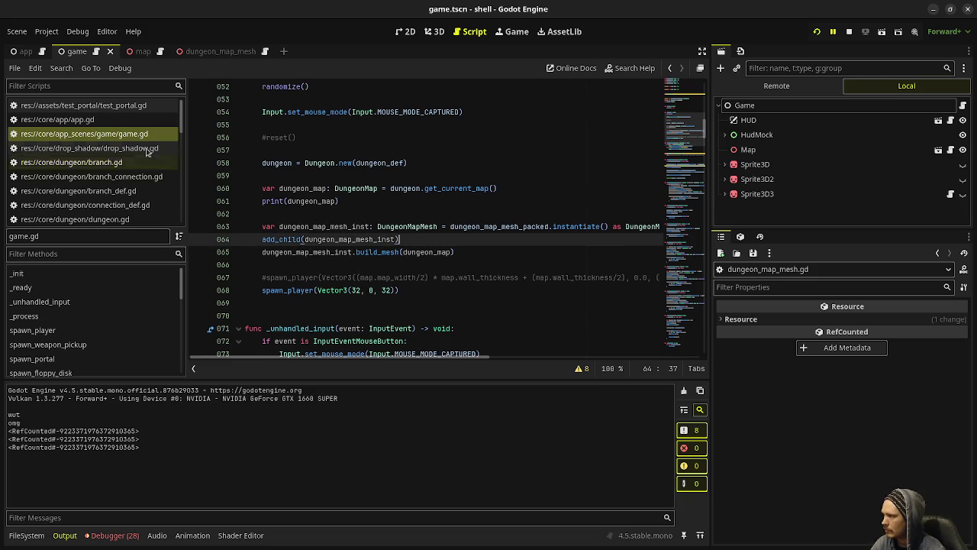
# Open dungeon_map_mesh.gd and restart the game, which breaks on line 120's set_faces error
pyautogui.scroll(-2, 125, 163)
pyautogui.scroll(-1, 125, 163)
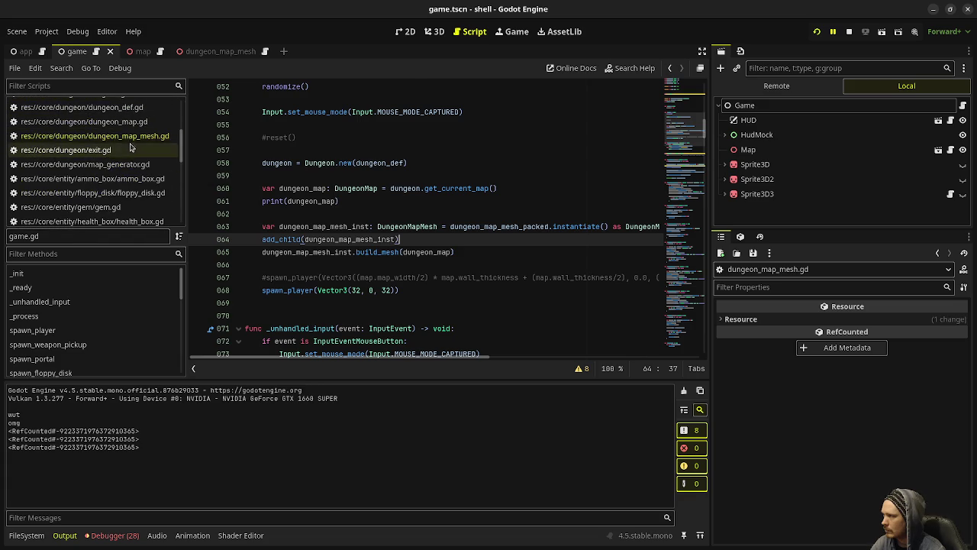
pyautogui.click(91, 136)
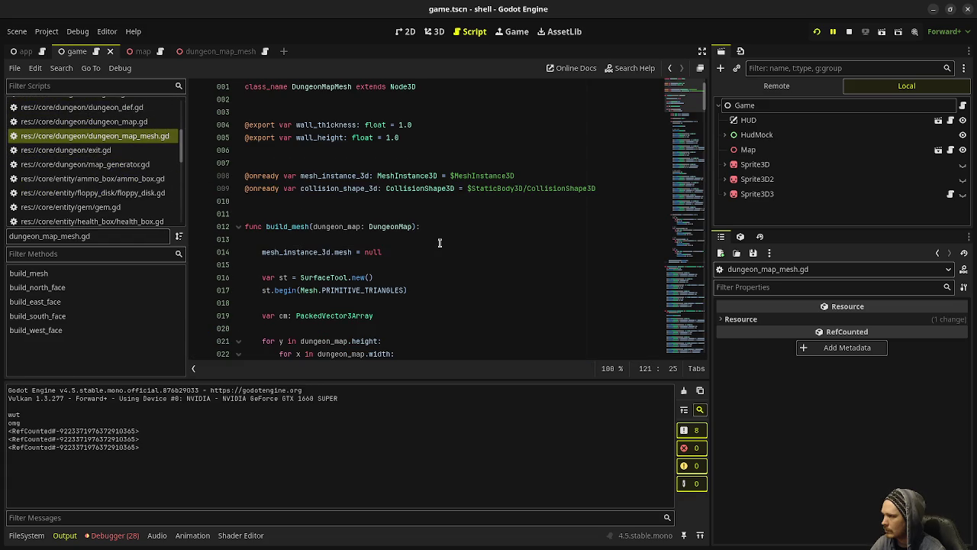
pyautogui.scroll(-2, 439, 243)
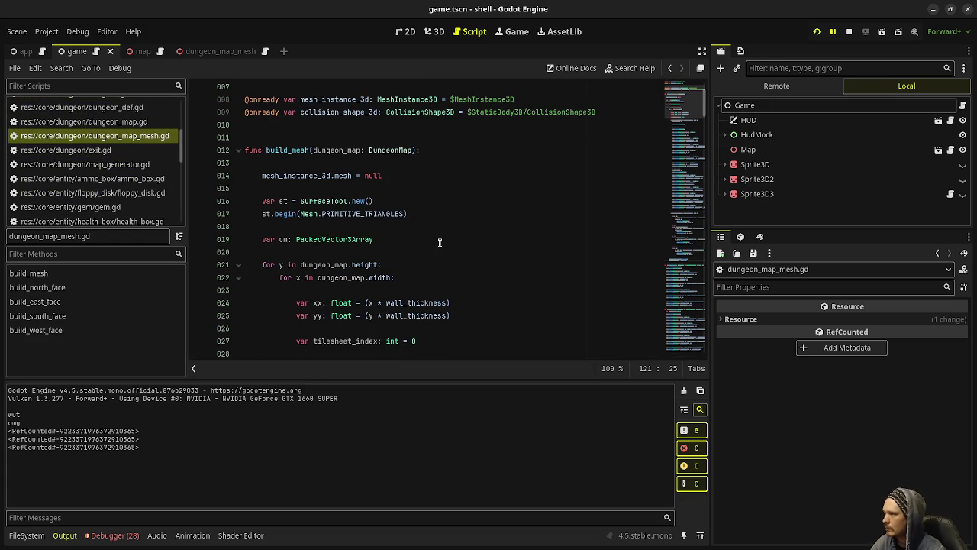
pyautogui.scroll(1, 438, 243)
pyautogui.scroll(1, 439, 242)
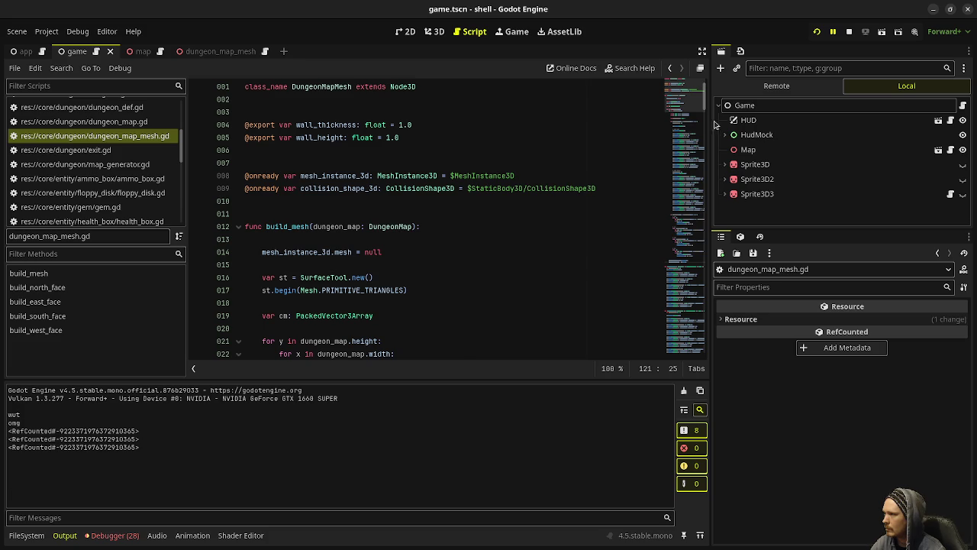
pyautogui.click(848, 34)
pyautogui.click(817, 31)
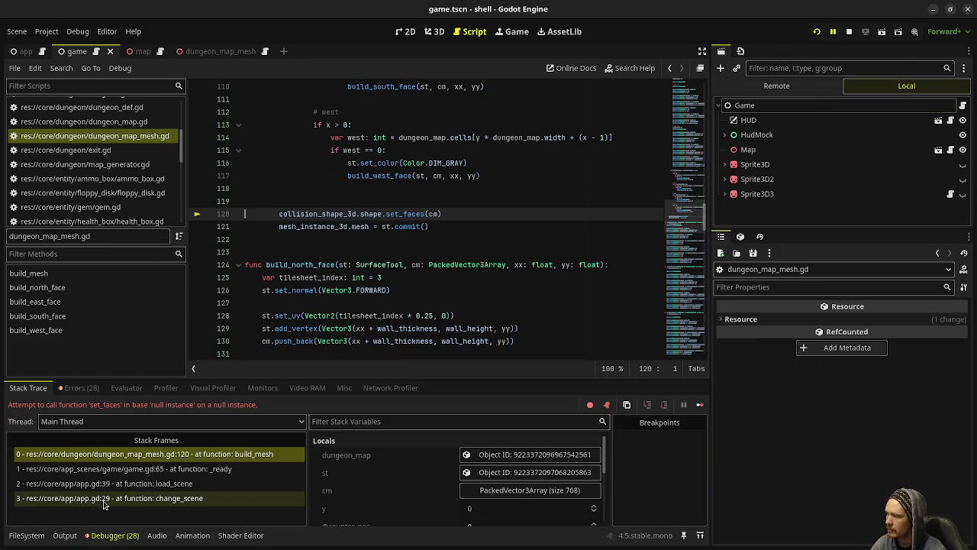
# Copy the Material Override value from the map scene's MeshInstance3D
pyautogui.doubleClick(335, 216)
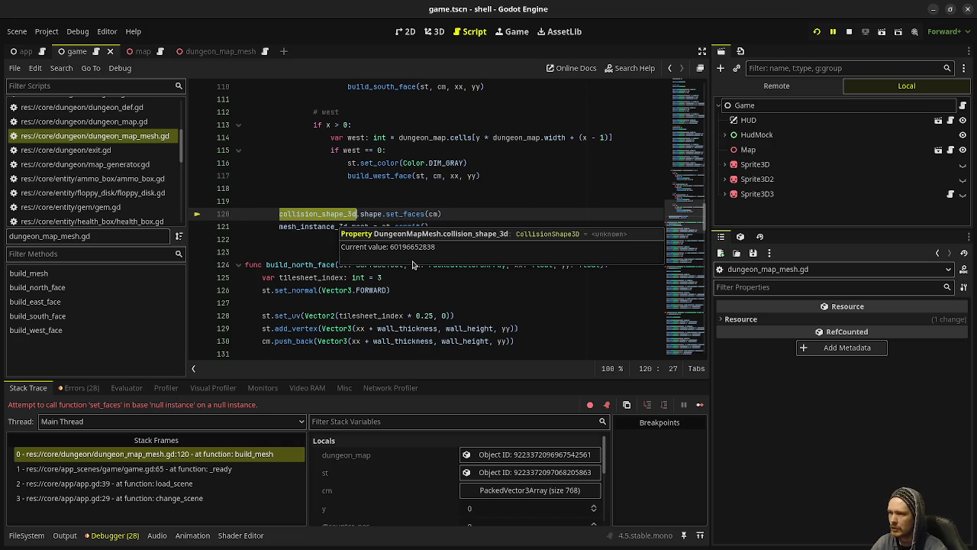
pyautogui.click(221, 51)
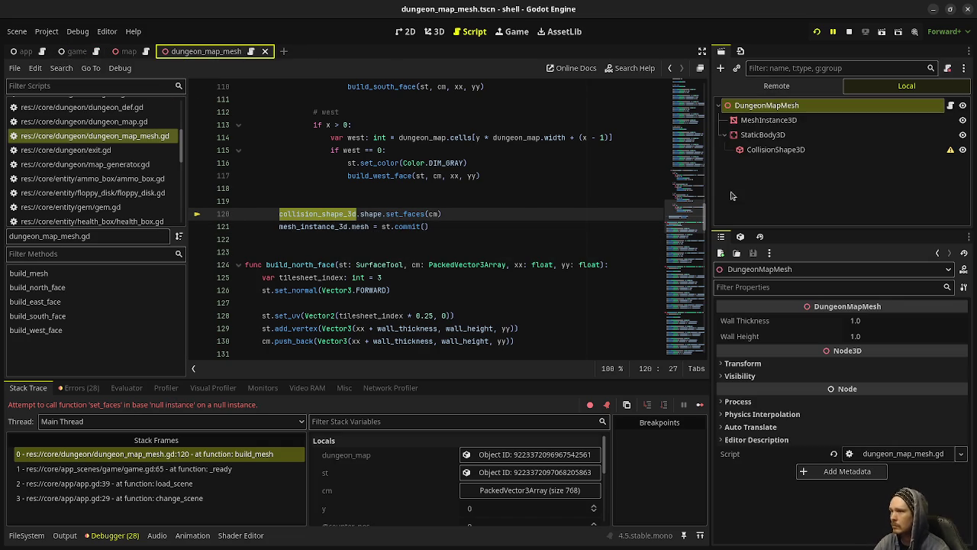
pyautogui.click(128, 51)
pyautogui.click(744, 122)
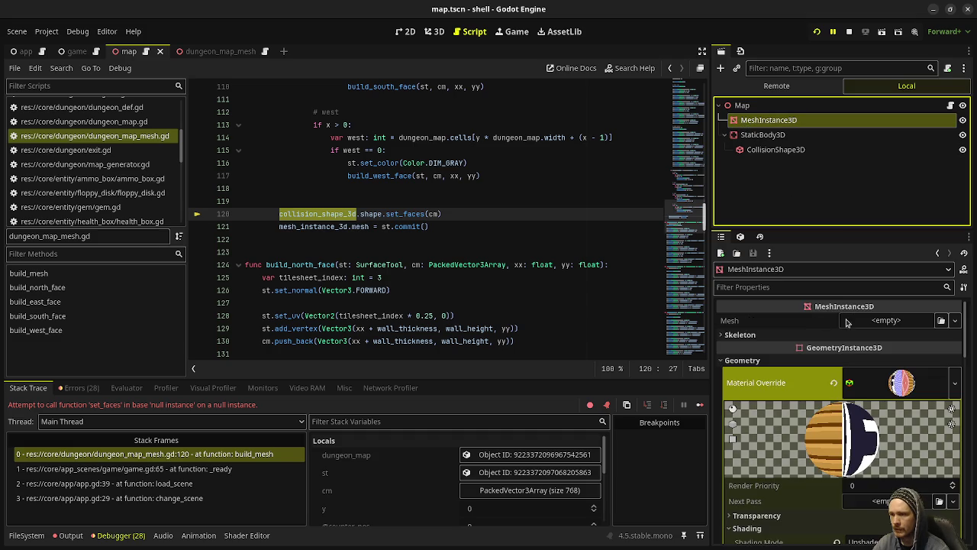
pyautogui.click(897, 387)
pyautogui.rightClick(762, 383)
pyautogui.click(745, 369)
# Paste it into the dungeon_map_mesh MeshInstance3D's Material Override and make it unique
pyautogui.click(213, 51)
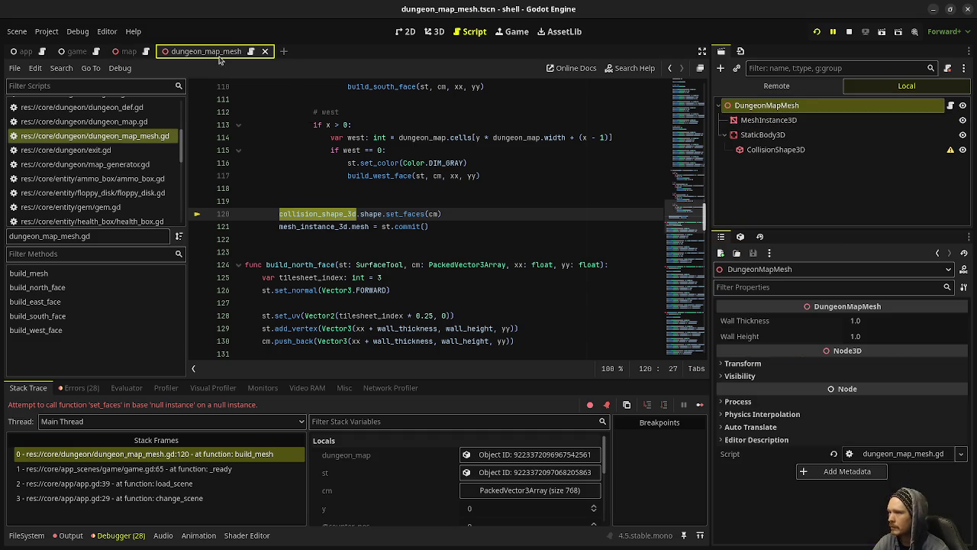
pyautogui.click(767, 120)
pyautogui.click(744, 360)
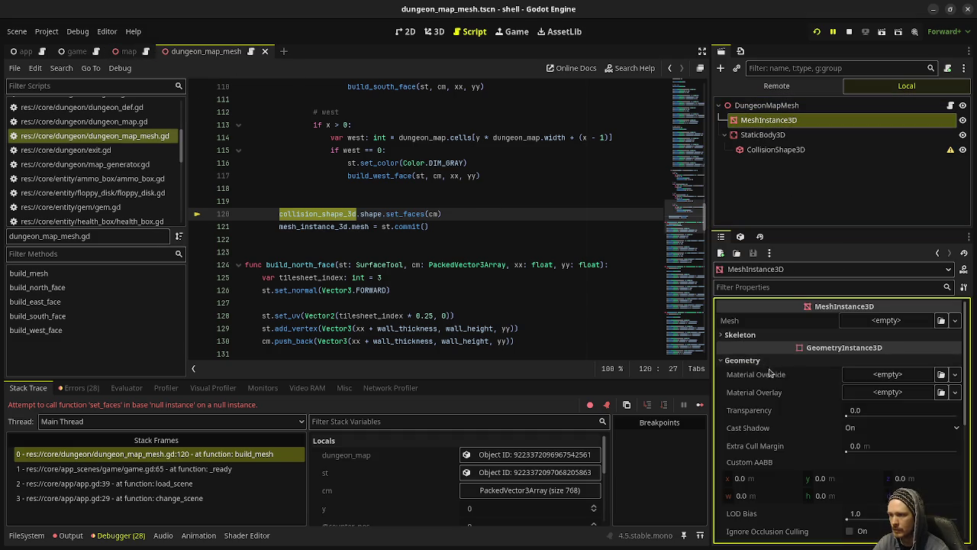
pyautogui.rightClick(784, 373)
pyautogui.click(809, 397)
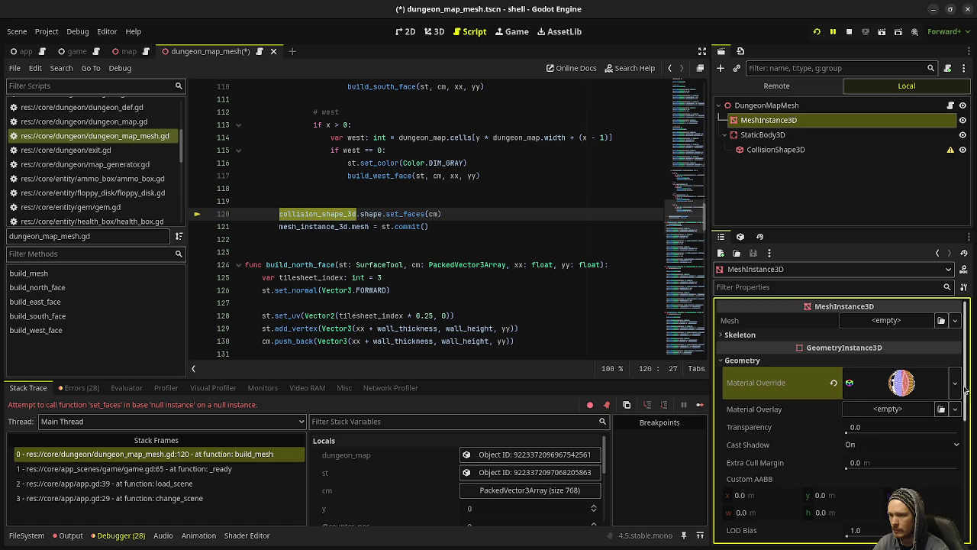
pyautogui.click(954, 383)
pyautogui.click(917, 459)
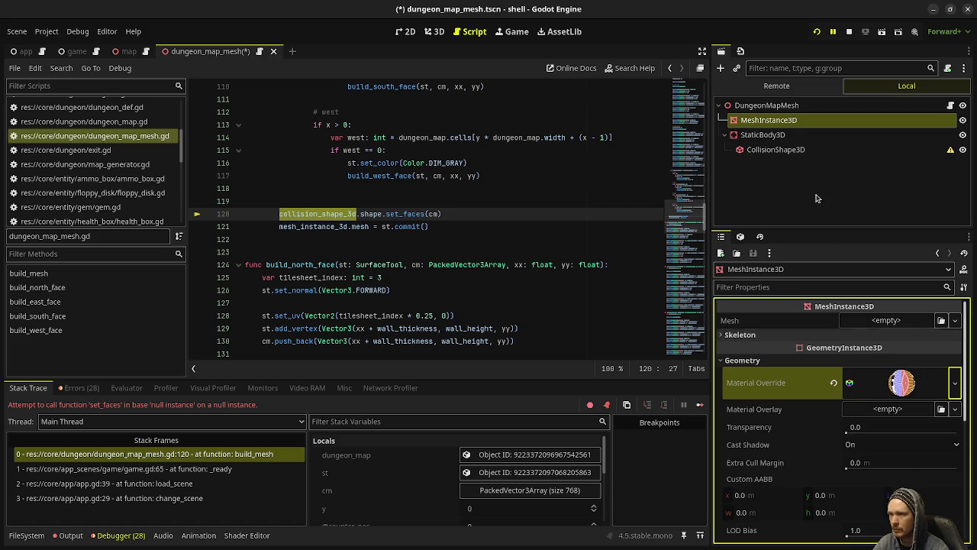
# Look at the map scene's CollisionShape3D shape, then select the dungeon_map_mesh CollisionShape3D
pyautogui.click(128, 51)
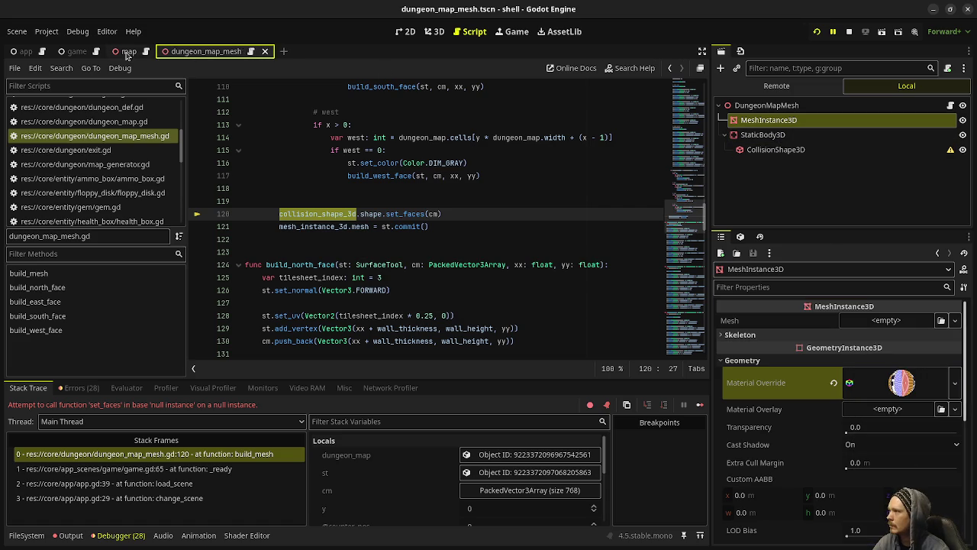
pyautogui.click(771, 150)
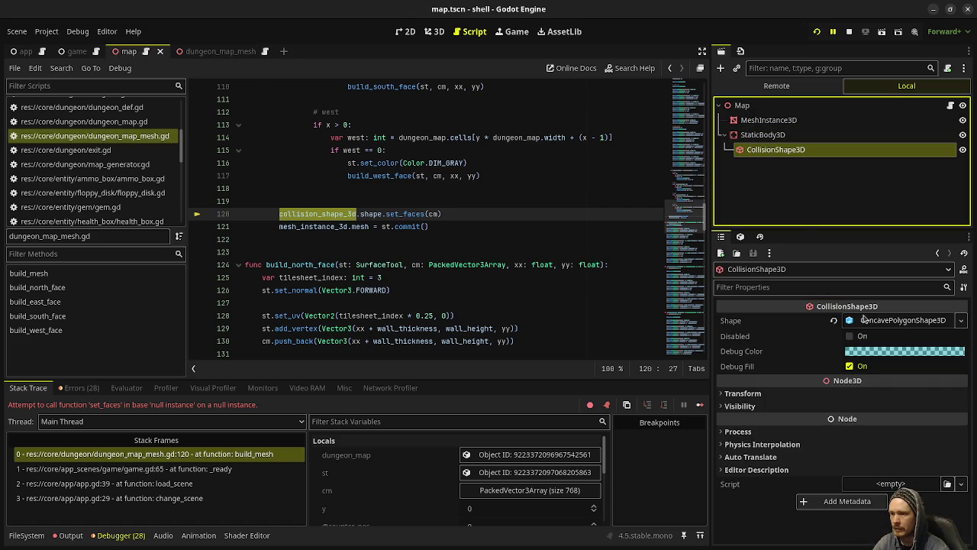
pyautogui.rightClick(883, 323)
pyautogui.click(811, 327)
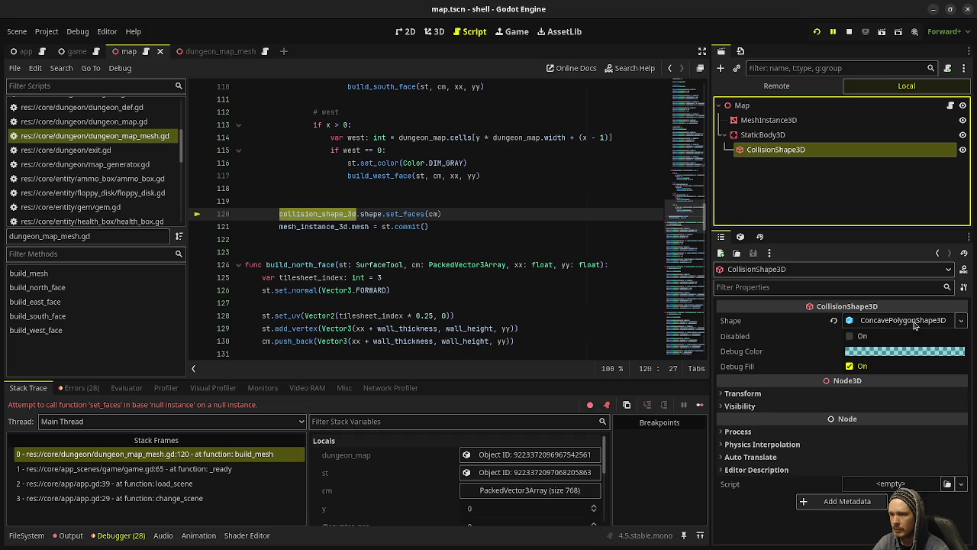
pyautogui.click(210, 51)
pyautogui.click(775, 150)
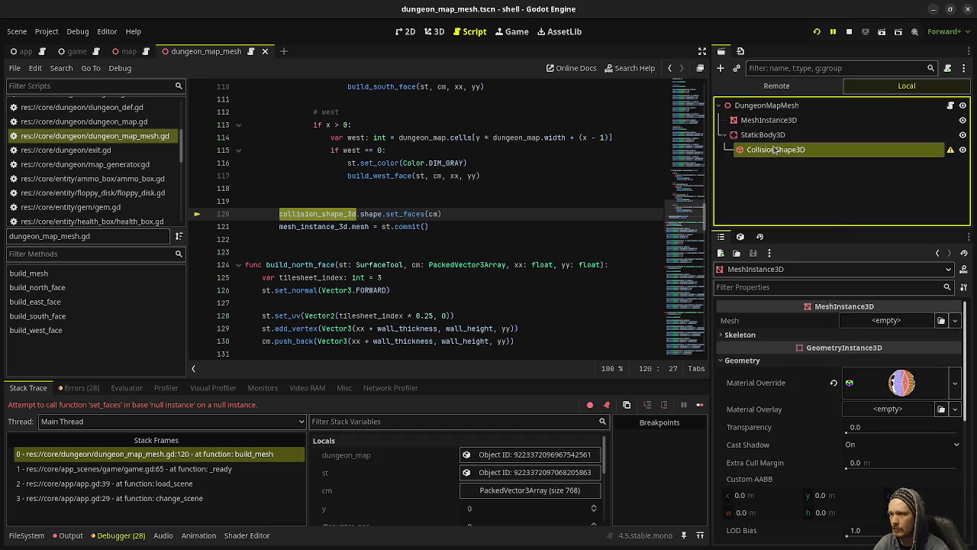
# Assign a new ConcavePolygonShape3D to the CollisionShape3D and save the dungeon_map_mesh scene
pyautogui.click(902, 326)
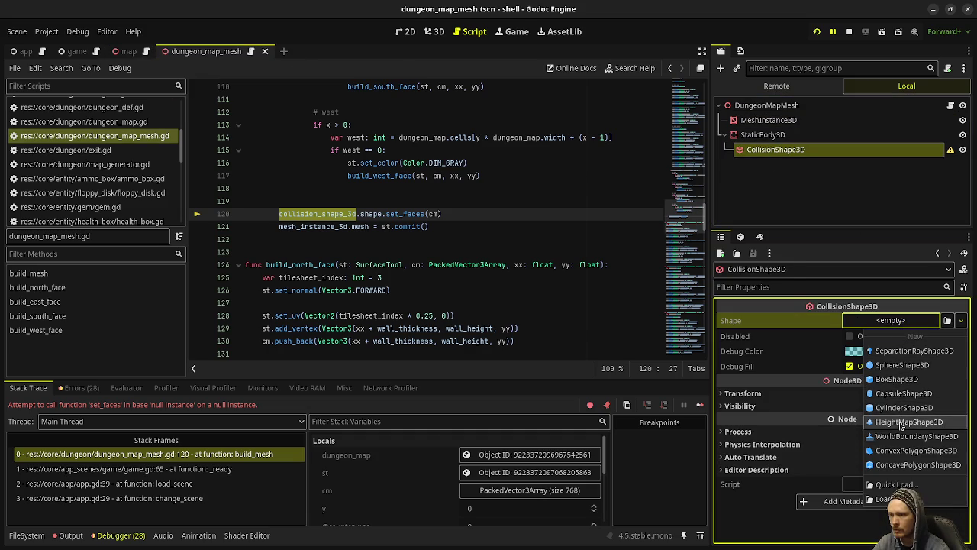
pyautogui.click(908, 464)
pyautogui.hotkey('ctrl', 's')
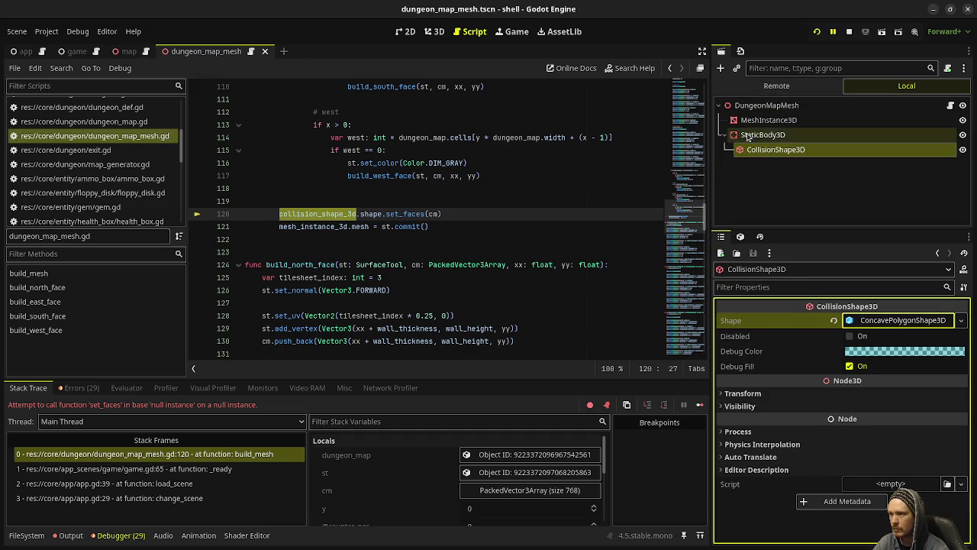
pyautogui.click(756, 121)
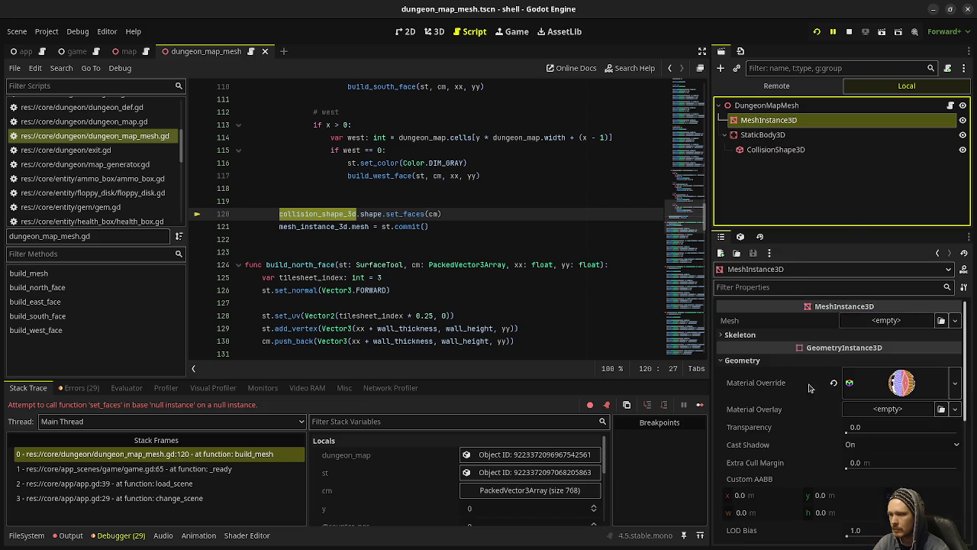
pyautogui.scroll(-3, 798, 412)
pyautogui.scroll(5, 797, 413)
# Compare with the map scene's MeshInstance3D, StaticBody3D and CollisionShape3D settings
pyautogui.click(127, 51)
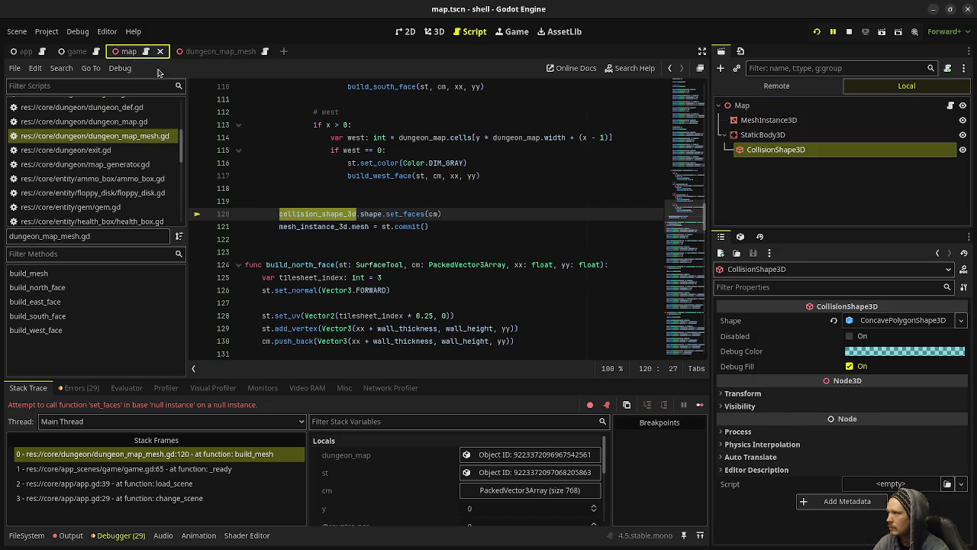
pyautogui.click(798, 121)
pyautogui.scroll(-5, 811, 361)
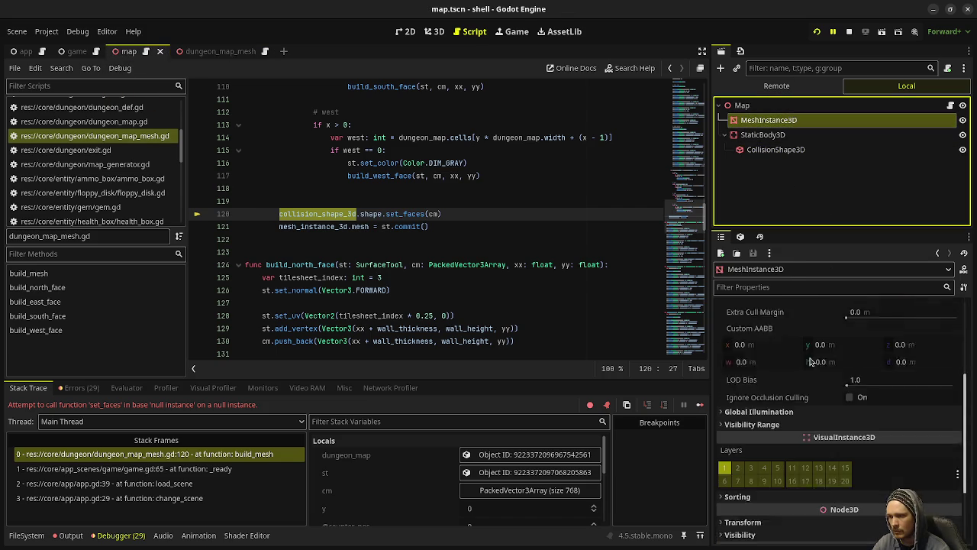
pyautogui.scroll(5, 812, 362)
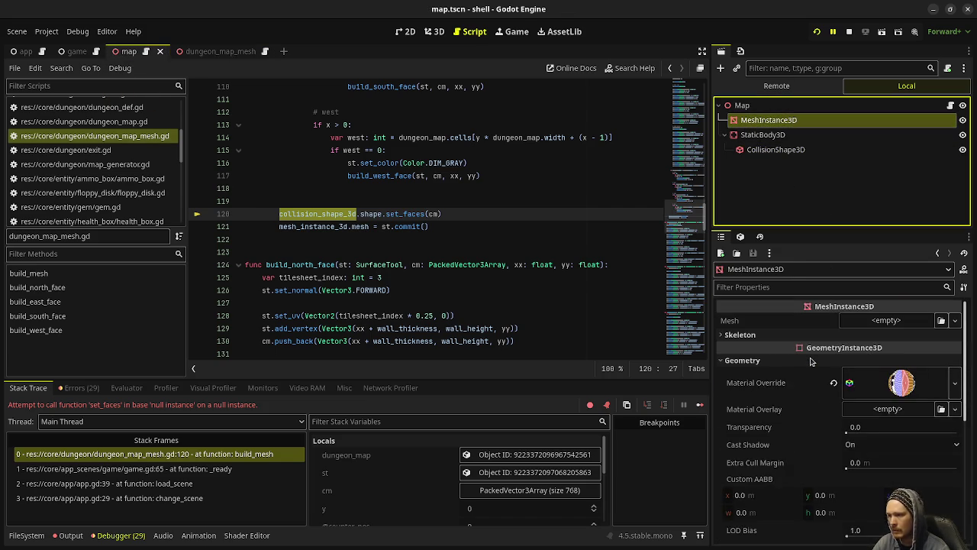
pyautogui.click(762, 135)
pyautogui.click(767, 150)
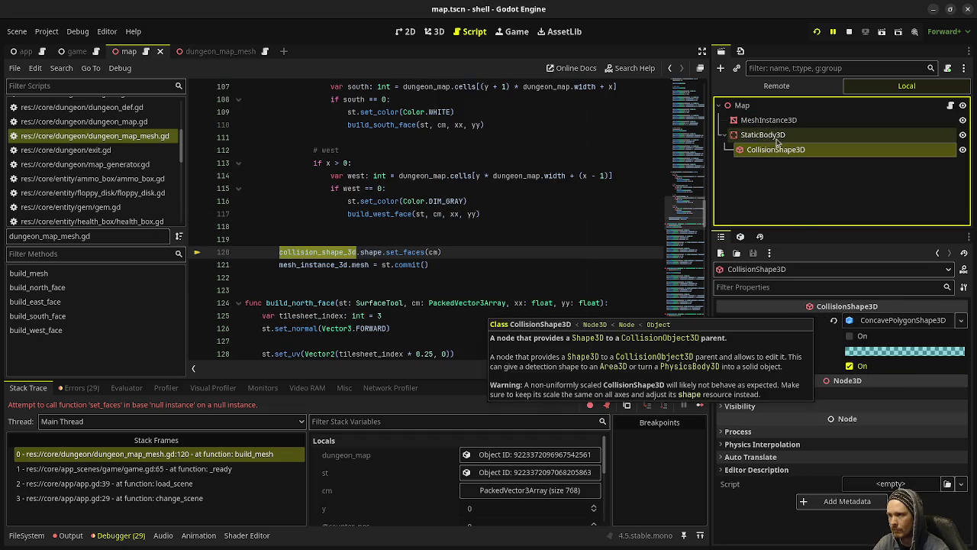
pyautogui.click(762, 134)
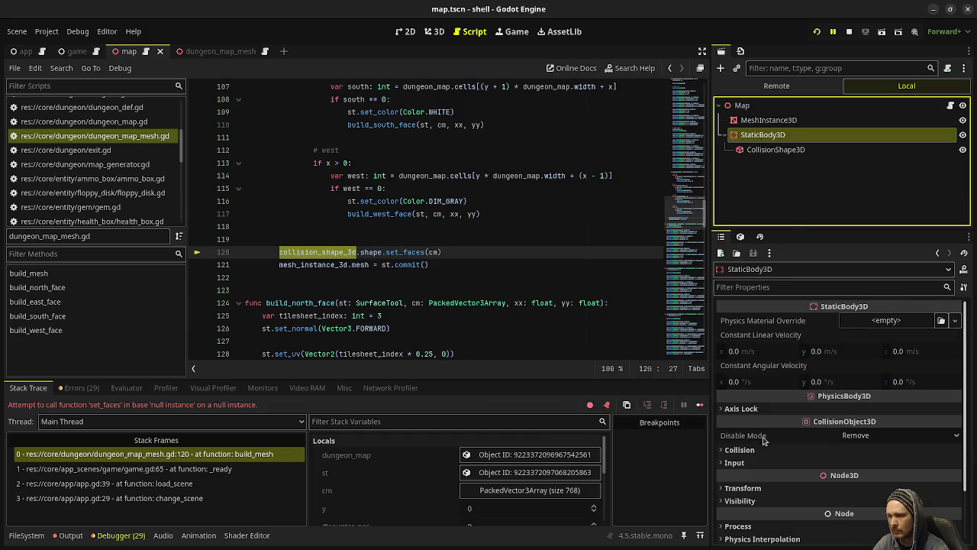
pyautogui.press('Down')
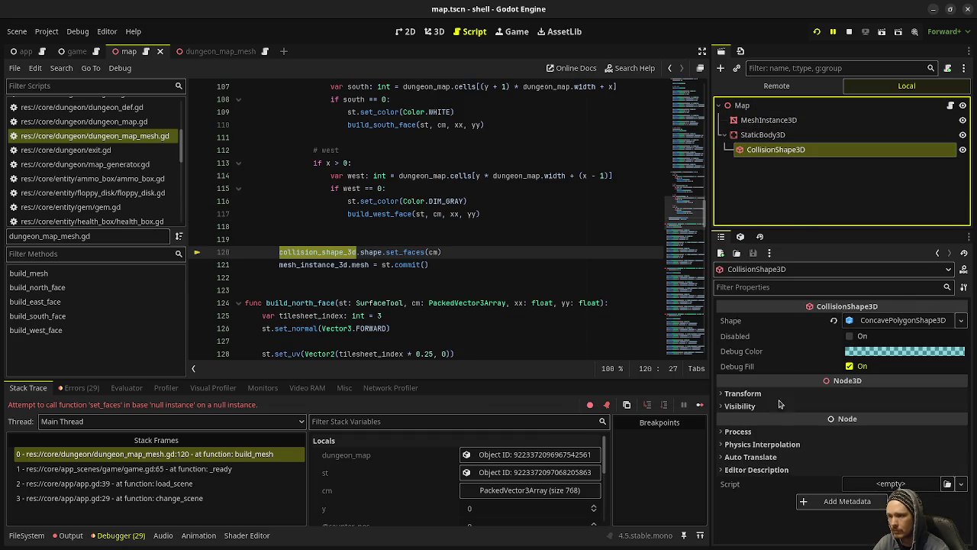
# Restart the game, walk around the textured Floor 1 dungeon with W, then stop it
pyautogui.click(816, 34)
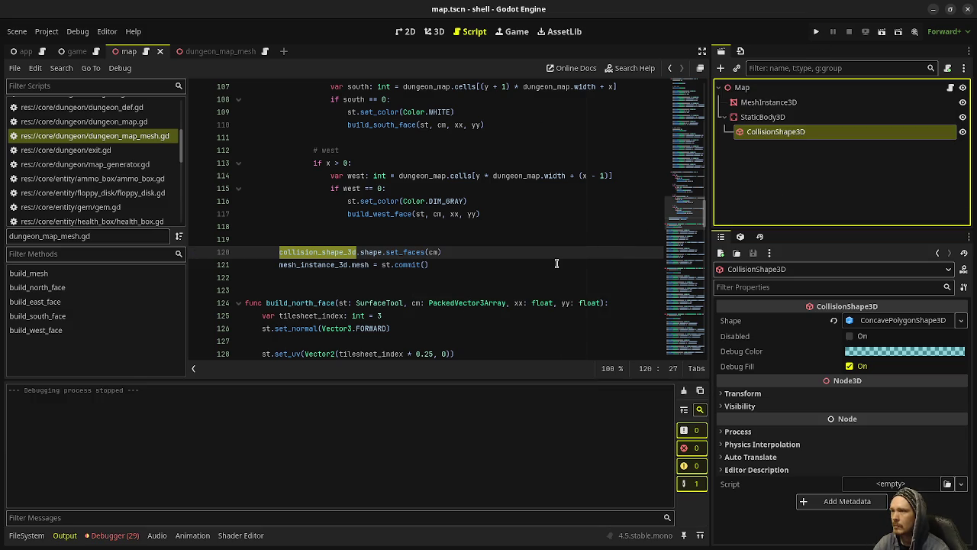
pyautogui.click(815, 33)
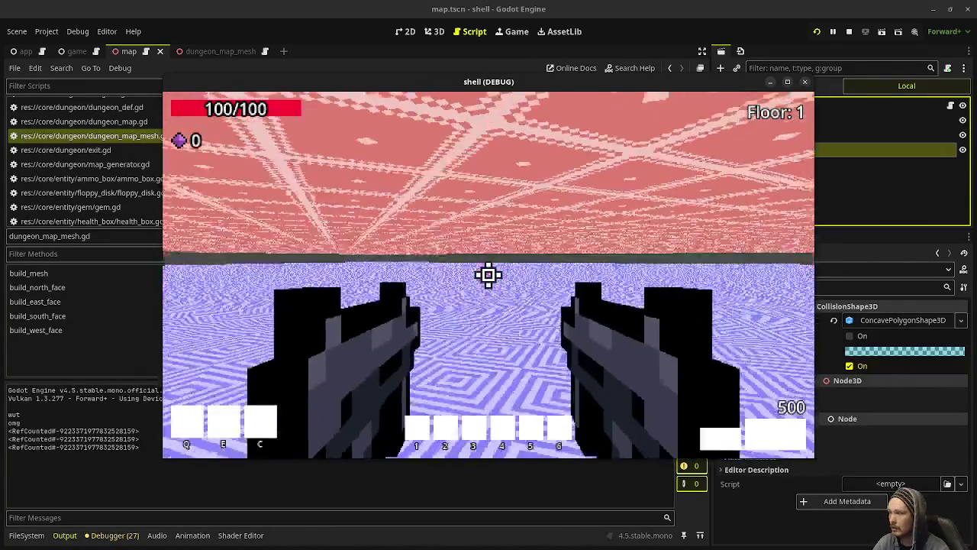
pyautogui.press('w')
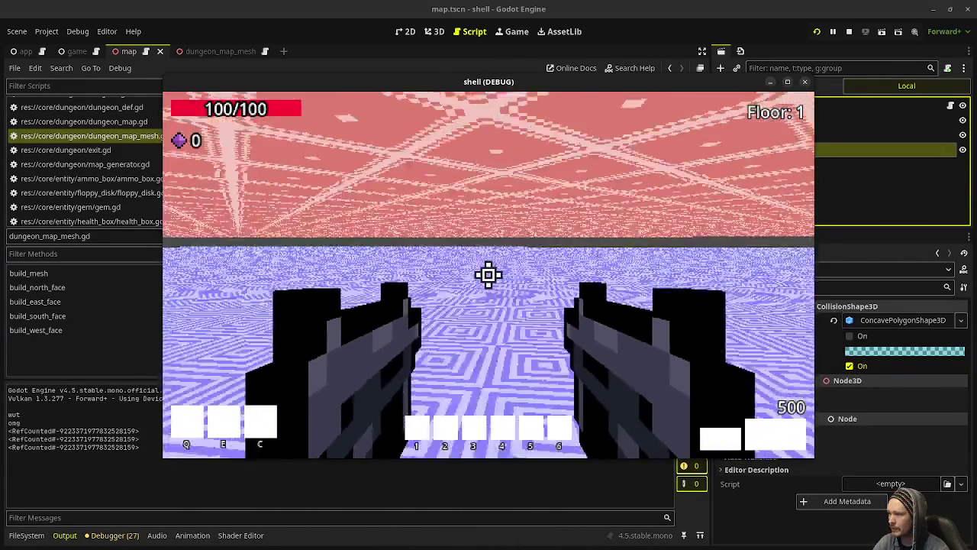
pyautogui.press('w')
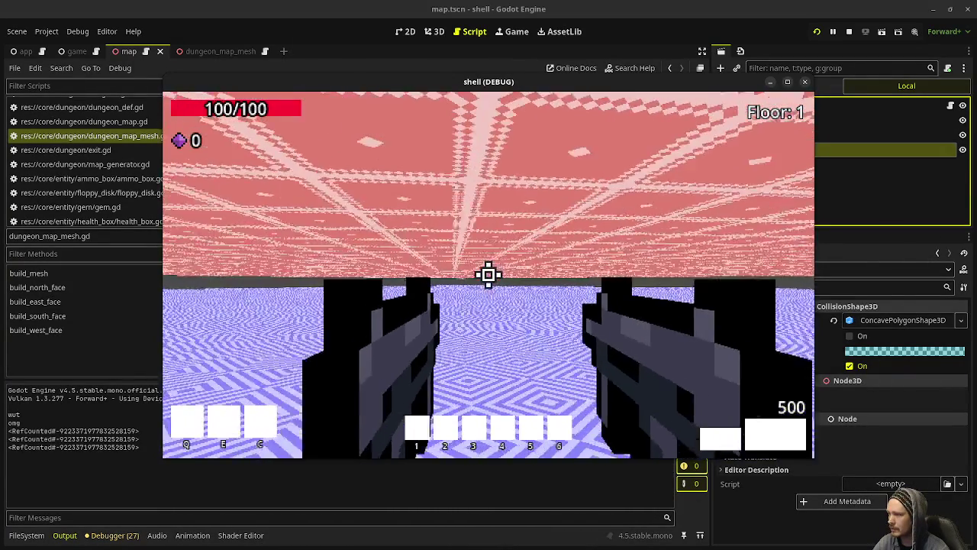
pyautogui.press('w')
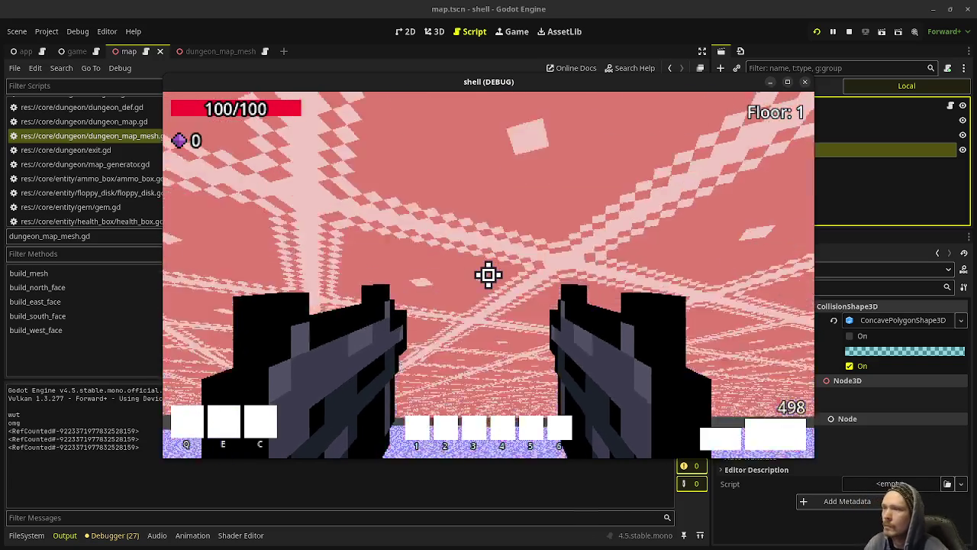
pyautogui.click(849, 31)
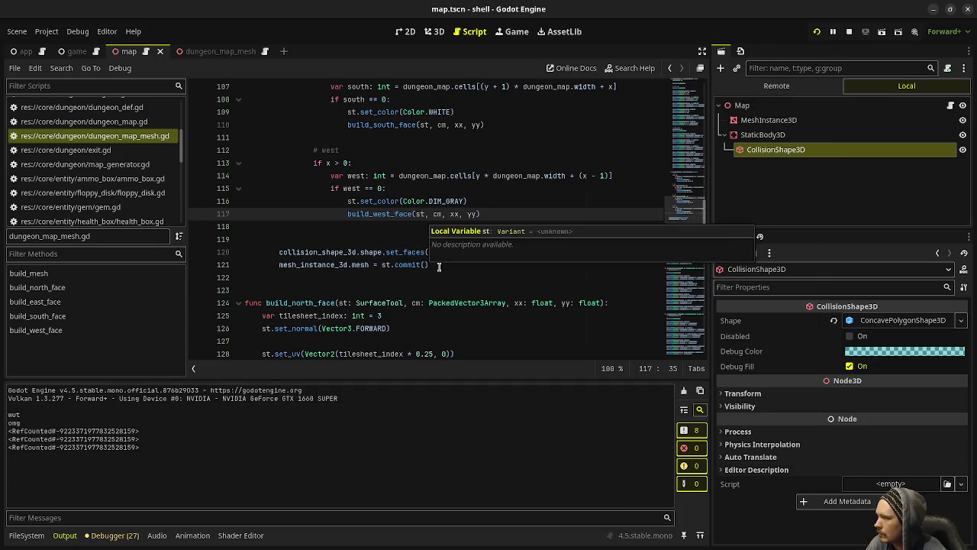
# Add print(dungeon_map.cells) as the first line of build_mesh and save
pyautogui.scroll(1, 421, 290)
pyautogui.scroll(2, 421, 290)
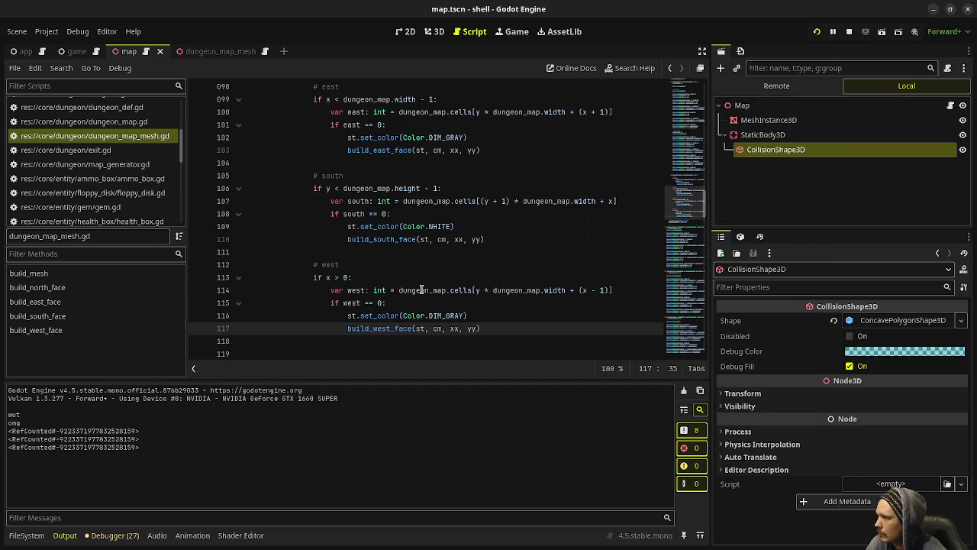
pyautogui.scroll(2, 421, 290)
pyautogui.scroll(20, 421, 290)
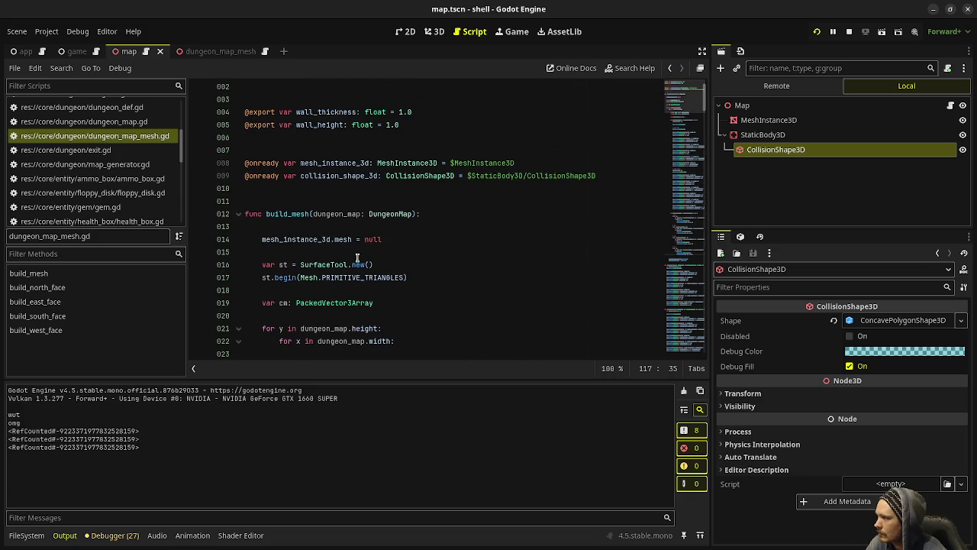
pyautogui.click(432, 215)
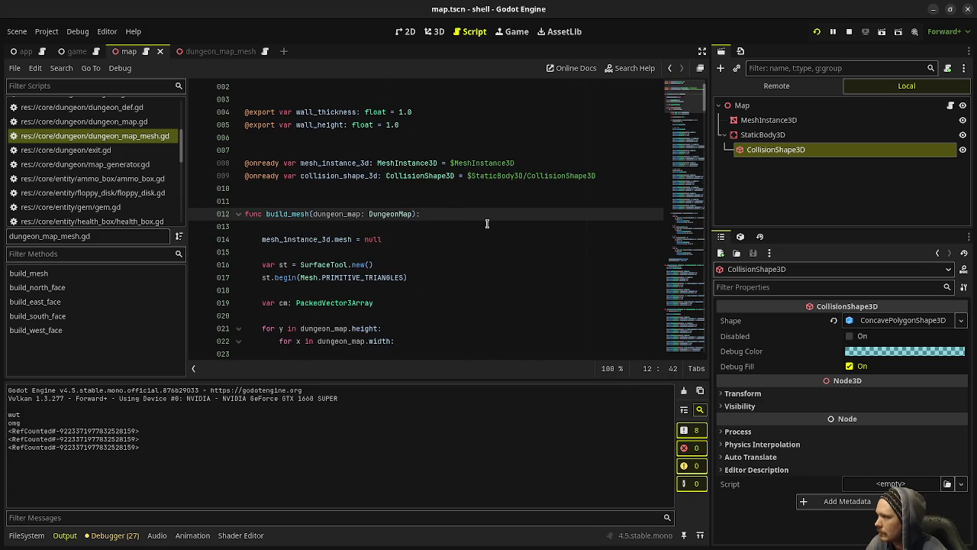
pyautogui.press('Return')
pyautogui.write('print(dungeon')
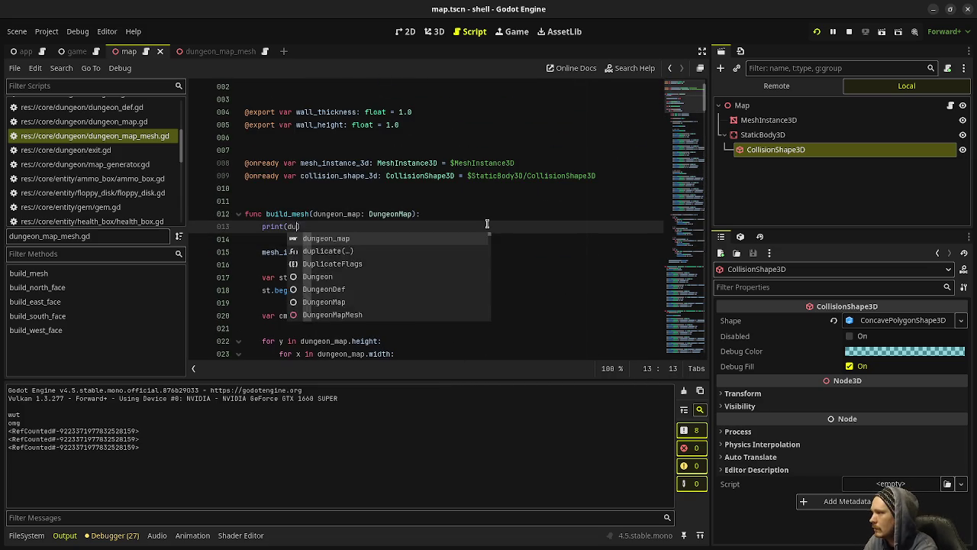
pyautogui.write('_map.cells')
pyautogui.hotkey('ctrl', 's')
# Restart the game with F8 and F5, then stop it to see the all-zero cells grid
pyautogui.press('F8')
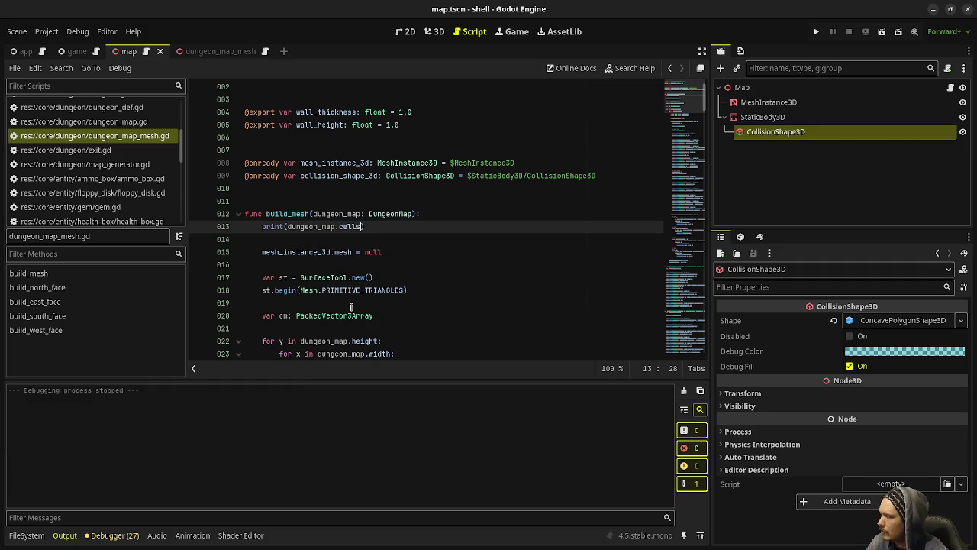
pyautogui.press('F5')
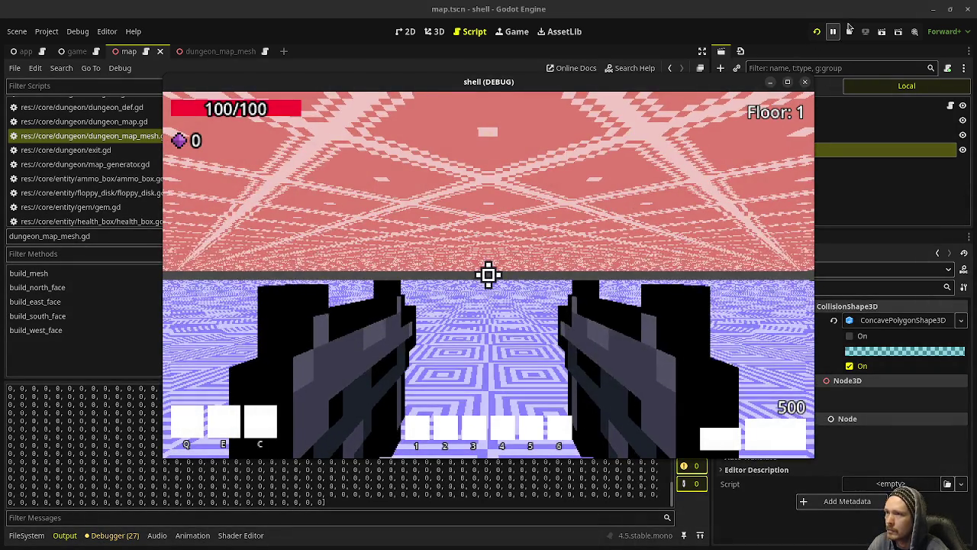
pyautogui.click(845, 34)
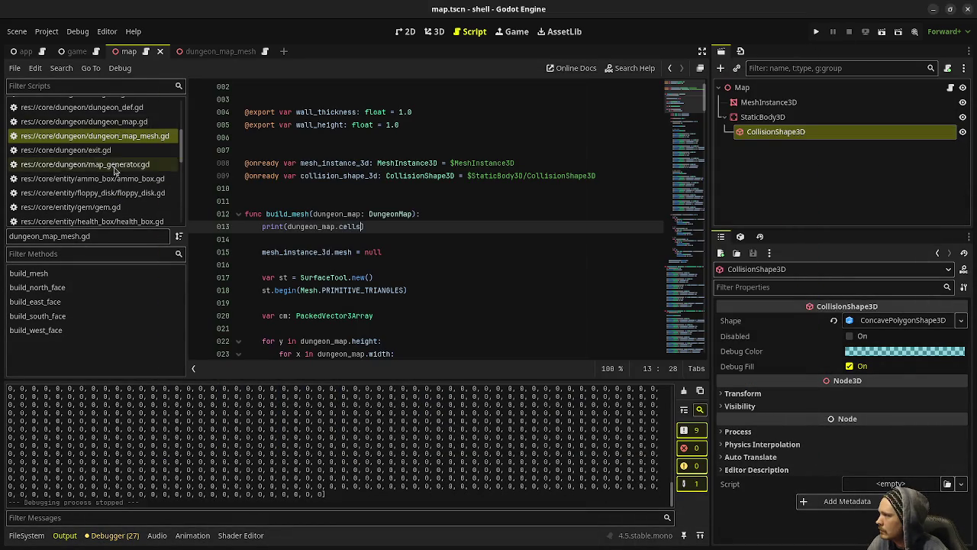
pyautogui.scroll(4, 115, 160)
# Change print(map) to print(map.cells) on line 22 of branch.gd
pyautogui.click(71, 131)
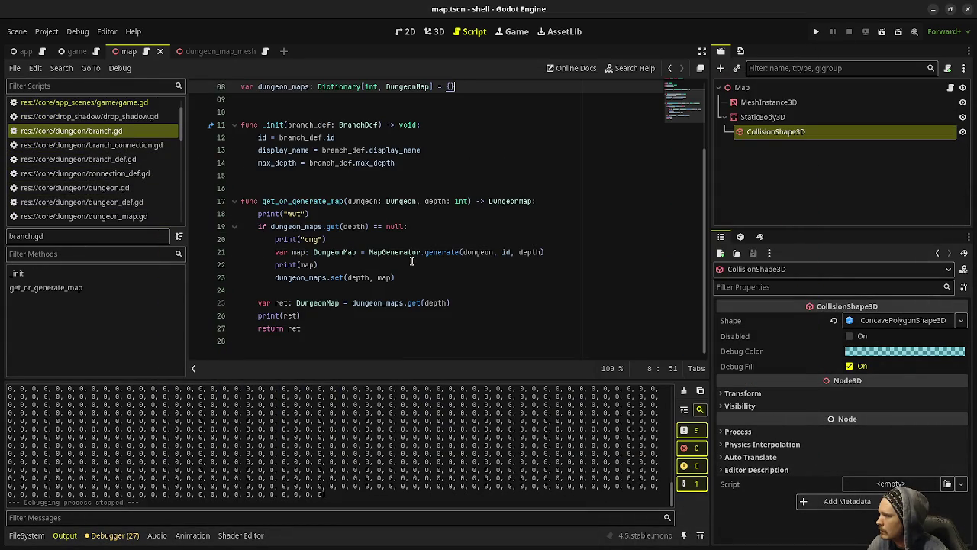
pyautogui.click(316, 264)
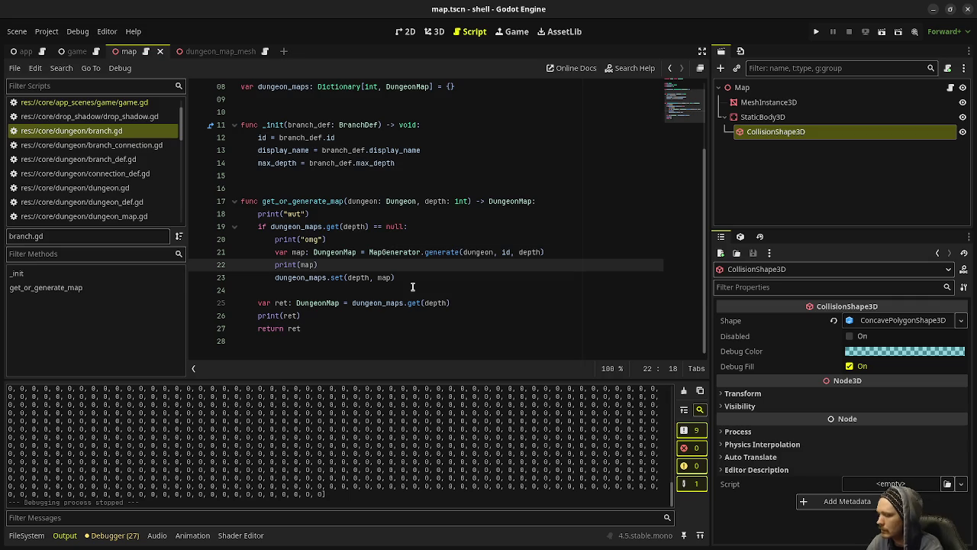
pyautogui.write('.cells')
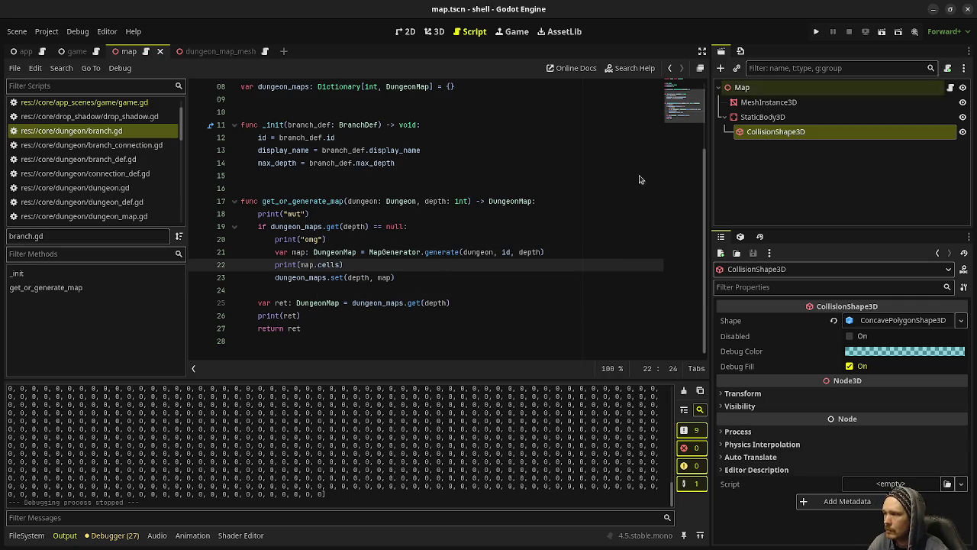
# Comment out line 13's cells print in dungeon_map_mesh.gd and run the game with F5
pyautogui.click(84, 102)
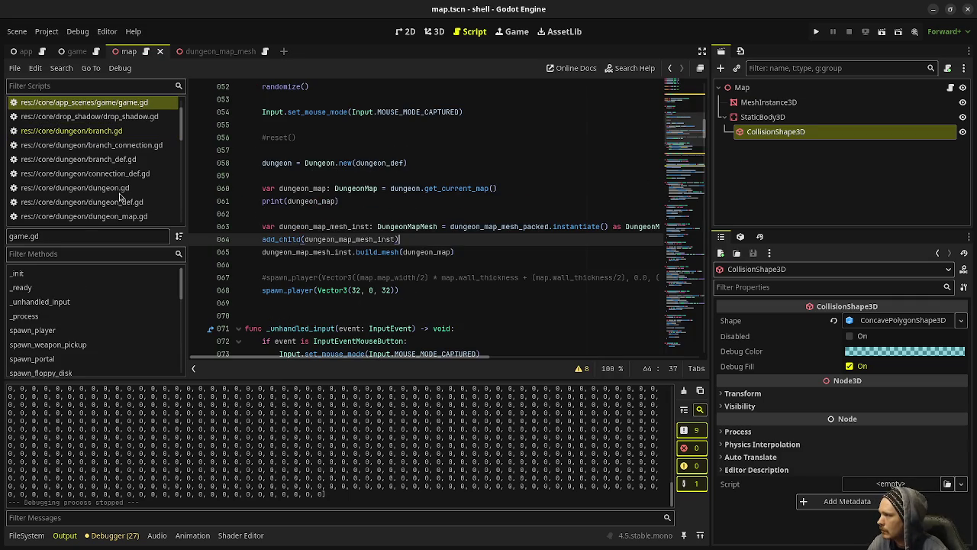
pyautogui.scroll(-4, 174, 212)
pyautogui.click(94, 167)
pyautogui.click(257, 226)
pyautogui.write('#')
pyautogui.press('F5')
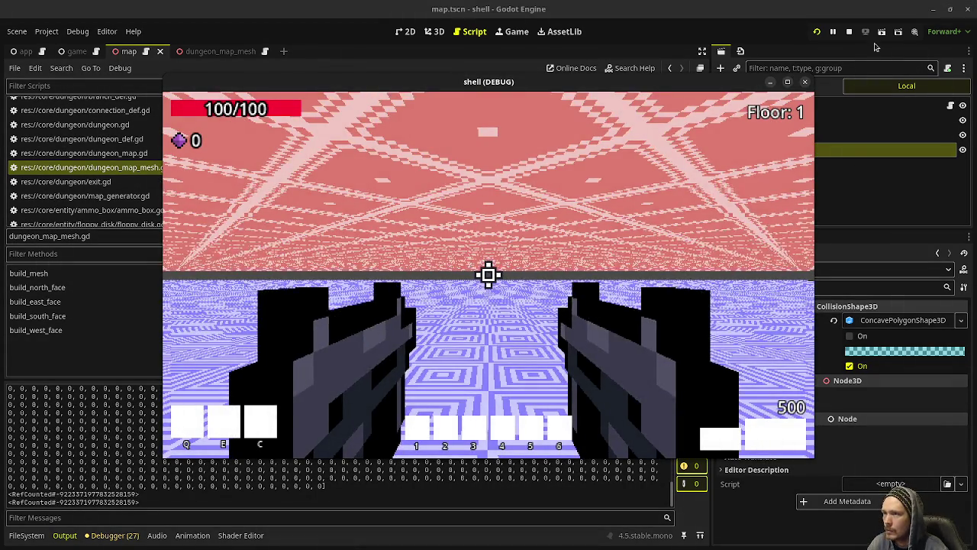
pyautogui.click(883, 50)
pyautogui.scroll(3, 130, 137)
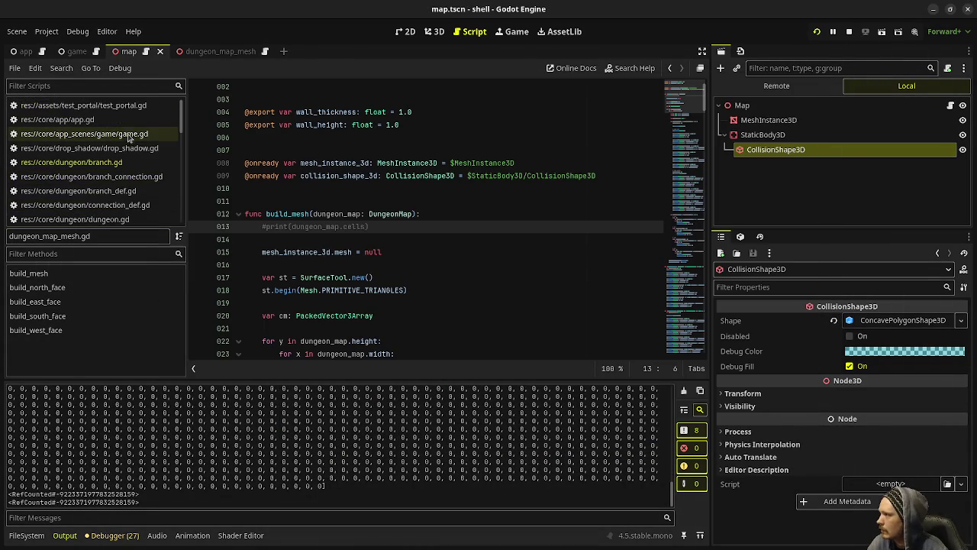
pyautogui.click(125, 135)
pyautogui.click(107, 162)
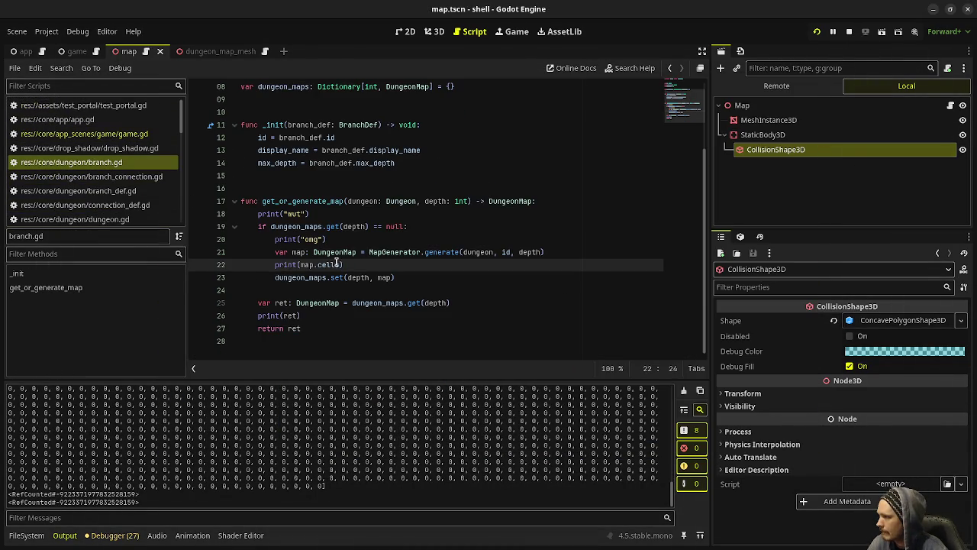
pyautogui.keyDown('ctrl'); pyautogui.click(439, 251); pyautogui.keyUp('ctrl')
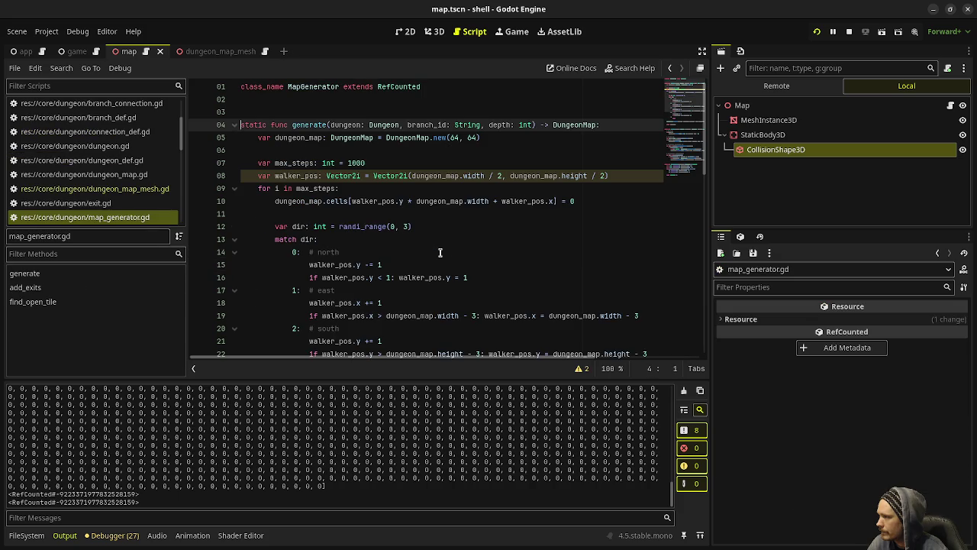
pyautogui.doubleClick(298, 137)
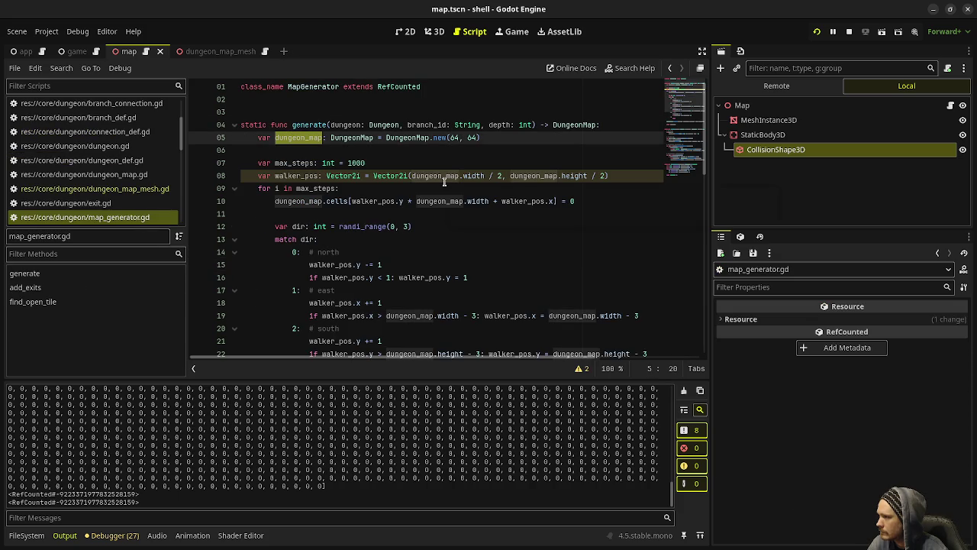
pyautogui.scroll(-1, 443, 181)
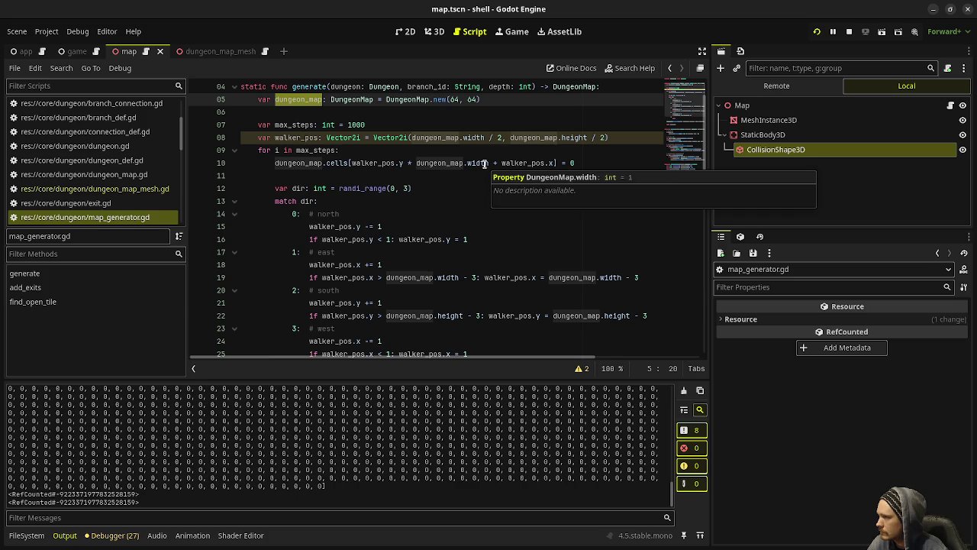
pyautogui.scroll(1, 485, 163)
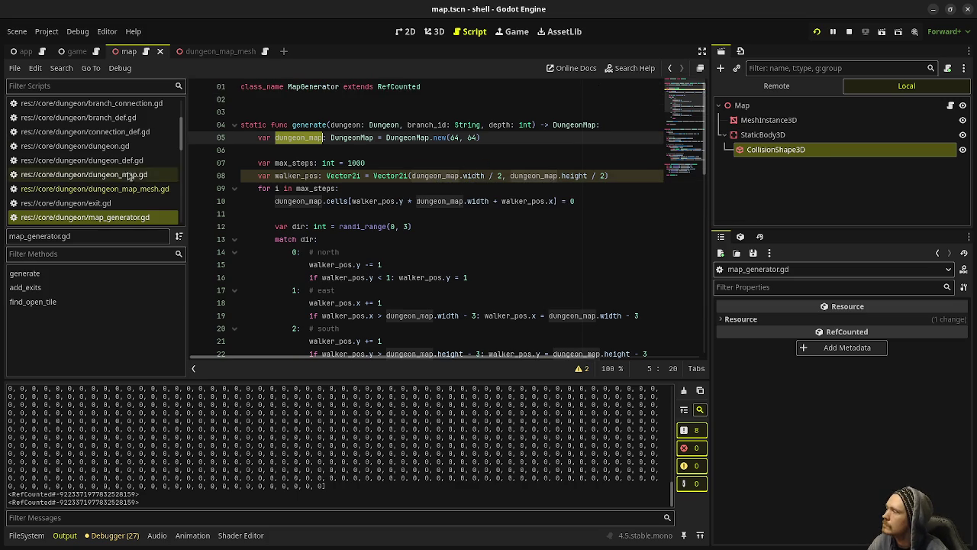
pyautogui.click(84, 174)
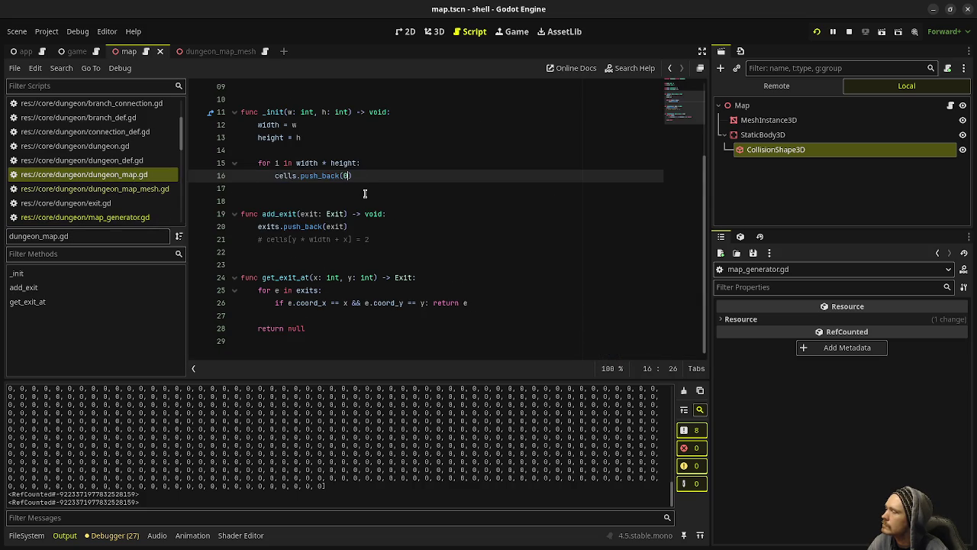
pyautogui.click(84, 217)
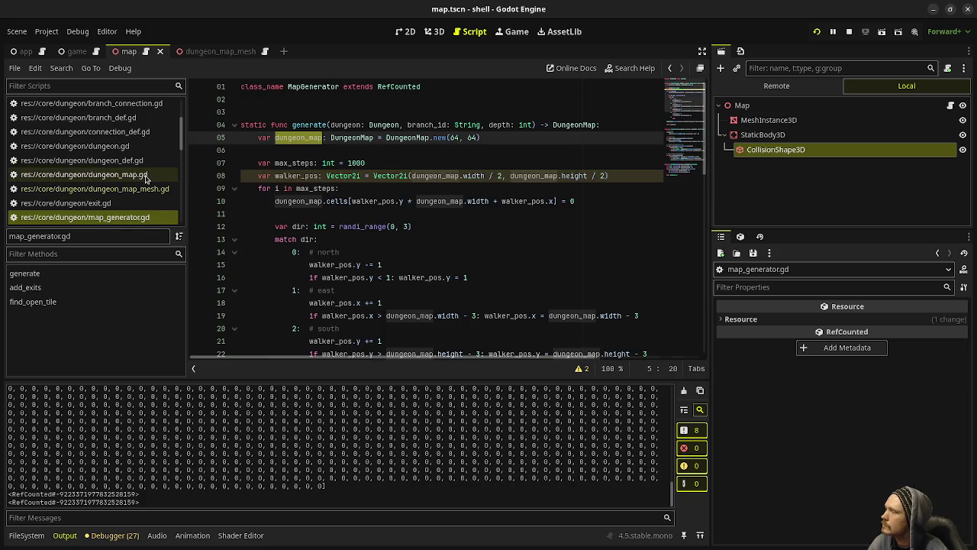
pyautogui.keyDown('ctrl'); pyautogui.click(430, 137); pyautogui.keyUp('ctrl')
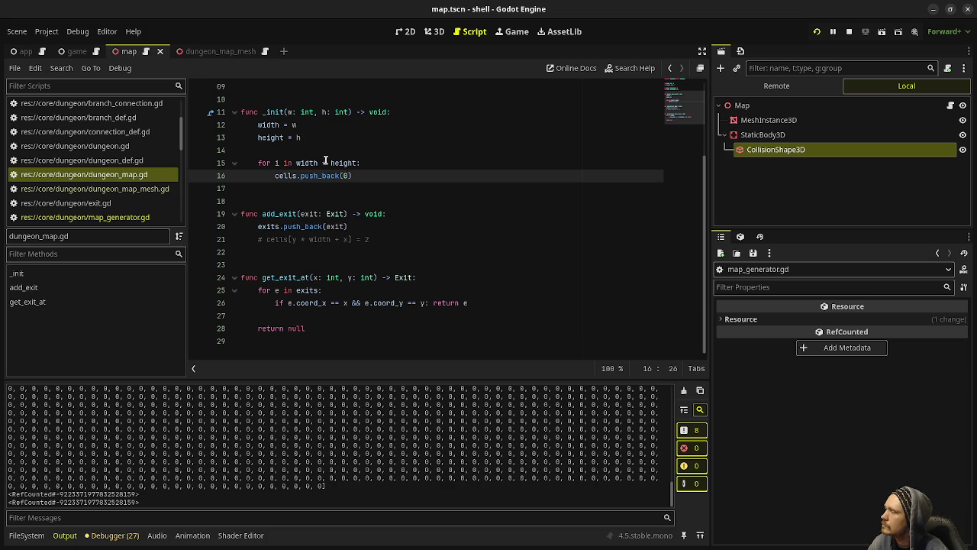
pyautogui.scroll(2, 314, 174)
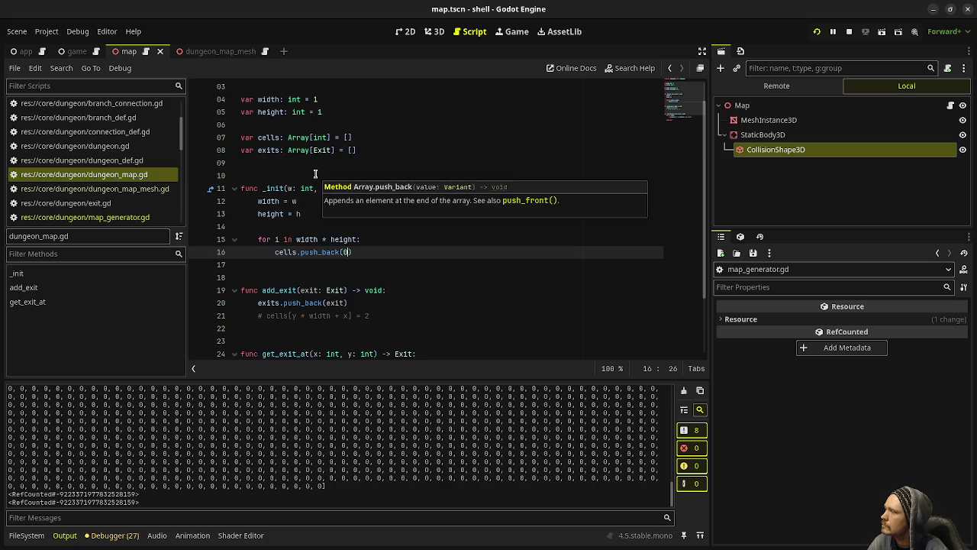
pyautogui.scroll(-1, 314, 174)
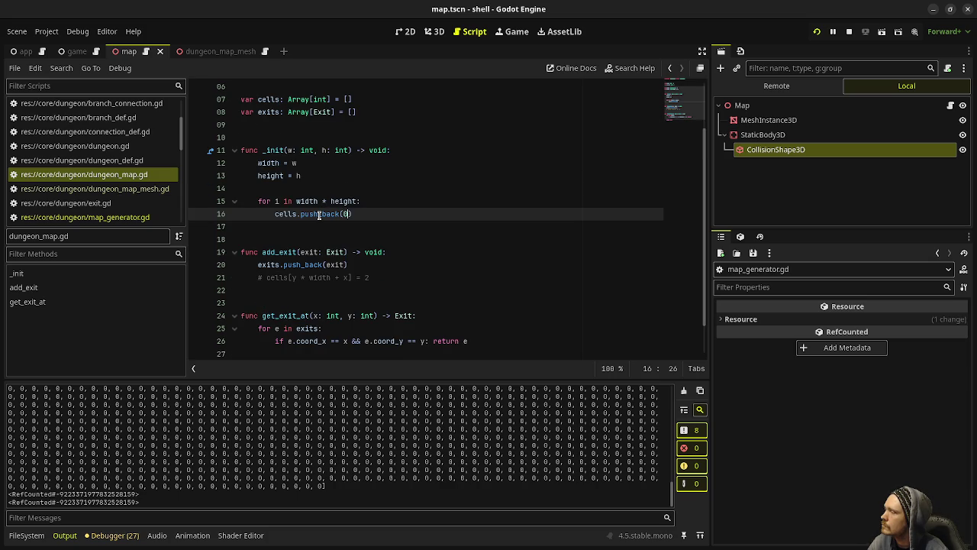
pyautogui.moveTo(319, 214)
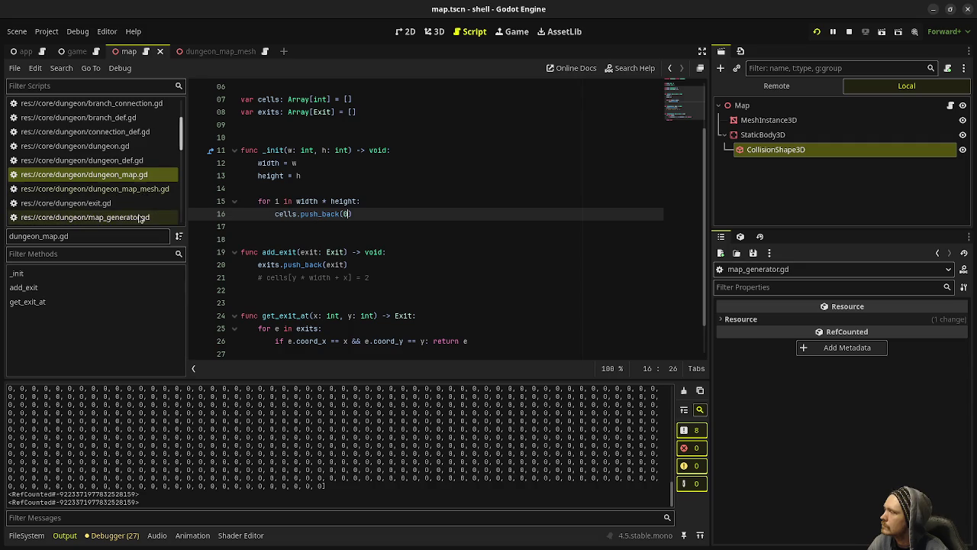
pyautogui.click(115, 216)
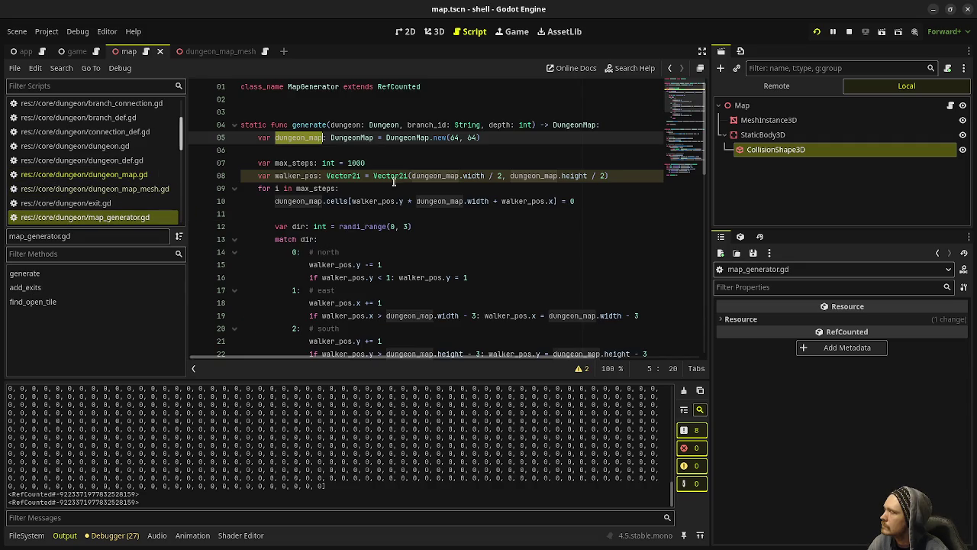
pyautogui.scroll(-4, 388, 206)
pyautogui.scroll(-2, 388, 207)
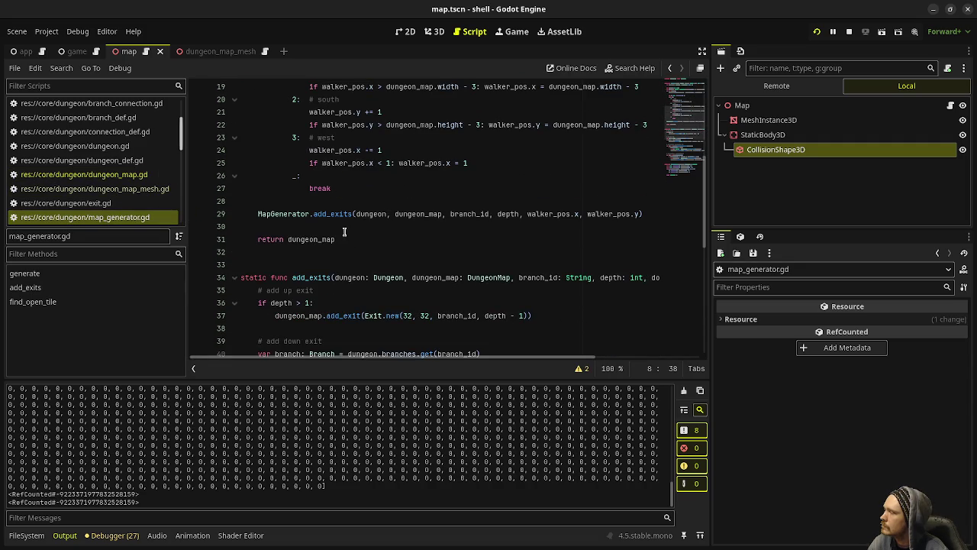
pyautogui.scroll(6, 345, 232)
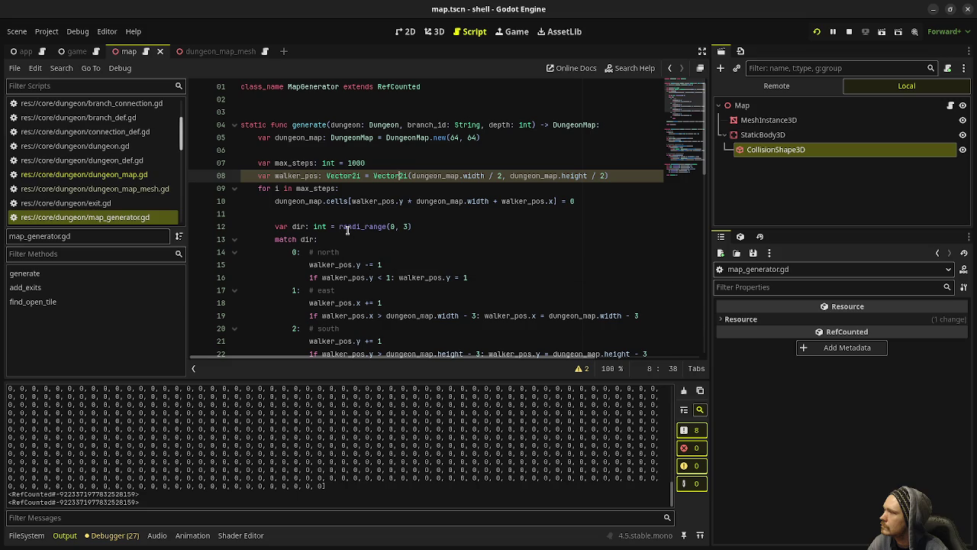
pyautogui.scroll(-3, 347, 230)
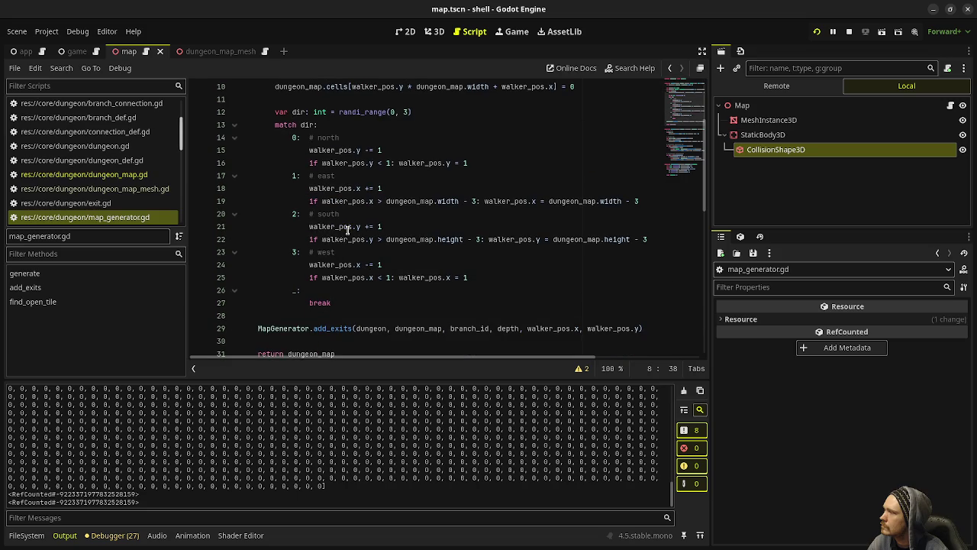
pyautogui.scroll(-1, 347, 230)
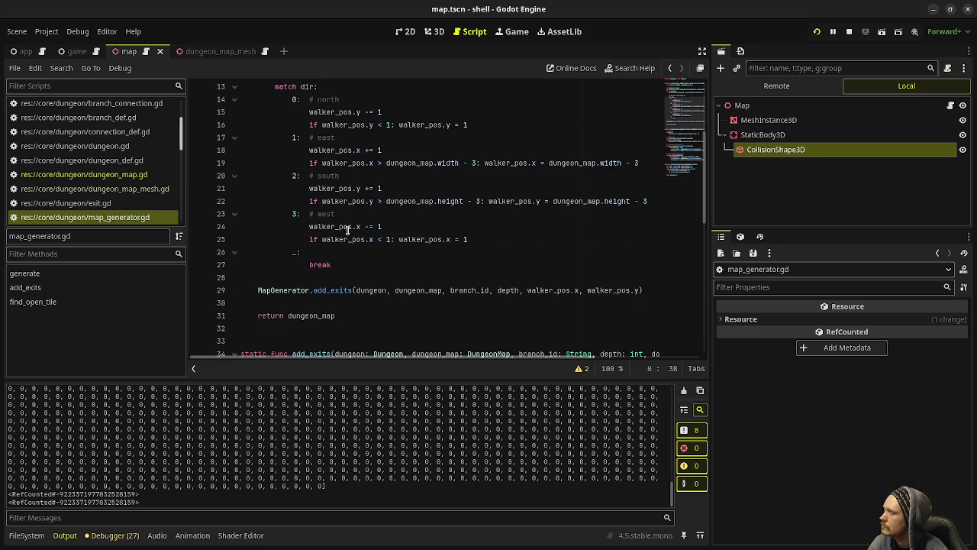
pyautogui.scroll(-5, 348, 229)
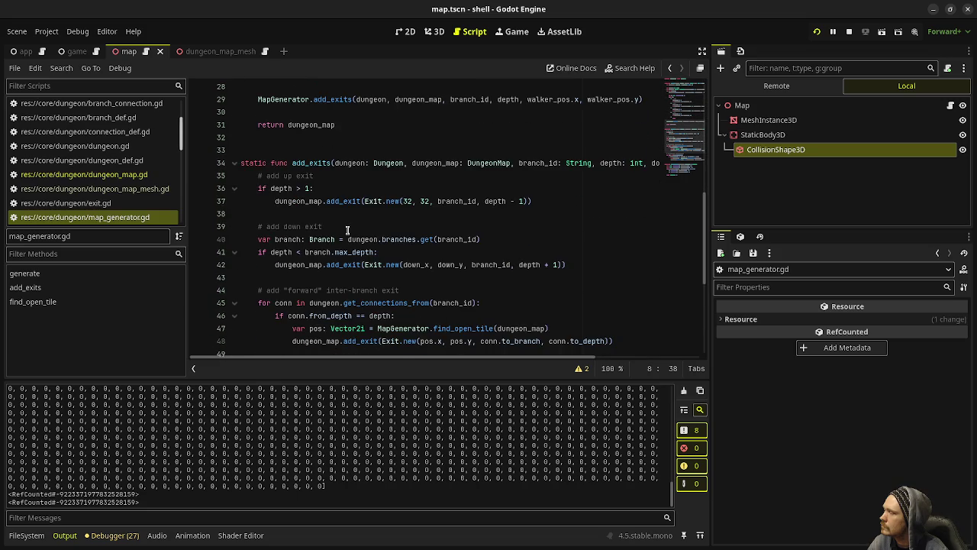
pyautogui.scroll(5, 344, 227)
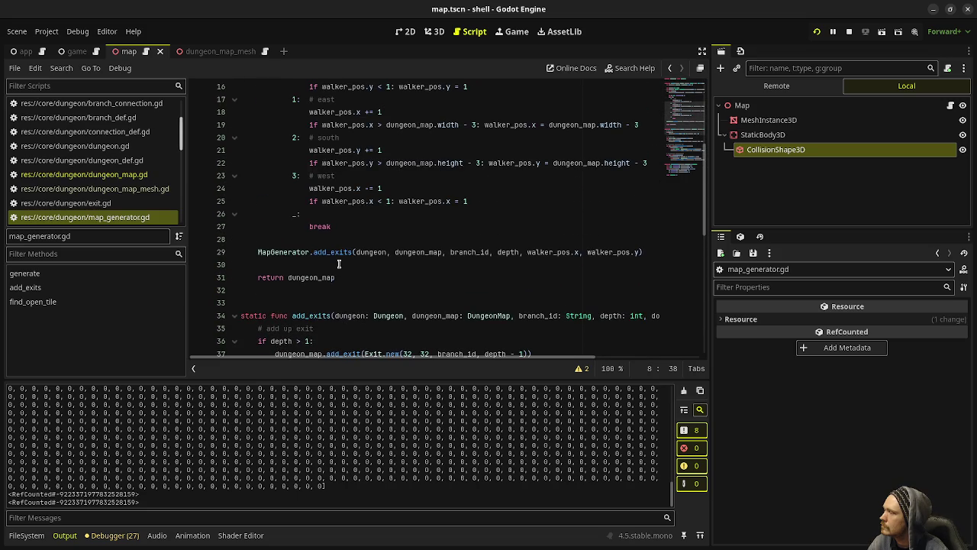
# Add print(dungeon_map.cells) after the add_exits call, just before generate returns
pyautogui.click(369, 264)
pyautogui.press('Return')
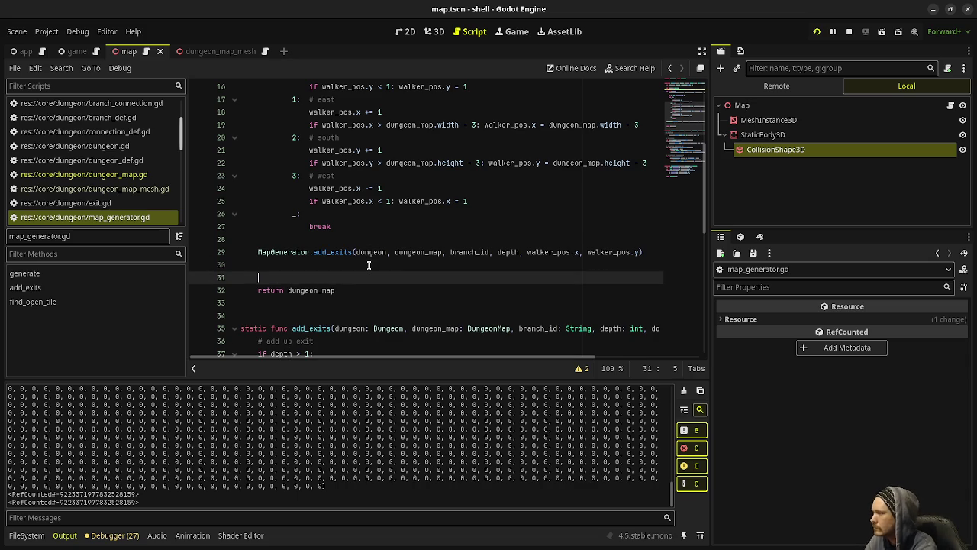
pyautogui.write('print(dungeon')
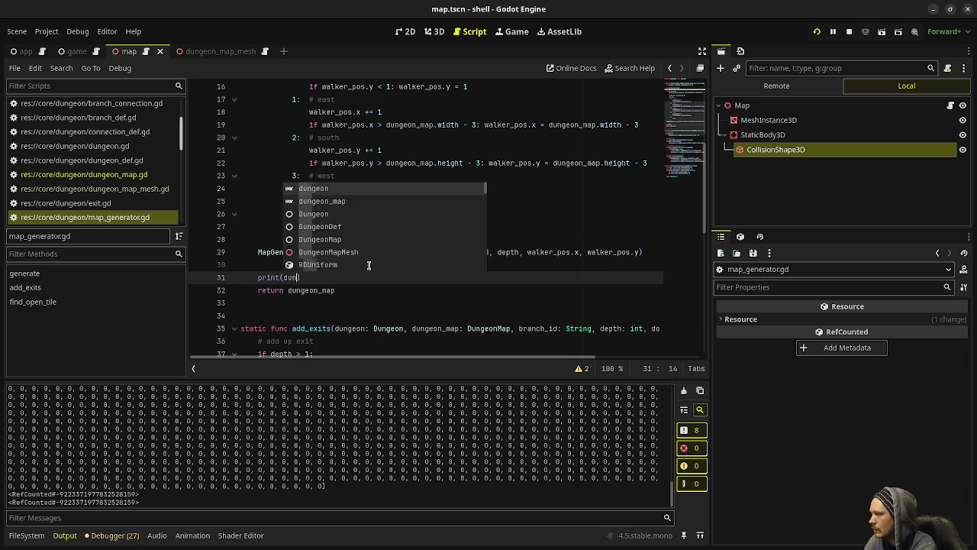
pyautogui.write('_map')
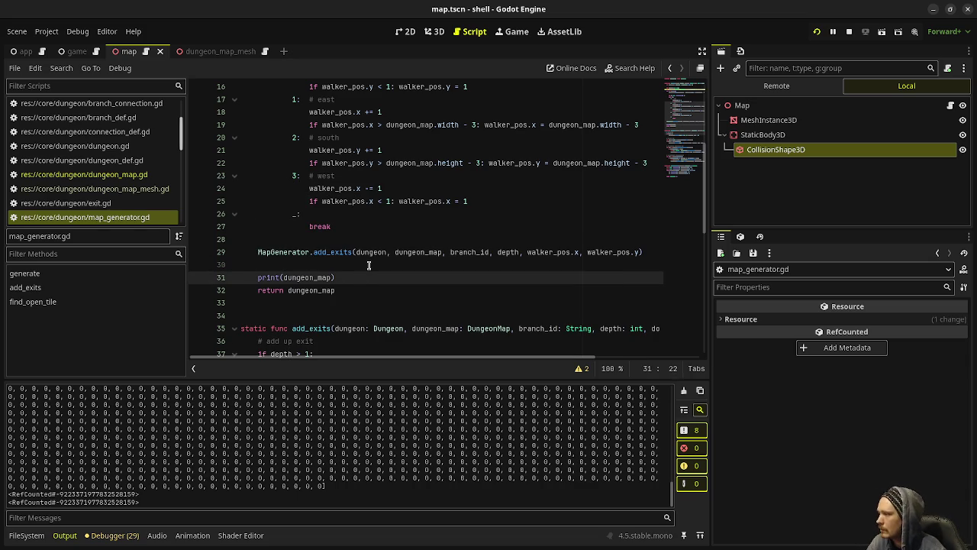
pyautogui.write('.cells')
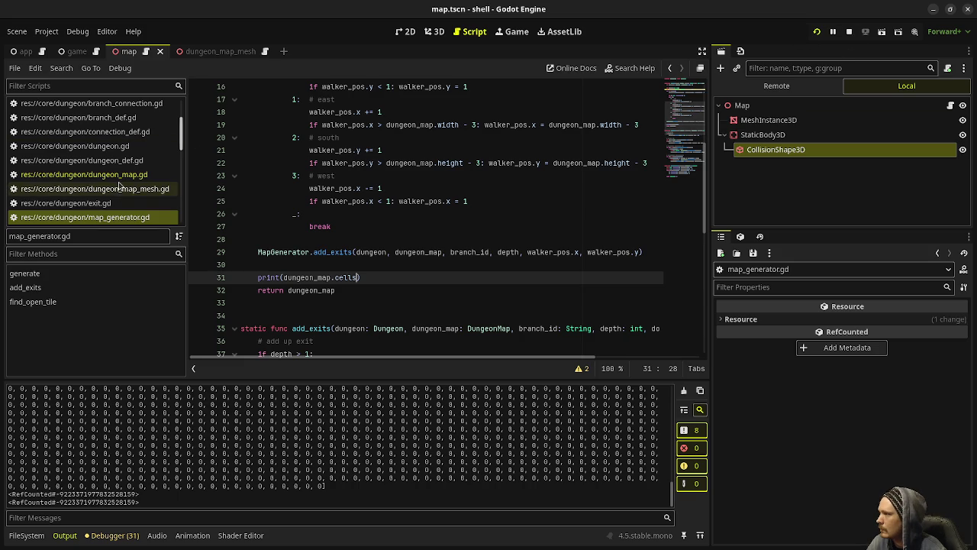
pyautogui.scroll(3, 125, 177)
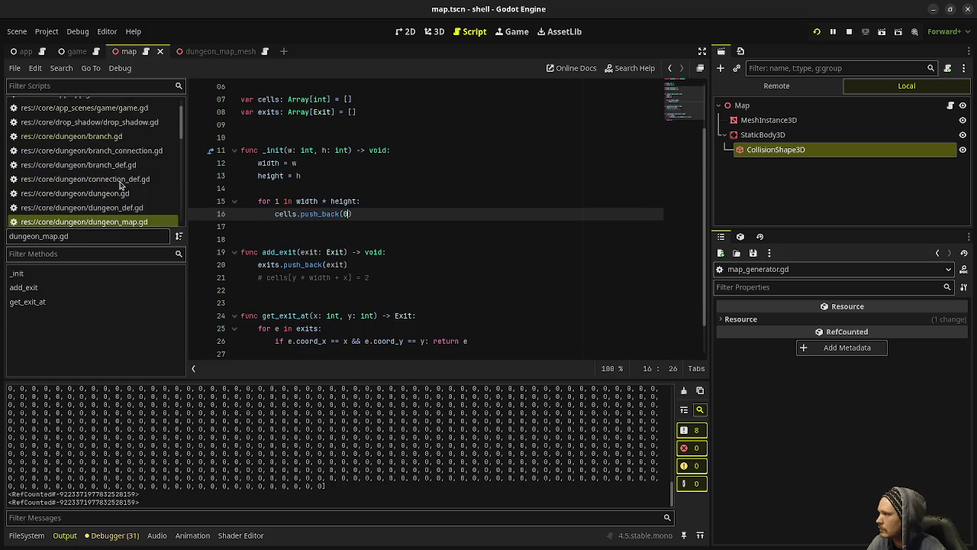
# Comment out print(map.cells) on line 22 of branch.gd and restart the game
pyautogui.click(83, 163)
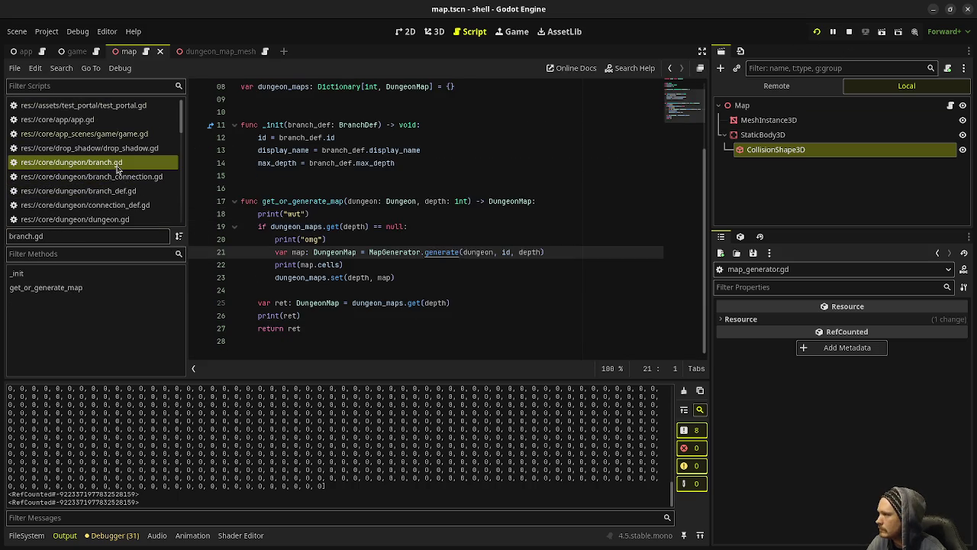
pyautogui.click(274, 264)
pyautogui.write('#')
pyautogui.press('F8')
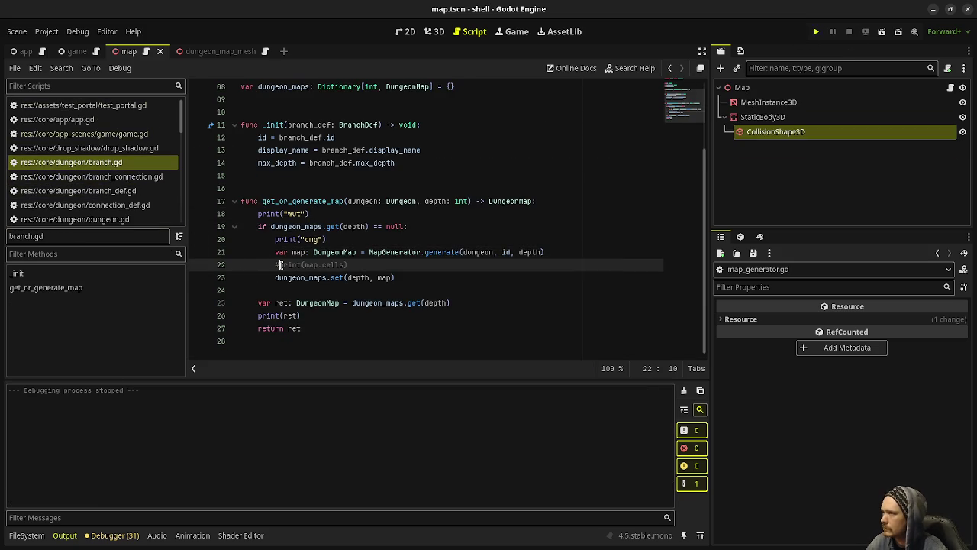
pyautogui.press('F5')
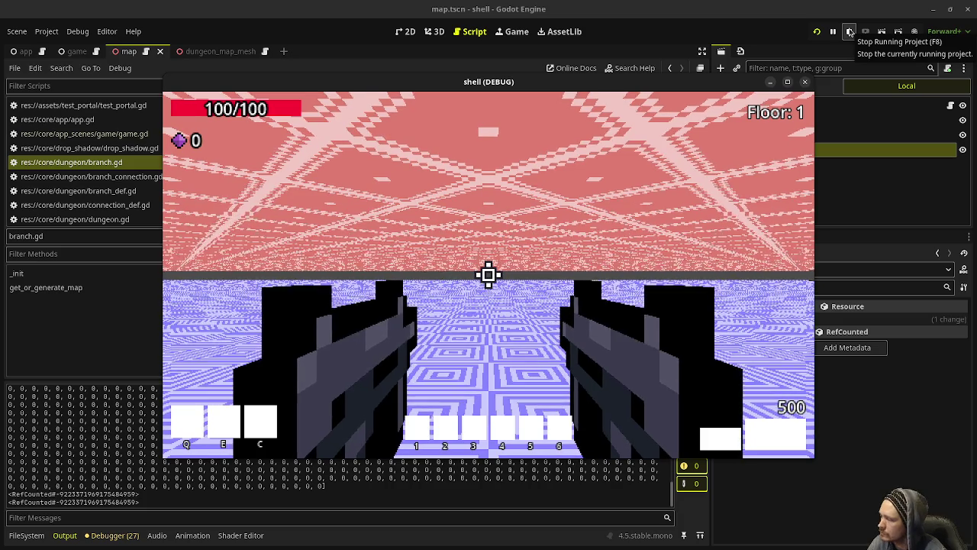
# Read the run's log showing 'wut', 'omg' and an all-zero cells array, then close the game
pyautogui.click(130, 410)
pyautogui.scroll(10, 126, 412)
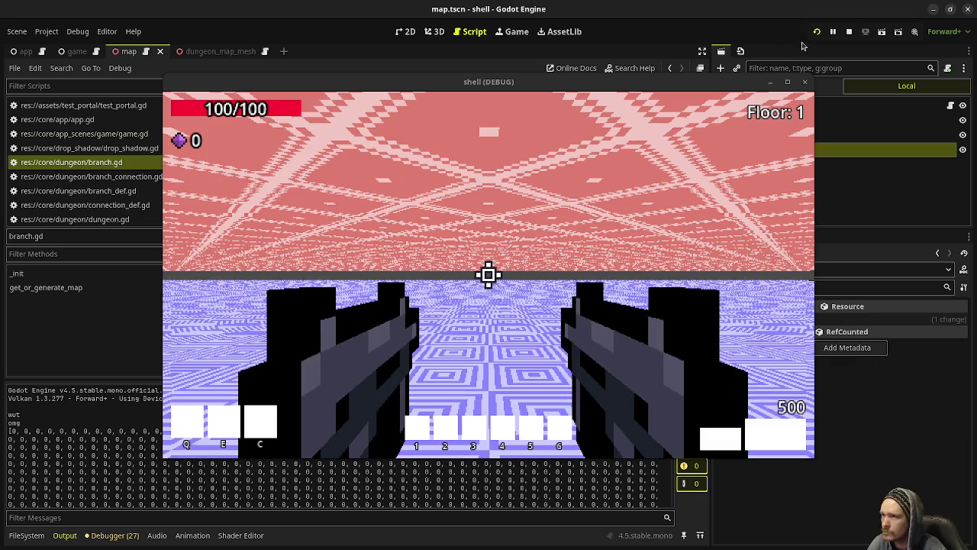
pyautogui.click(804, 82)
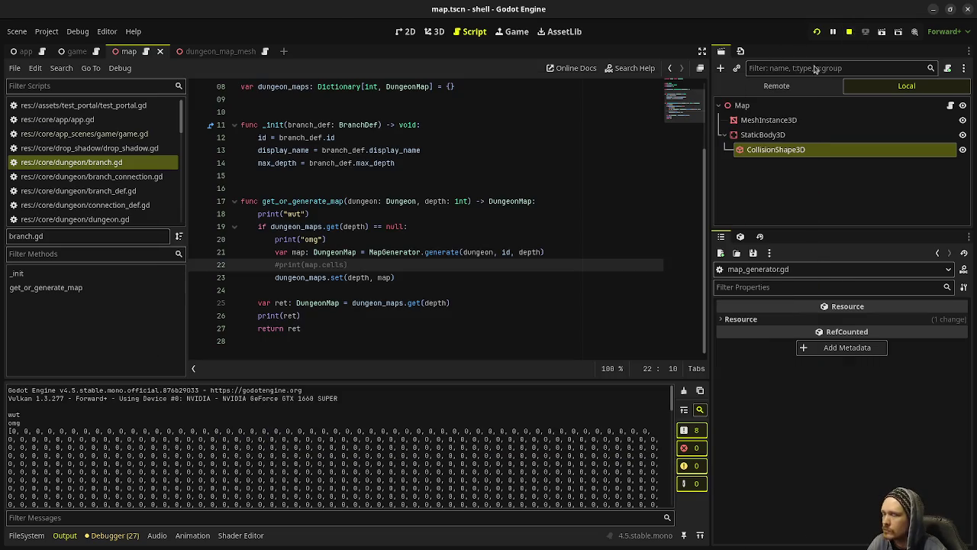
# Change the value written into walked cells on line 10 of map_generator.gd from 0 to 1
pyautogui.click(118, 133)
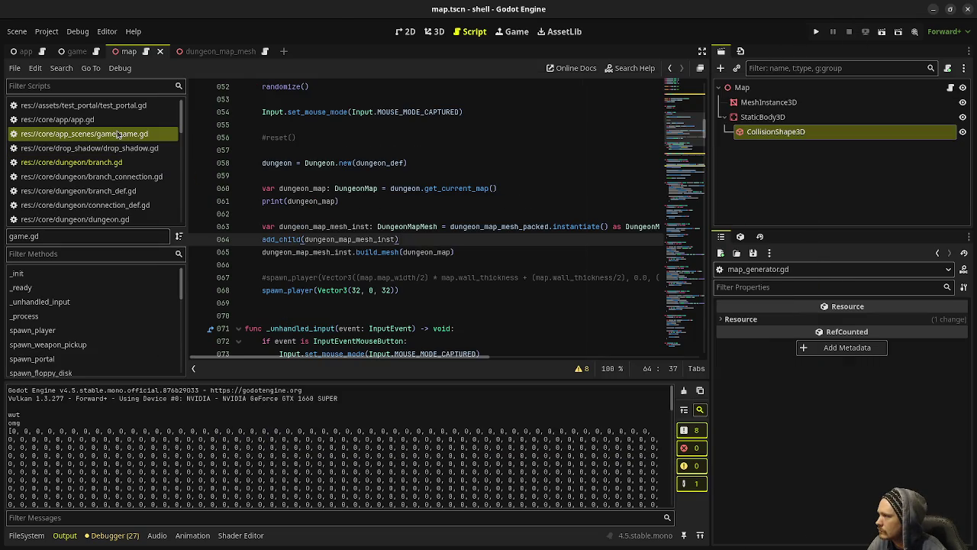
pyautogui.scroll(-2, 113, 213)
pyautogui.click(115, 184)
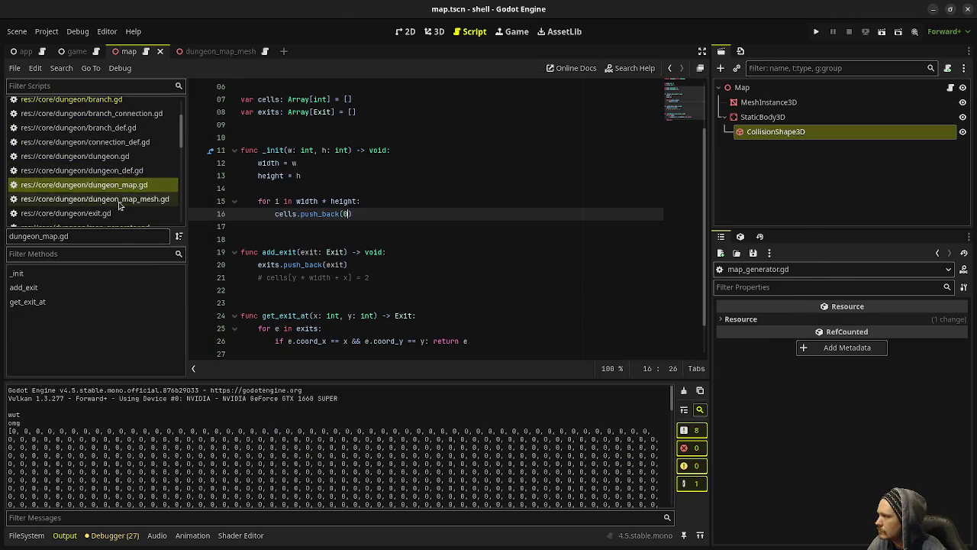
pyautogui.scroll(-2, 122, 201)
pyautogui.click(122, 201)
pyautogui.scroll(6, 441, 221)
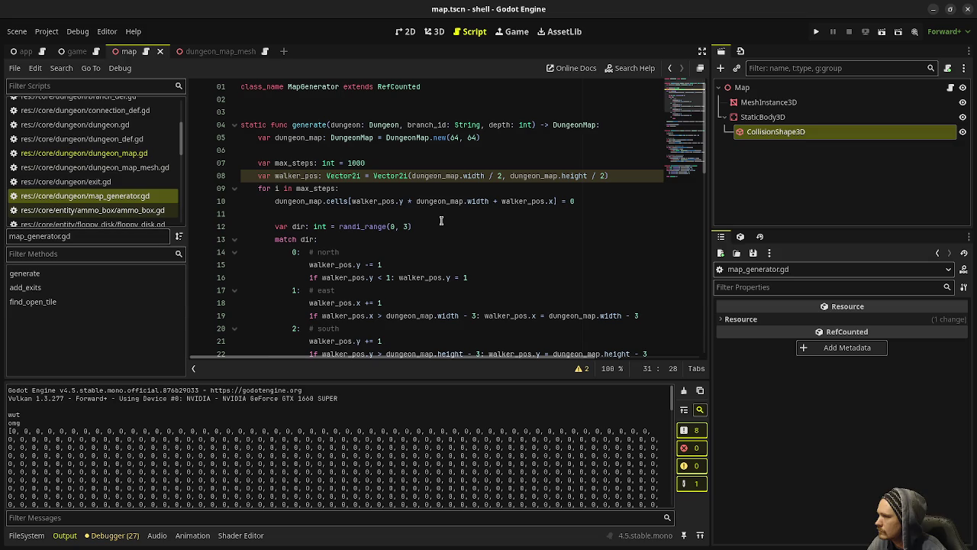
pyautogui.click(577, 201)
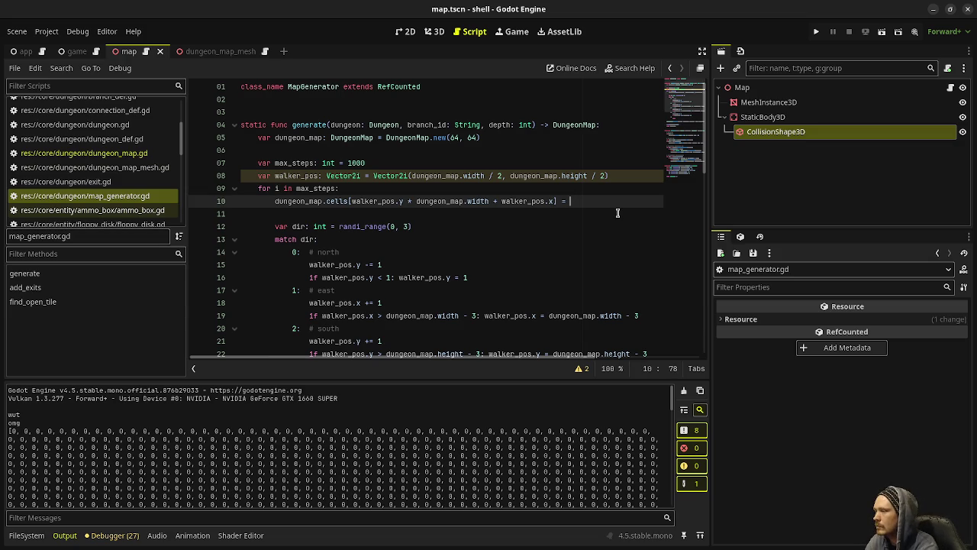
pyautogui.write('1')
pyautogui.press('BackSpace')
pyautogui.write('1')
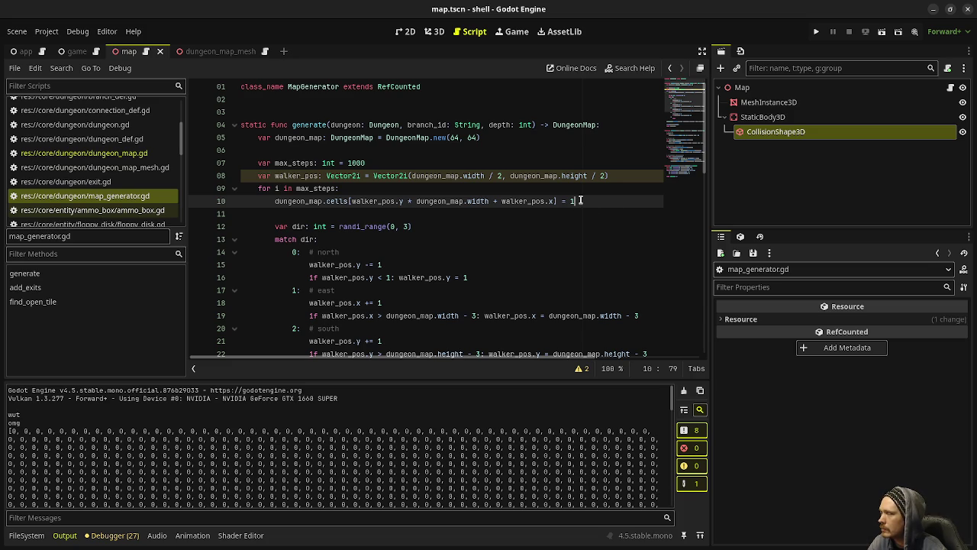
# Type 1 in dungeon_map.gd and 0 in map_generator.gd, then scroll to find_open_tile
pyautogui.click(120, 158)
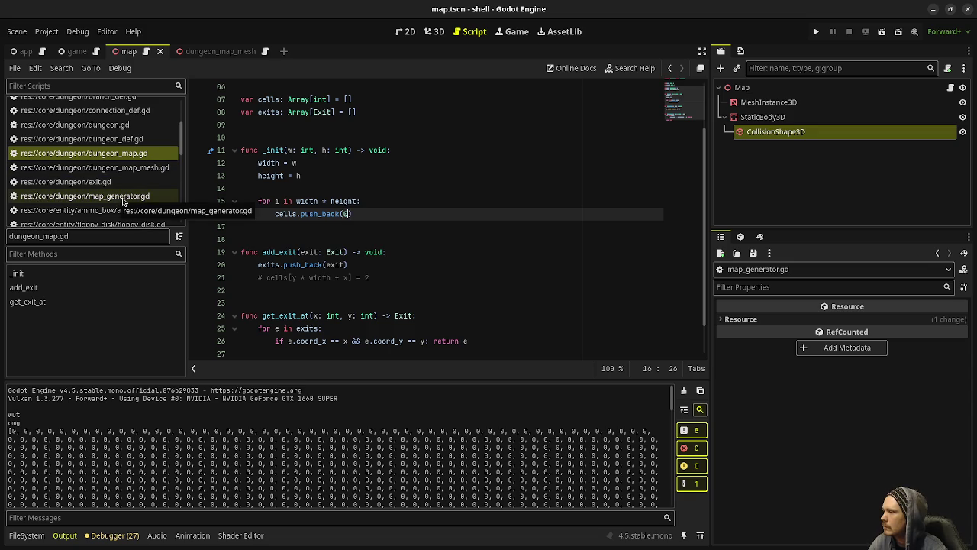
pyautogui.write('1')
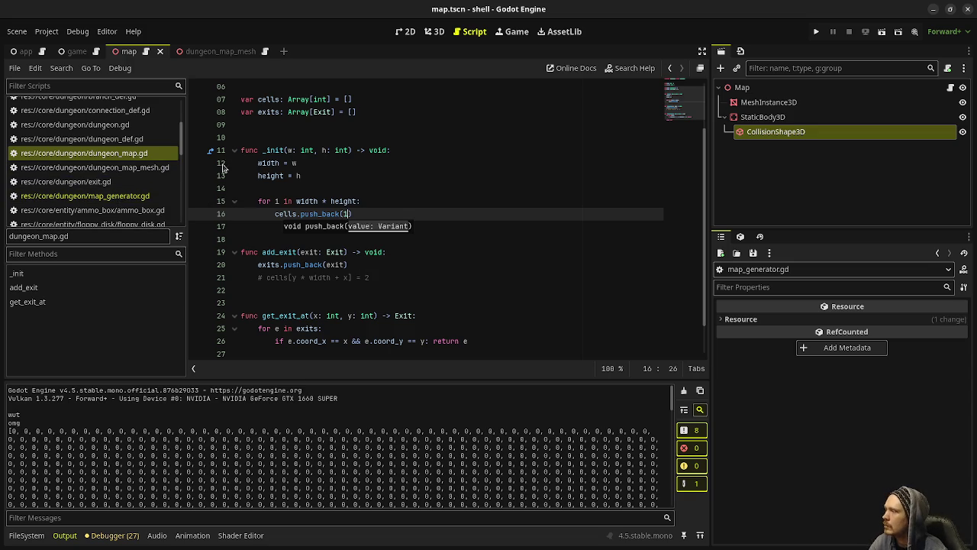
pyautogui.click(128, 195)
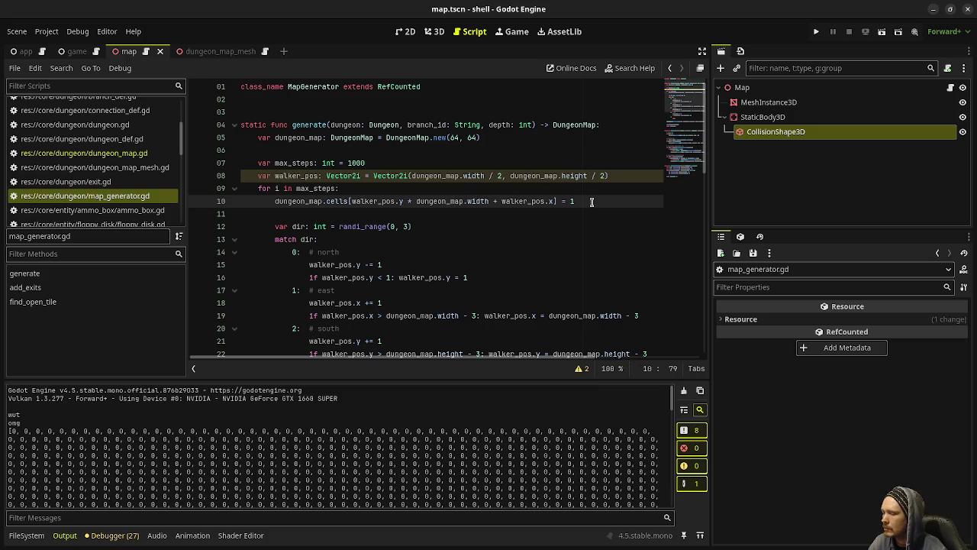
pyautogui.write('0')
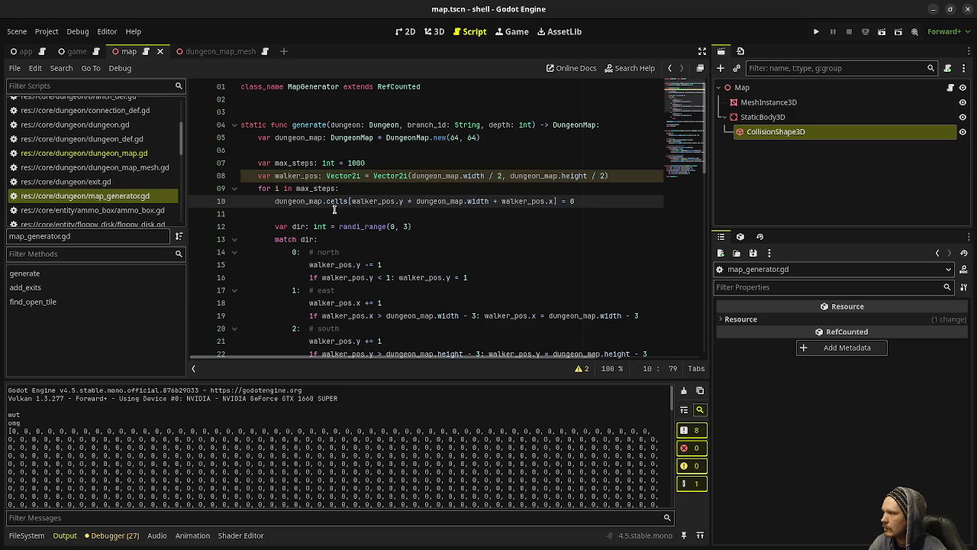
pyautogui.scroll(-6, 389, 162)
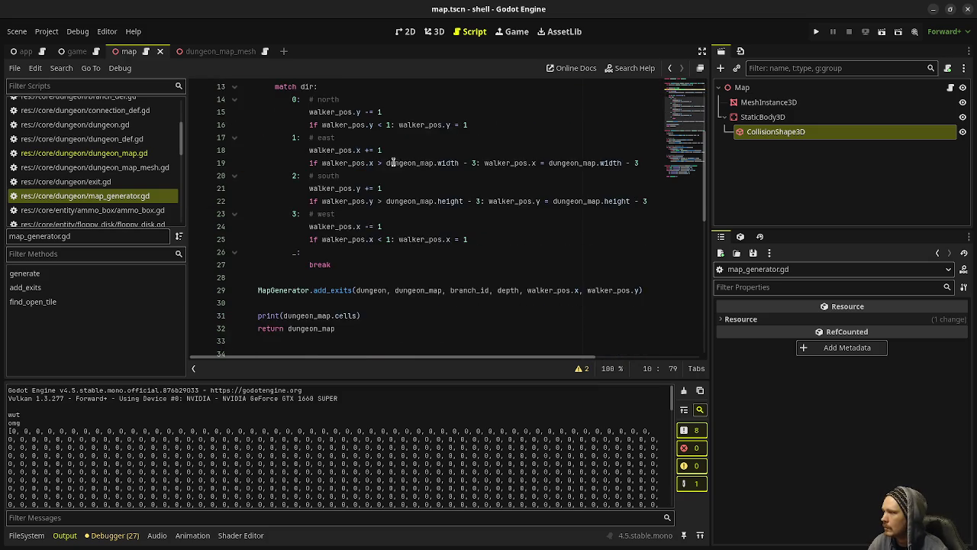
pyautogui.scroll(-2, 402, 163)
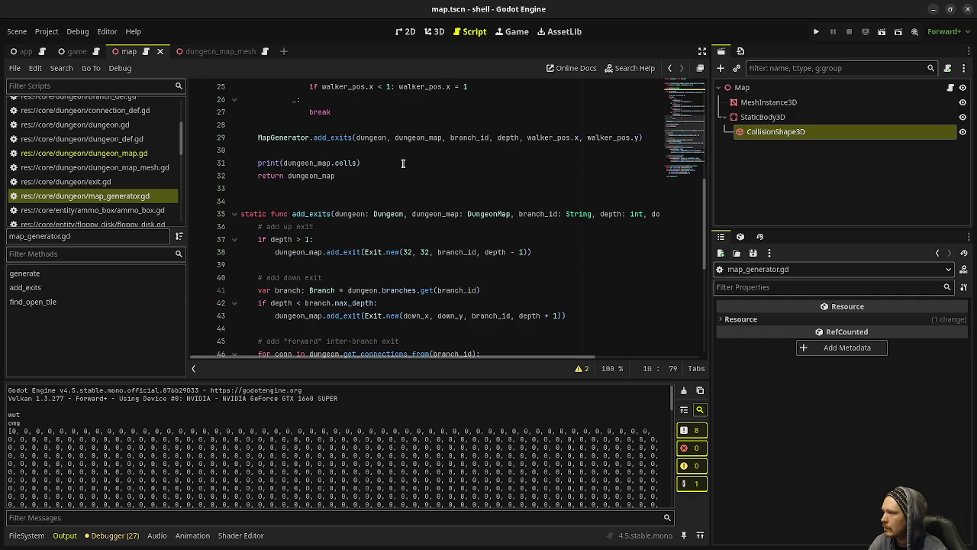
pyautogui.scroll(-2, 403, 162)
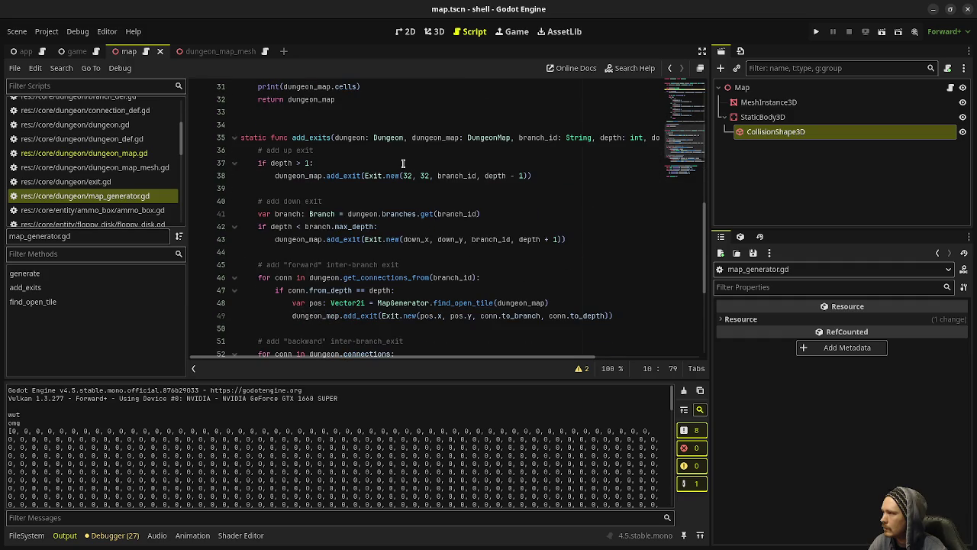
pyautogui.scroll(-2, 403, 162)
pyautogui.scroll(-3, 404, 167)
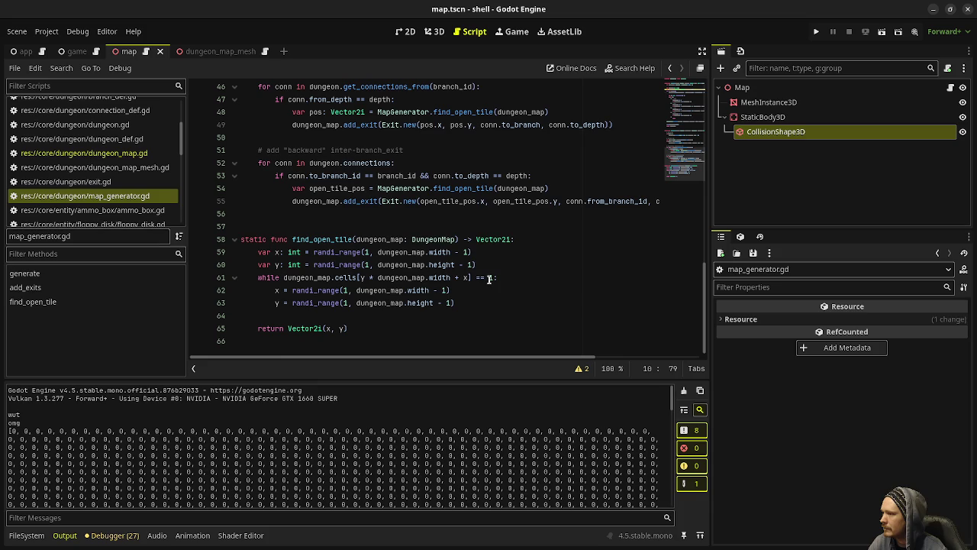
# Make the line-61 while loop keep searching while the cell equals 1, and save
pyautogui.doubleClick(491, 277)
pyautogui.write('0')
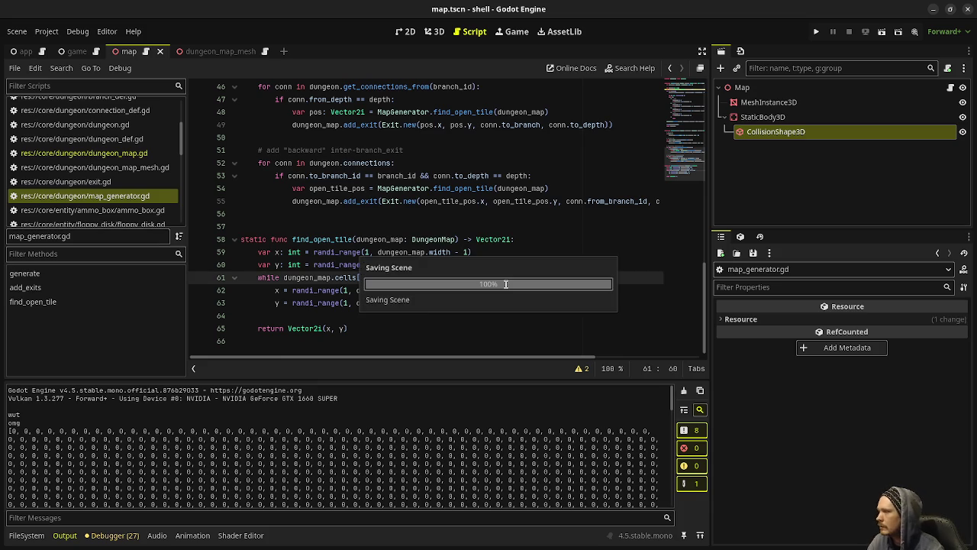
pyautogui.press('Escape')
pyautogui.doubleClick(492, 278)
pyautogui.write('1')
pyautogui.press('Escape')
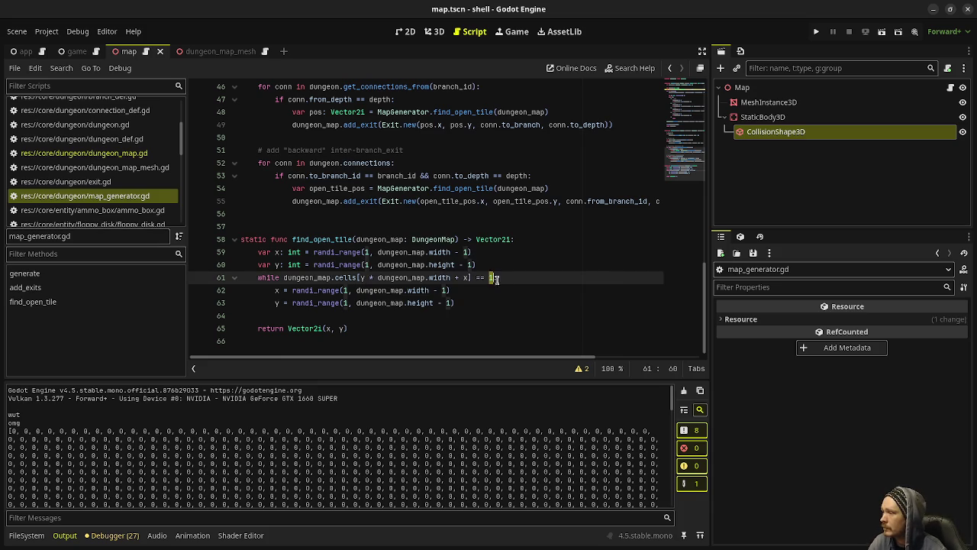
pyautogui.scroll(2, 481, 292)
pyautogui.scroll(8, 482, 292)
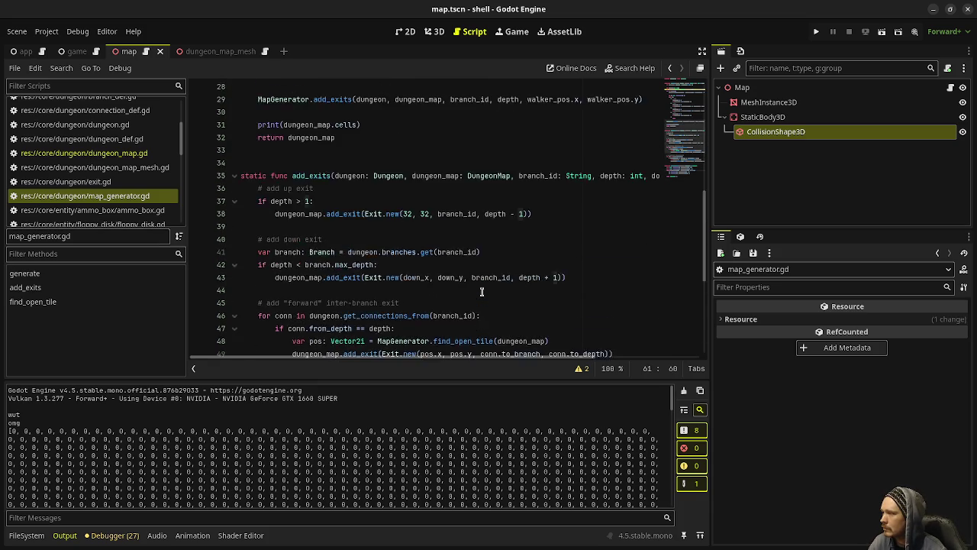
pyautogui.scroll(4, 482, 291)
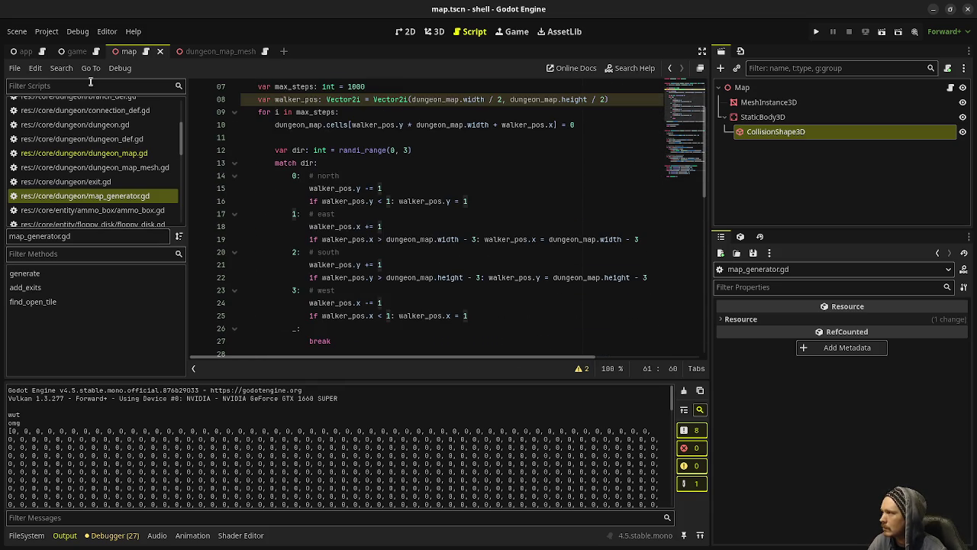
pyautogui.click(61, 68)
# Find the 17 'cells[' matches across 4 files and open dungeon_map_mesh.gd's line-30 floor check
pyautogui.click(71, 148)
pyautogui.write('cells[')
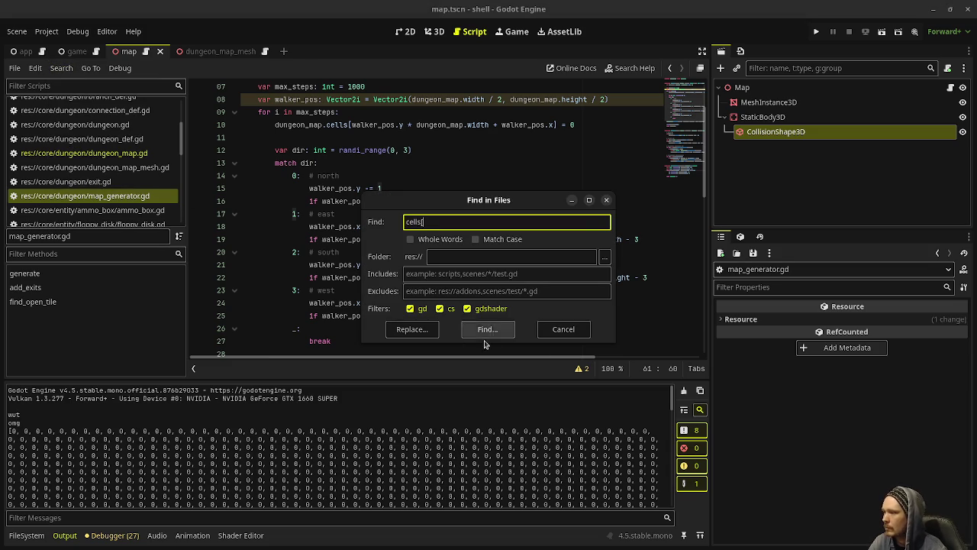
pyautogui.click(482, 330)
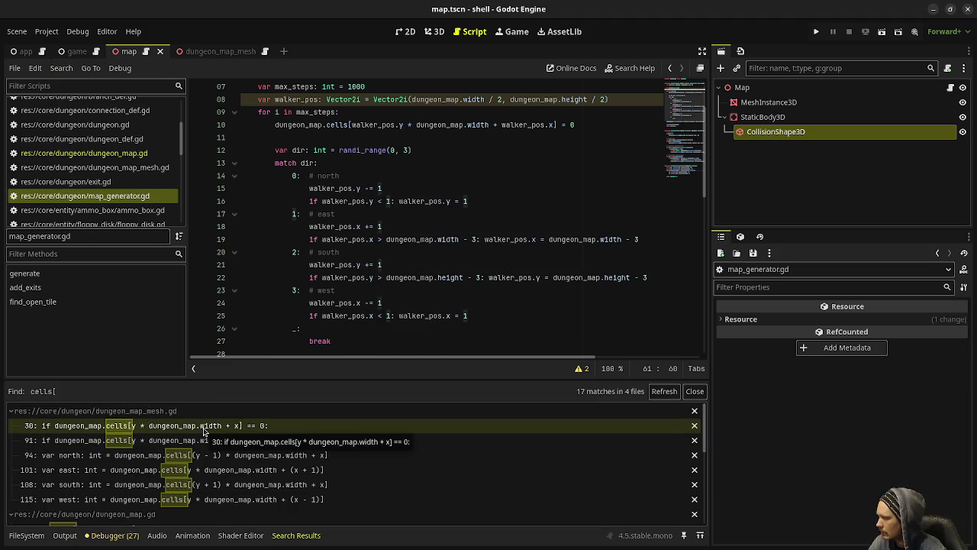
pyautogui.click(204, 429)
pyautogui.scroll(-2, 369, 309)
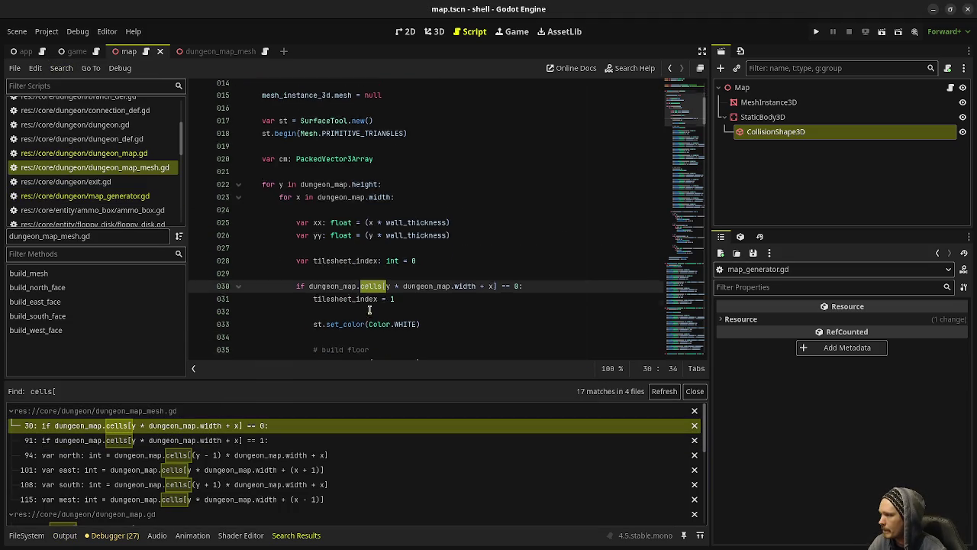
pyautogui.scroll(2, 370, 309)
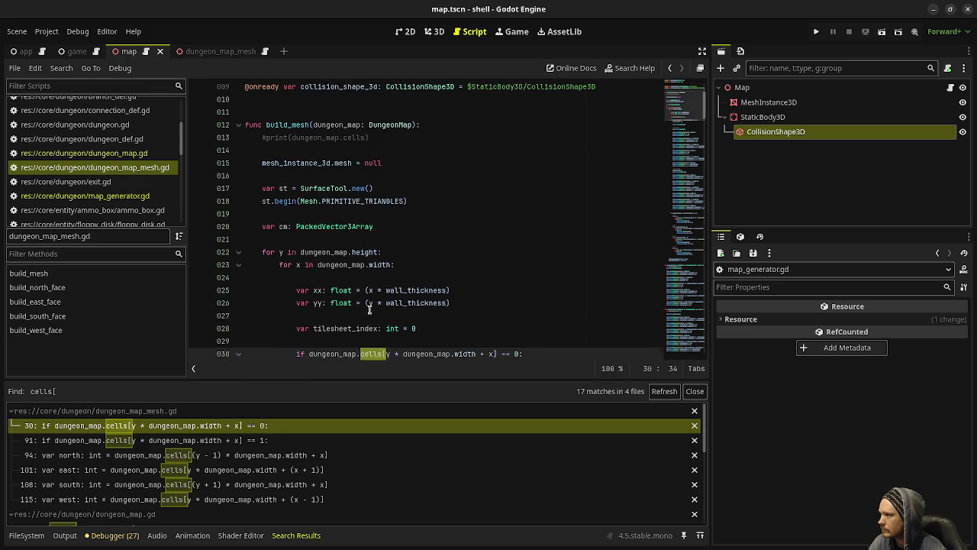
pyautogui.scroll(3, 370, 309)
pyautogui.scroll(-6, 370, 309)
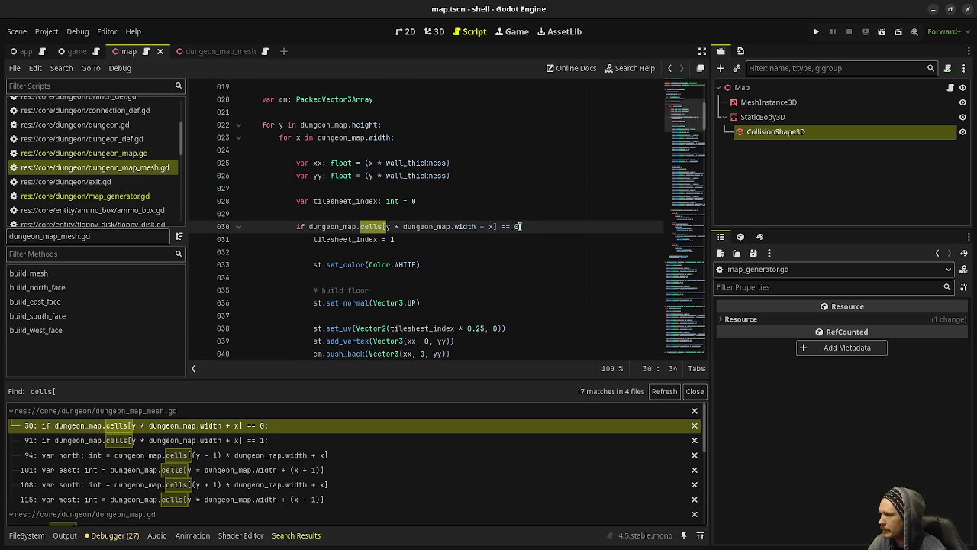
pyautogui.scroll(-16, 393, 271)
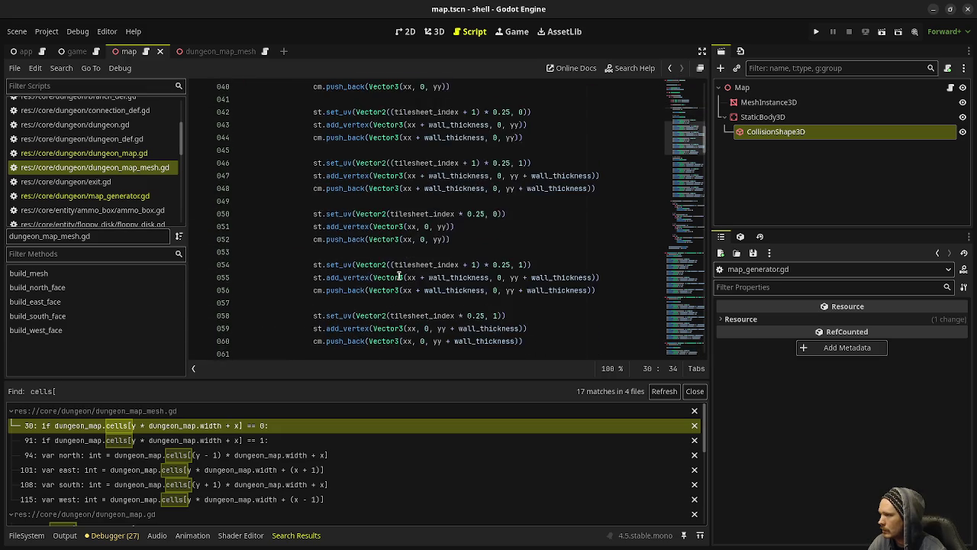
pyautogui.scroll(-5, 368, 241)
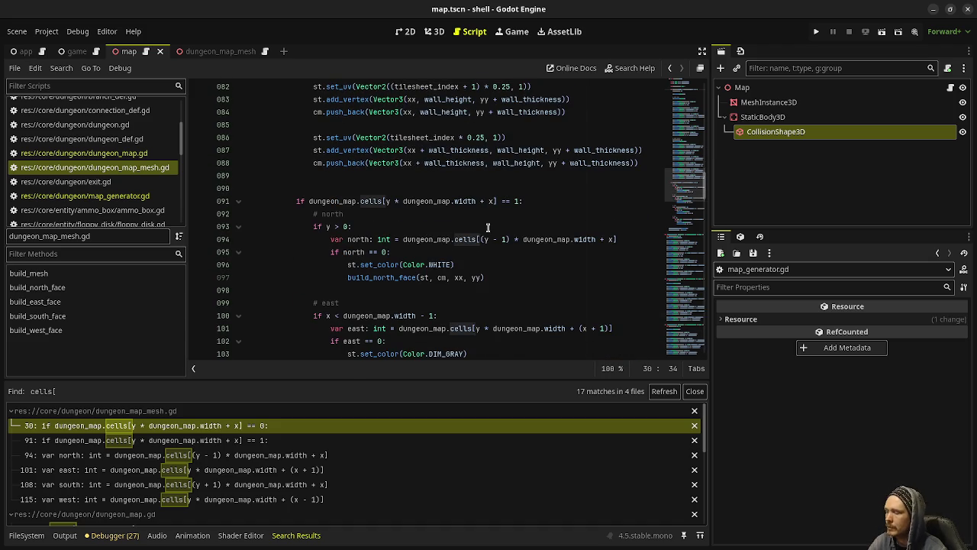
# Run the game, walk Floor 1's corridors lined with wooden walls, then stop it
pyautogui.press('F5')
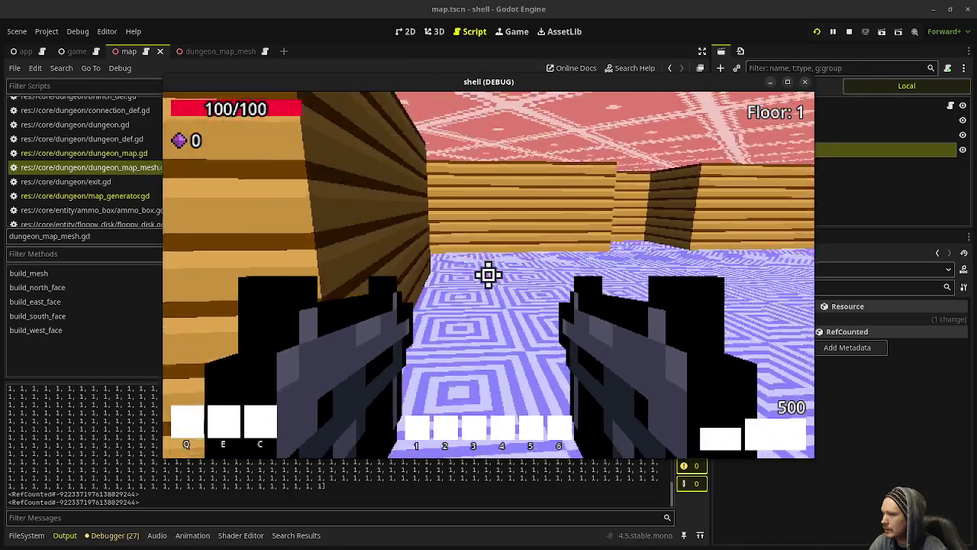
pyautogui.press('w')
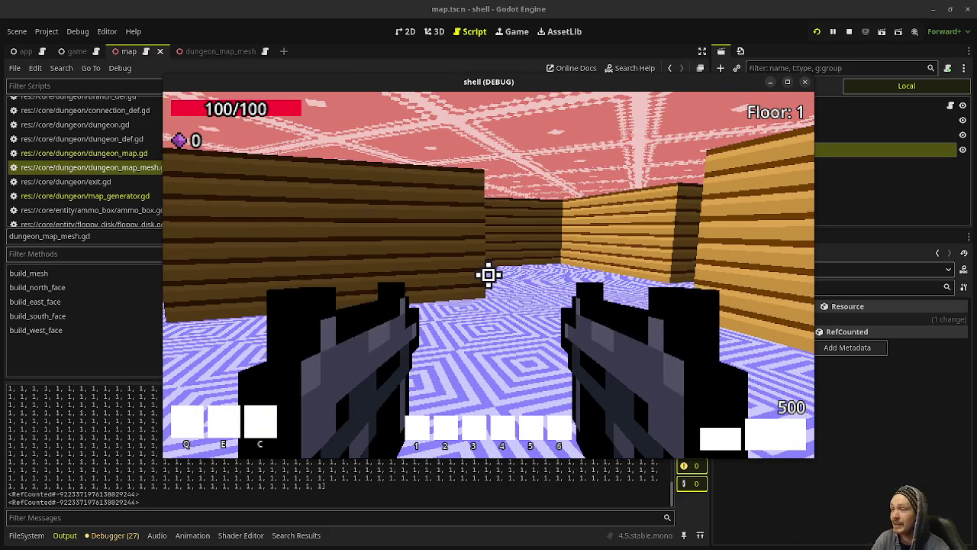
pyautogui.press('w')
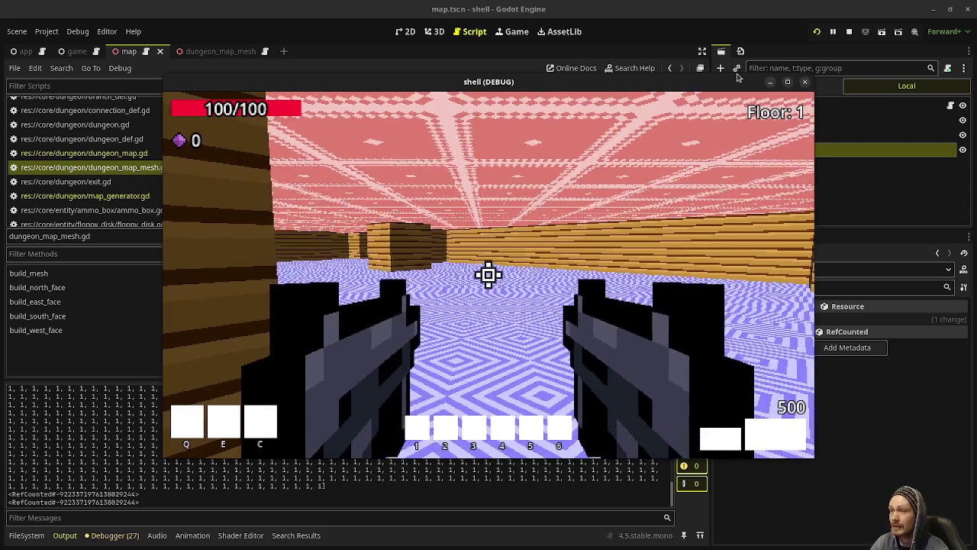
pyautogui.press('F8')
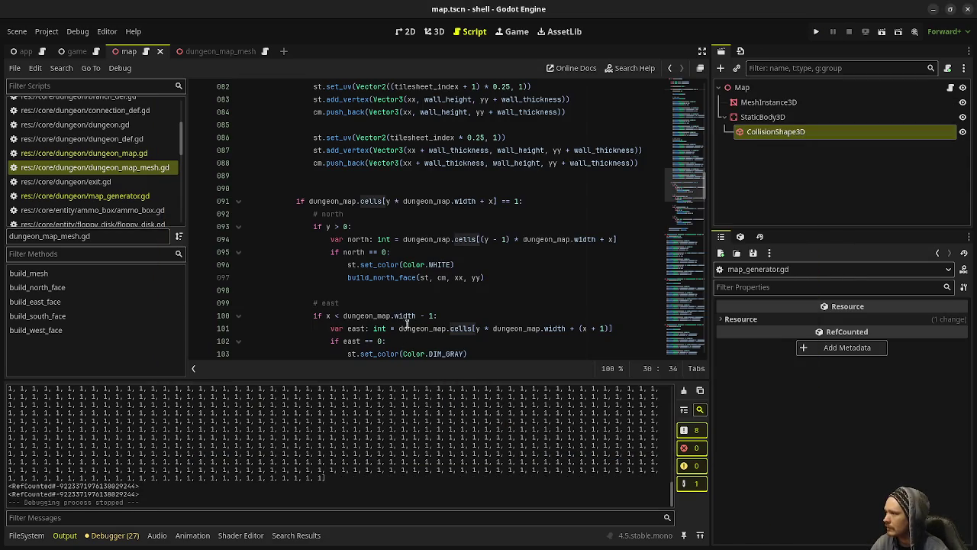
pyautogui.scroll(-2, 124, 200)
pyautogui.scroll(-5, 125, 201)
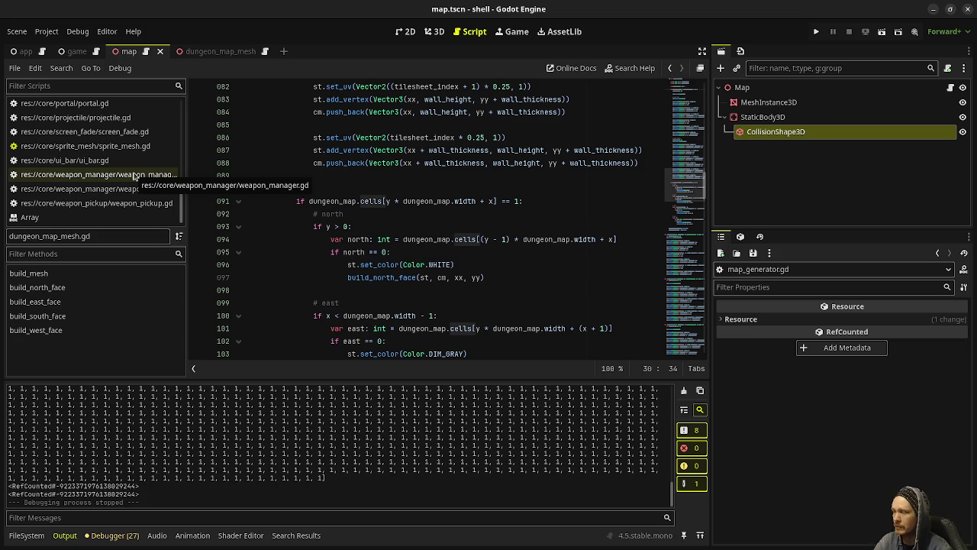
pyautogui.scroll(10, 130, 164)
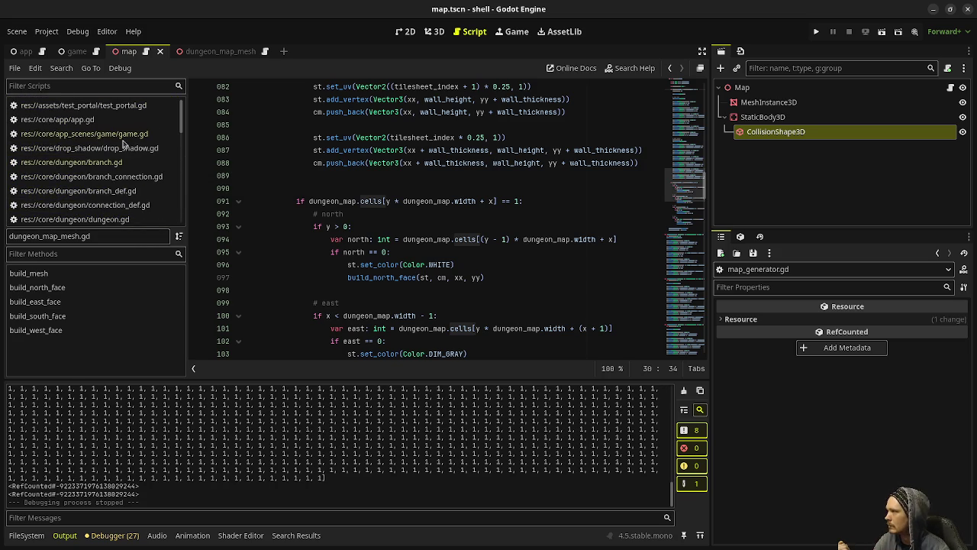
# Open game.gd and review next_floor's portal cleanup lines and generate call
pyautogui.click(123, 137)
pyautogui.moveTo(691, 150); pyautogui.dragTo(689, 292)
pyautogui.scroll(-7, 689, 293)
pyautogui.scroll(5, 592, 260)
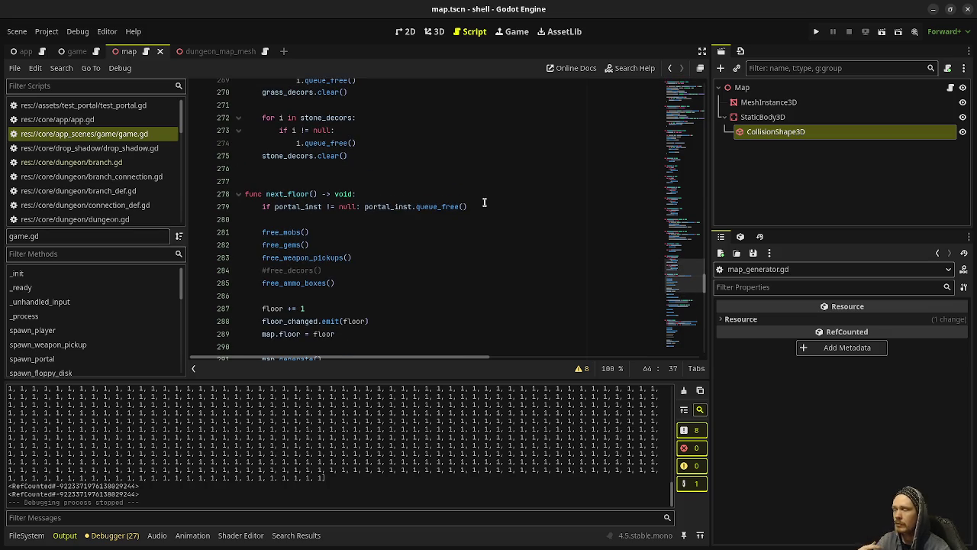
pyautogui.moveTo(484, 206); pyautogui.dragTo(397, 206)
pyautogui.moveTo(343, 282)
pyautogui.mouseDown()
pyautogui.moveTo(263, 257)
pyautogui.moveTo(262, 206)
pyautogui.moveTo(305, 194)
pyautogui.mouseUp()
pyautogui.scroll(-3, 292, 258)
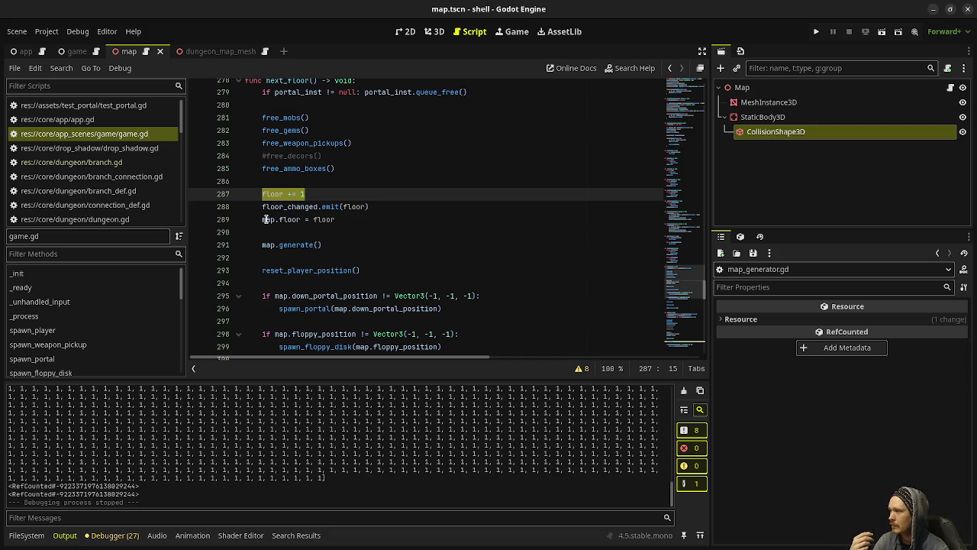
pyautogui.moveTo(277, 244); pyautogui.dragTo(309, 245)
pyautogui.scroll(-3, 351, 250)
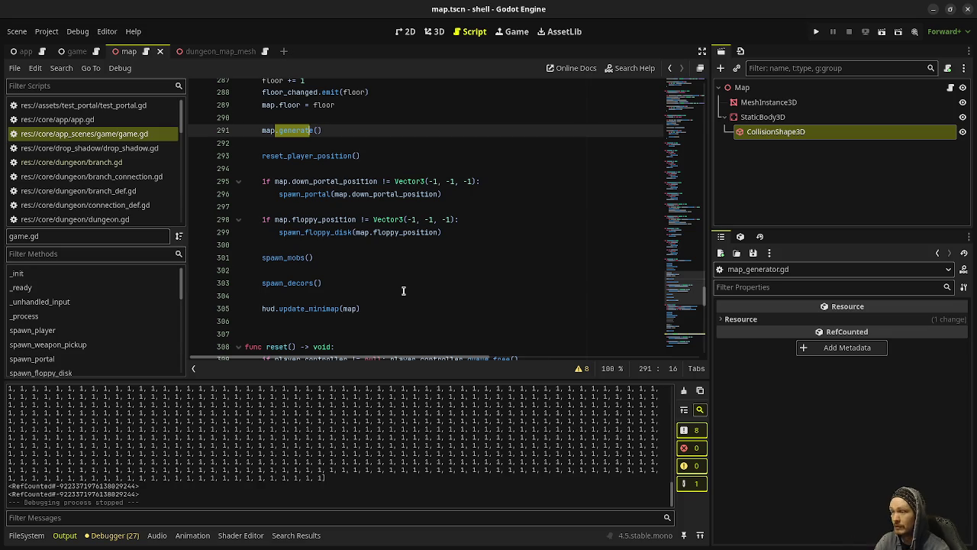
# Move down to _ready and focus the line fetching the current dungeon map
pyautogui.moveTo(678, 275); pyautogui.dragTo(693, 103)
pyautogui.moveTo(418, 274)
pyautogui.mouseDown()
pyautogui.moveTo(328, 229)
pyautogui.moveTo(316, 194)
pyautogui.moveTo(267, 135)
pyautogui.mouseUp()
pyautogui.click(375, 249)
pyautogui.scroll(-2, 381, 253)
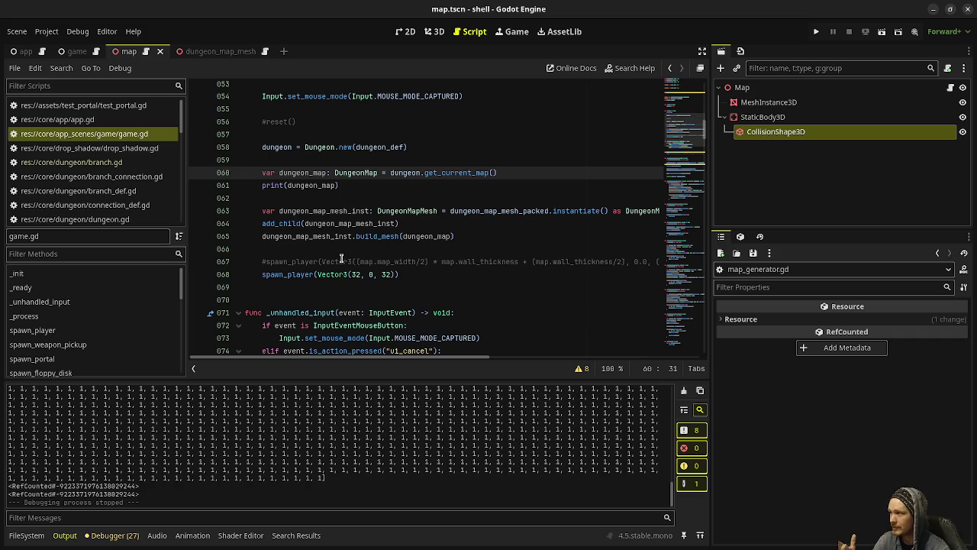
pyautogui.scroll(2, 186, 442)
pyautogui.scroll(-3, 187, 443)
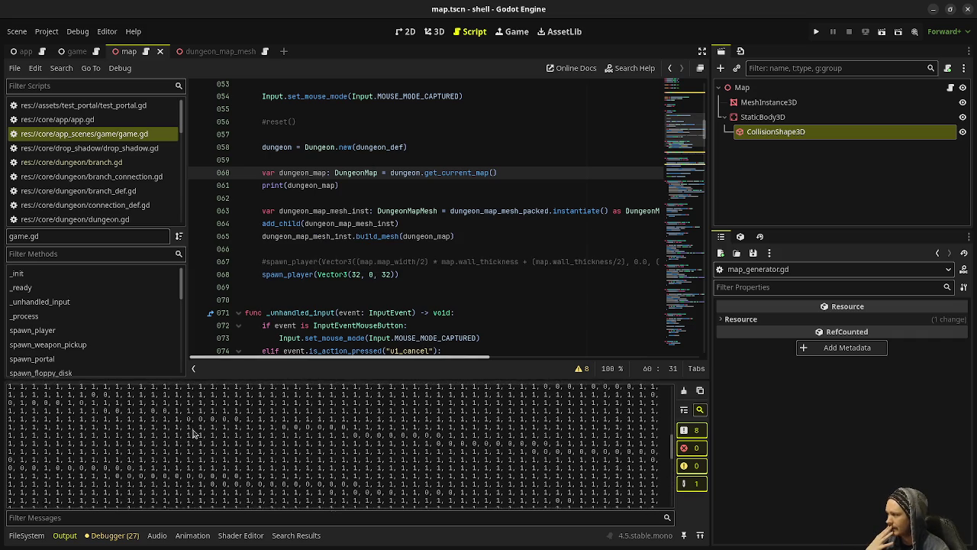
pyautogui.click(61, 68)
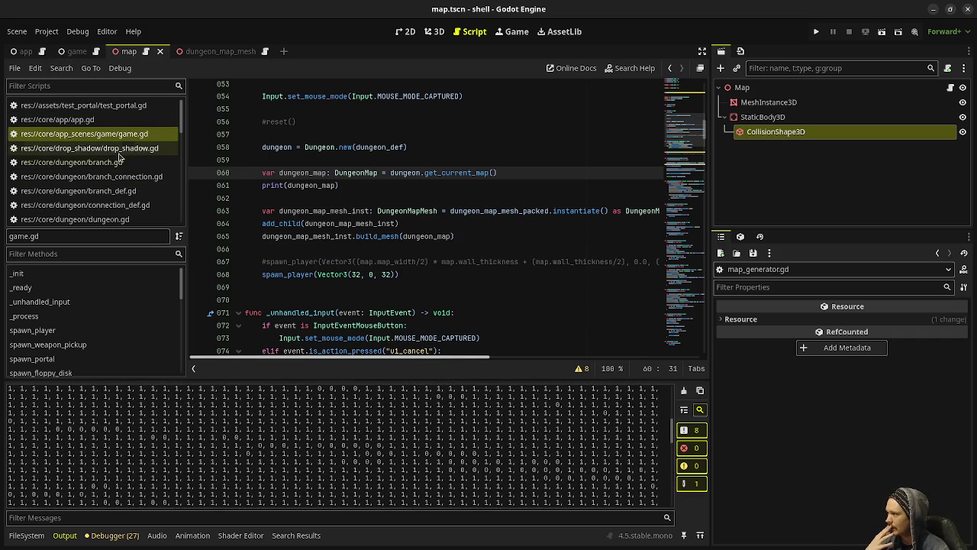
# Remove the omg, wut, print(ret) and commented-out debug prints from branch.gd and save
pyautogui.click(71, 162)
pyautogui.click(376, 239)
pyautogui.hotkey('shift', 'Up')
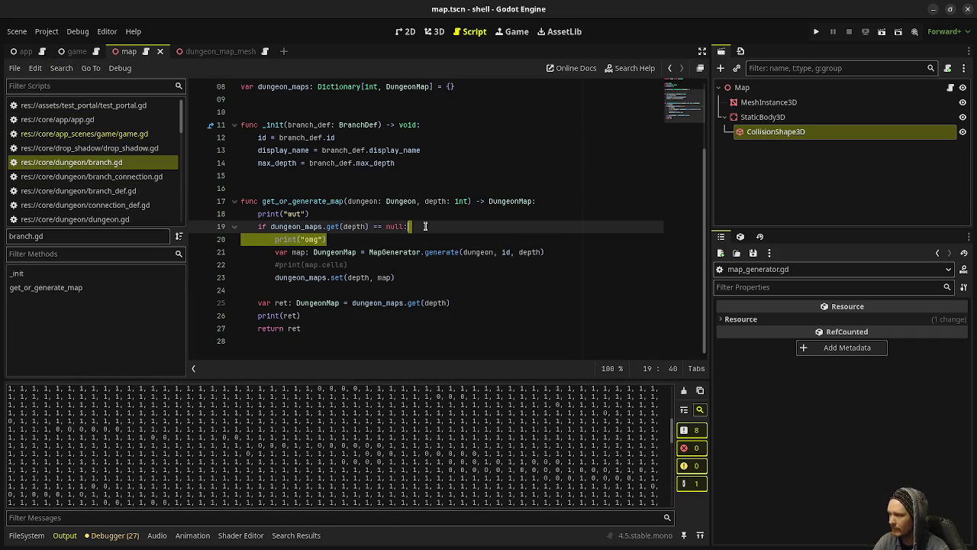
pyautogui.press('BackSpace')
pyautogui.press('Down')
pyautogui.press('Down')
pyautogui.hotkey('shift', 'Up')
pyautogui.press('BackSpace')
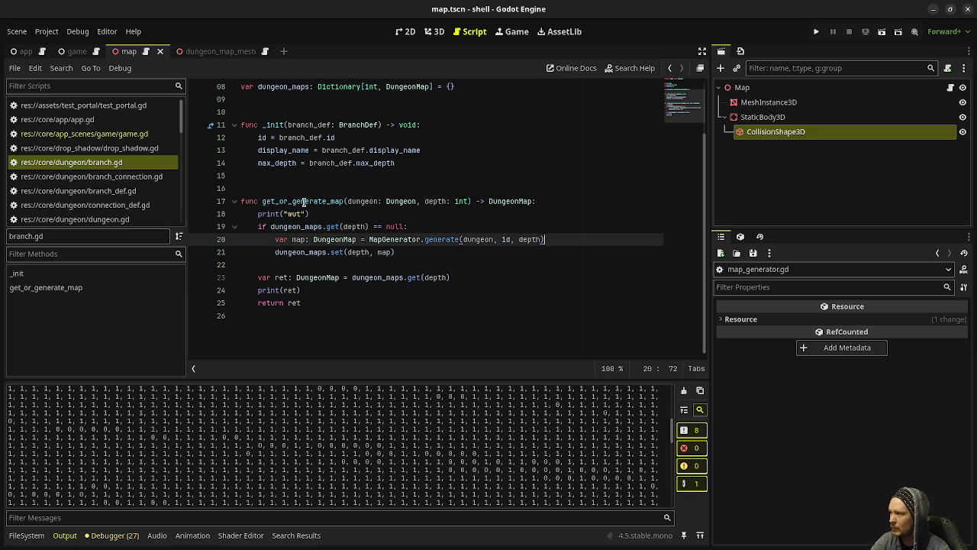
pyautogui.moveTo(337, 216)
pyautogui.mouseDown()
pyautogui.moveTo(588, 211)
pyautogui.moveTo(592, 202)
pyautogui.mouseUp()
pyautogui.press('BackSpace')
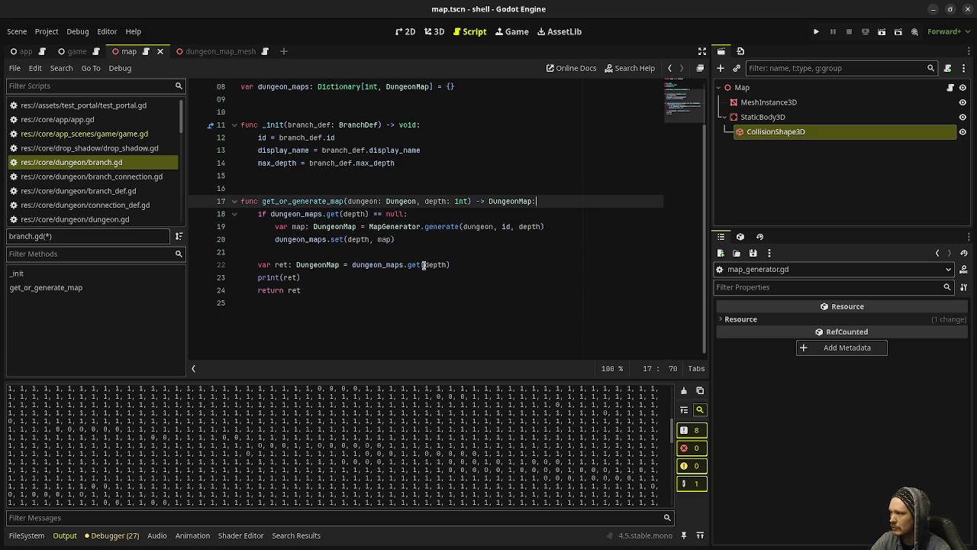
pyautogui.moveTo(355, 277); pyautogui.dragTo(458, 266)
pyautogui.press('BackSpace')
pyautogui.hotkey('ctrl', 's')
# Delete the print(dungeon_map) debug line from game.gd and save
pyautogui.click(128, 135)
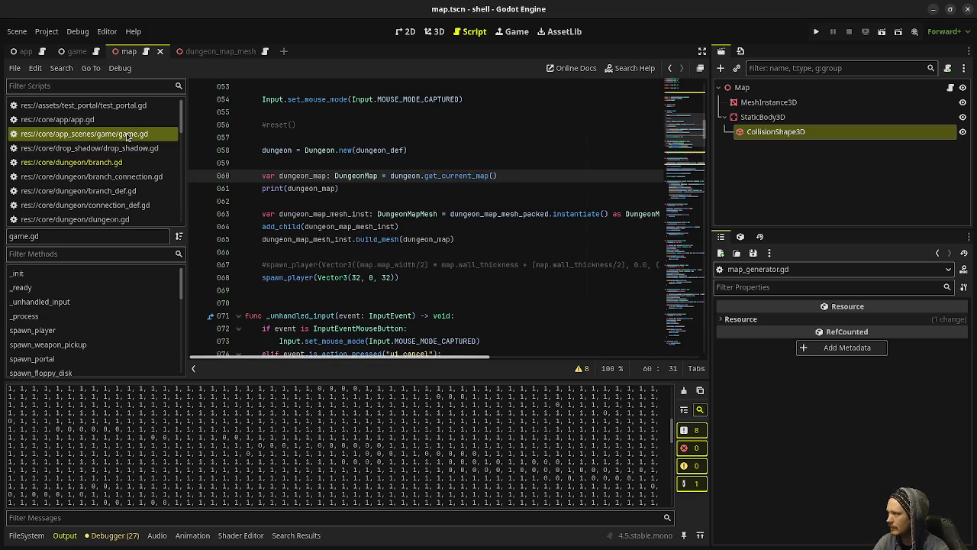
pyautogui.click(361, 189)
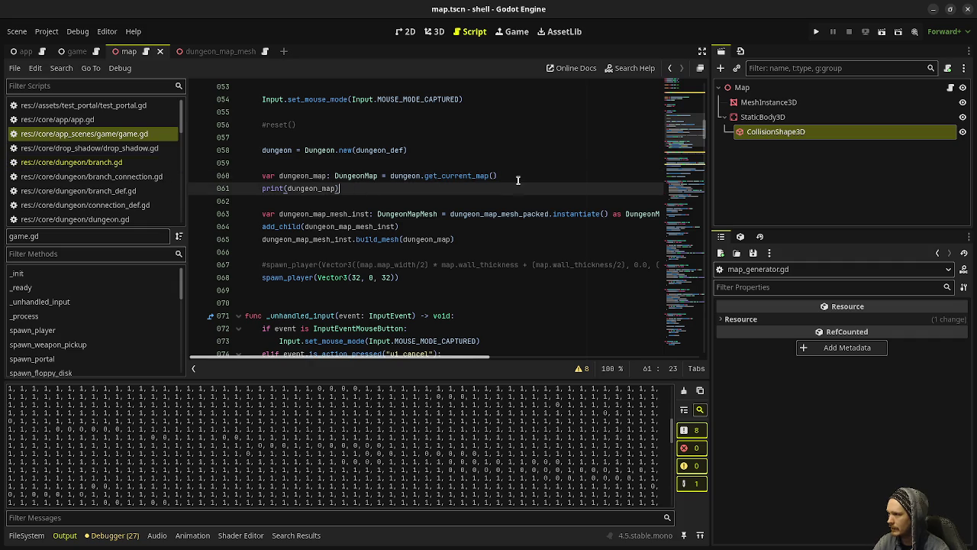
pyautogui.press('BackSpace')
pyautogui.press('BackSpace')
pyautogui.press('BackSpace')
pyautogui.hotkey('ctrl', 's')
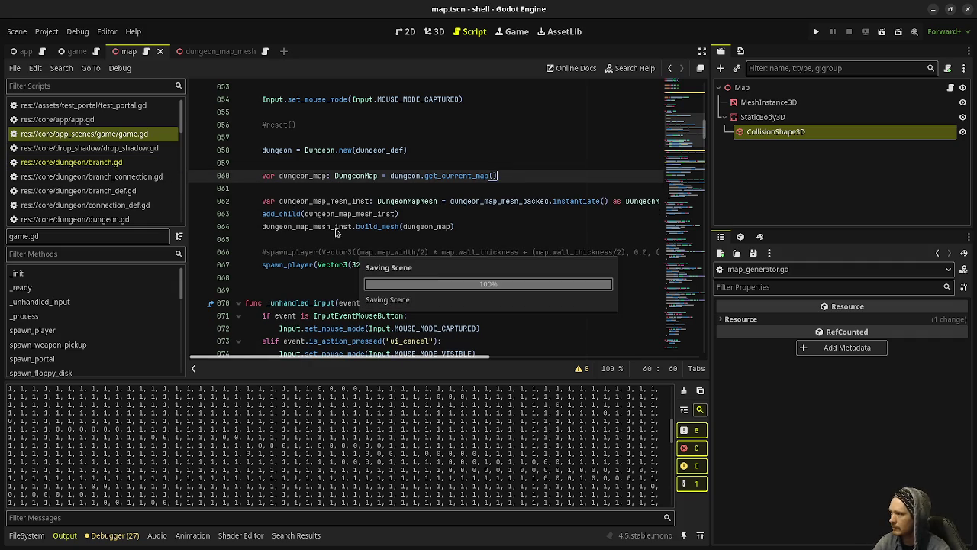
pyautogui.scroll(-2, 118, 185)
# Review the cell-filling loop in dungeon_map.gd and the code in dungeon_map_mesh.gd
pyautogui.click(118, 187)
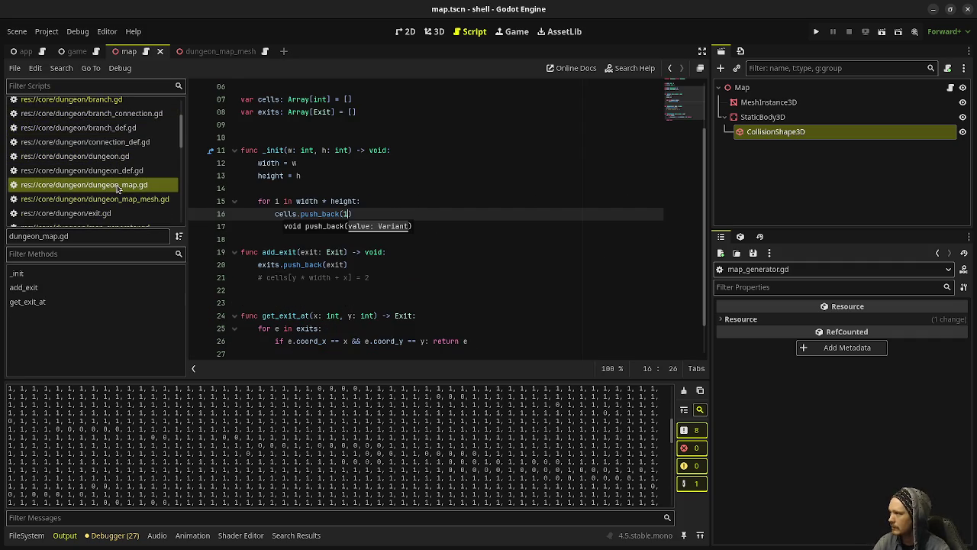
pyautogui.click(317, 201)
pyautogui.scroll(-1, 310, 214)
pyautogui.click(95, 198)
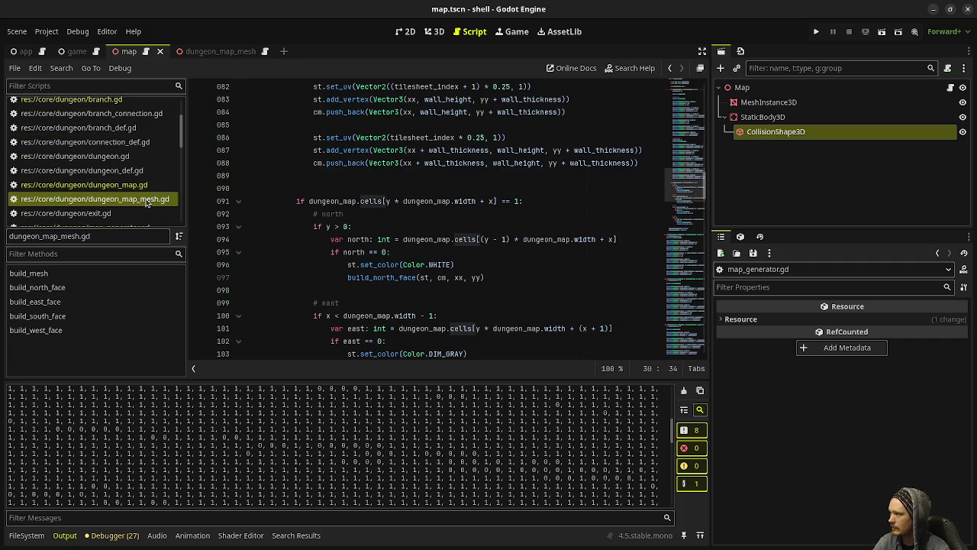
pyautogui.scroll(10, 445, 229)
pyautogui.scroll(15, 448, 229)
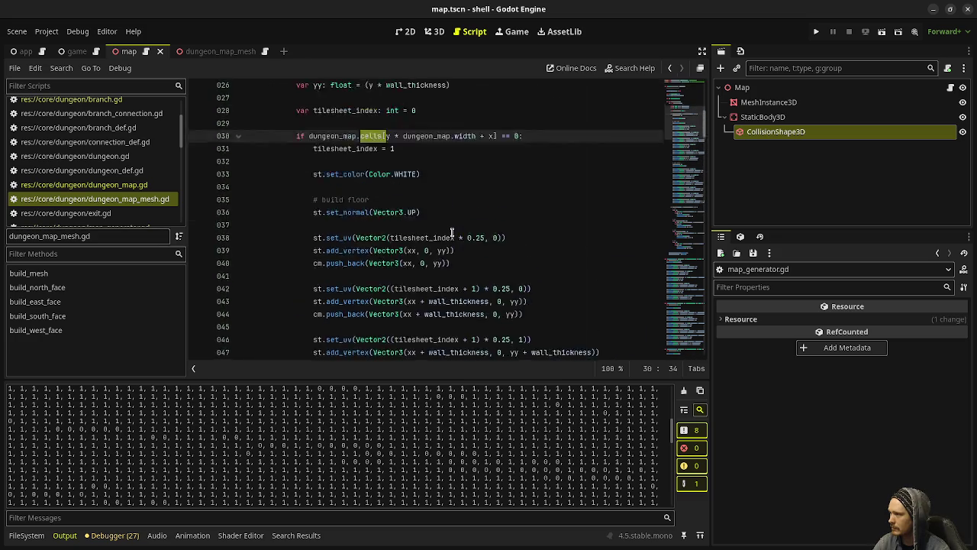
pyautogui.scroll(-5, 451, 233)
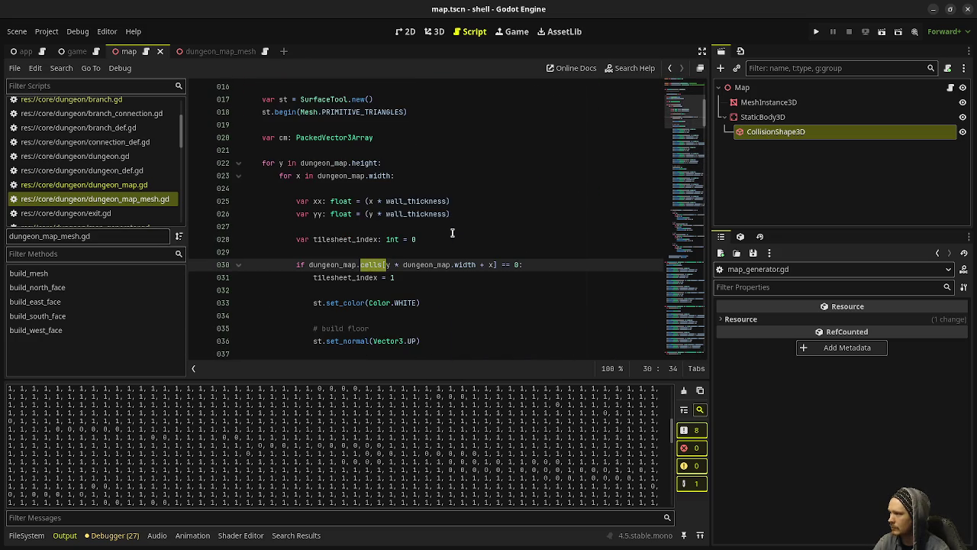
pyautogui.scroll(-20, 452, 233)
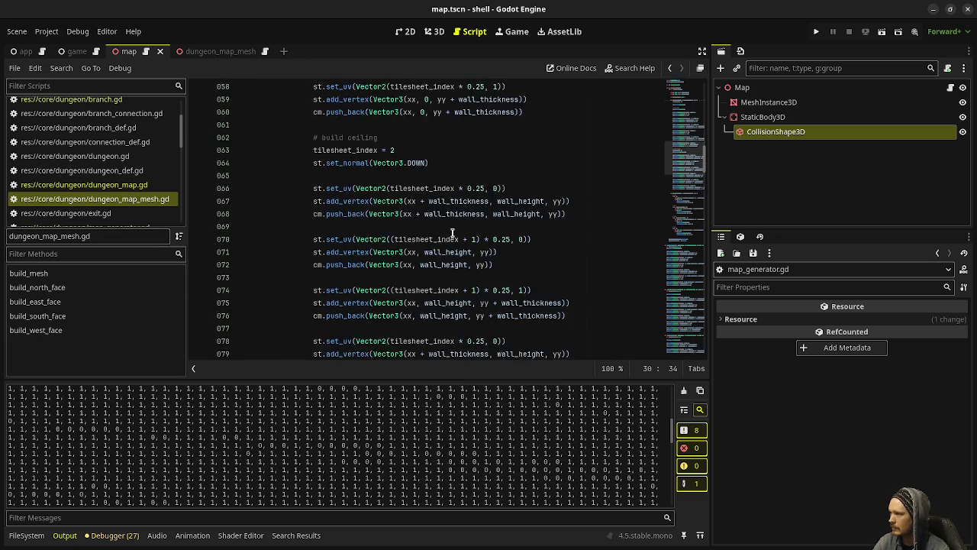
pyautogui.scroll(-8, 452, 233)
# Delete the debug print of the map cells at the end of map_generator.gd's generate()
pyautogui.hotkey('ctrl', 'shift', '.')
pyautogui.hotkey('ctrl', 'shift', '.')
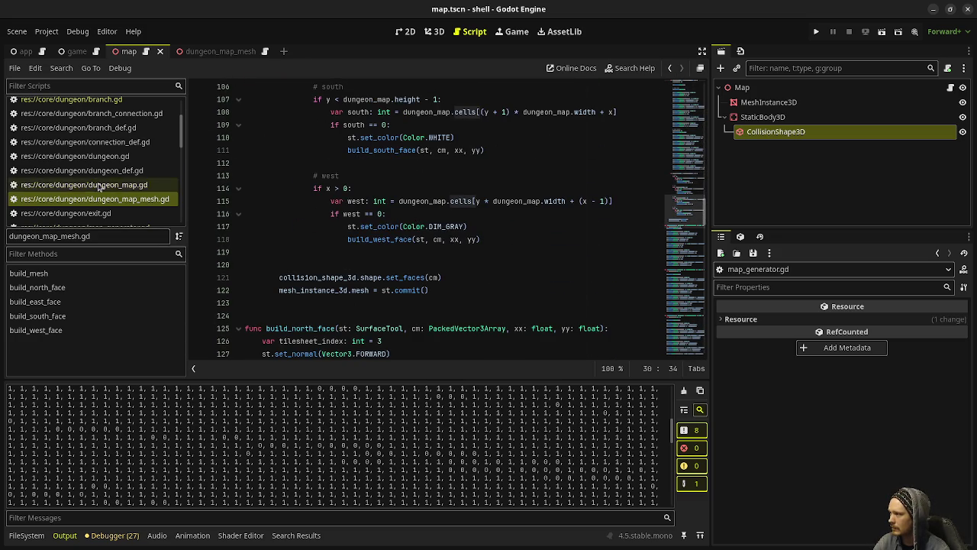
pyautogui.scroll(2, 435, 233)
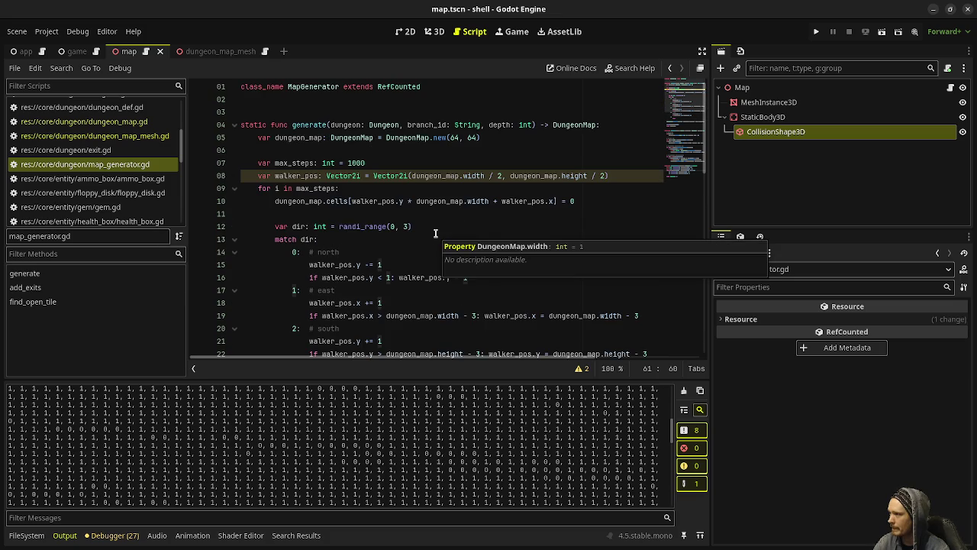
pyautogui.scroll(-5, 426, 234)
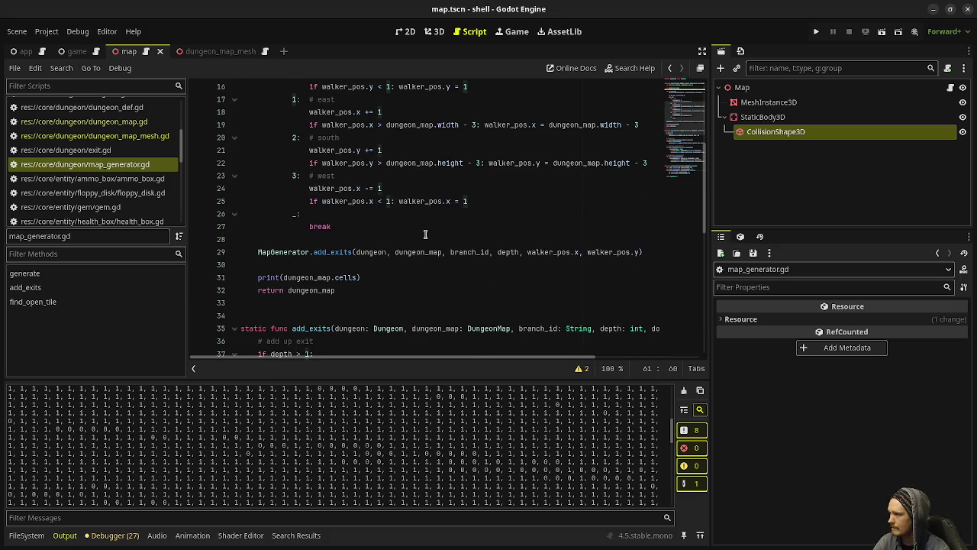
pyautogui.moveTo(387, 272); pyautogui.dragTo(389, 266)
pyautogui.press('BackSpace')
# Test-run the game without the cells print, then stop it
pyautogui.press('F5')
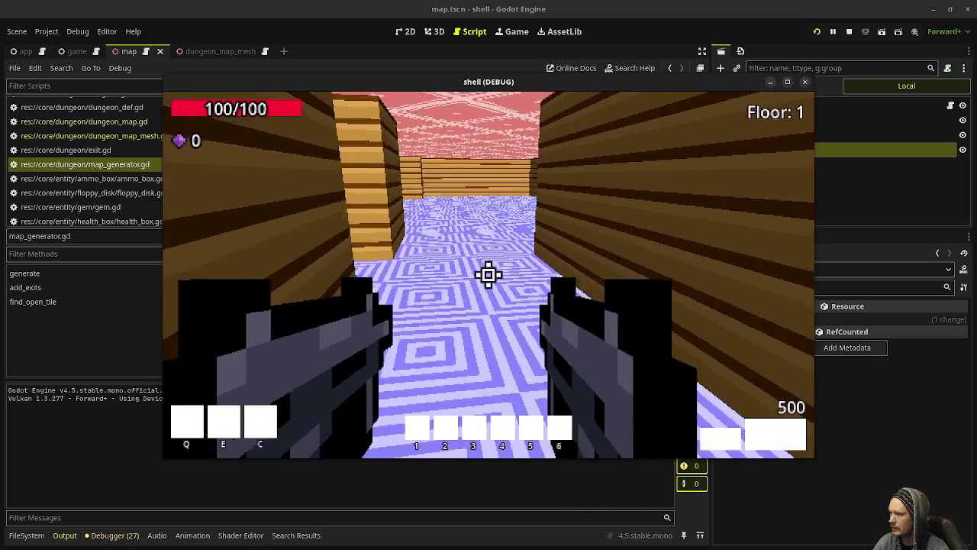
pyautogui.press('Escape')
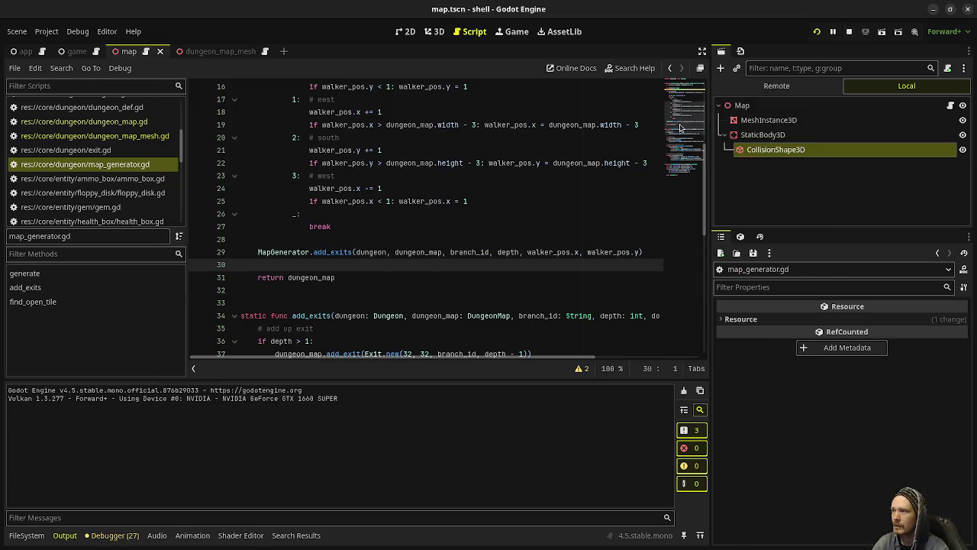
pyautogui.click(128, 137)
pyautogui.scroll(-5, 431, 239)
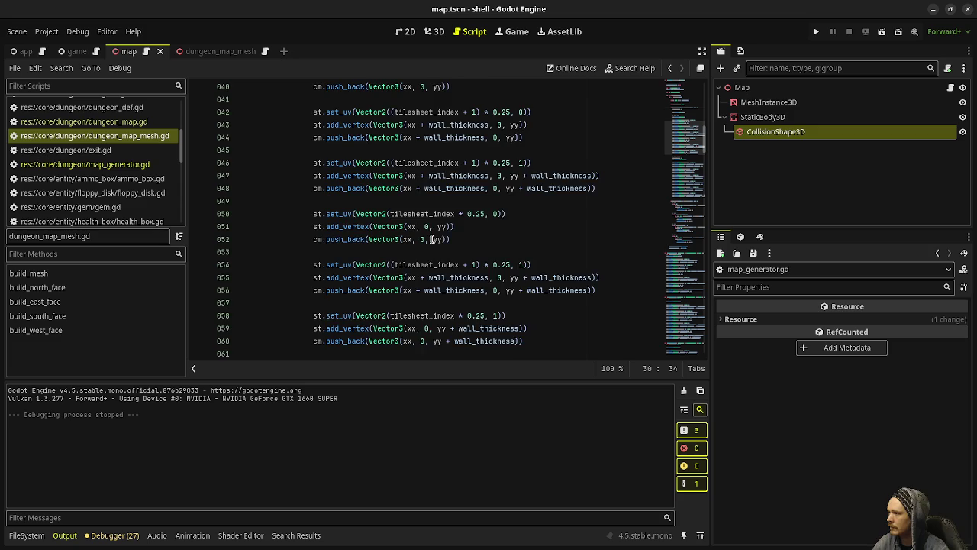
pyautogui.scroll(-3, 431, 239)
# Comment out the ceiling-building lines in dungeon_map_mesh.gd and test-run the game
pyautogui.moveTo(314, 265)
pyautogui.mouseDown()
pyautogui.moveTo(345, 278)
pyautogui.moveTo(405, 277)
pyautogui.mouseUp()
pyautogui.scroll(-8, 348, 278)
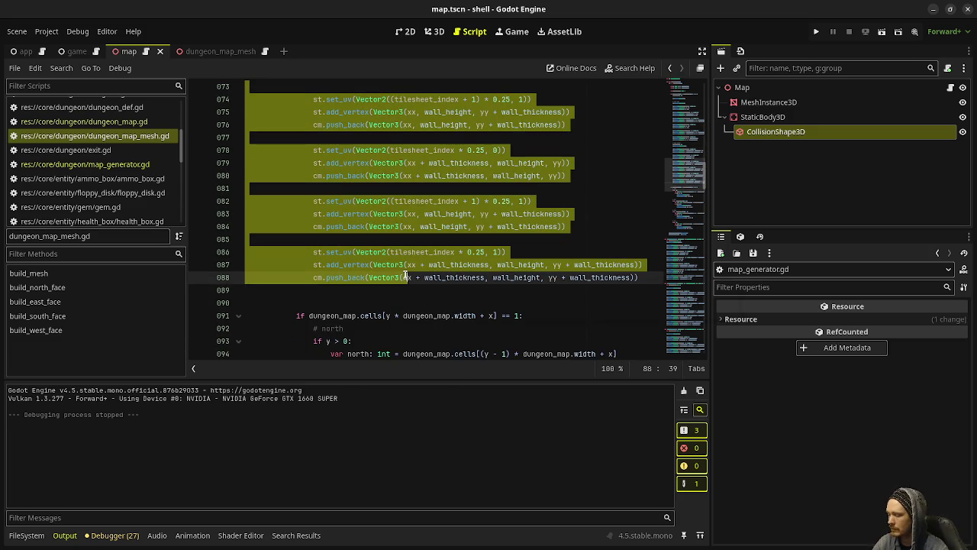
pyautogui.hotkey('ctrl', 'k')
pyautogui.press('F5')
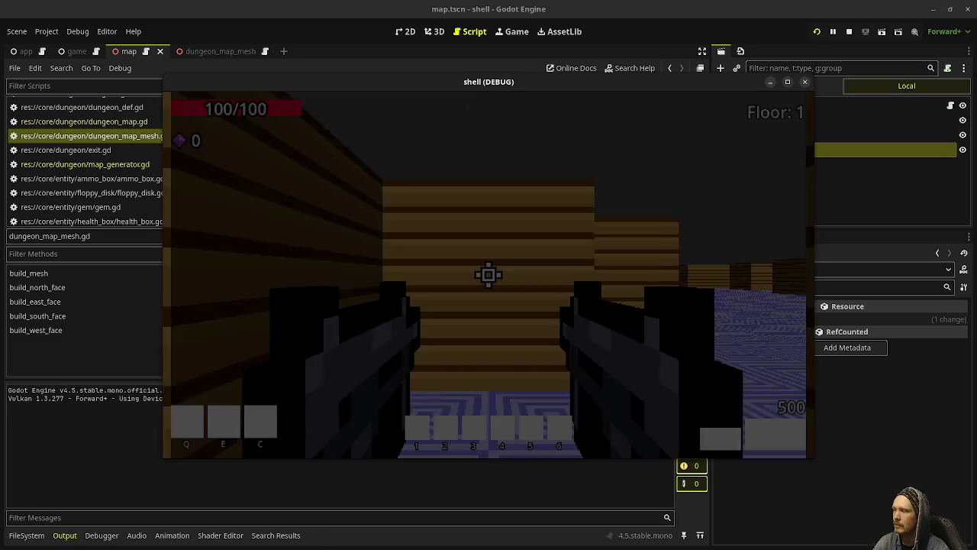
pyautogui.press('Escape')
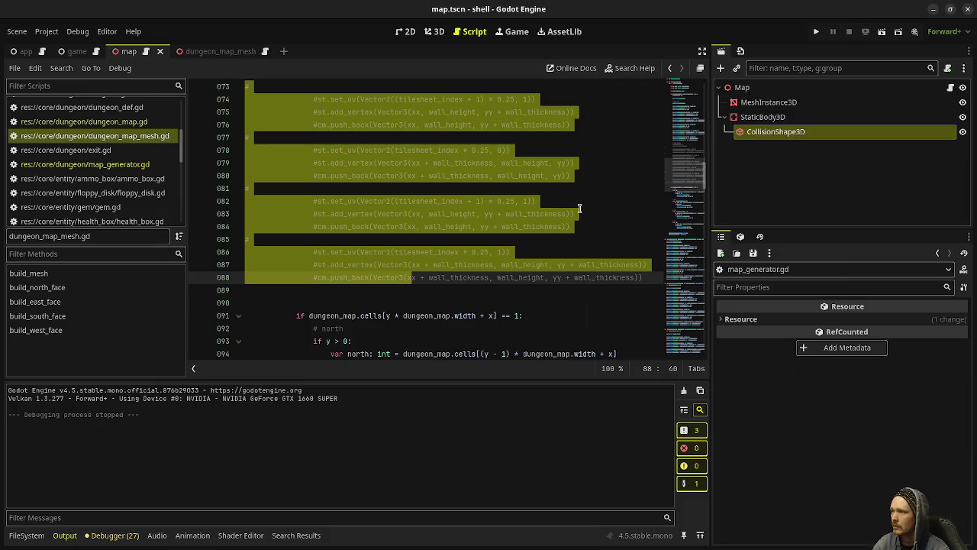
pyautogui.click(214, 52)
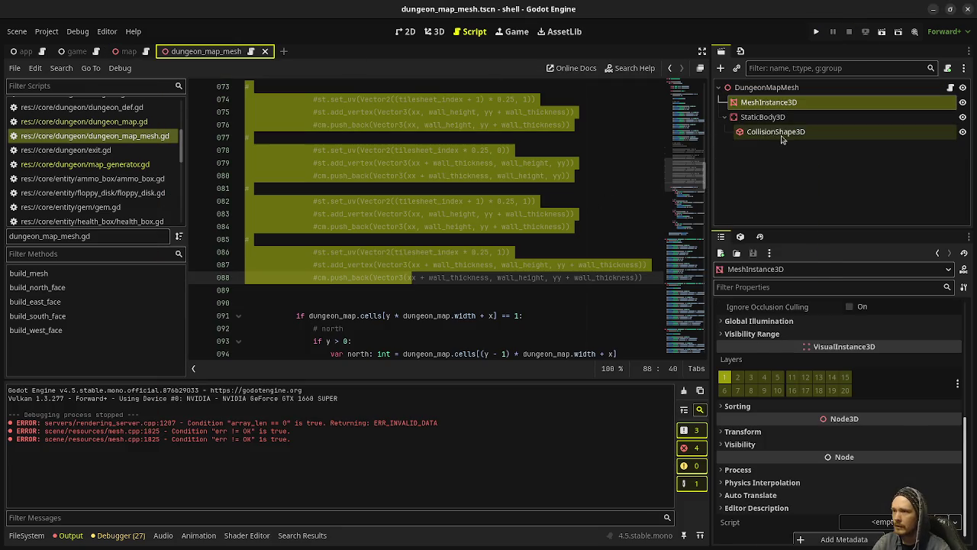
# Set the DungeonMapMesh node's Wall Height to 0.1 in the Inspector
pyautogui.click(767, 87)
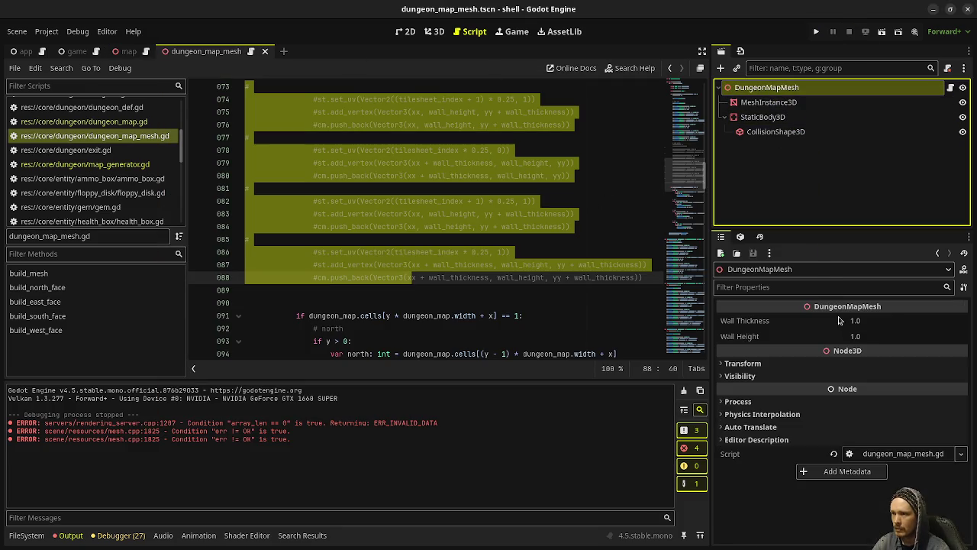
pyautogui.click(873, 342)
pyautogui.write('0.1')
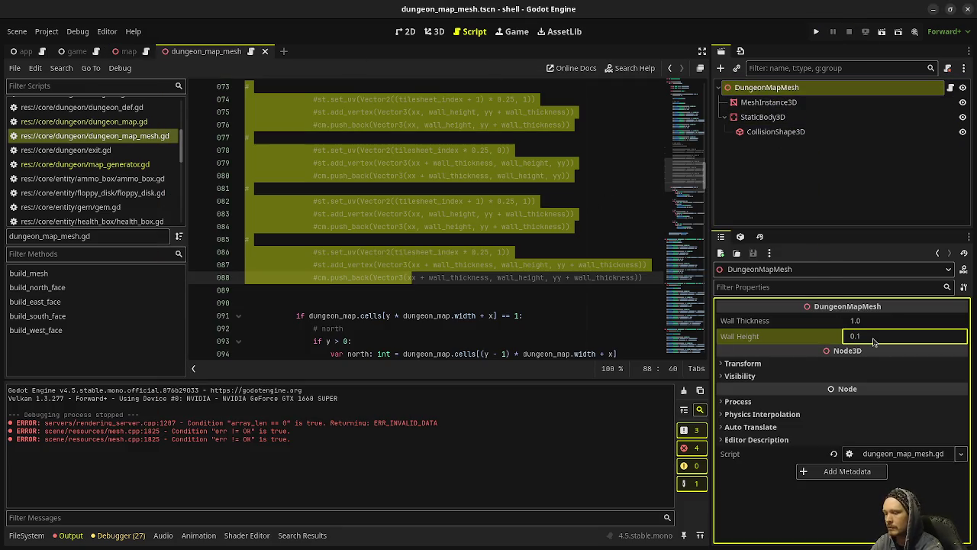
# Playtest the dungeon, walking across the flat floors with low ceiling-less walls, then stop
pyautogui.press('F5')
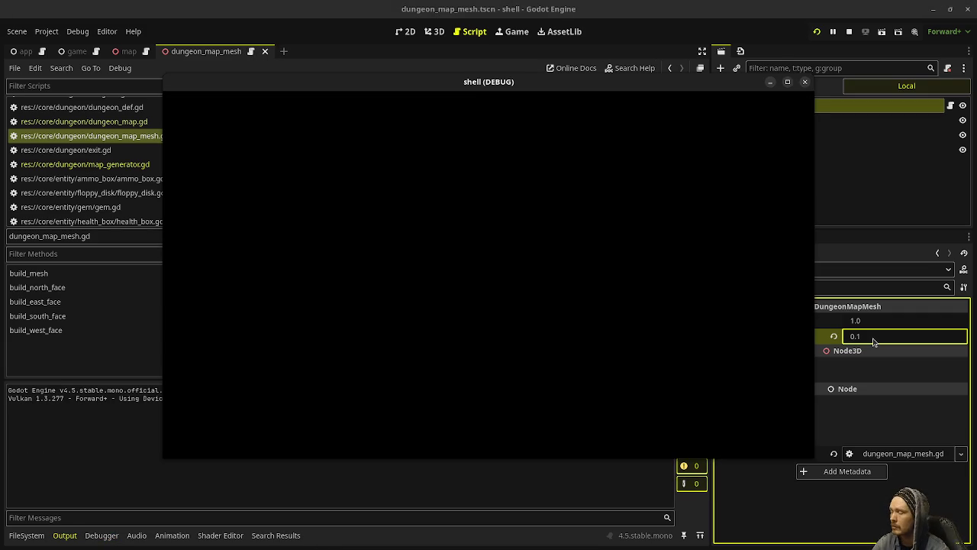
pyautogui.press('space')
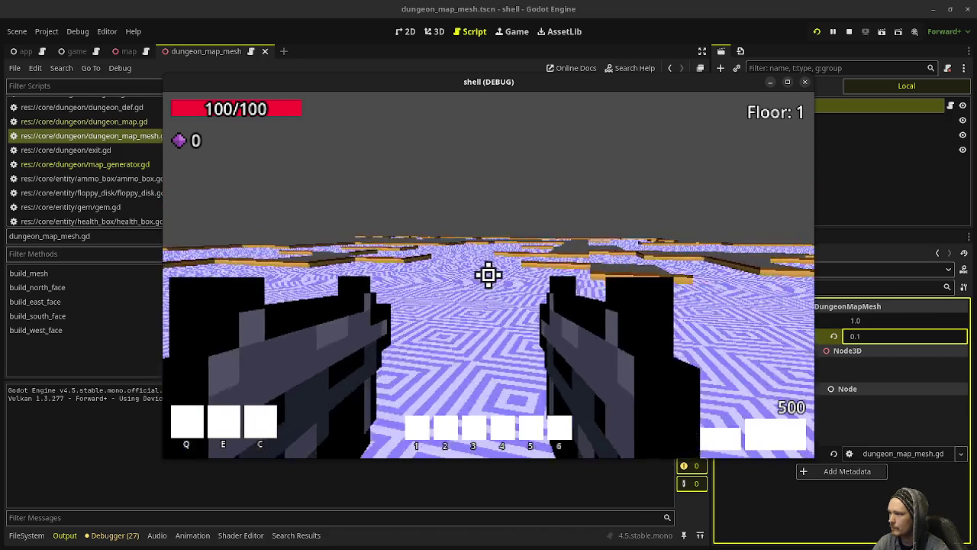
pyautogui.press('w')
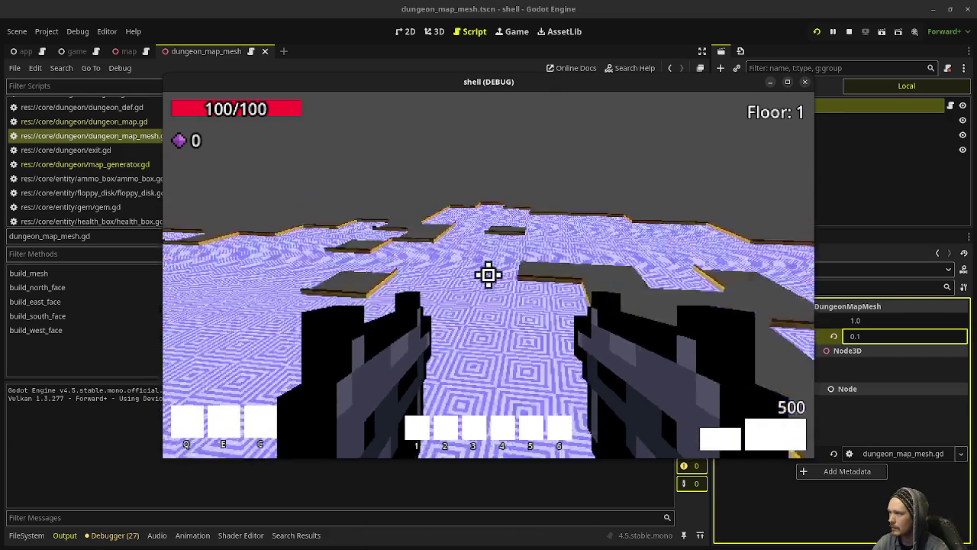
pyautogui.press('w')
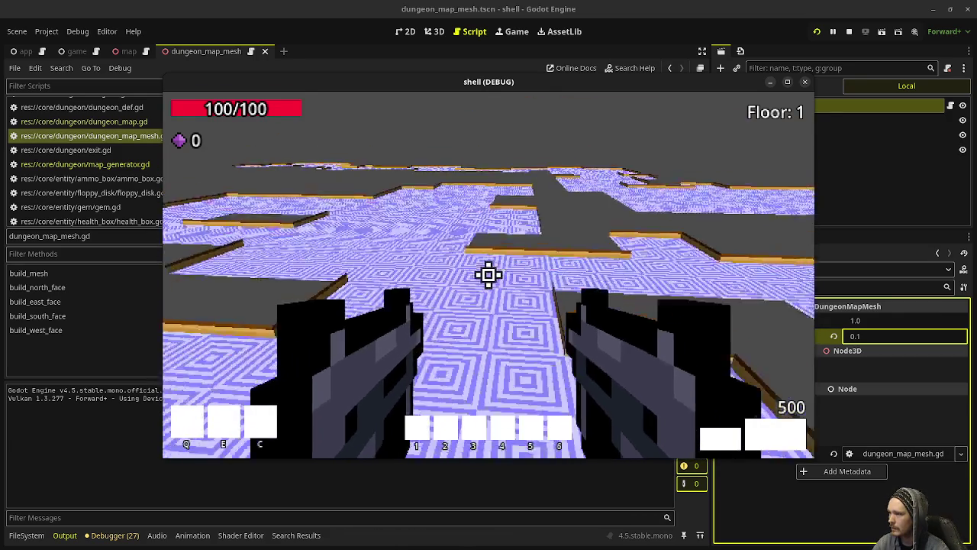
pyautogui.press('w')
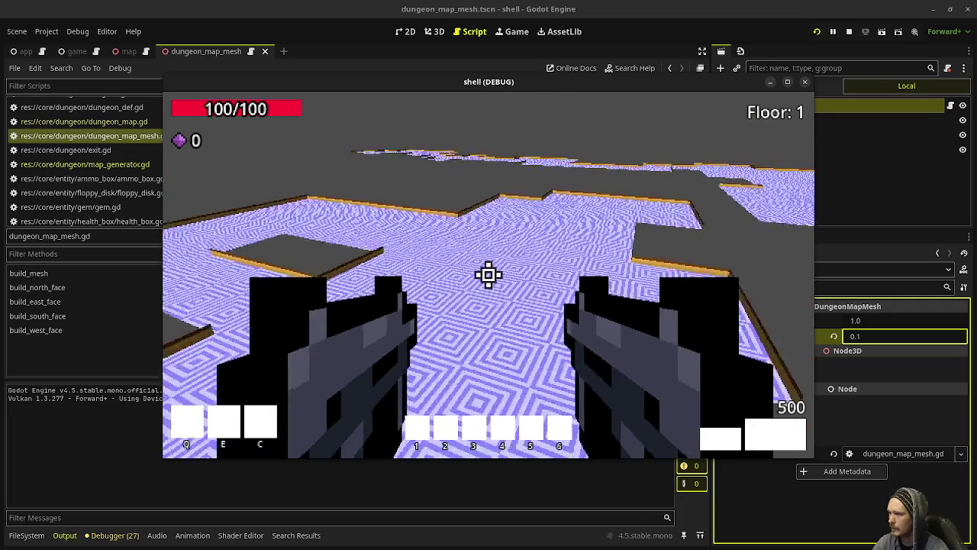
pyautogui.press('w')
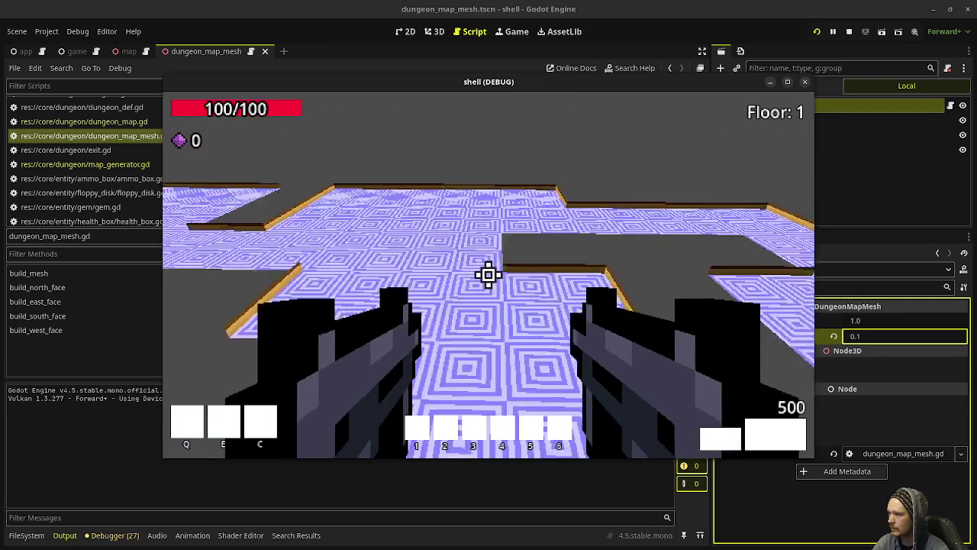
pyautogui.press('w')
pyautogui.press('w')
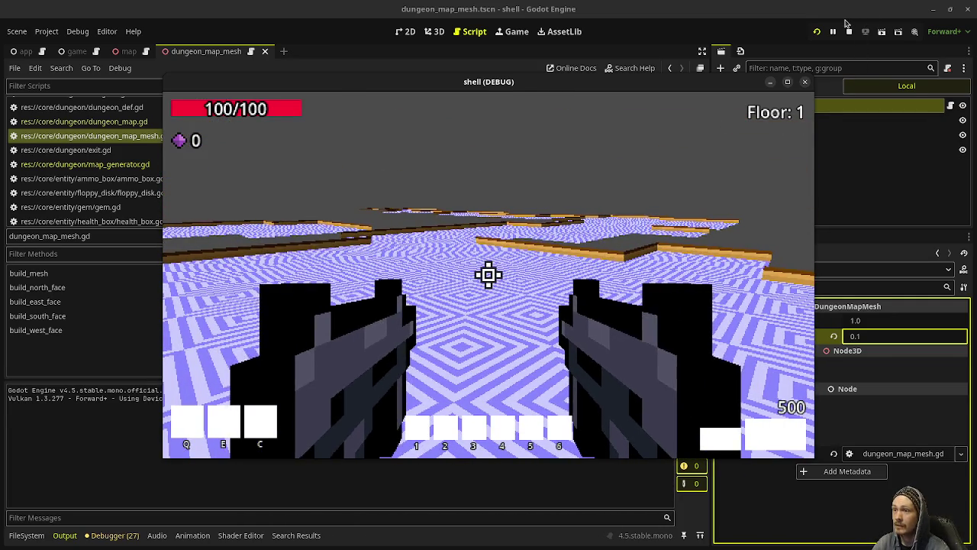
pyautogui.click(849, 31)
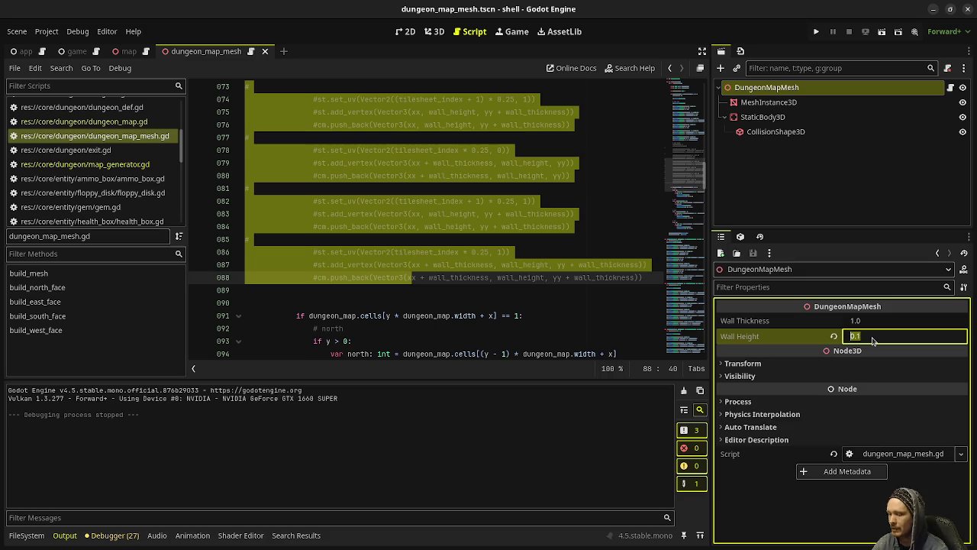
pyautogui.write('-2')
# Confirm a Wall Height of -2.0 and playtest, walking past pits and wooden wall blocks
pyautogui.press('Return')
pyautogui.press('F5')
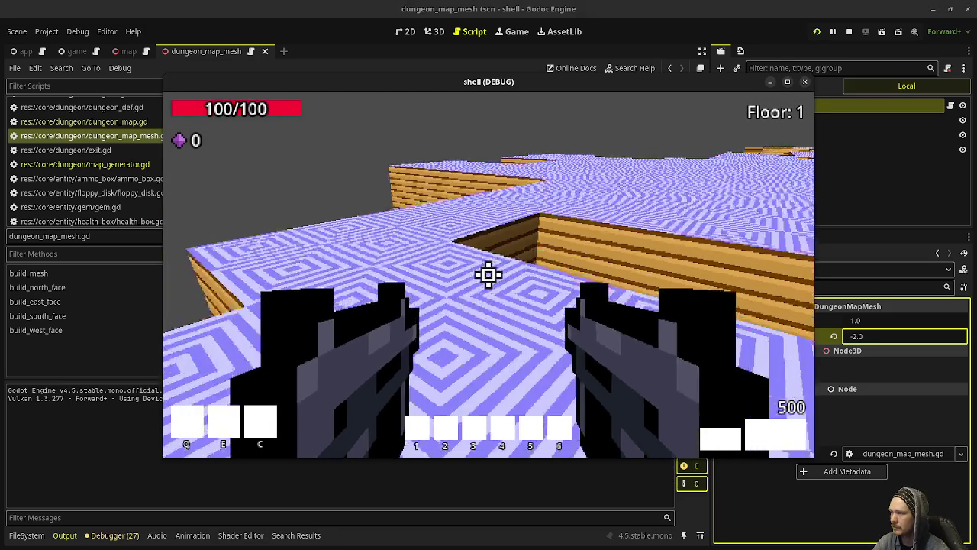
pyautogui.moveTo(488, 274)
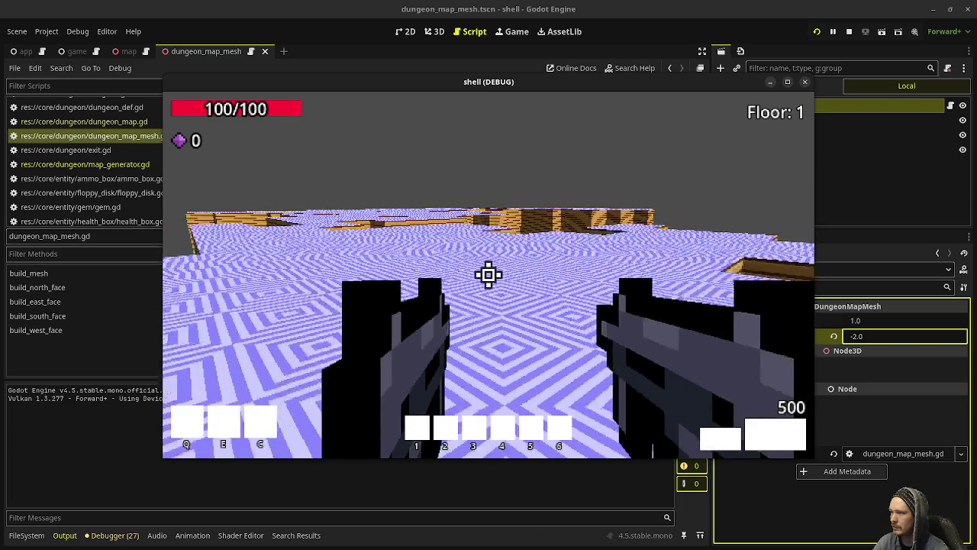
pyautogui.press('w')
pyautogui.press('w')
pyautogui.moveTo(489, 275); pyautogui.dragTo(489, 275)
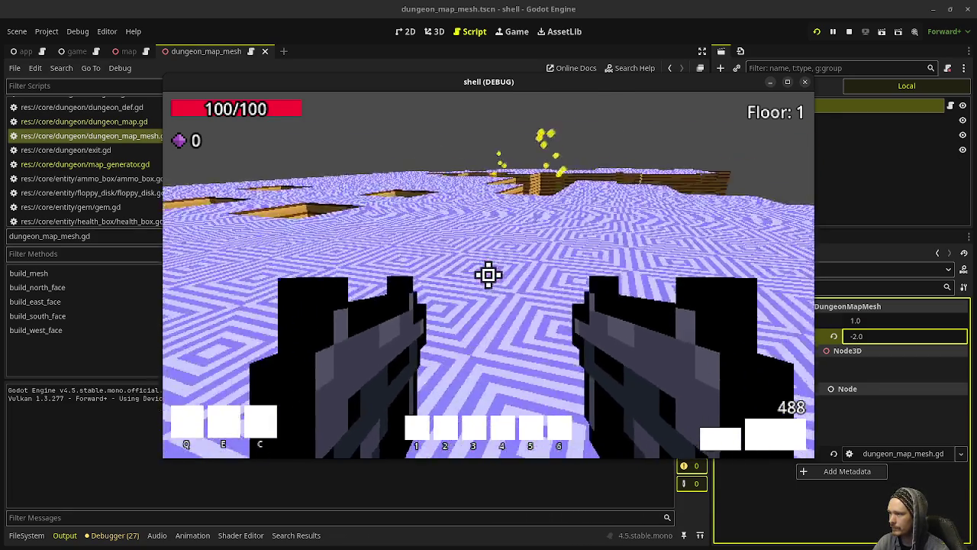
pyautogui.press('w')
pyautogui.press('w')
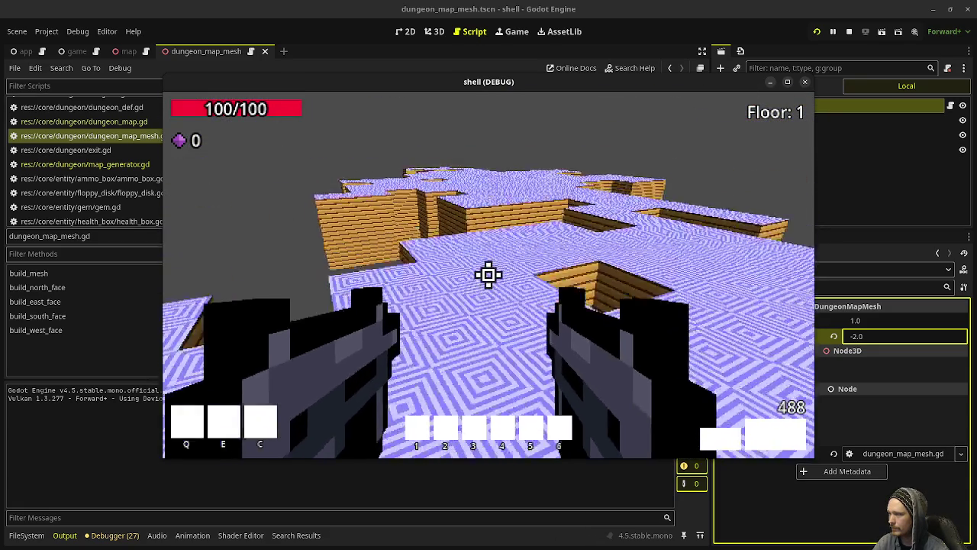
pyautogui.press('w')
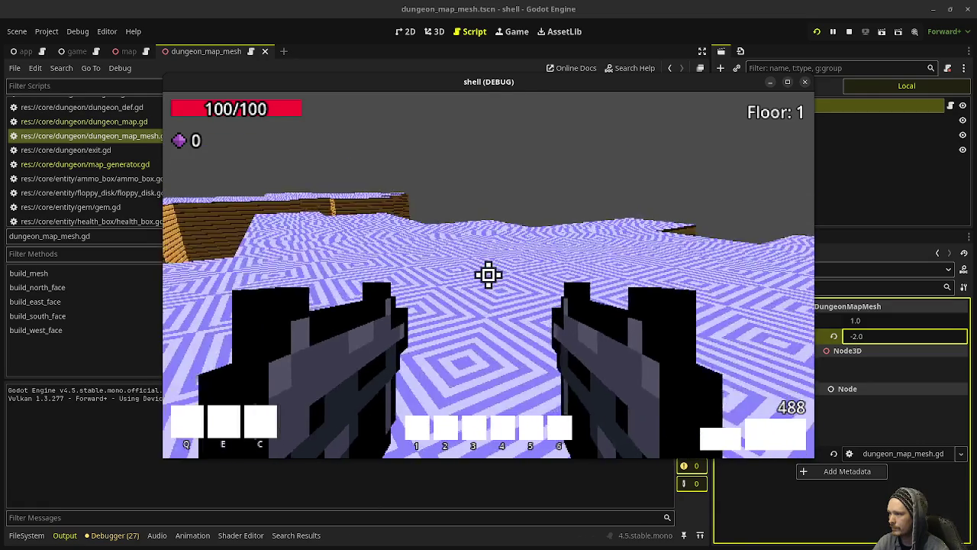
pyautogui.press('w')
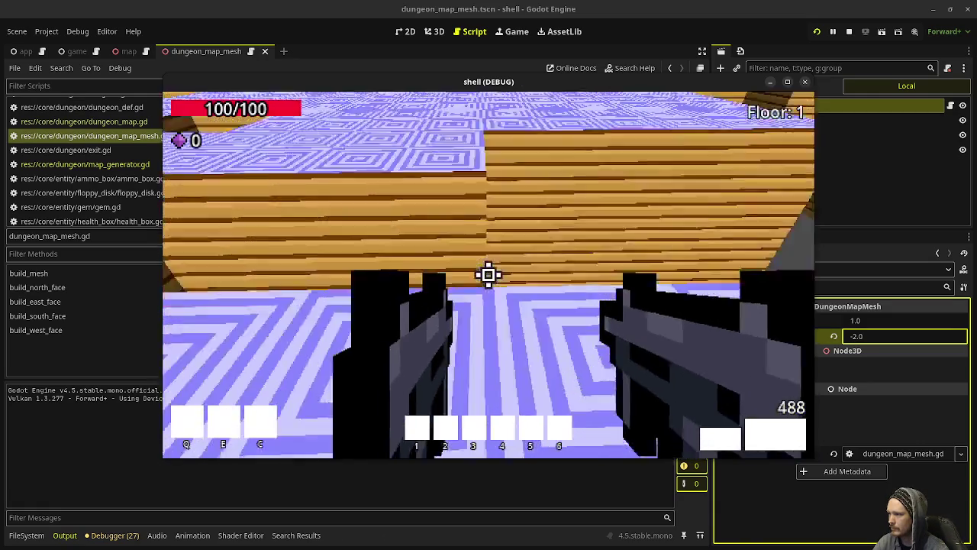
pyautogui.press('w')
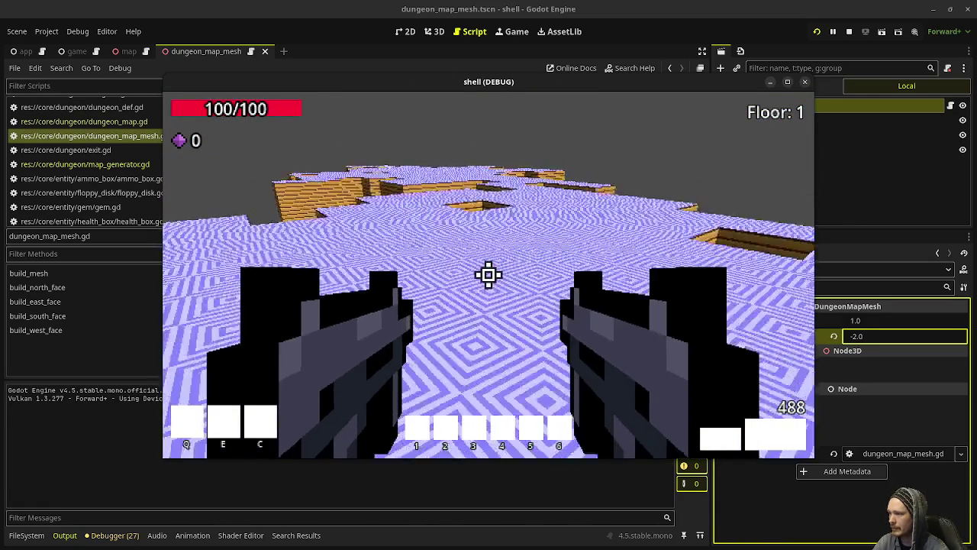
pyautogui.press('w')
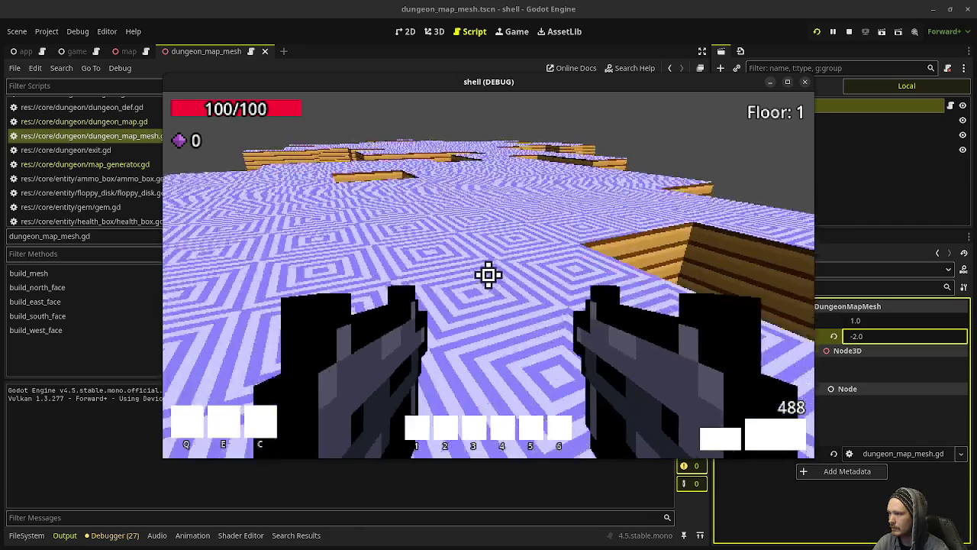
pyautogui.press('w')
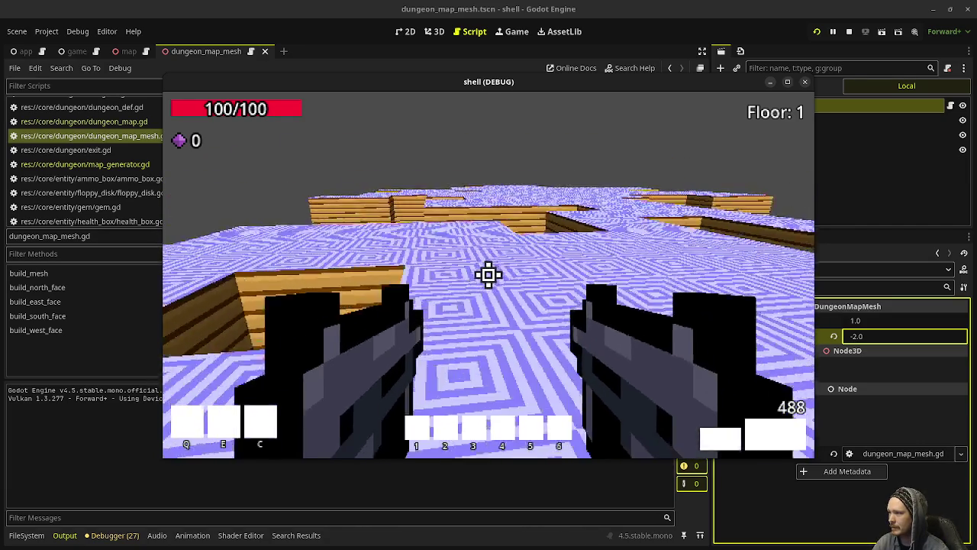
pyautogui.press('w')
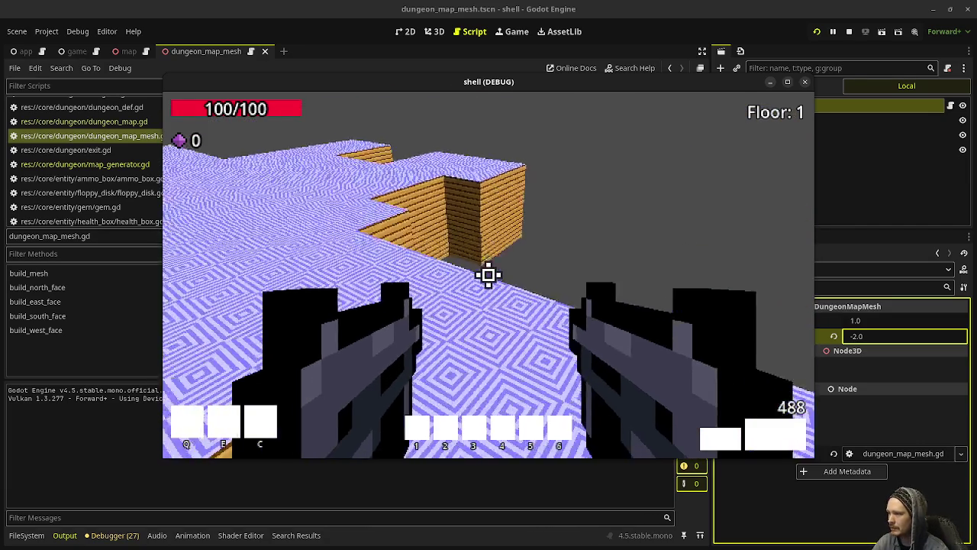
pyautogui.press('w')
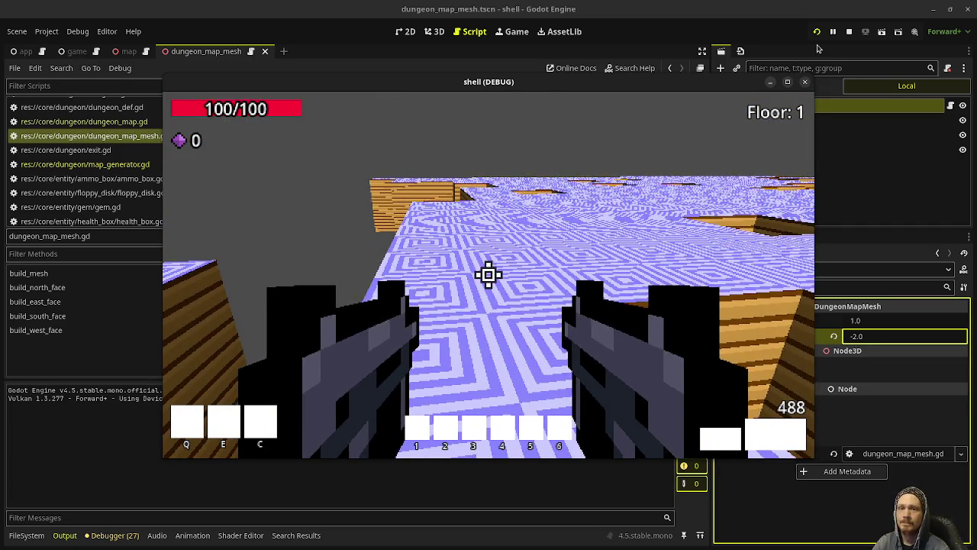
pyautogui.click(557, 215)
# Restore Wall Height to 1.0, uncomment lines 73–88 of dungeon_map_mesh.gd, and save
pyautogui.hotkey('ctrl', 's')
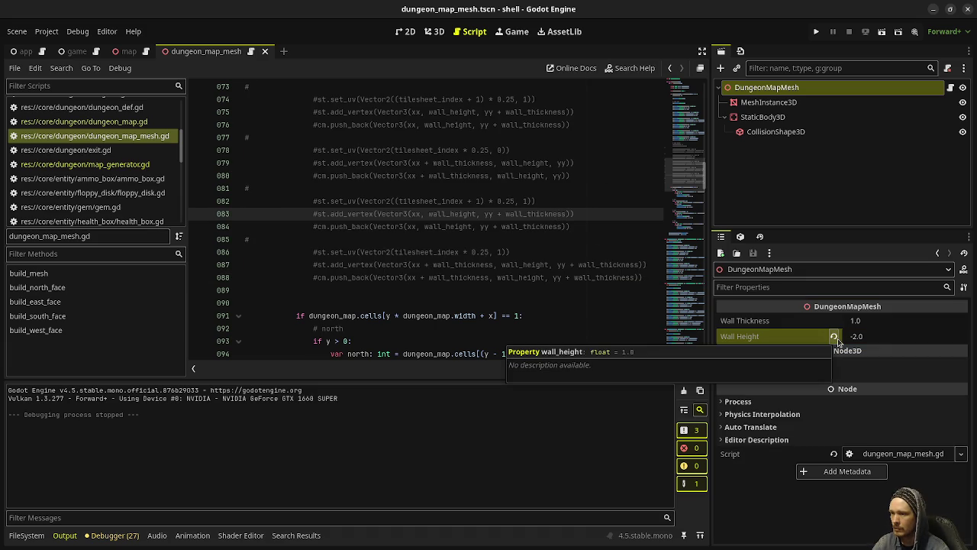
pyautogui.click(835, 337)
pyautogui.click(527, 244)
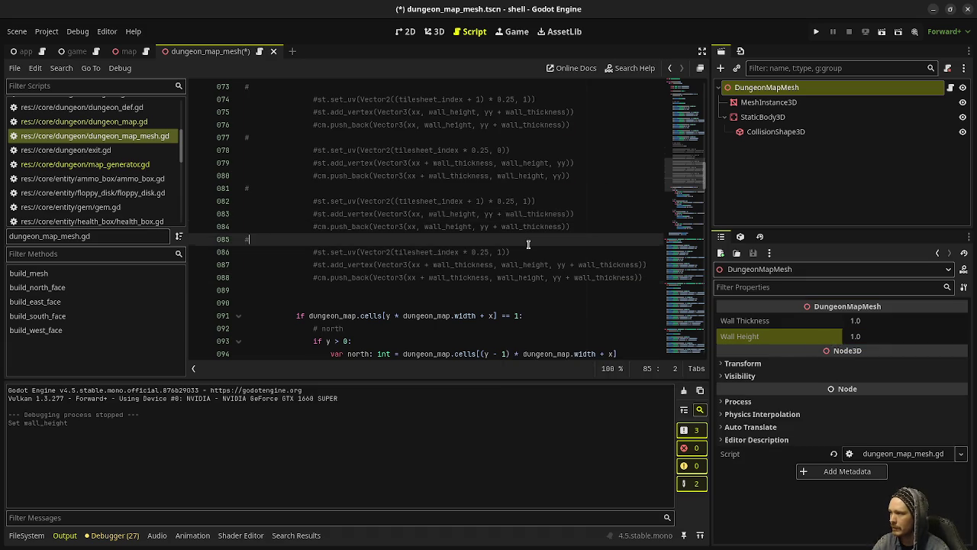
pyautogui.hotkey('ctrl', 'z')
pyautogui.hotkey('ctrl', 's')
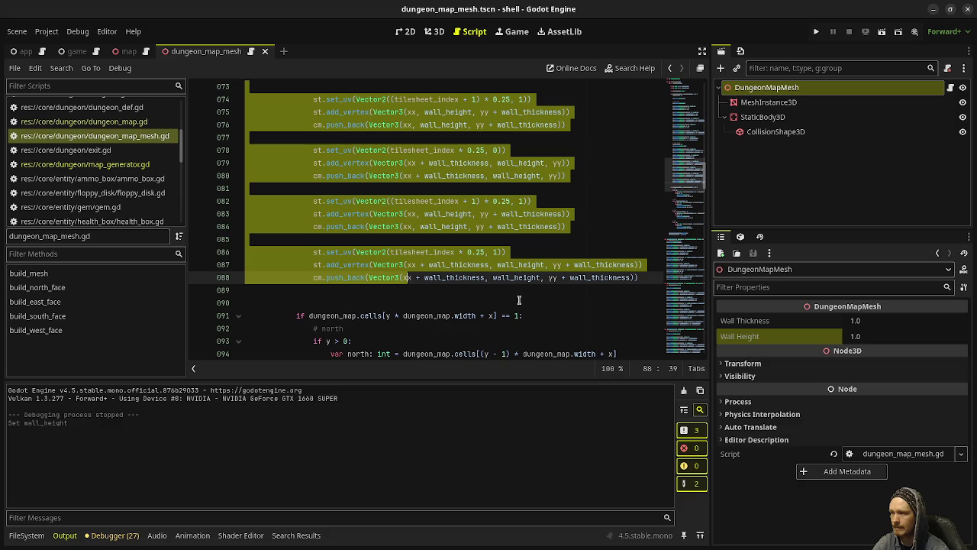
pyautogui.scroll(5, 125, 147)
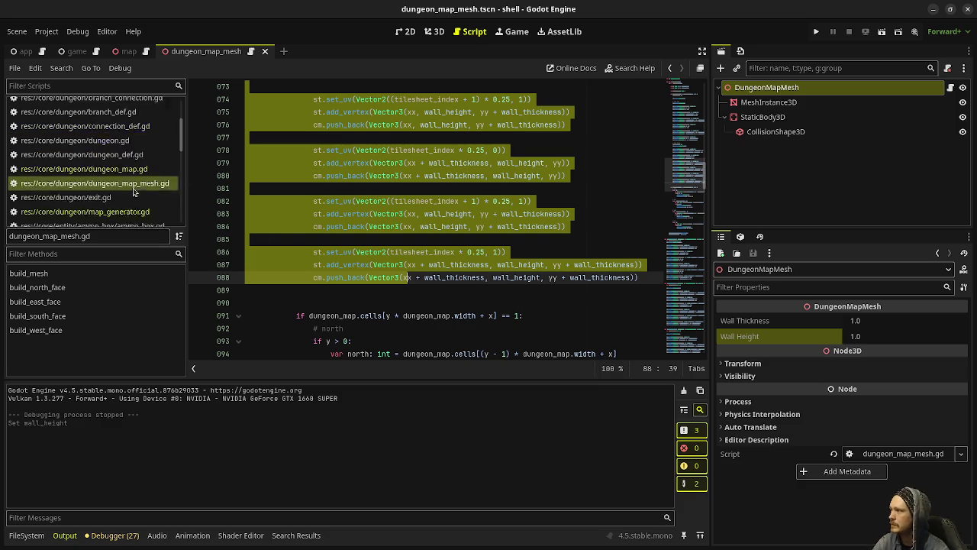
# Open game.gd and select lines 60–67, where the dungeon mesh is built
pyautogui.click(92, 133)
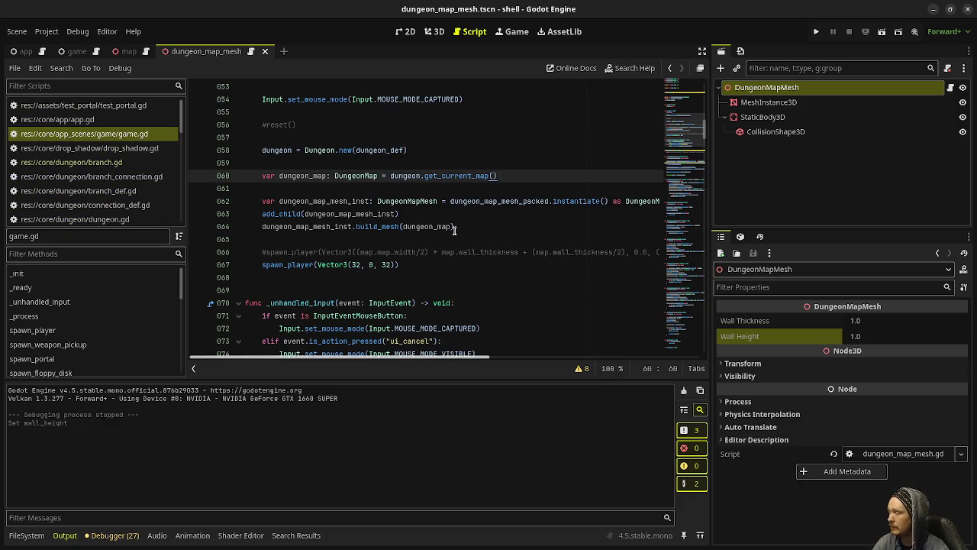
pyautogui.click(416, 264)
pyautogui.hotkey('shift', 'Up')
pyautogui.hotkey('shift', 'Up')
pyautogui.hotkey('shift', 'Up')
pyautogui.hotkey('shift', 'Home')
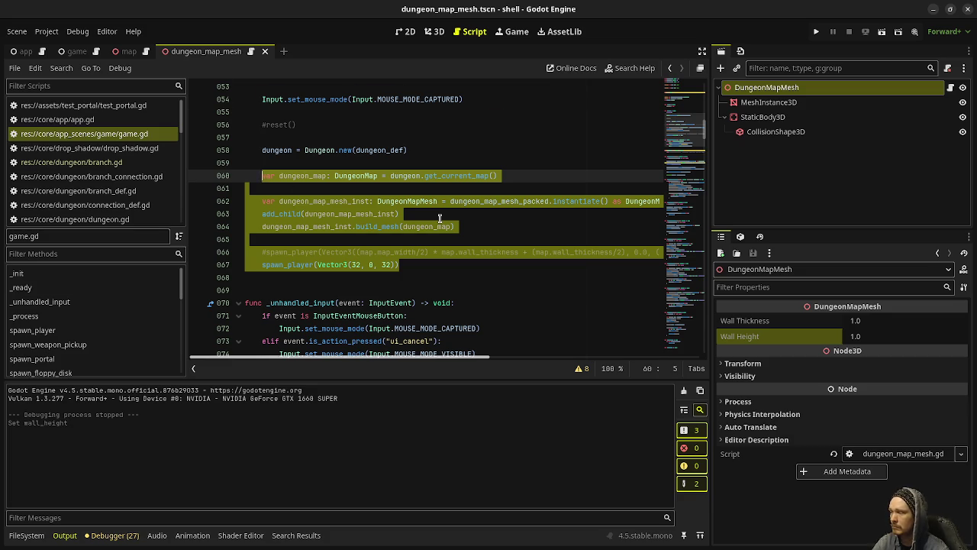
# Scroll through next_floor() and reset() to review player, portal, mob and decor spawning
pyautogui.scroll(-20, 440, 218)
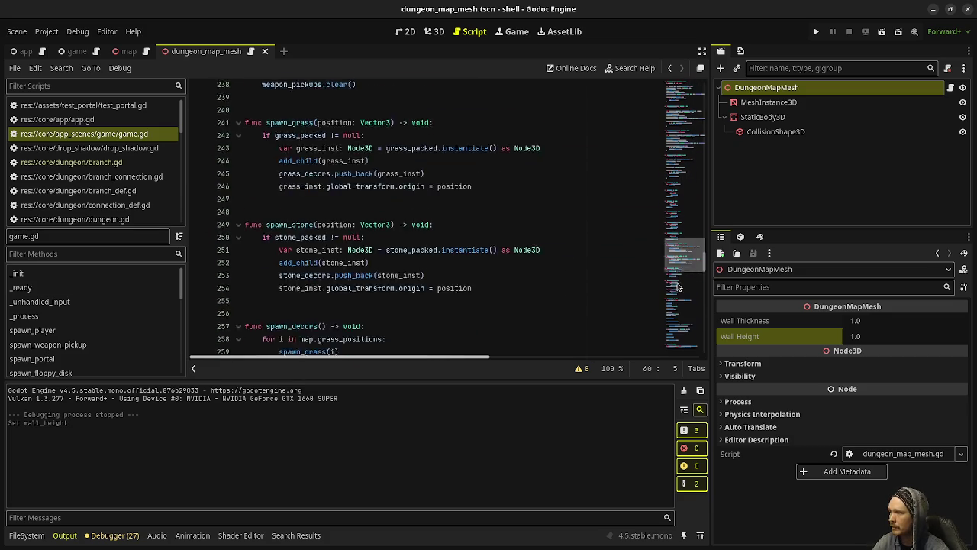
pyautogui.scroll(-8, 678, 282)
pyautogui.scroll(2, 678, 282)
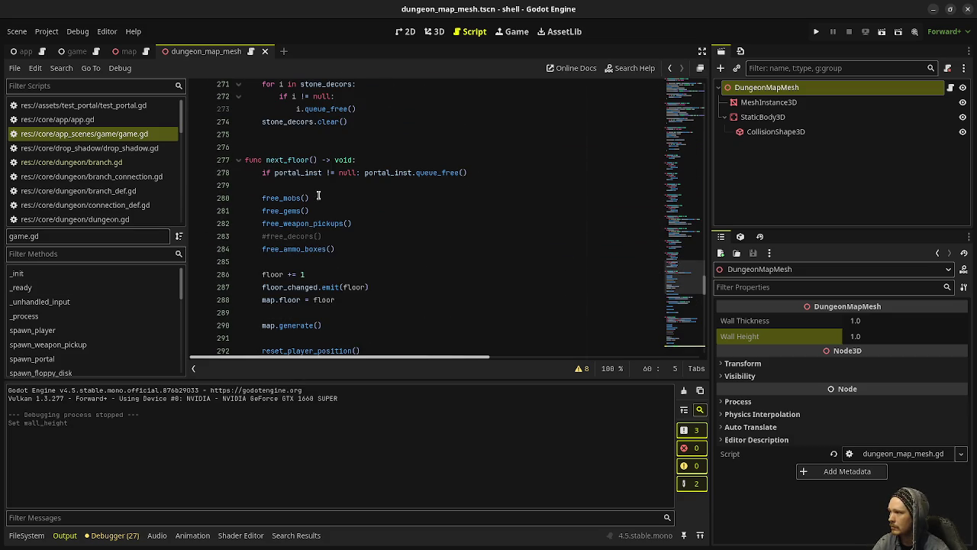
pyautogui.scroll(-3, 344, 251)
pyautogui.scroll(2, 346, 248)
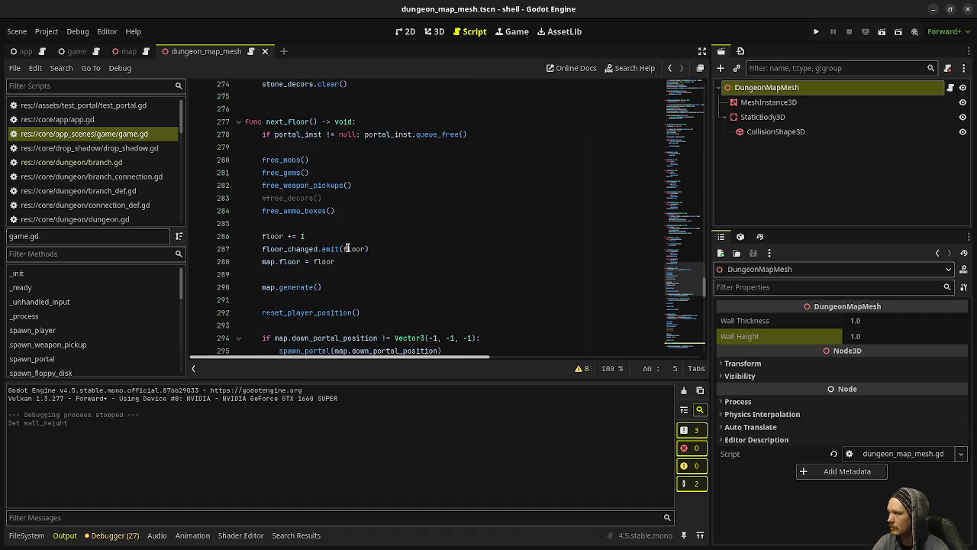
pyautogui.scroll(-5, 348, 248)
pyautogui.scroll(2, 355, 246)
pyautogui.scroll(-2, 368, 245)
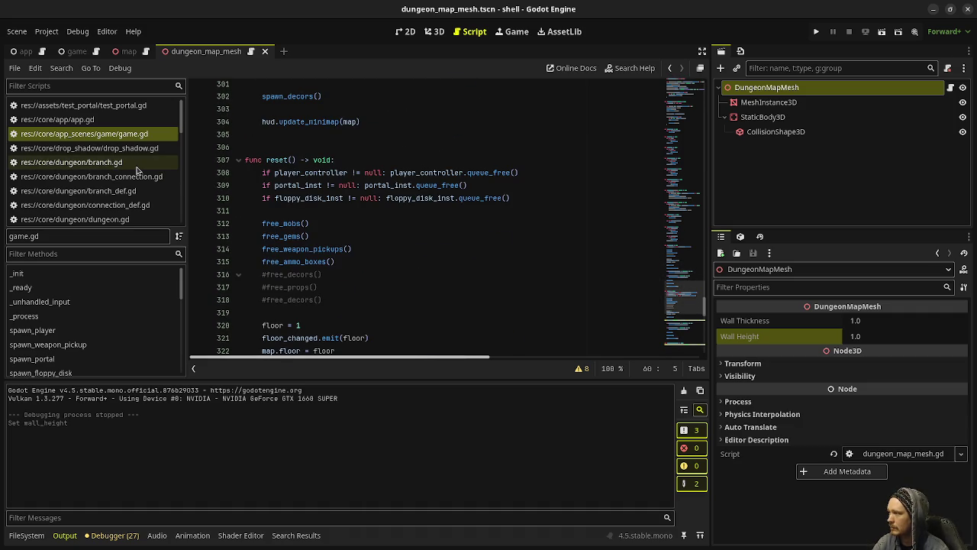
pyautogui.scroll(2, 496, 210)
pyautogui.scroll(-3, 458, 216)
pyautogui.scroll(-4, 288, 297)
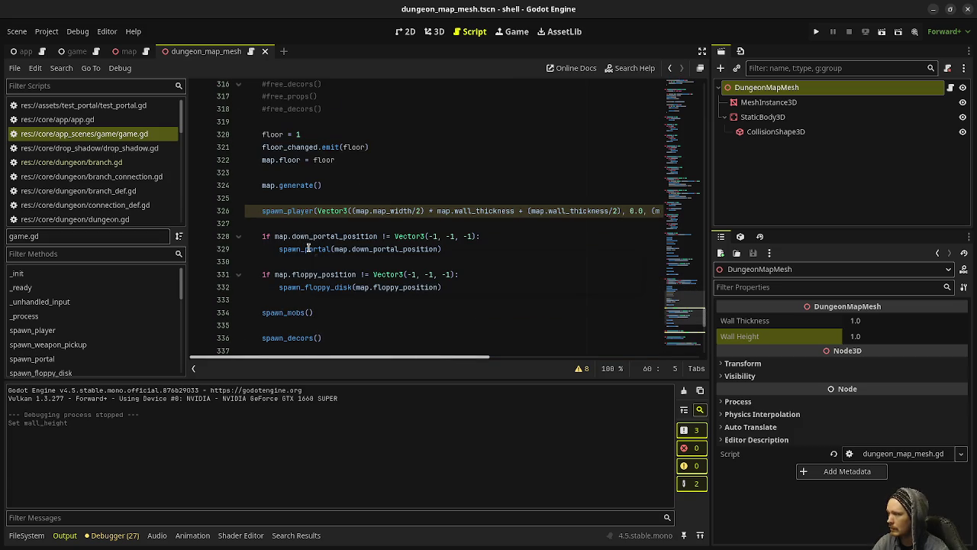
pyautogui.moveTo(308, 248)
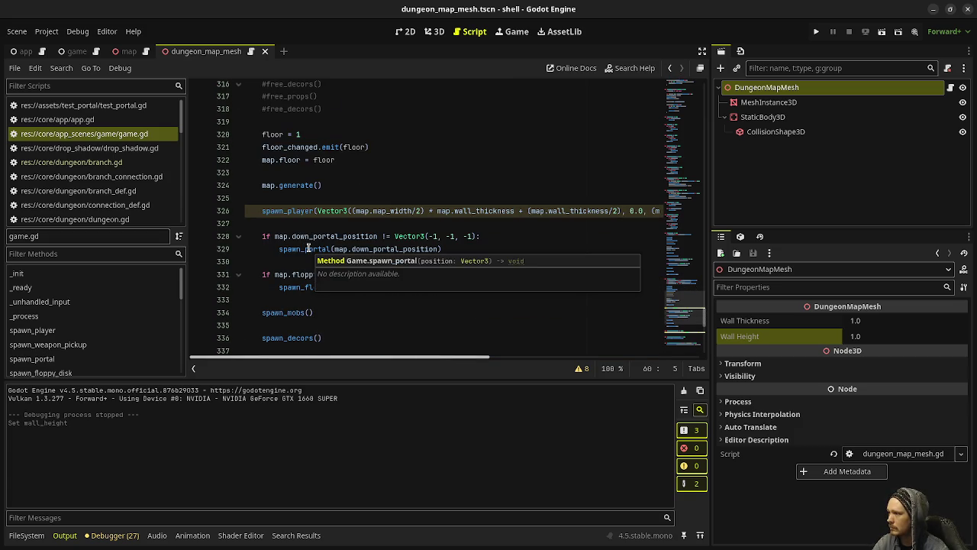
pyautogui.scroll(-3, 307, 249)
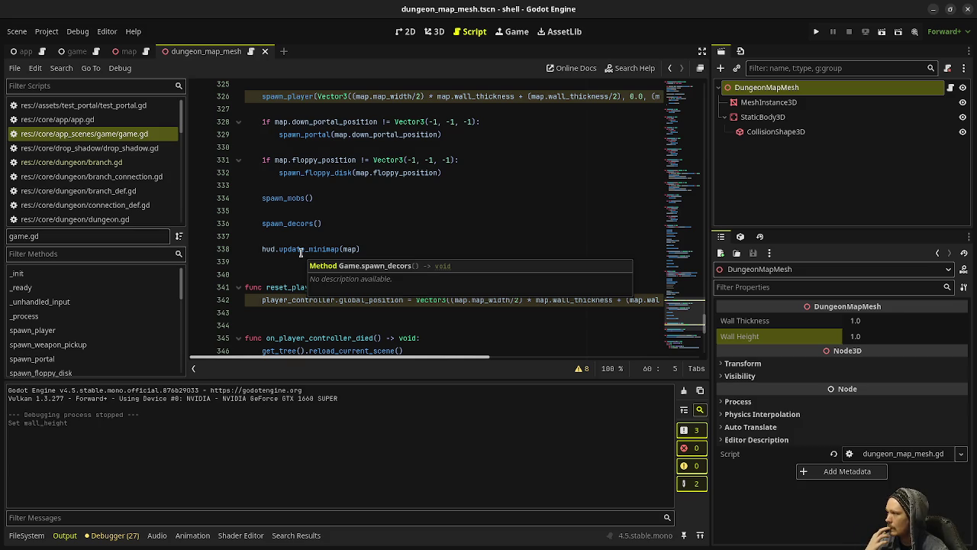
pyautogui.scroll(3, 301, 253)
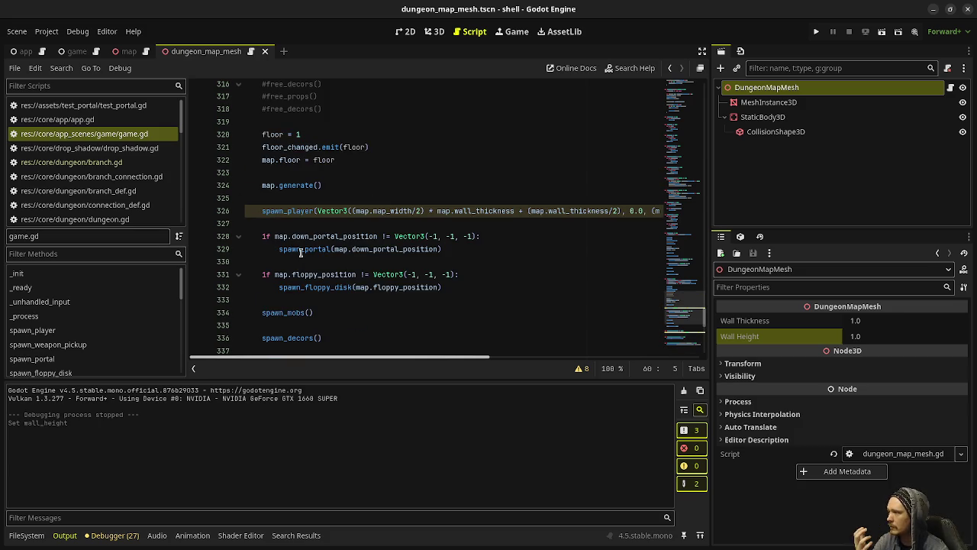
pyautogui.scroll(5, 302, 253)
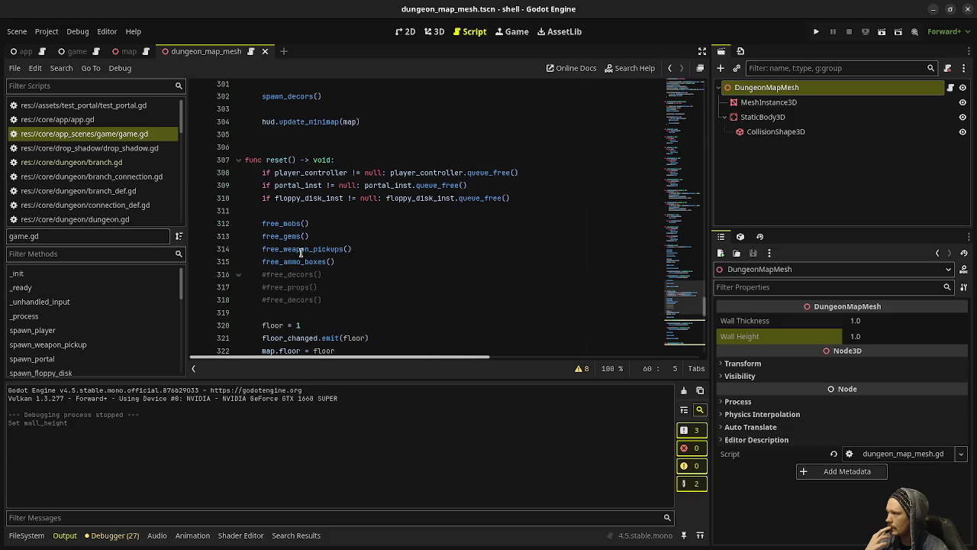
pyautogui.scroll(-10, 302, 252)
pyautogui.scroll(5, 301, 253)
pyautogui.scroll(13, 301, 253)
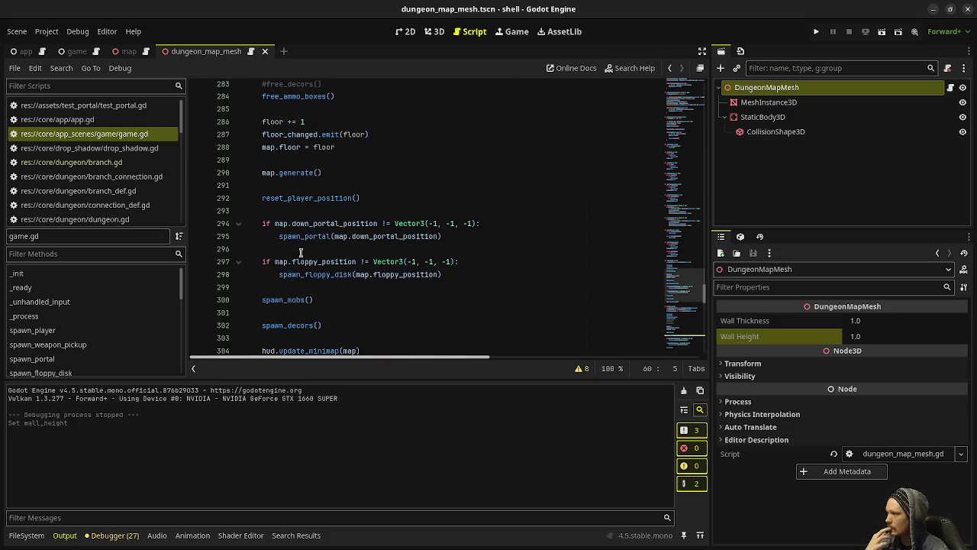
pyautogui.scroll(3, 301, 253)
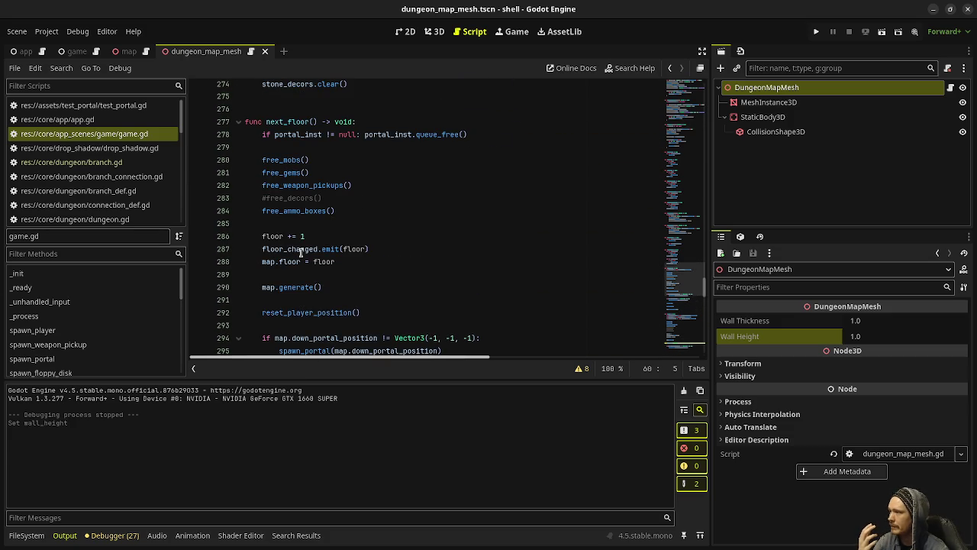
pyautogui.moveTo(350, 211); pyautogui.dragTo(254, 136)
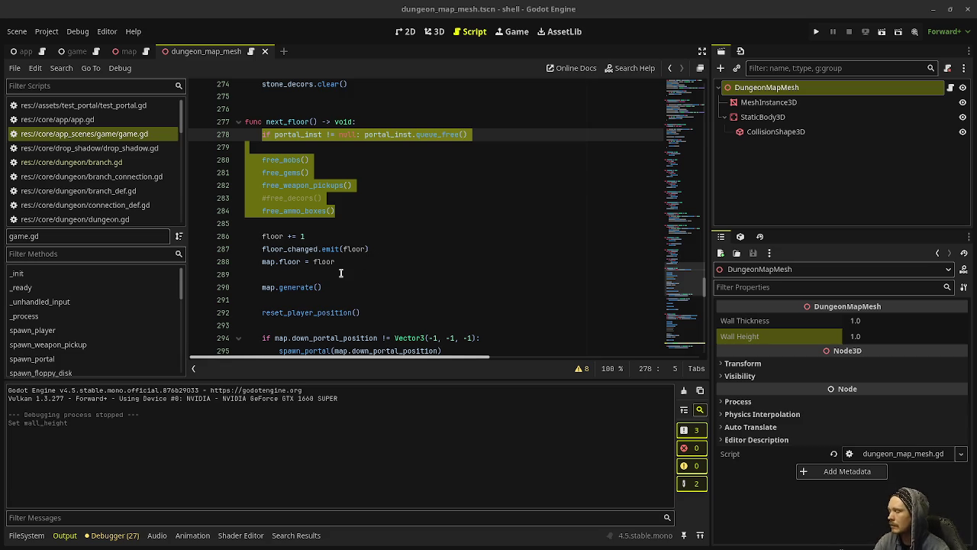
pyautogui.scroll(-2, 345, 290)
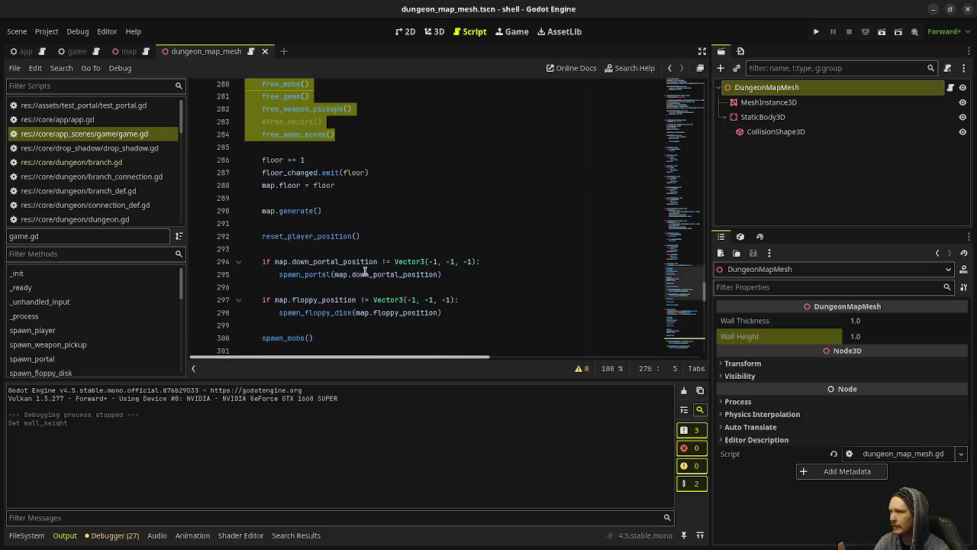
pyautogui.click(458, 274)
pyautogui.keyDown('shift'); pyautogui.click(283, 274); pyautogui.keyUp('shift')
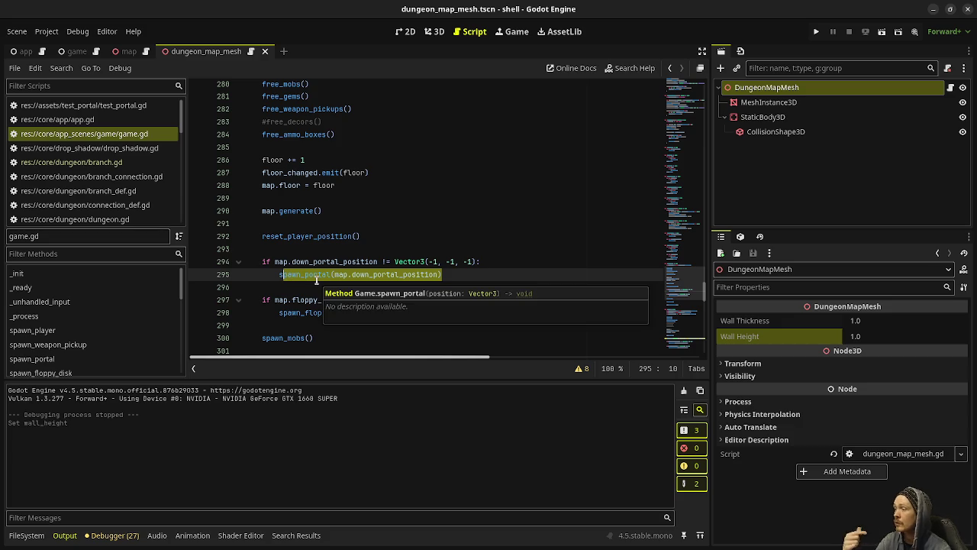
pyautogui.scroll(2, 316, 278)
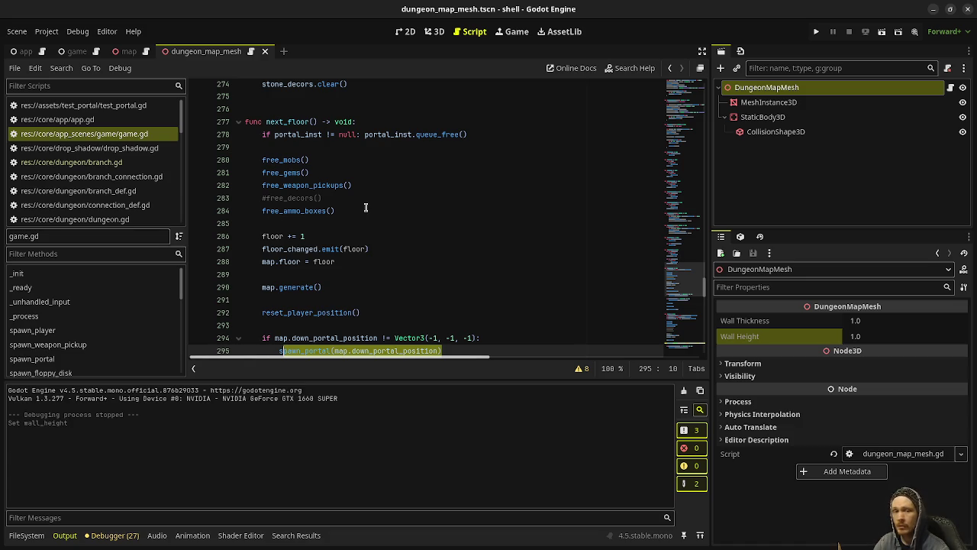
pyautogui.moveTo(365, 207)
pyautogui.mouseDown()
pyautogui.moveTo(256, 212)
pyautogui.moveTo(248, 147)
pyautogui.moveTo(262, 134)
pyautogui.mouseUp()
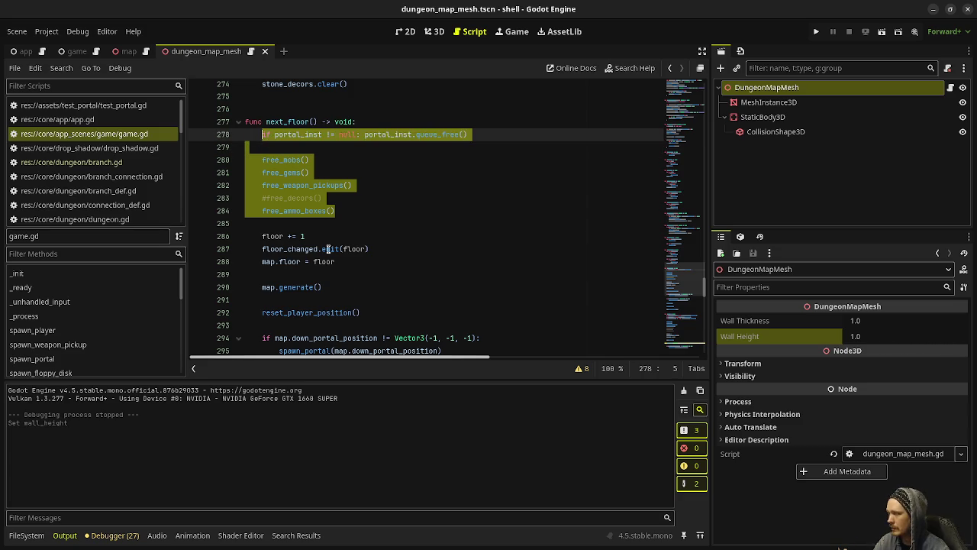
pyautogui.click(317, 287)
pyautogui.moveTo(317, 287); pyautogui.dragTo(262, 287)
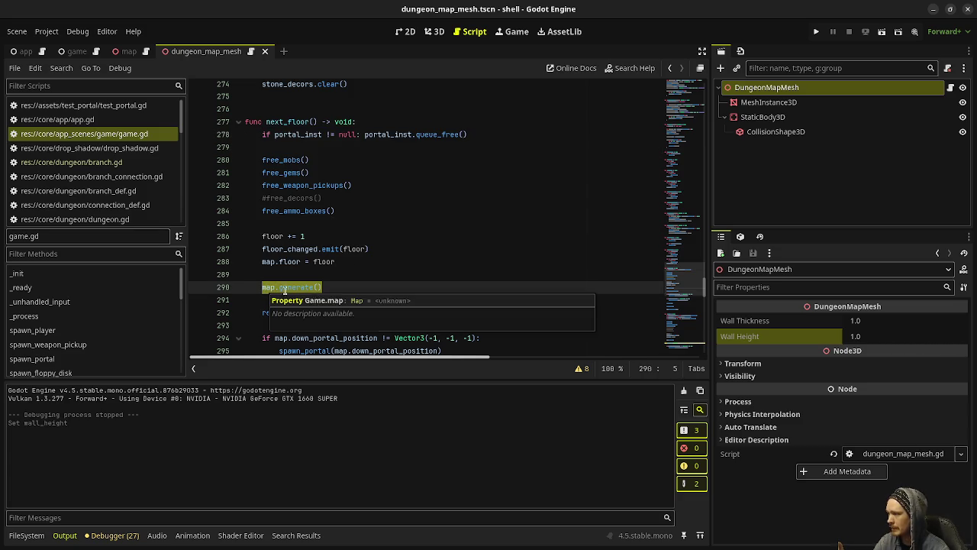
pyautogui.scroll(-2, 398, 244)
pyautogui.scroll(-1, 398, 244)
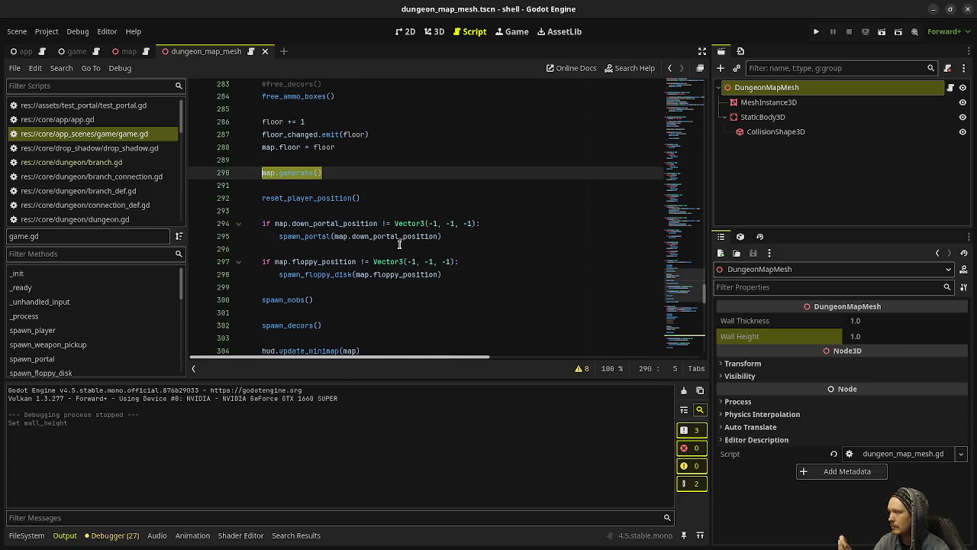
pyautogui.click(383, 199)
pyautogui.moveTo(456, 274); pyautogui.dragTo(261, 223)
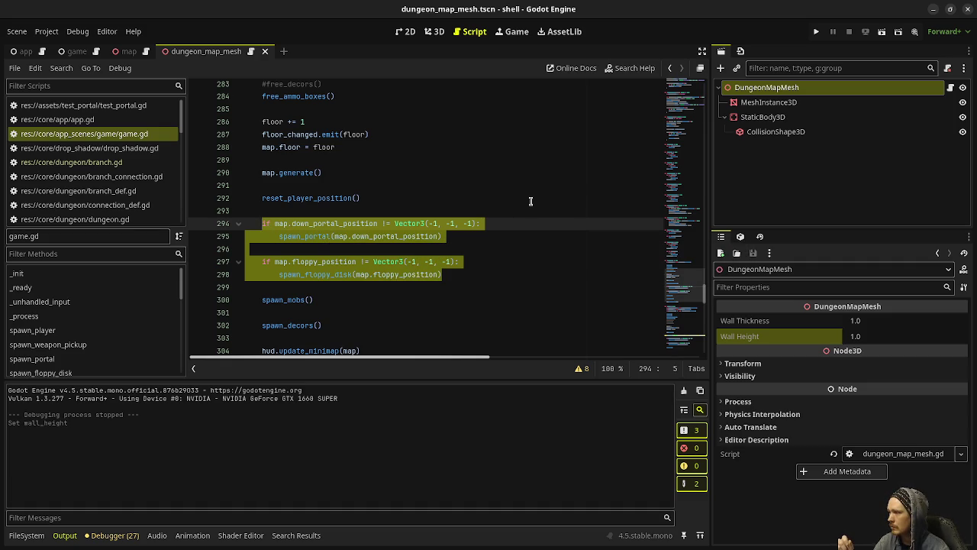
pyautogui.scroll(-2, 530, 201)
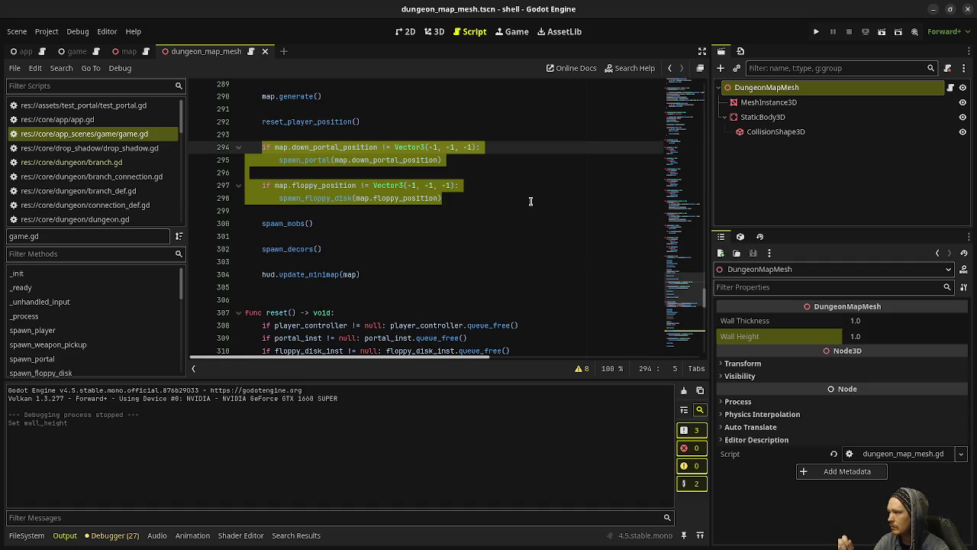
pyautogui.scroll(-2, 531, 201)
pyautogui.scroll(-17, 530, 200)
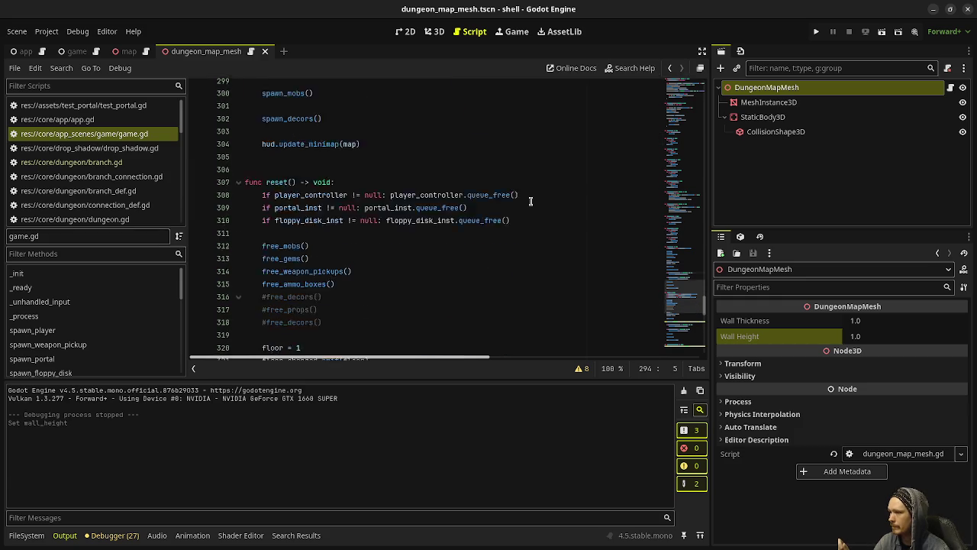
pyautogui.scroll(-2, 531, 201)
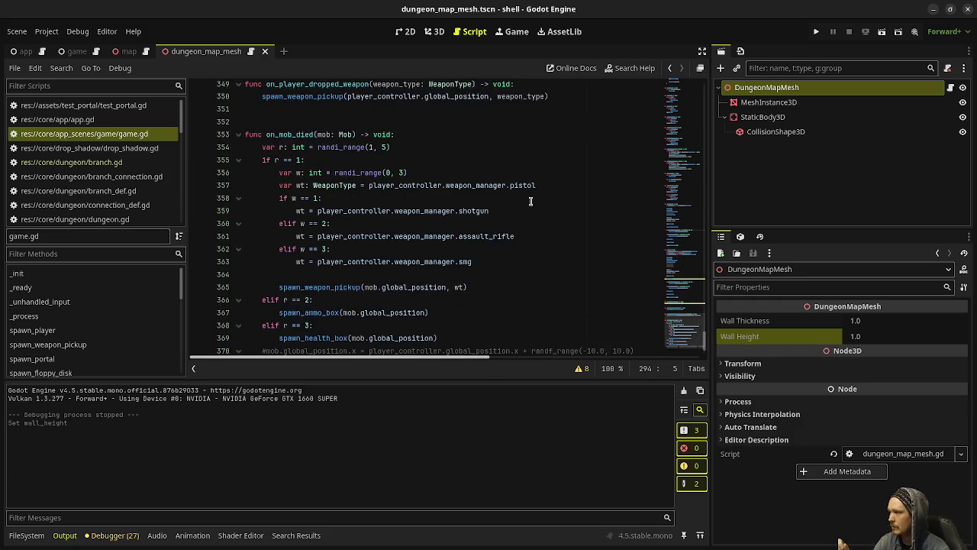
pyautogui.scroll(4, 530, 201)
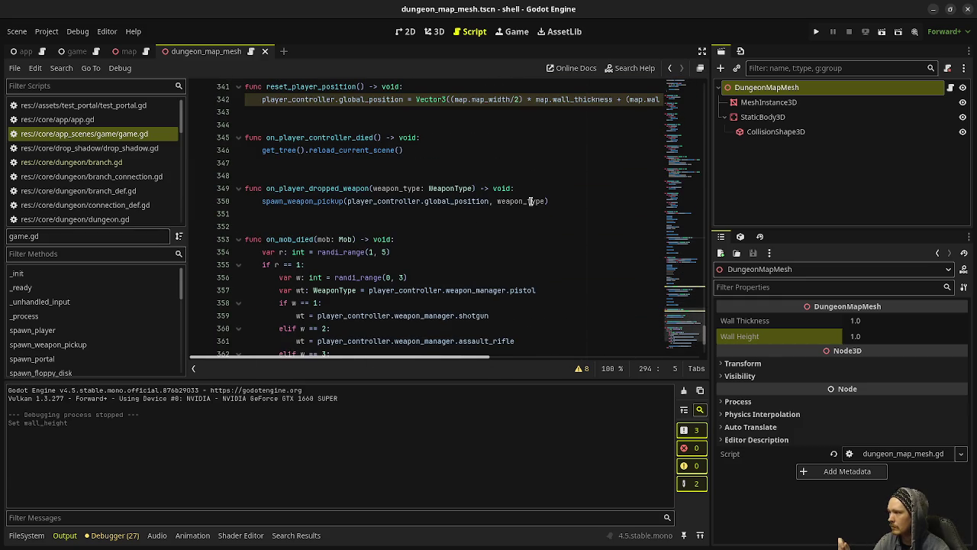
pyautogui.scroll(2, 531, 201)
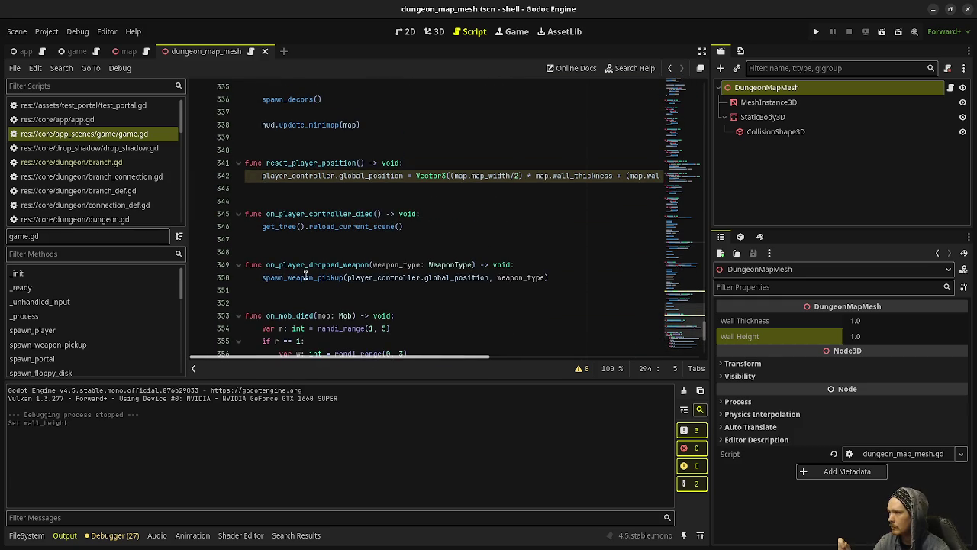
pyautogui.scroll(6, 323, 269)
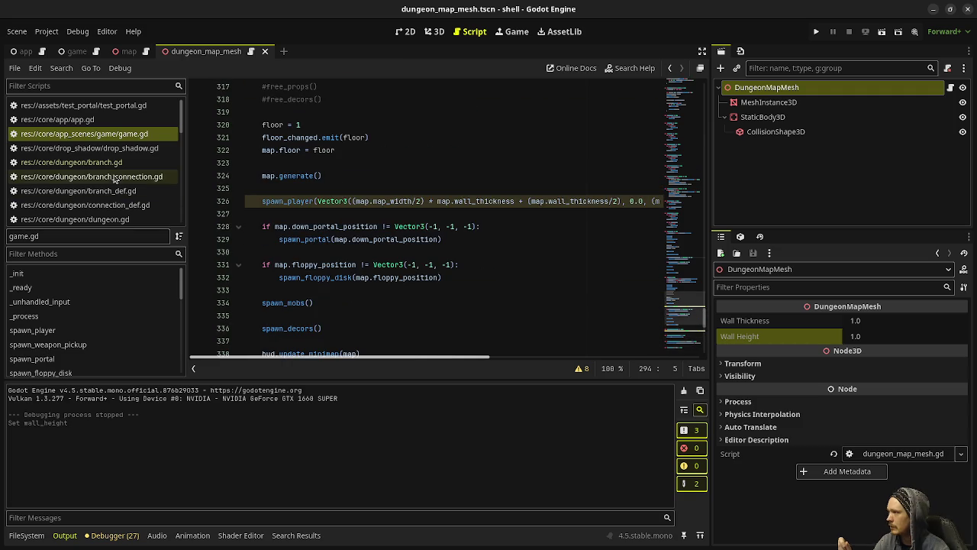
pyautogui.scroll(-5, 131, 197)
pyautogui.scroll(-7, 131, 197)
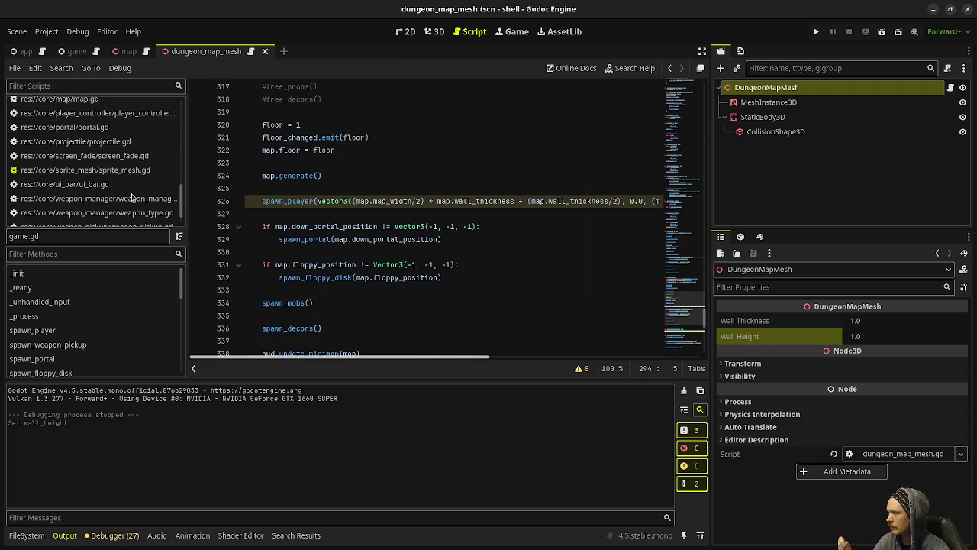
pyautogui.scroll(2, 131, 196)
pyautogui.click(69, 174)
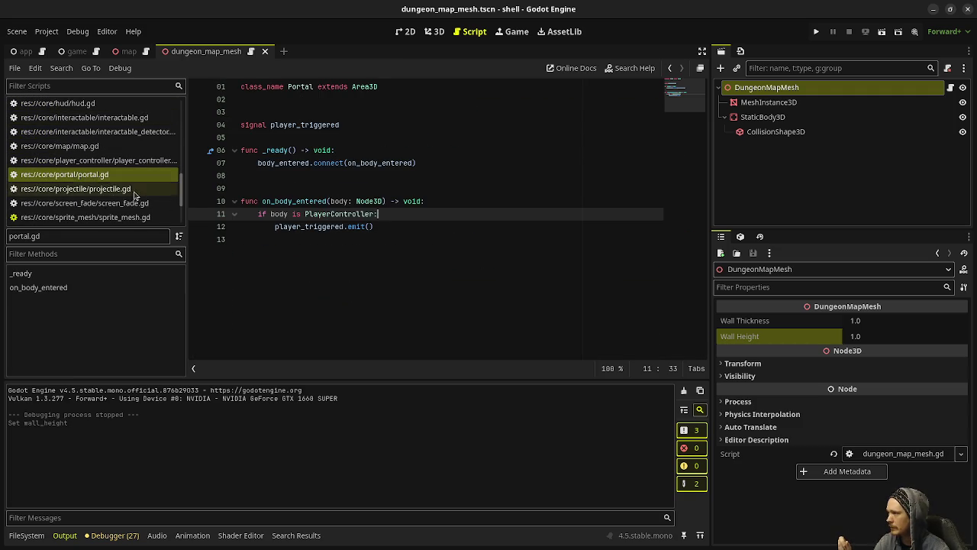
pyautogui.doubleClick(306, 226)
pyautogui.scroll(5, 73, 194)
pyautogui.scroll(5, 73, 194)
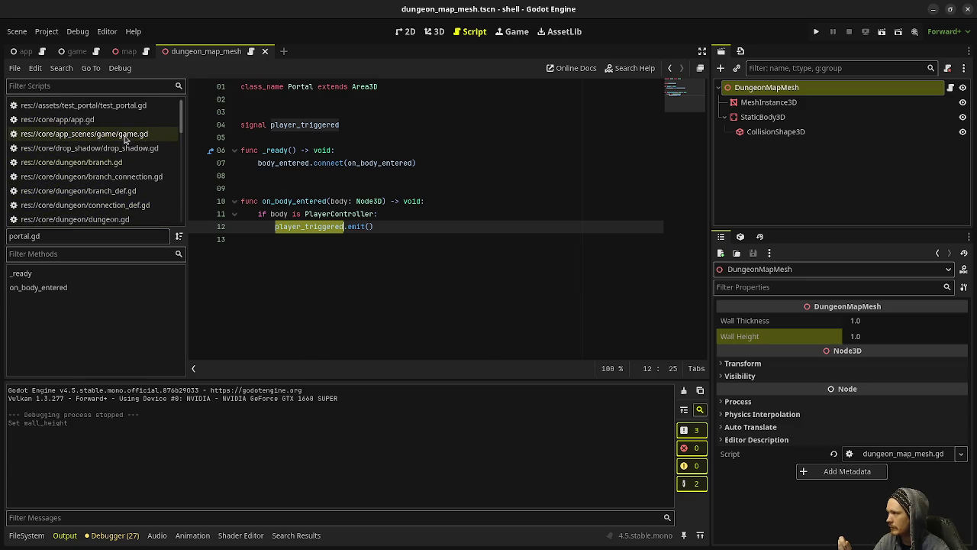
pyautogui.click(126, 135)
pyautogui.scroll(4, 496, 282)
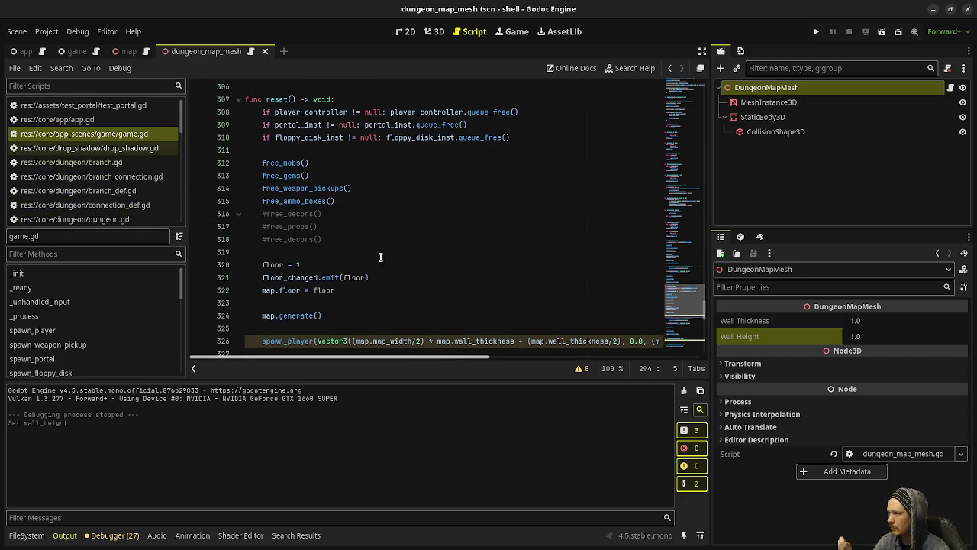
pyautogui.moveTo(685, 302)
pyautogui.mouseDown()
pyautogui.moveTo(701, 222)
pyautogui.moveTo(699, 153)
pyautogui.mouseUp()
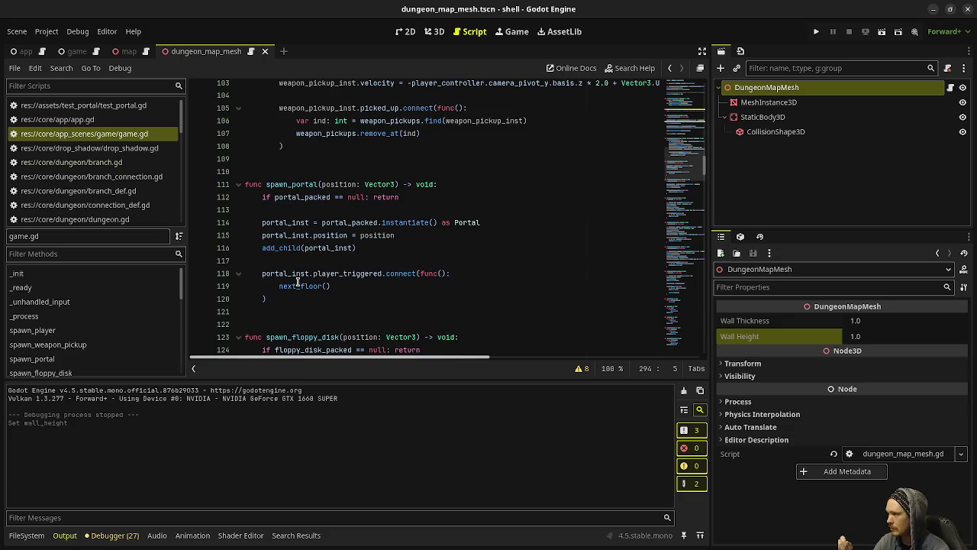
pyautogui.moveTo(302, 286)
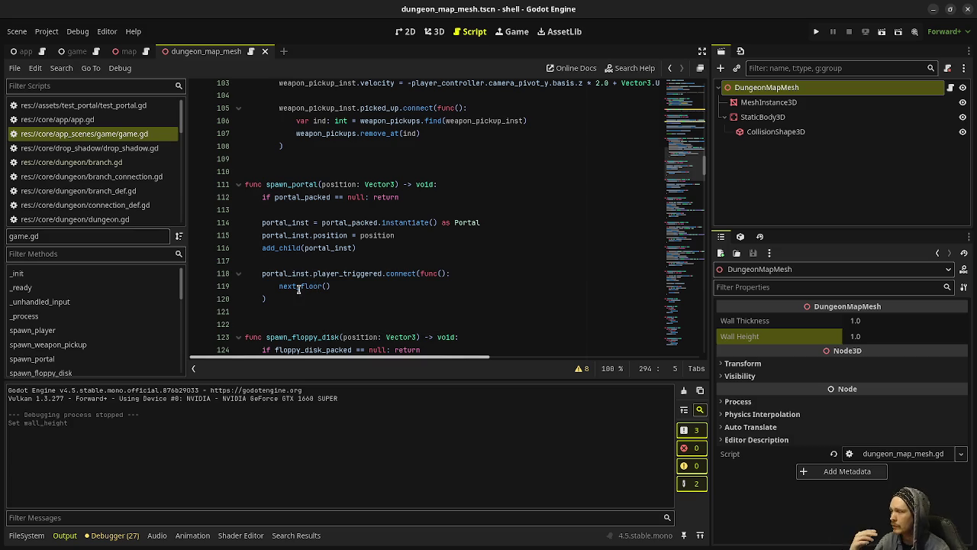
pyautogui.moveTo(342, 285); pyautogui.dragTo(276, 276)
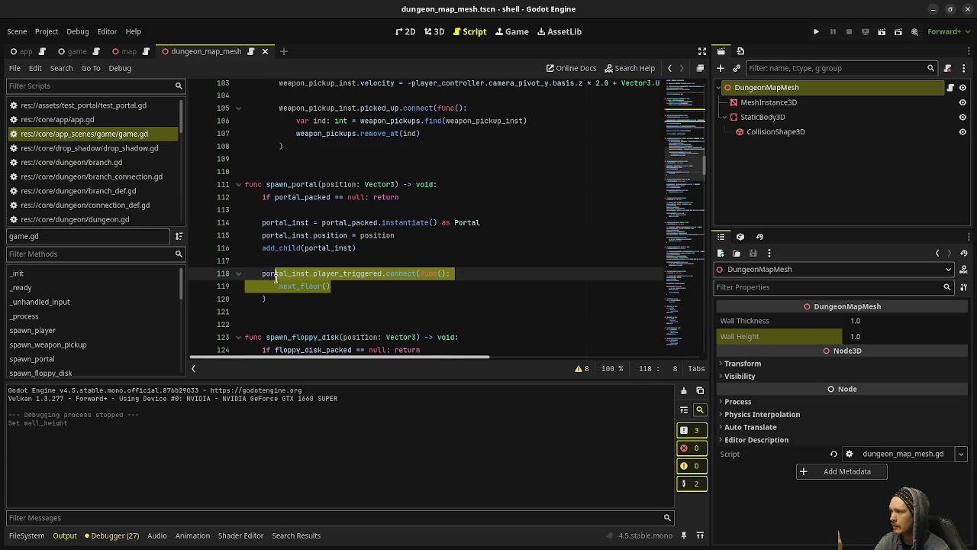
pyautogui.click(326, 286)
pyautogui.moveTo(316, 242)
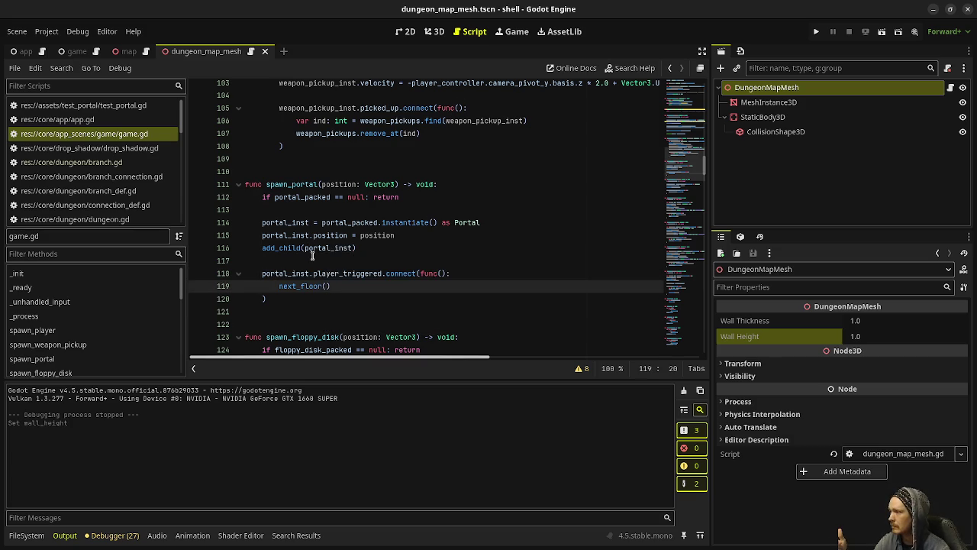
pyautogui.doubleClick(472, 223)
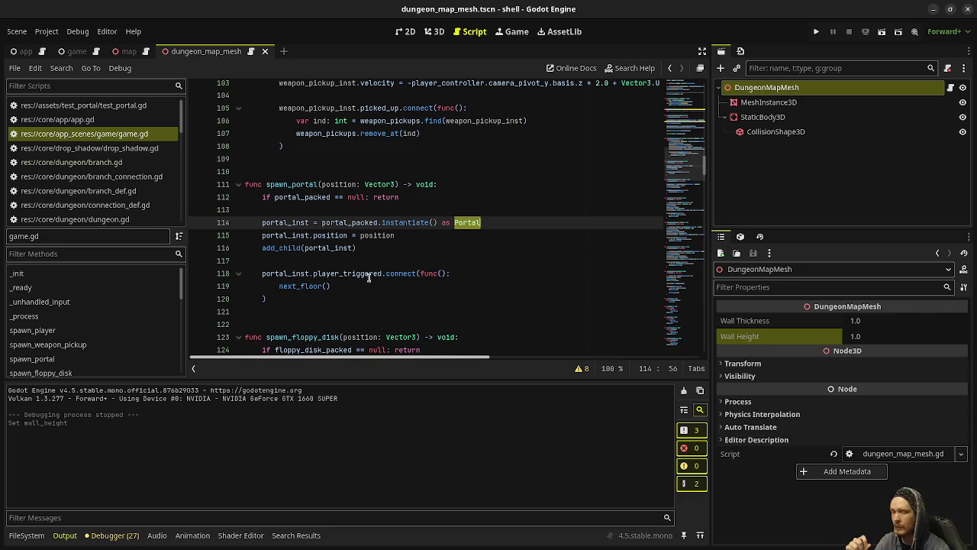
pyautogui.moveTo(368, 278)
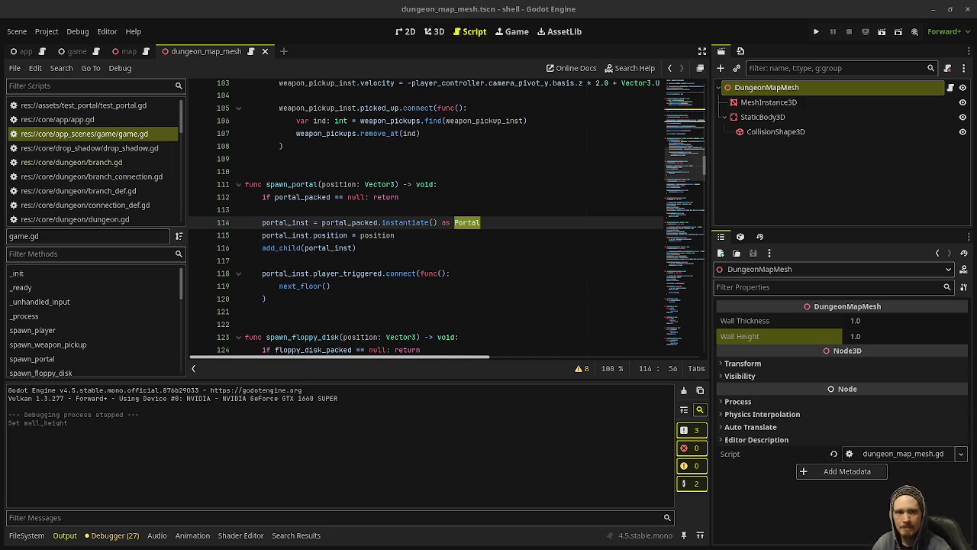
pyautogui.hotkey('alt', 'Tab')
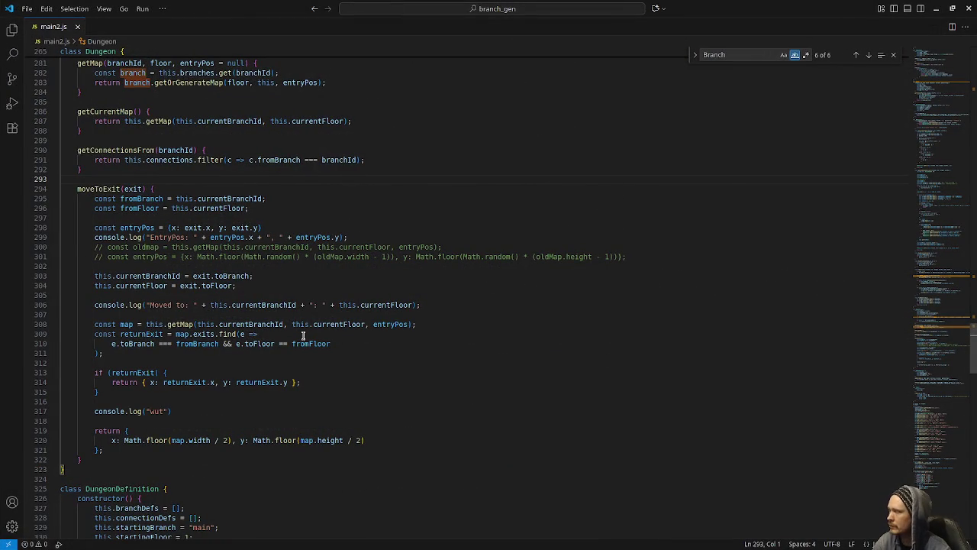
# Scroll main2.js past the Dungeon class down to main() and the keyup handler
pyautogui.scroll(-10, 303, 336)
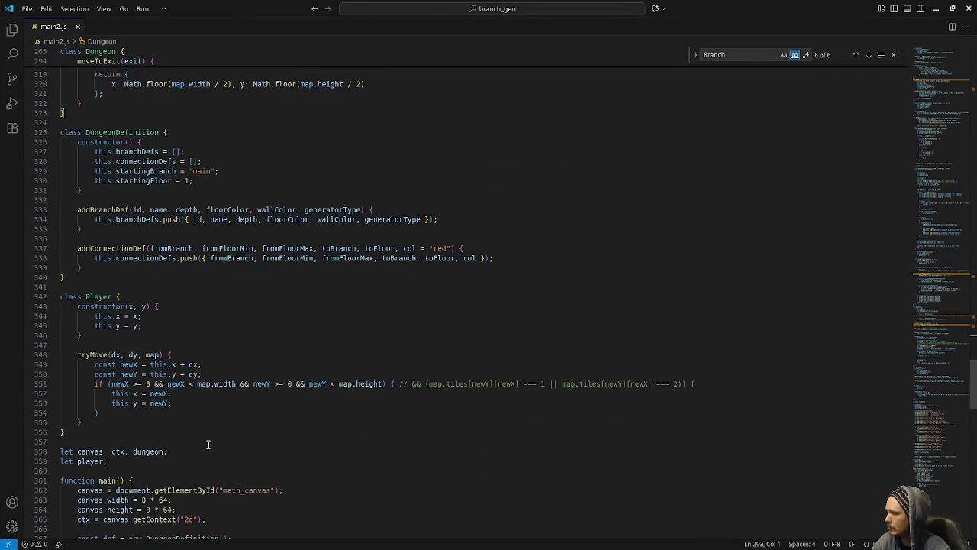
pyautogui.scroll(-13, 223, 464)
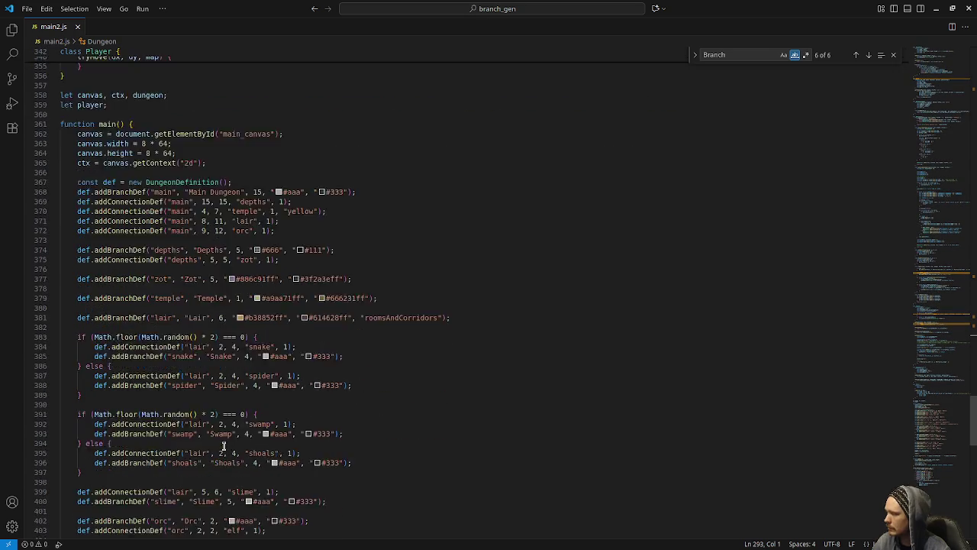
pyautogui.scroll(-5, 223, 447)
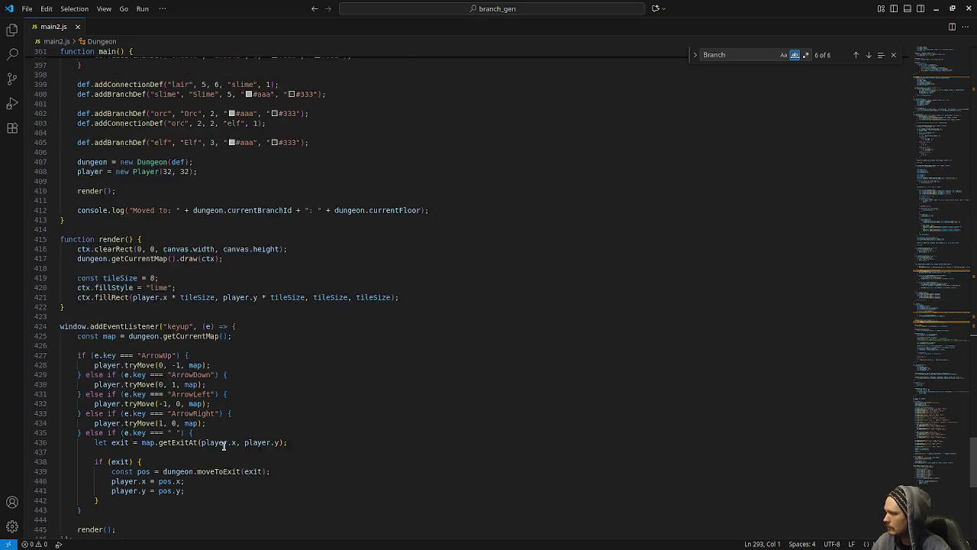
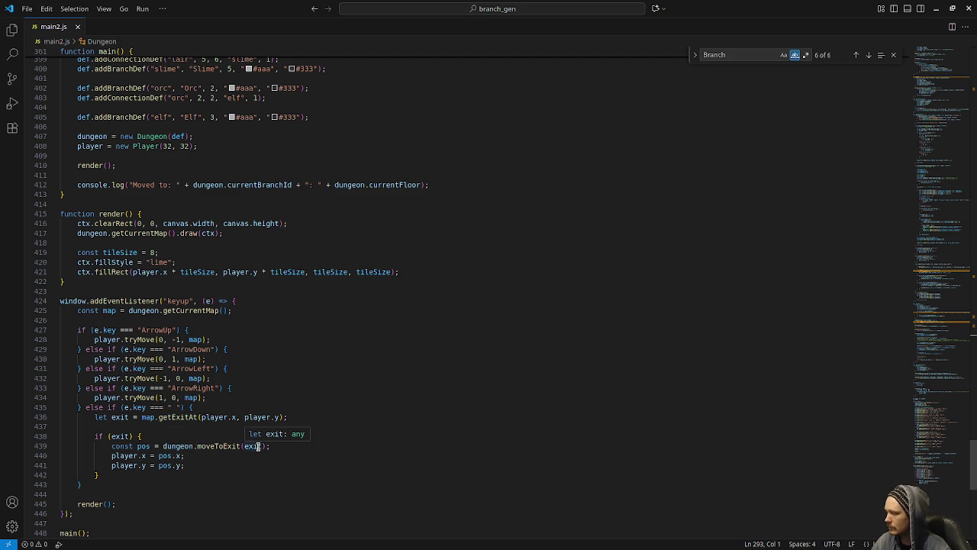
# Minimize Visual Studio Code to bring Godot's game.gd script view back to the front
pyautogui.click(936, 9)
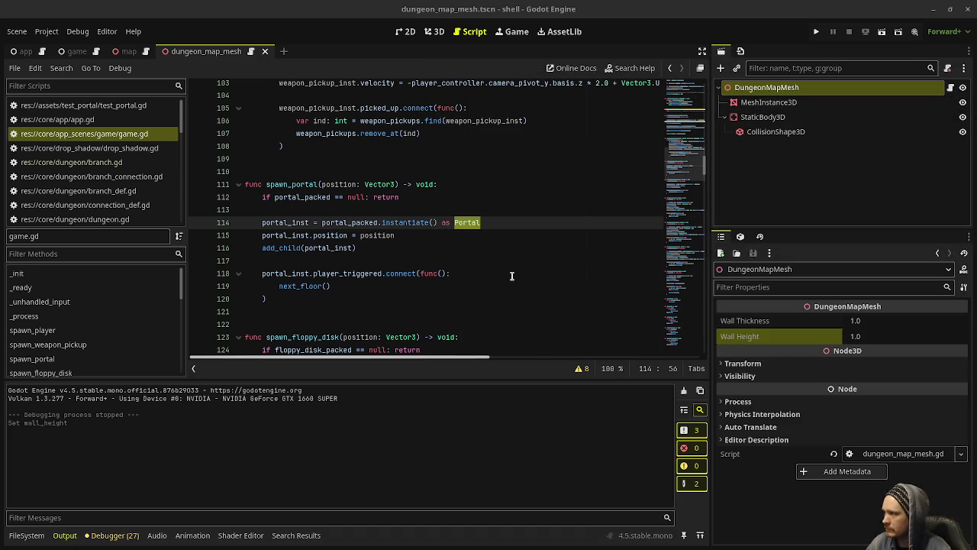
# Fold spawn_mob, spawn_mobs, free_mobs, free_gems, free_ammo_boxes and free_health_boxes in game.gd
pyautogui.scroll(-15, 425, 245)
pyautogui.scroll(-2, 425, 252)
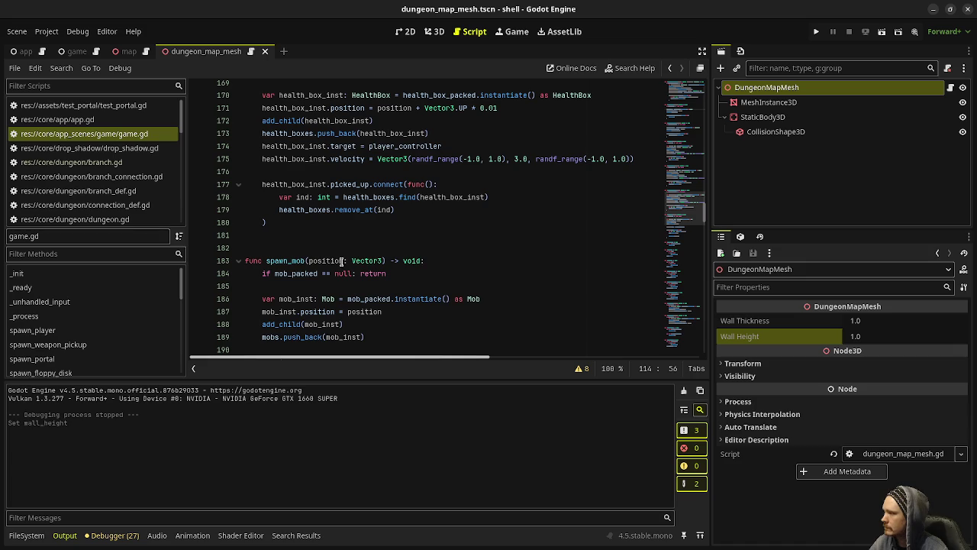
pyautogui.click(239, 261)
pyautogui.click(239, 300)
pyautogui.click(239, 337)
pyautogui.scroll(-4, 239, 320)
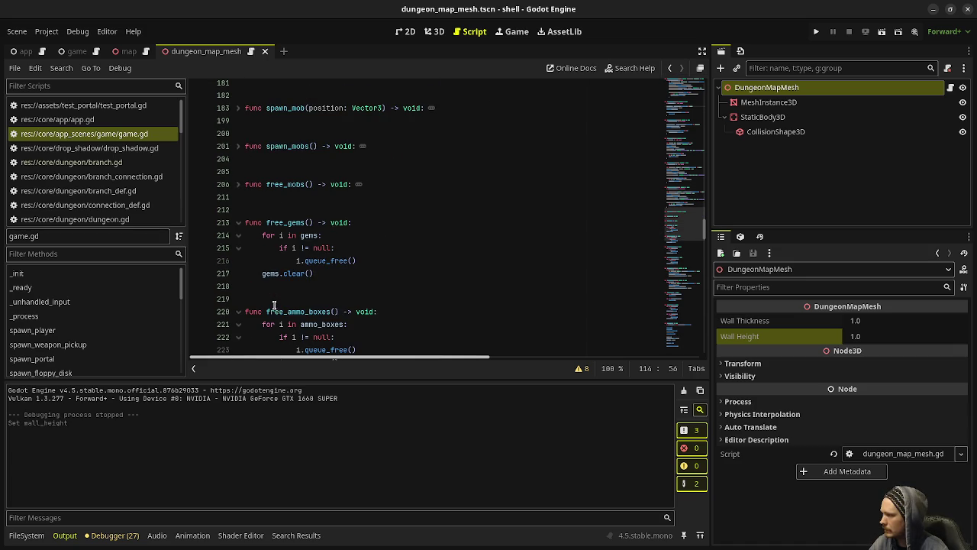
pyautogui.click(238, 223)
pyautogui.click(238, 261)
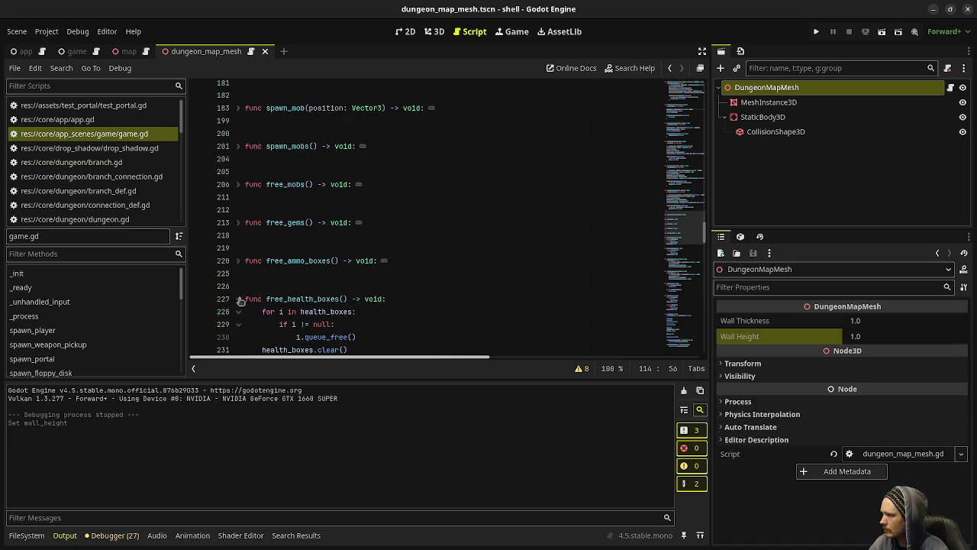
pyautogui.click(239, 299)
# Fold spawn_health_box, spawn_ammo_box, spawn_gem, spawn_floppy_disk, spawn_weapon_pickup and spawn_player
pyautogui.scroll(5, 244, 244)
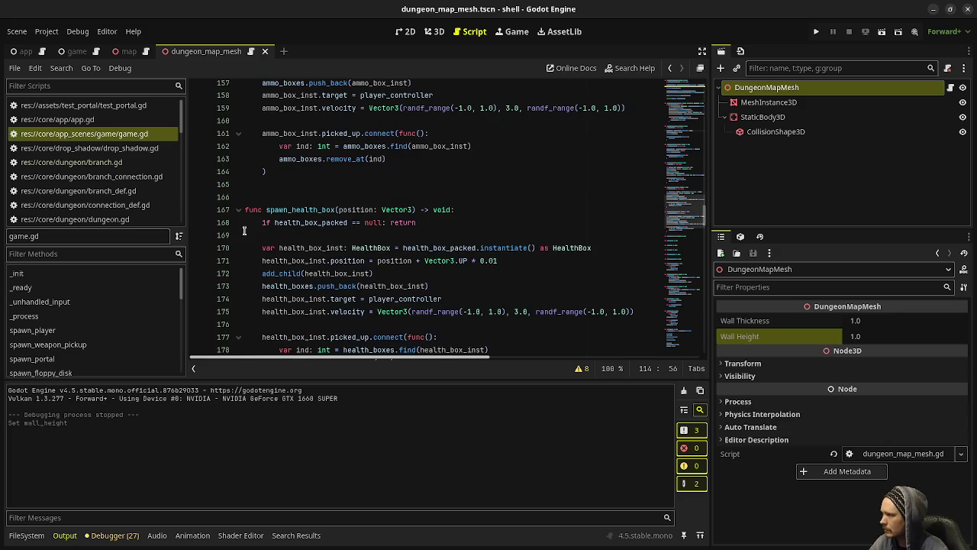
pyautogui.click(238, 210)
pyautogui.scroll(4, 241, 183)
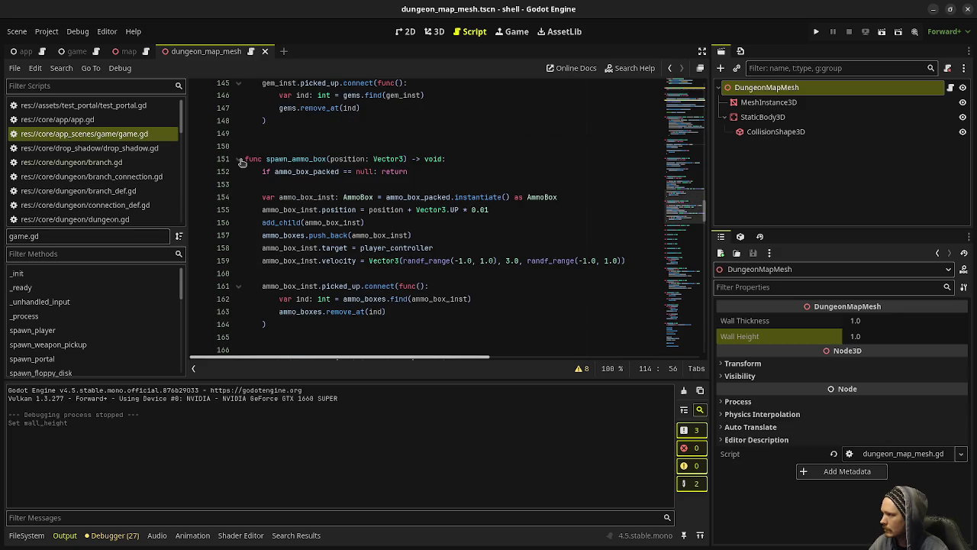
pyautogui.click(238, 159)
pyautogui.scroll(6, 240, 183)
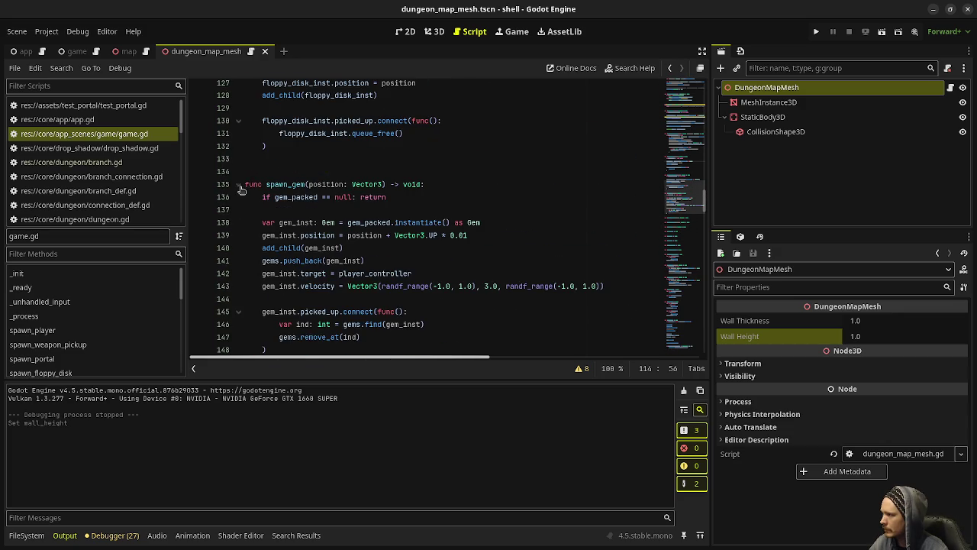
pyautogui.click(238, 186)
pyautogui.scroll(5, 241, 191)
pyautogui.click(238, 190)
pyautogui.scroll(1, 309, 207)
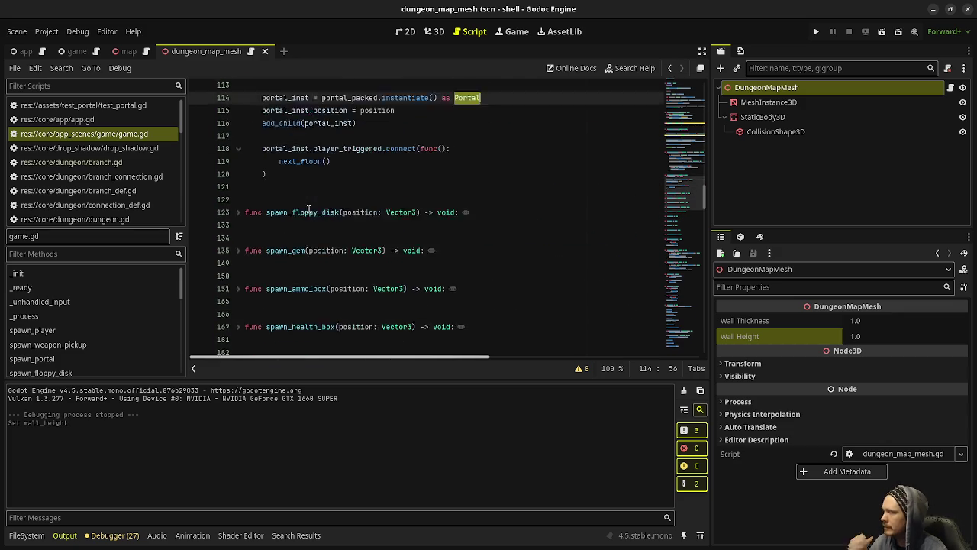
pyautogui.scroll(3, 308, 207)
pyautogui.scroll(4, 290, 184)
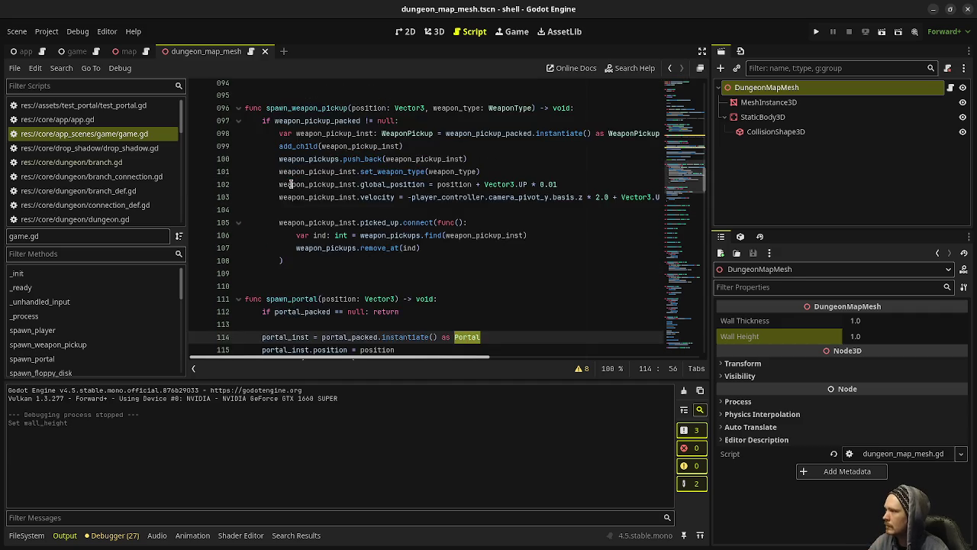
pyautogui.scroll(1, 290, 184)
pyautogui.click(239, 147)
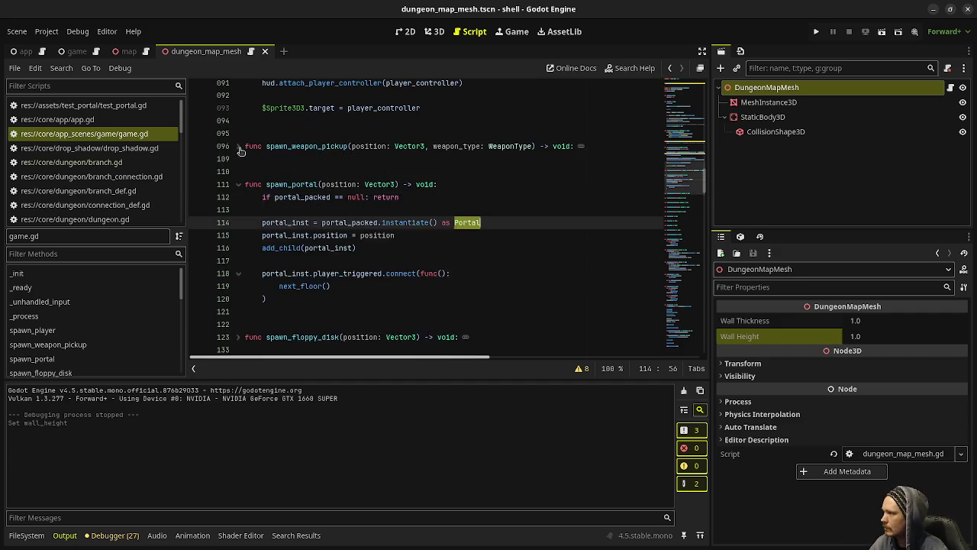
pyautogui.scroll(5, 252, 154)
pyautogui.click(239, 145)
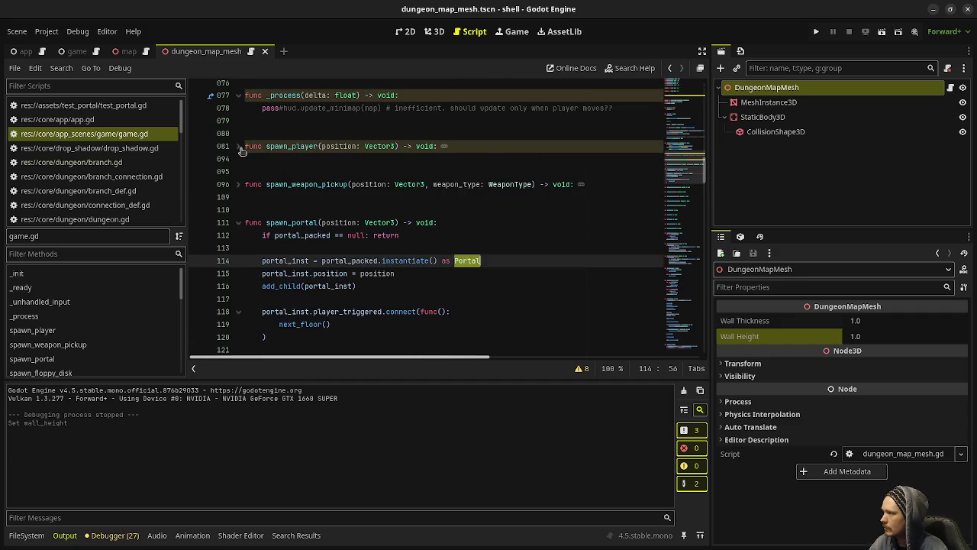
# Fold free_weapon_pickups, spawn_grass, spawn_stone, spawn_decors and free_decors
pyautogui.scroll(6, 267, 164)
pyautogui.scroll(3, 290, 176)
pyautogui.scroll(-12, 298, 181)
pyautogui.scroll(-5, 304, 186)
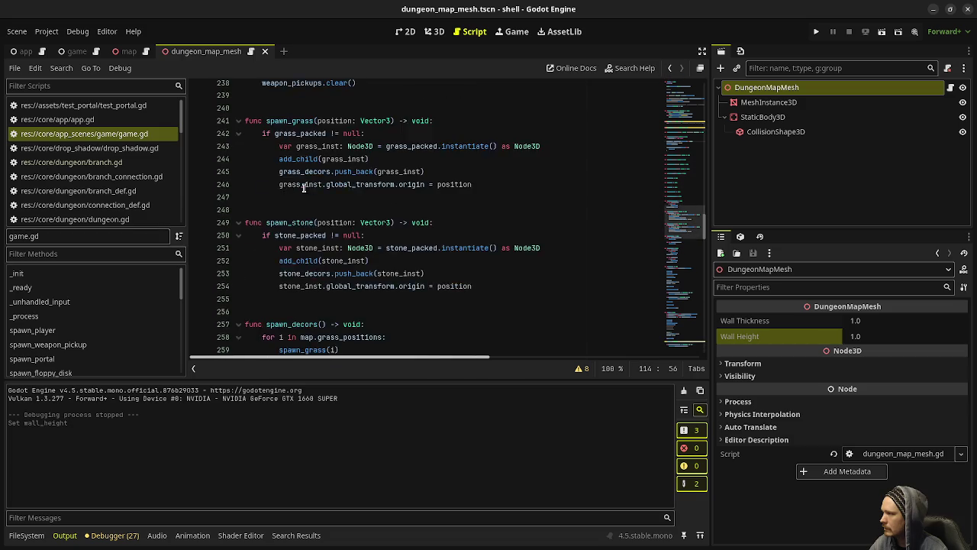
pyautogui.scroll(2, 290, 176)
pyautogui.click(239, 148)
pyautogui.click(239, 185)
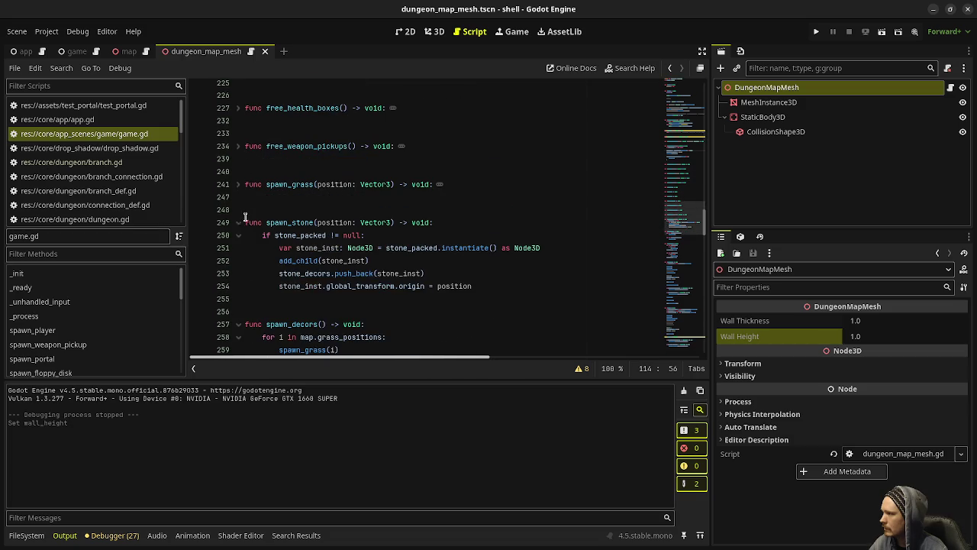
pyautogui.click(239, 224)
pyautogui.click(239, 260)
pyautogui.scroll(-3, 262, 259)
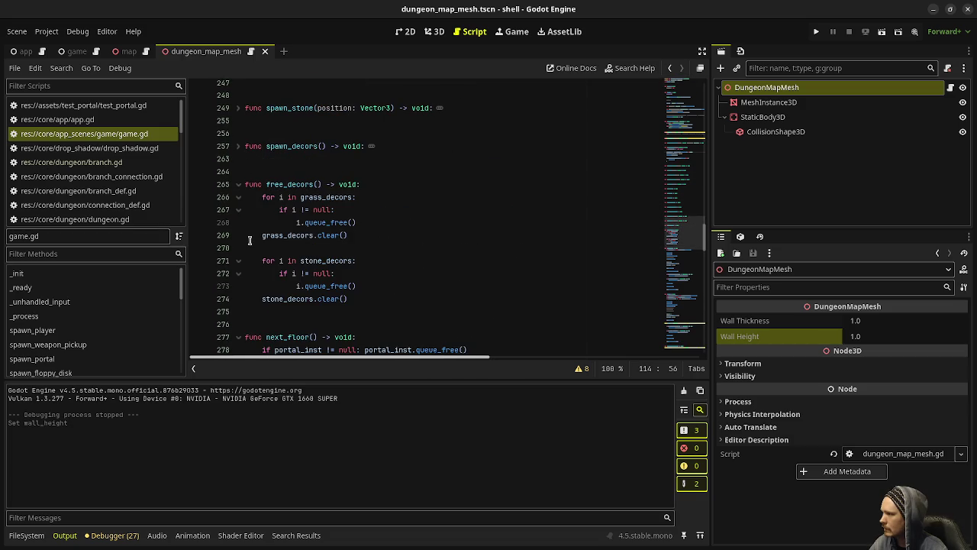
pyautogui.click(239, 185)
# Scroll to the next_floor function and place the cursor before its name
pyautogui.scroll(-15, 280, 223)
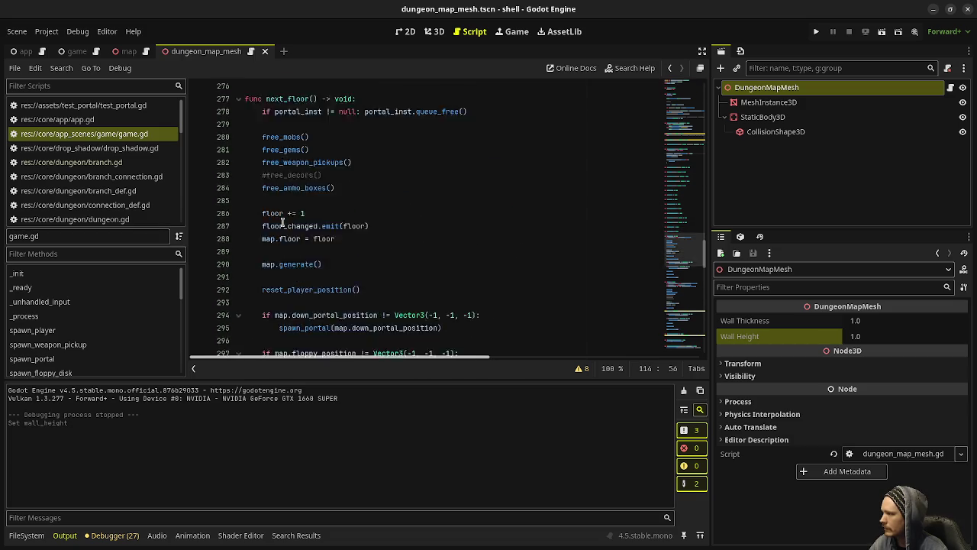
pyautogui.scroll(-5, 281, 221)
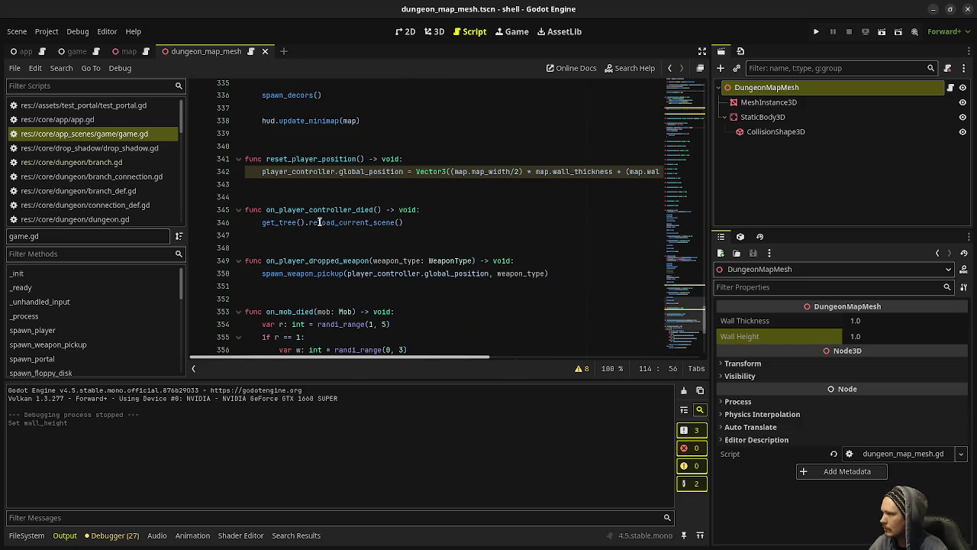
pyautogui.scroll(-5, 316, 177)
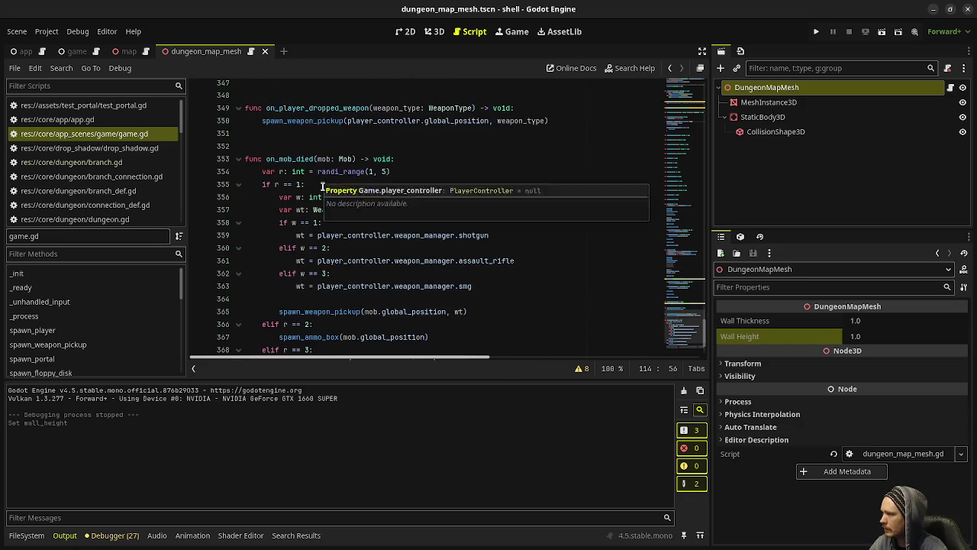
pyautogui.scroll(3, 334, 200)
pyautogui.scroll(20, 334, 200)
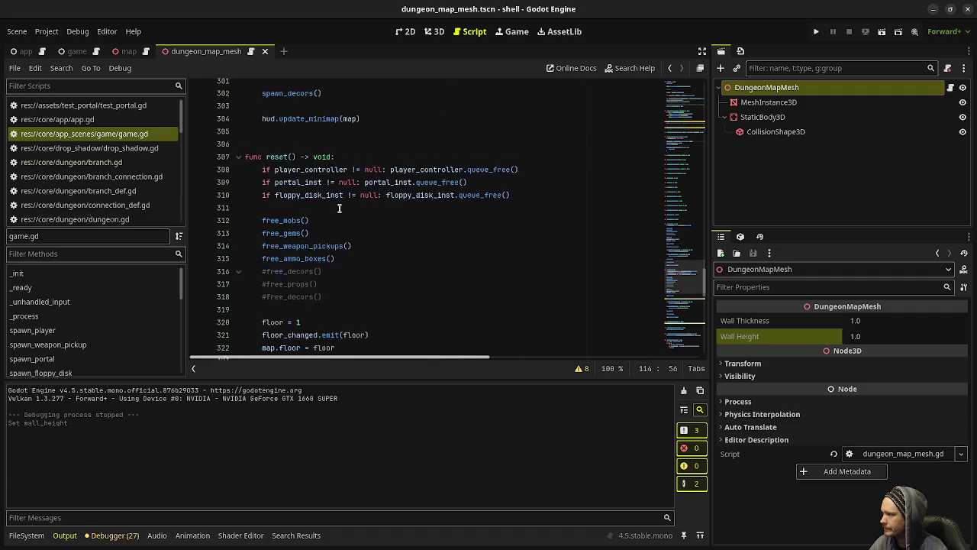
pyautogui.click(266, 149)
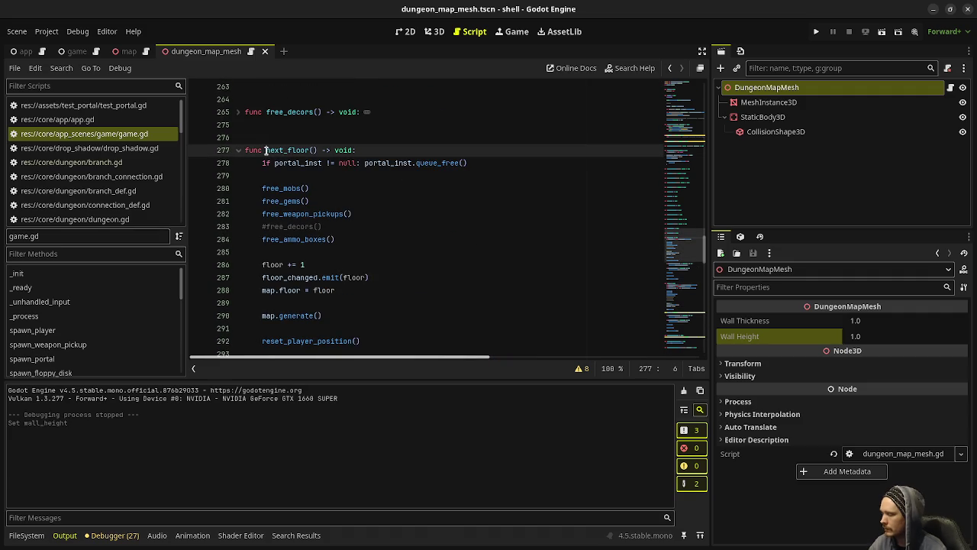
# Prefix next_floor and reset with 'old_', making them old_next_floor and old_reset
pyautogui.write('old_')
pyautogui.scroll(-8, 265, 150)
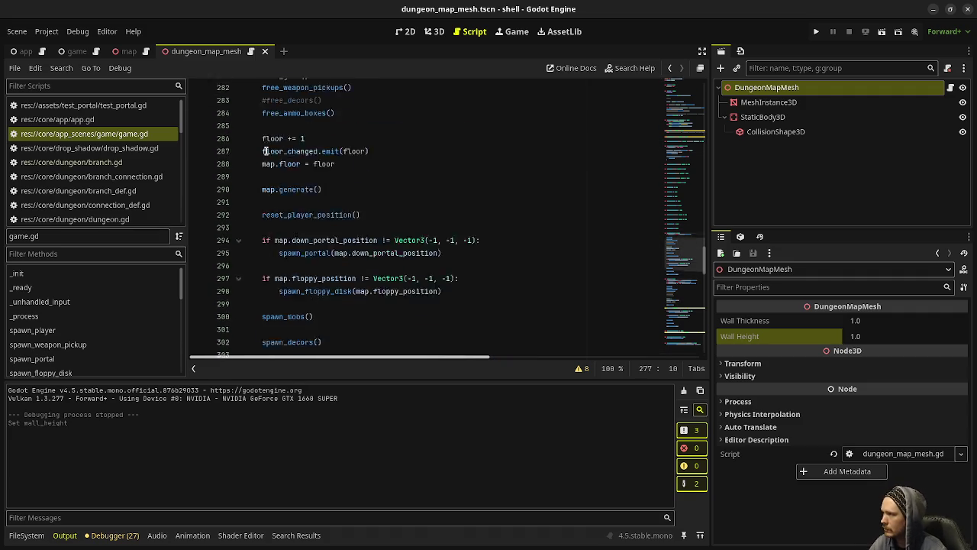
pyautogui.click(265, 226)
pyautogui.write('old_reset() -> void:')
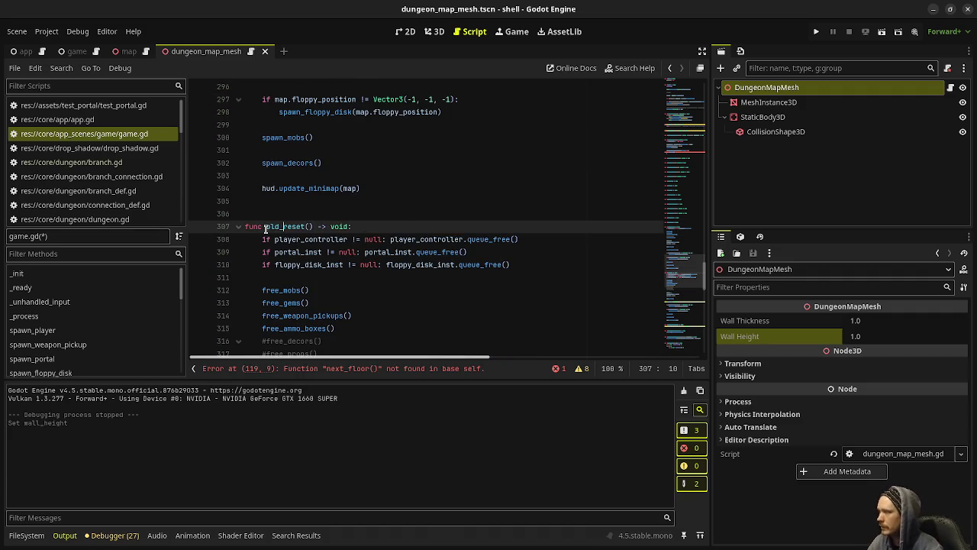
pyautogui.scroll(12, 266, 229)
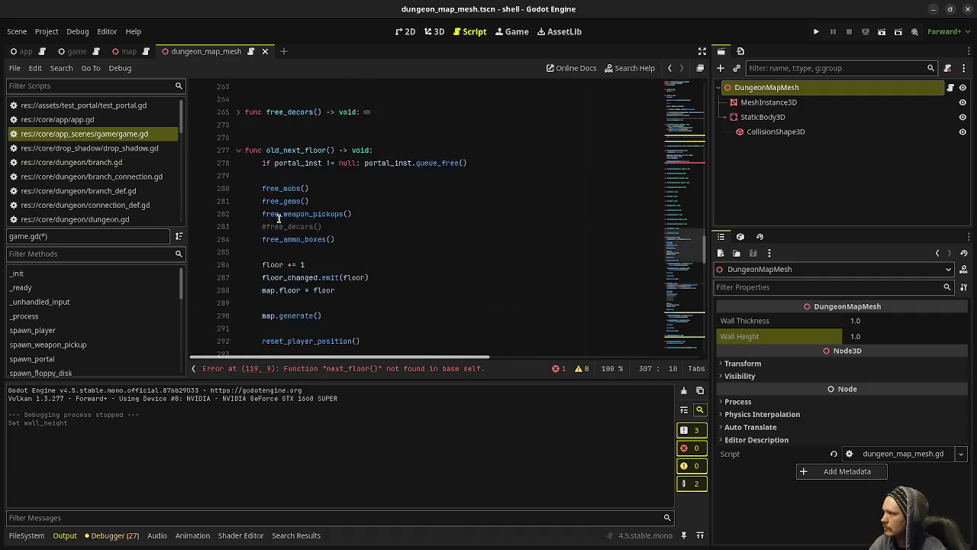
pyautogui.click(260, 328)
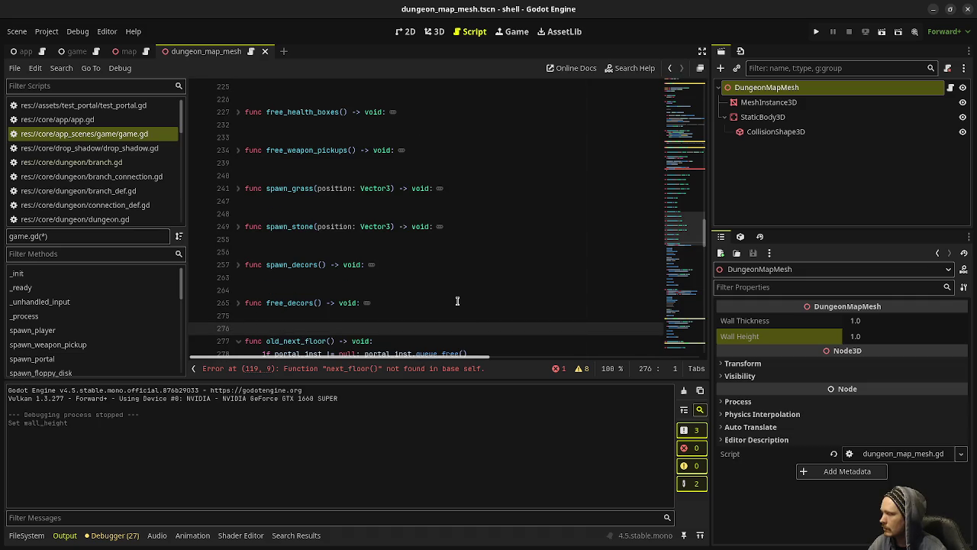
pyautogui.scroll(-4, 456, 298)
pyautogui.scroll(-15, 457, 299)
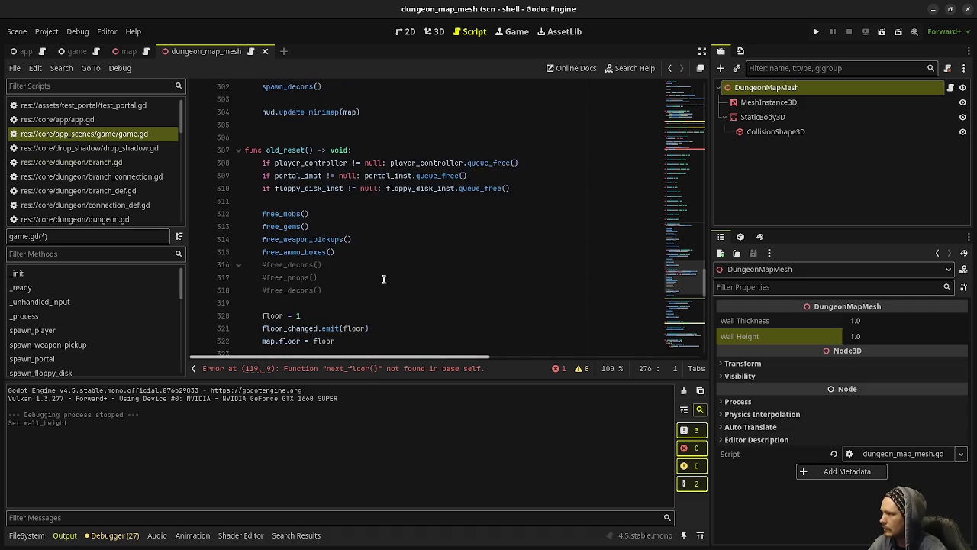
pyautogui.scroll(5, 344, 279)
pyautogui.scroll(8, 347, 281)
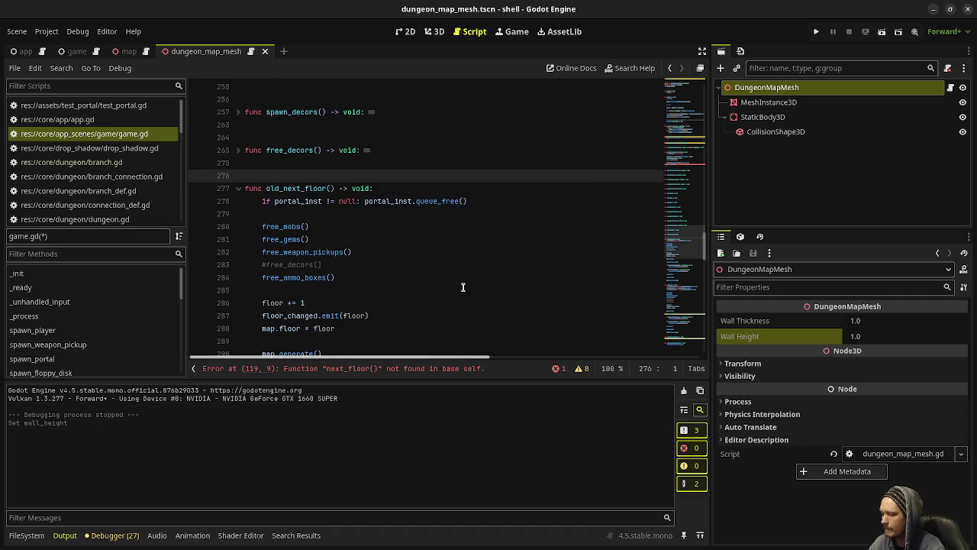
# Declare a new 'func reset() -> void:' above old_next_floor and start its indented body
pyautogui.press('Return')
pyautogui.write('func ')
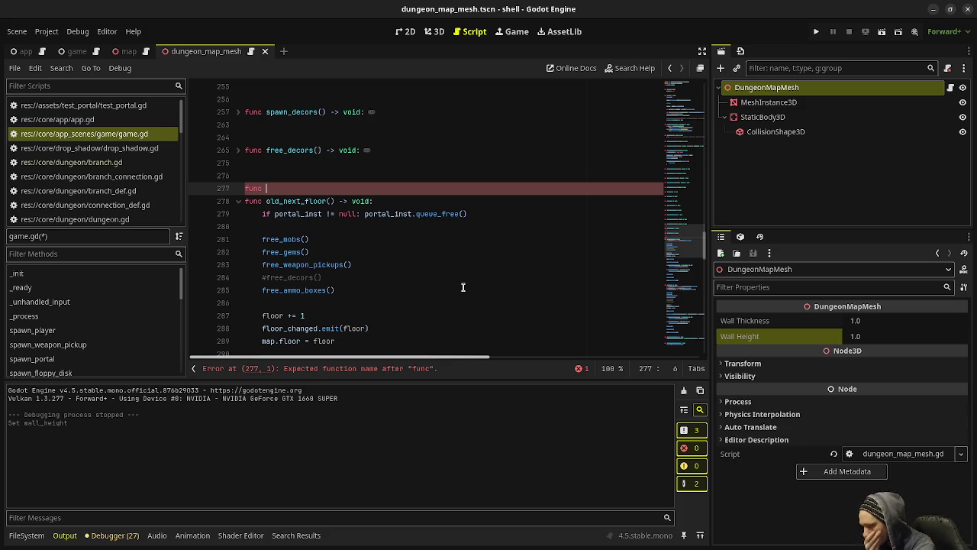
pyautogui.write('reset(>  void:')
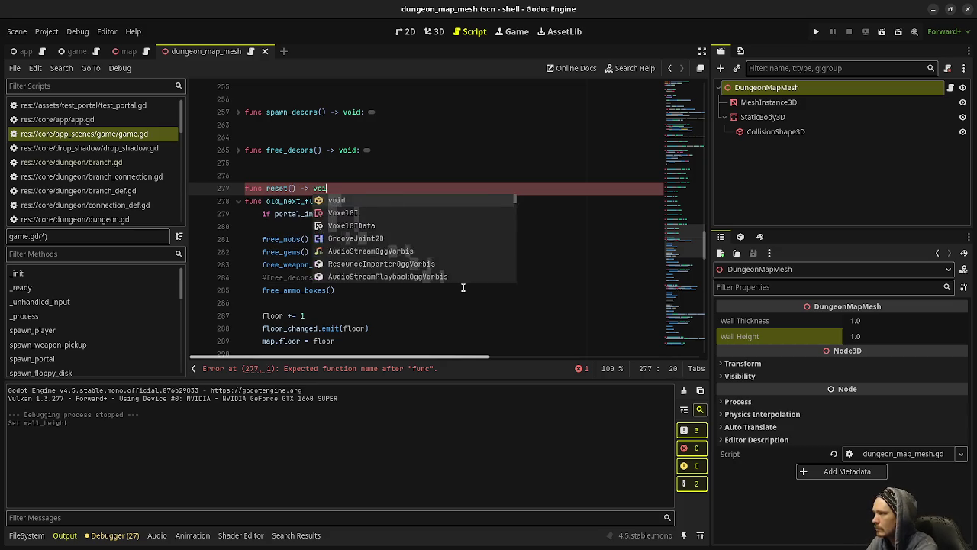
pyautogui.press('Return')
pyautogui.scroll(-10, 463, 287)
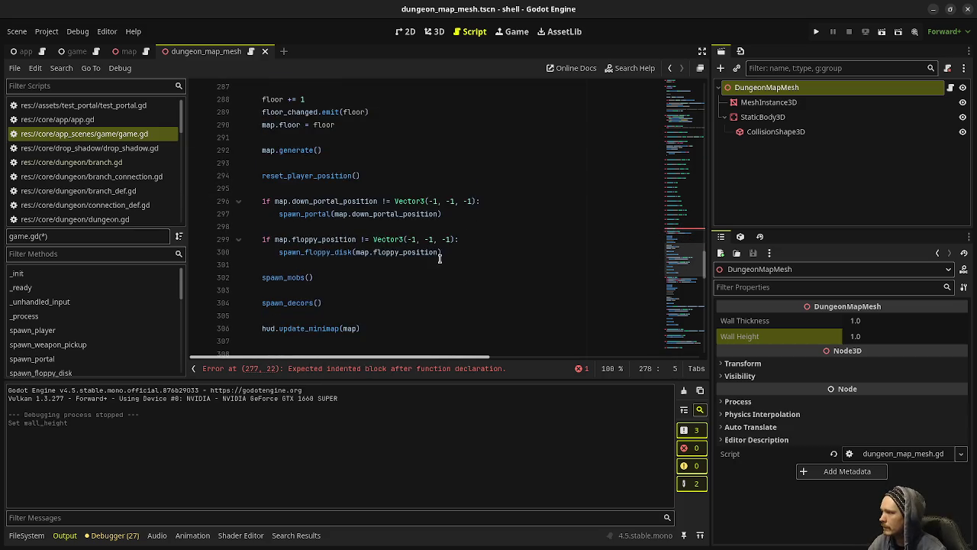
pyautogui.scroll(6, 284, 188)
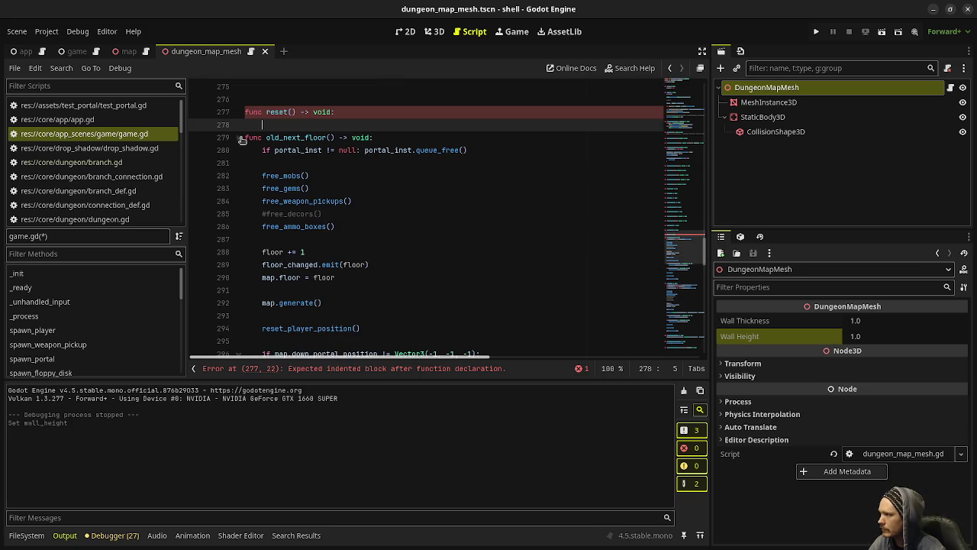
# Fold old_next_floor and write '# free player controller and other entities' inside reset()
pyautogui.click(238, 137)
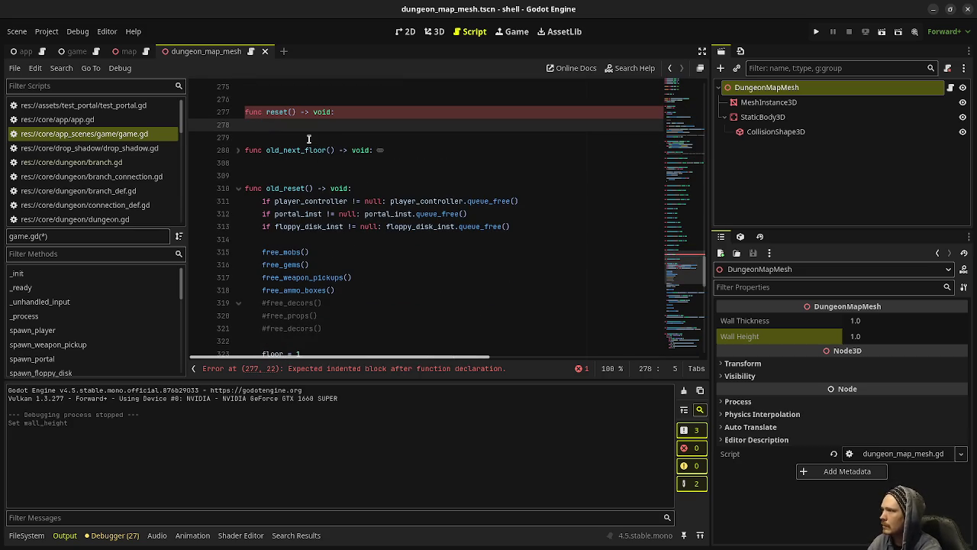
pyautogui.write('# free')
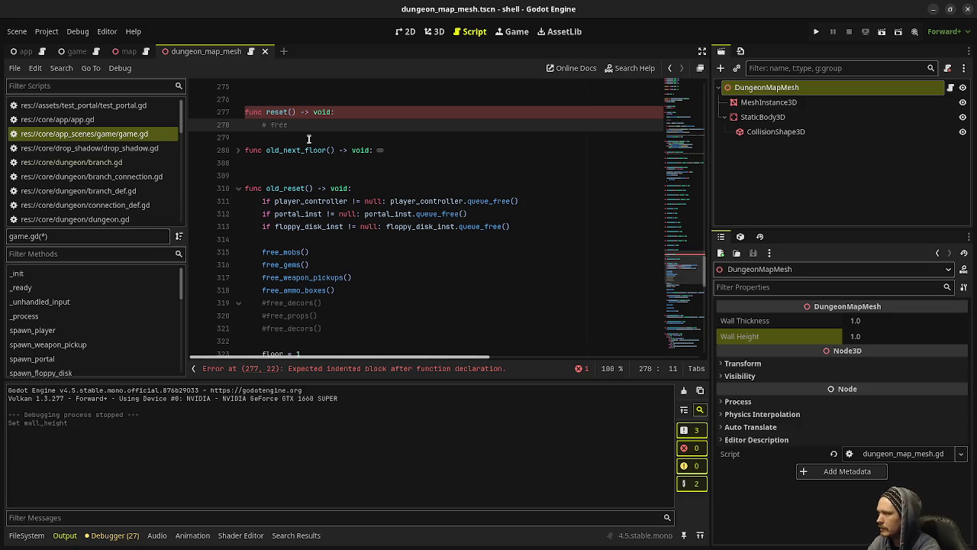
pyautogui.write('layer controller a')
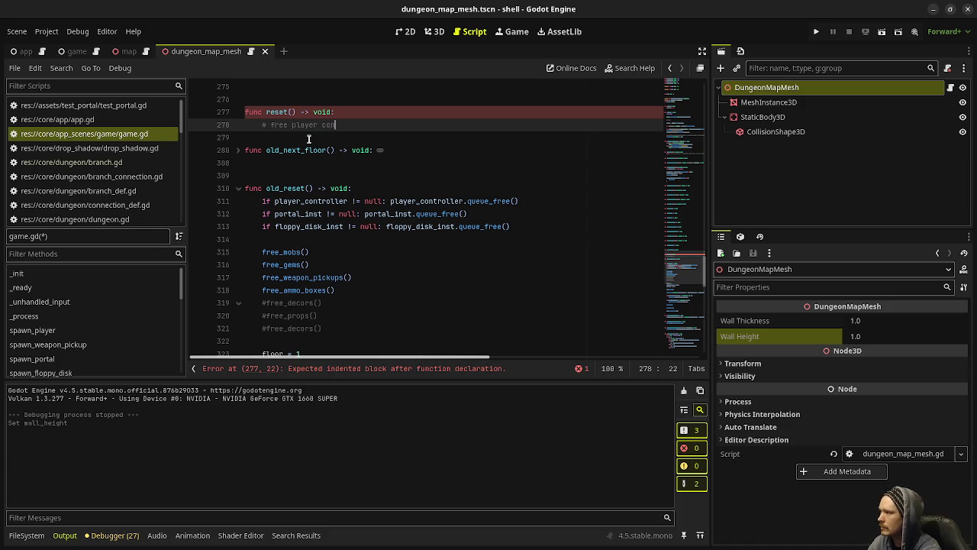
pyautogui.write('nd ')
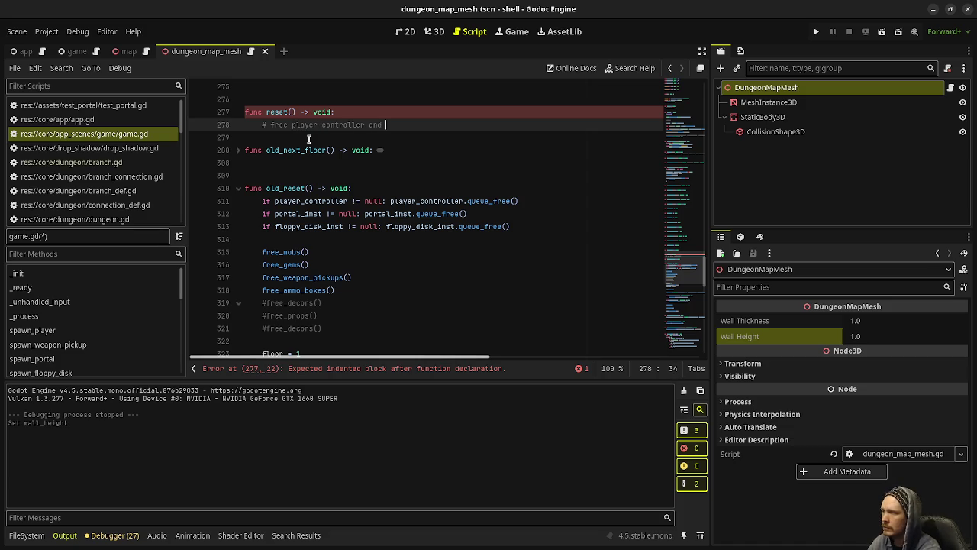
pyautogui.write('other entities')
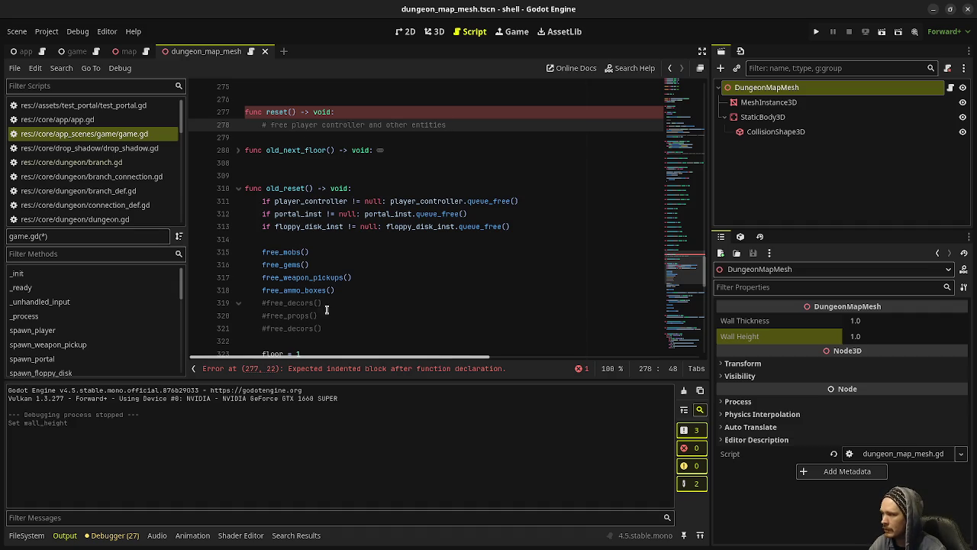
pyautogui.scroll(-2, 336, 313)
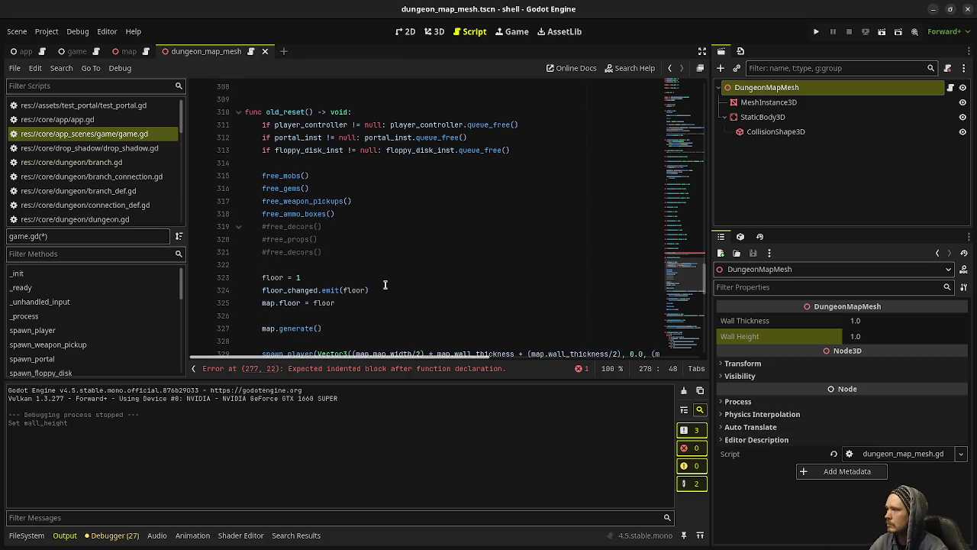
pyautogui.scroll(3, 385, 285)
pyautogui.click(355, 150)
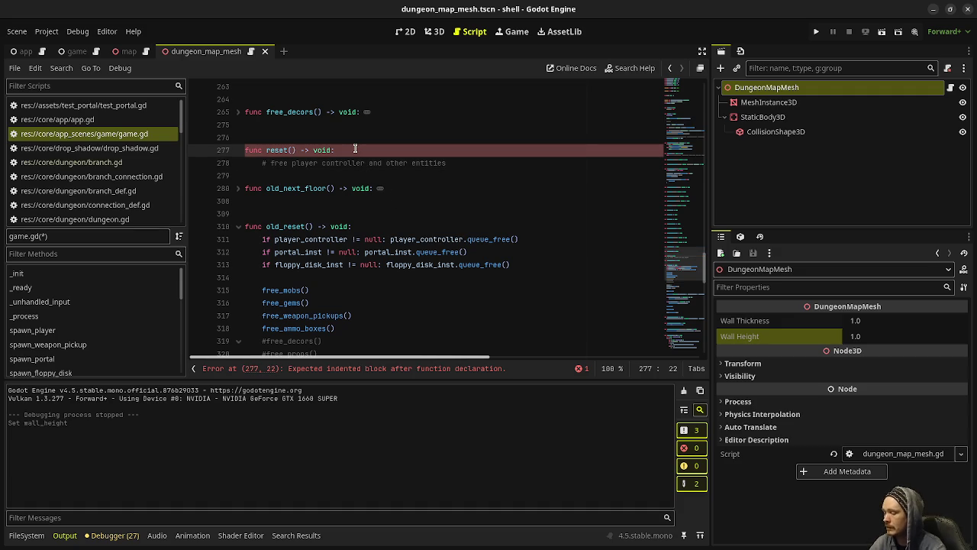
# Insert '# generate new dungeon' on a new line below the freeing comment, followed by a blank line
pyautogui.press('Return')
pyautogui.hotkey('ctrl', 'z')
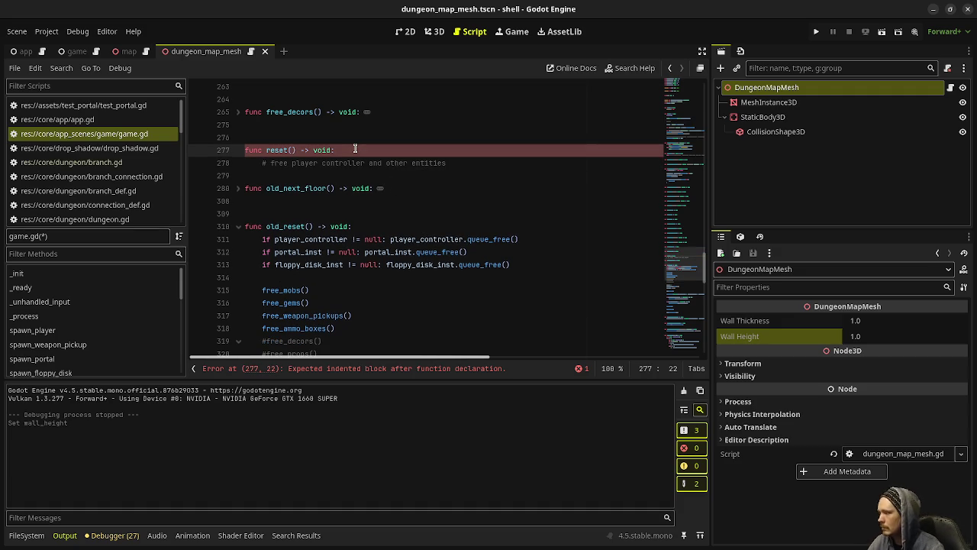
pyautogui.scroll(-5, 355, 149)
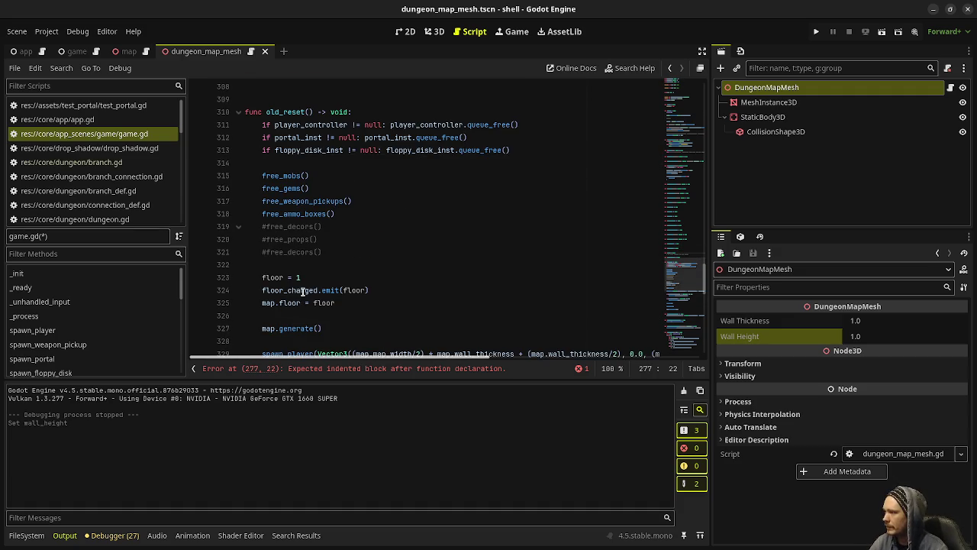
pyautogui.scroll(5, 431, 286)
pyautogui.click(464, 164)
pyautogui.press('Return')
pyautogui.press('Return')
pyautogui.write('# ')
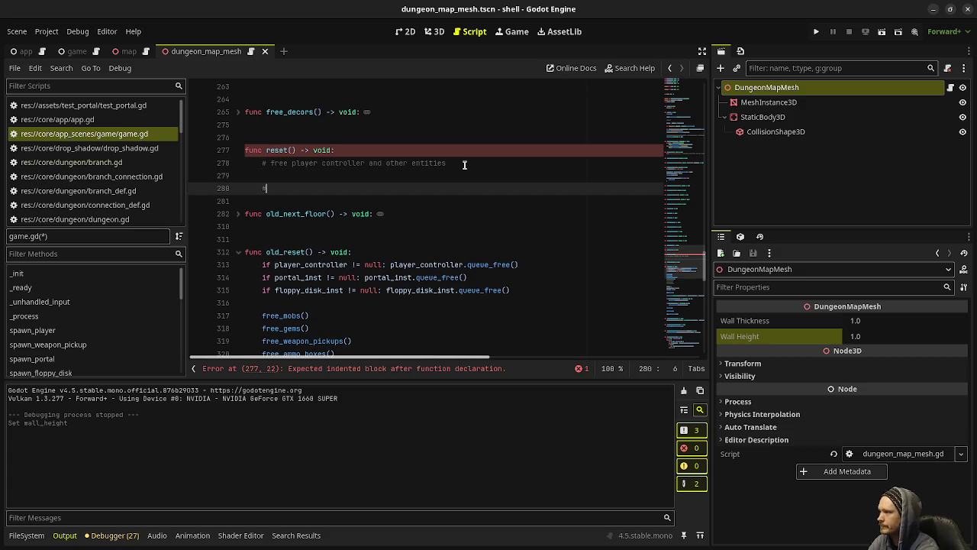
pyautogui.write('generate')
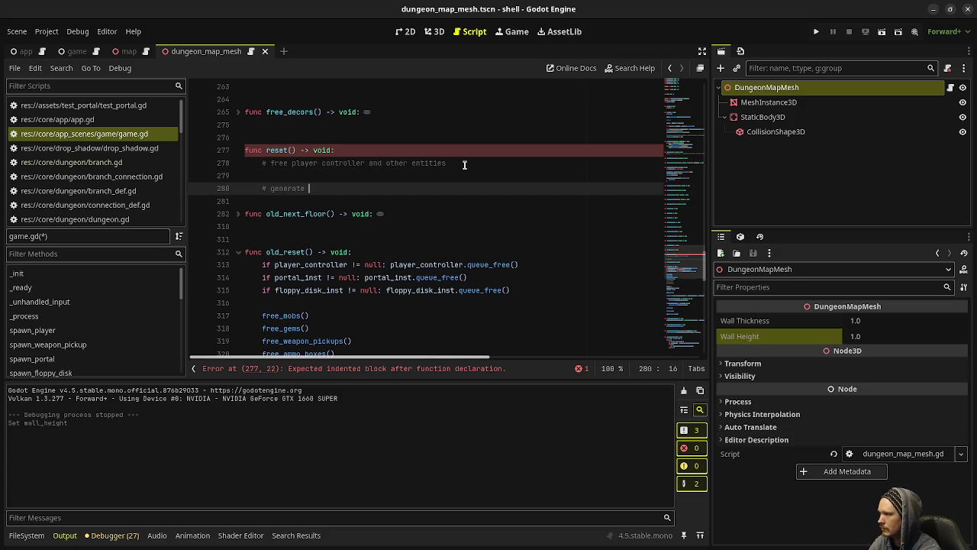
pyautogui.write(' new dungeon')
pyautogui.press('Return')
pyautogui.press('Return')
pyautogui.scroll(-5, 464, 165)
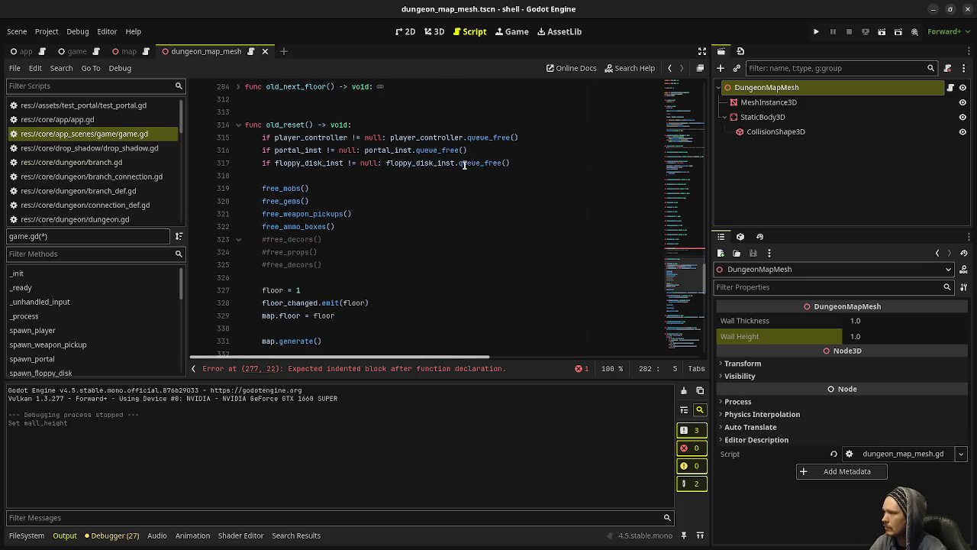
pyautogui.scroll(1, 398, 222)
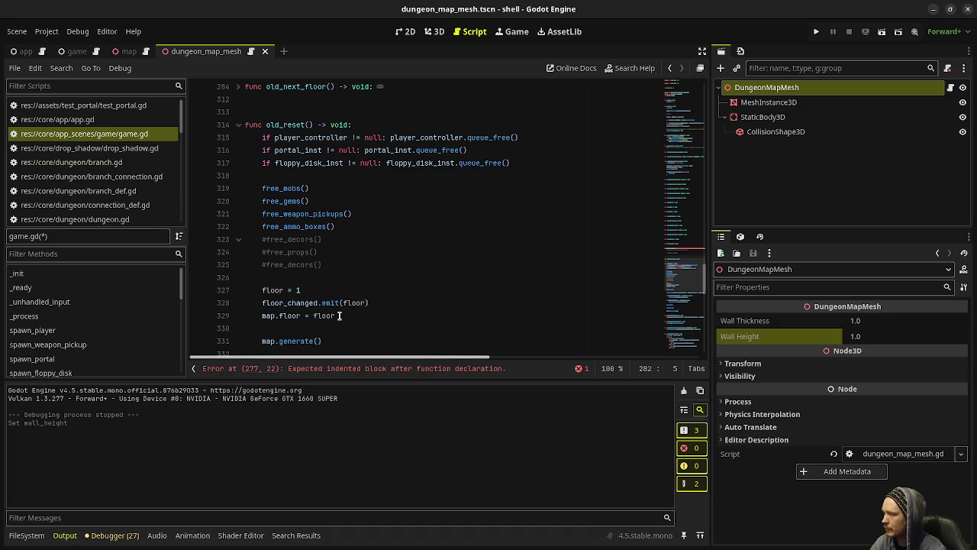
pyautogui.scroll(-1, 341, 315)
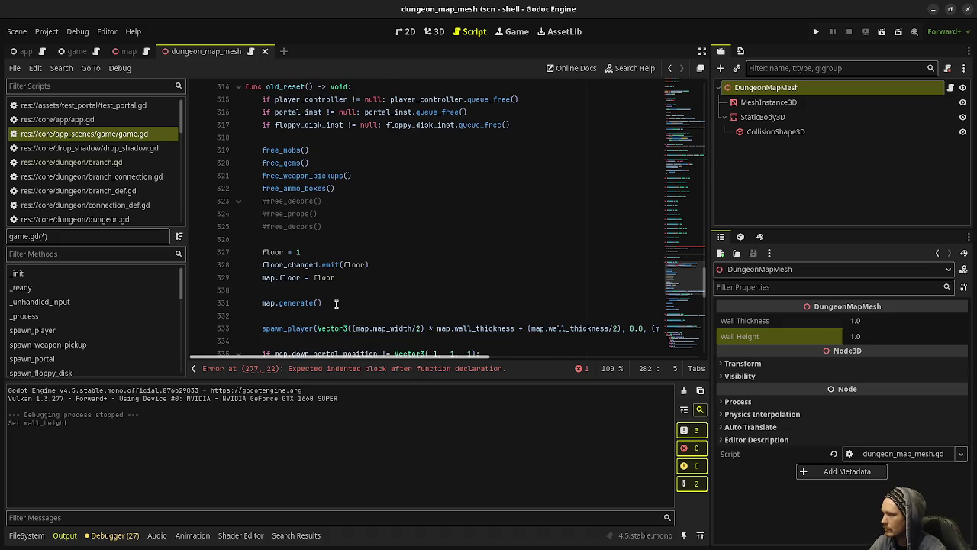
pyautogui.scroll(20, 336, 304)
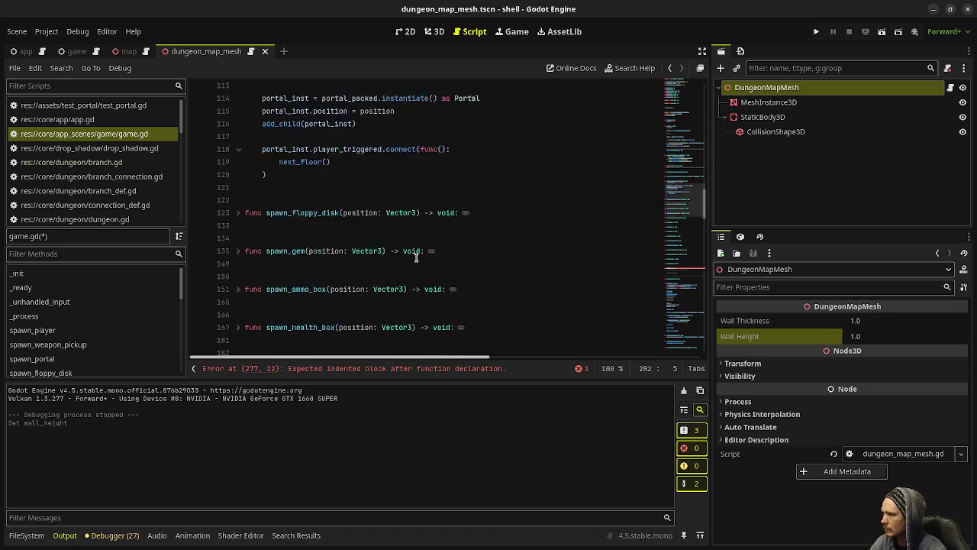
pyautogui.scroll(6, 416, 257)
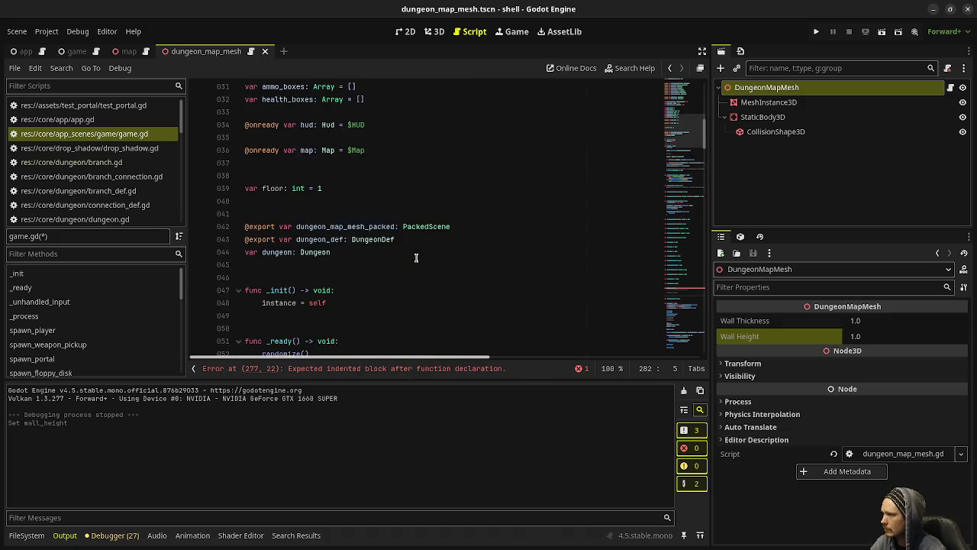
# Copy _ready's dungeon-building and player-spawning lines into reset() under the generate comment
pyautogui.scroll(-1, 416, 258)
pyautogui.moveTo(262, 201)
pyautogui.mouseDown()
pyautogui.moveTo(458, 248)
pyautogui.moveTo(407, 315)
pyautogui.mouseUp()
pyautogui.hotkey('ctrl', 'c')
pyautogui.scroll(-15, 416, 275)
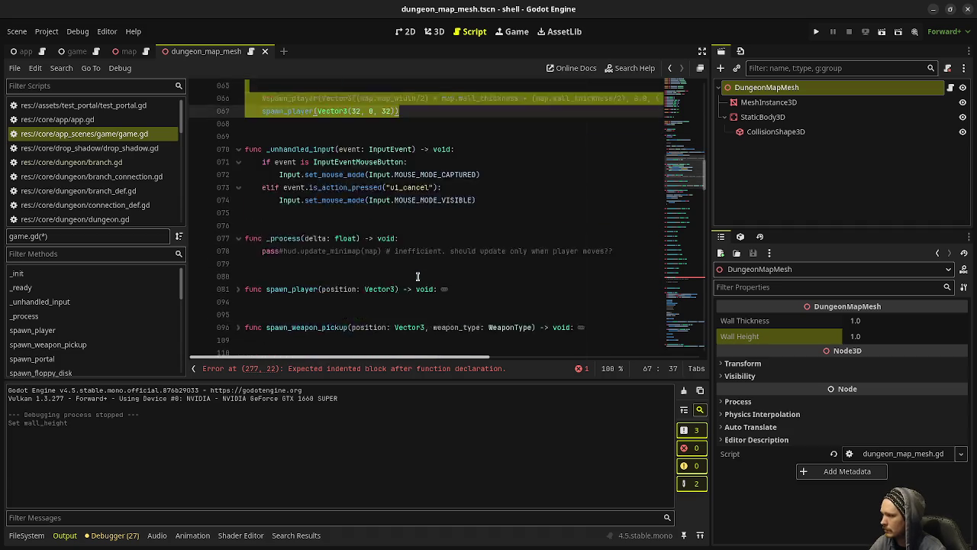
pyautogui.scroll(-12, 416, 275)
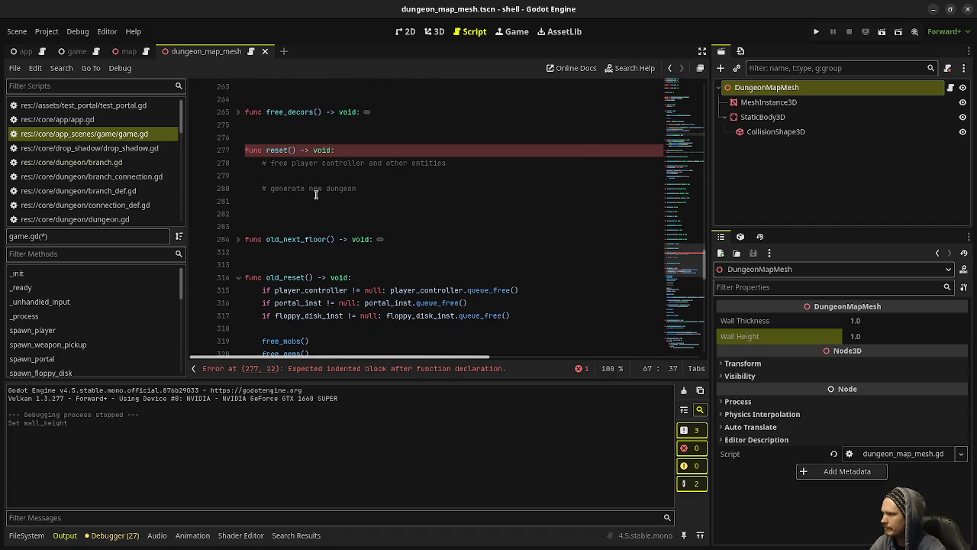
pyautogui.click(305, 210)
pyautogui.hotkey('ctrl', 'v')
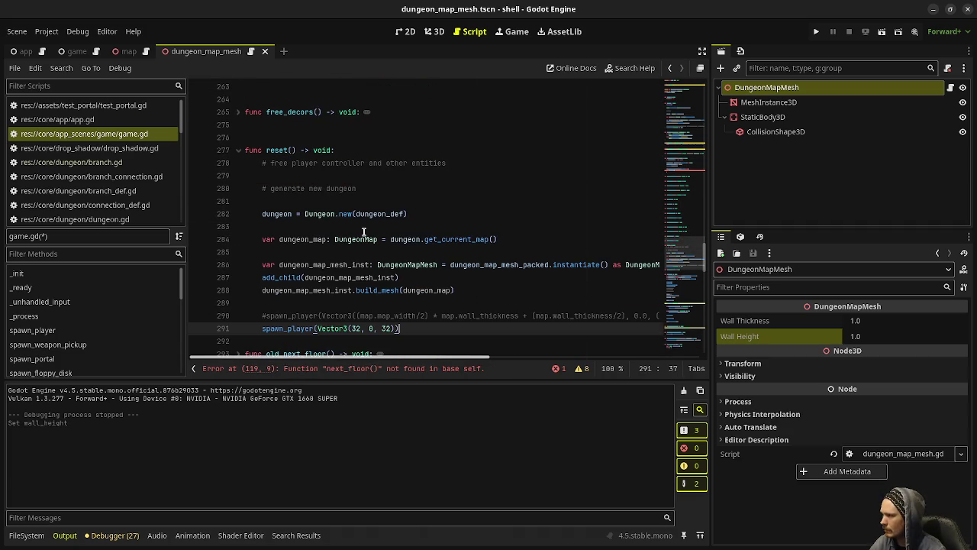
# Paste old_reset's player_controller queue_free line under the freeing comment and remove the extra blank line
pyautogui.click(446, 162)
pyautogui.scroll(-8, 446, 163)
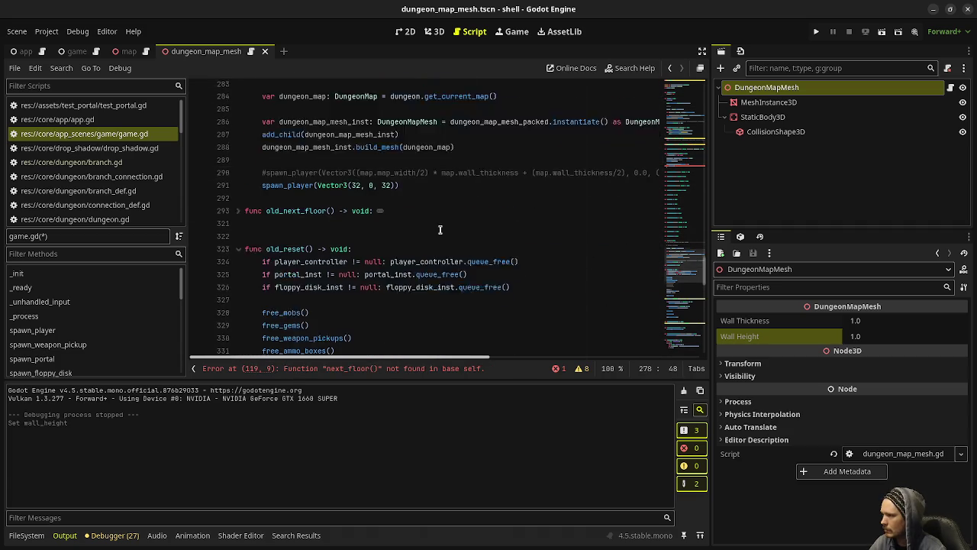
pyautogui.moveTo(526, 214); pyautogui.dragTo(262, 215)
pyautogui.hotkey('ctrl', 'c')
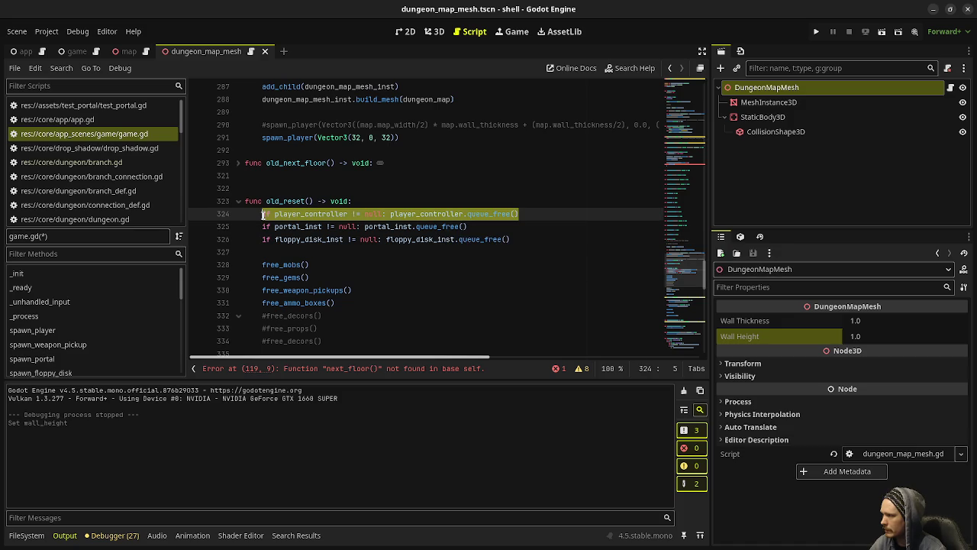
pyautogui.scroll(5, 382, 191)
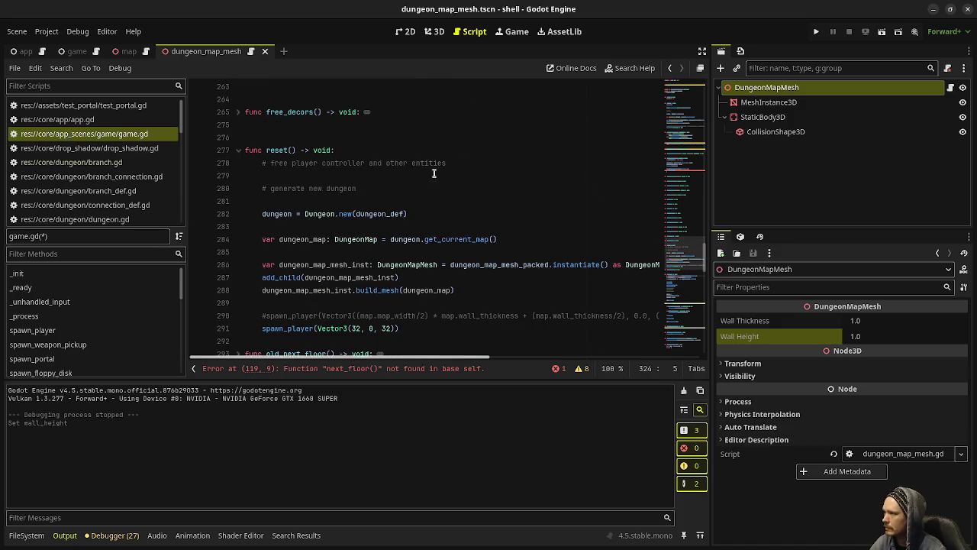
pyautogui.click(476, 163)
pyautogui.press('Return')
pyautogui.hotkey('ctrl', 'v')
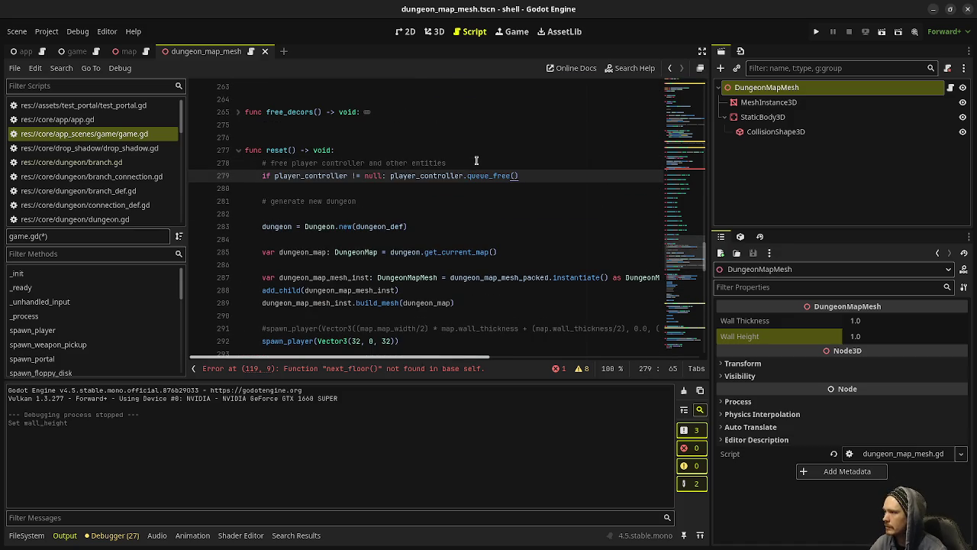
pyautogui.click(349, 214)
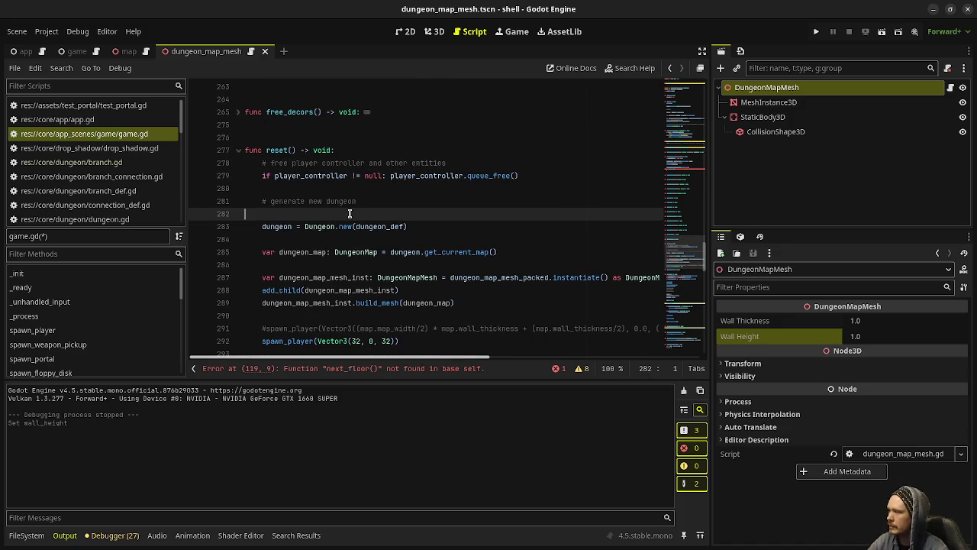
pyautogui.press('BackSpace')
pyautogui.press('BackSpace')
pyautogui.scroll(-3, 335, 227)
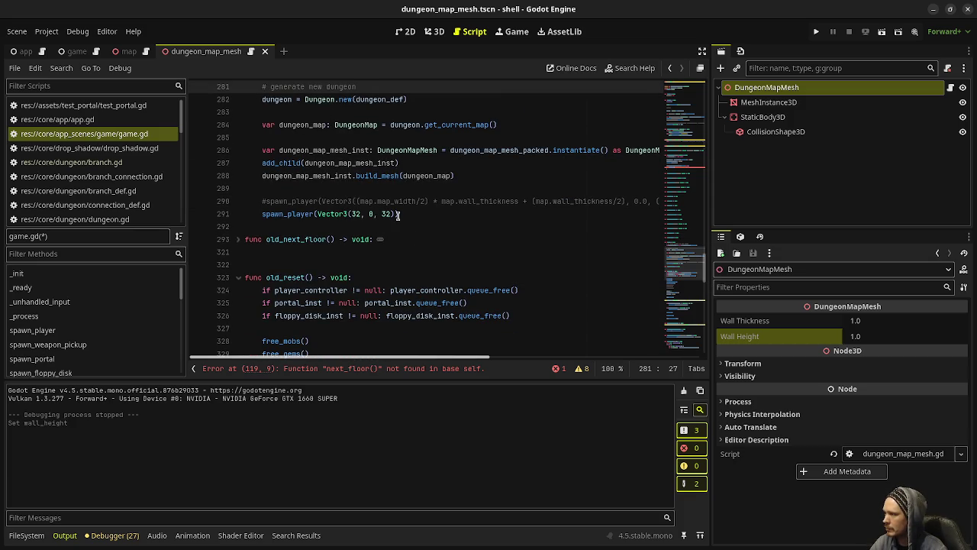
pyautogui.scroll(-15, 416, 214)
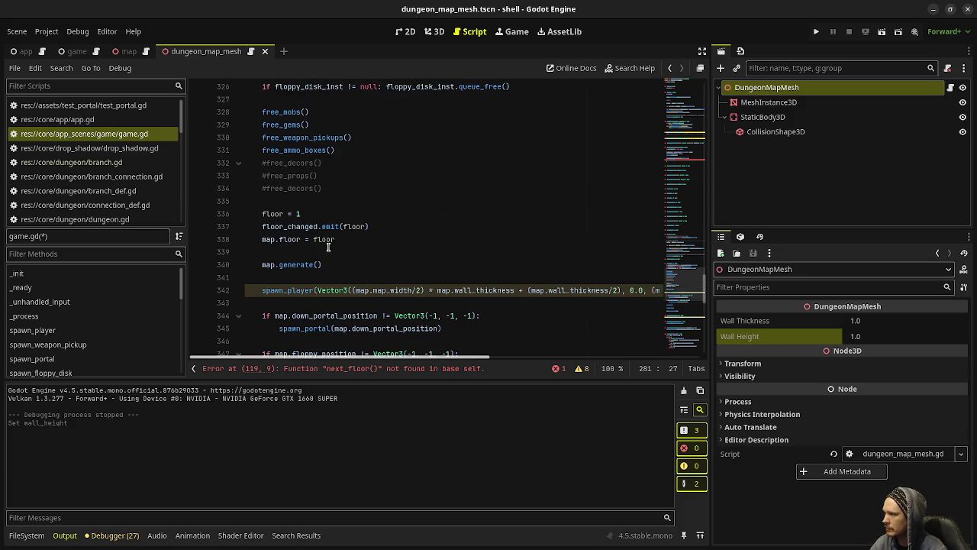
pyautogui.scroll(-2, 345, 304)
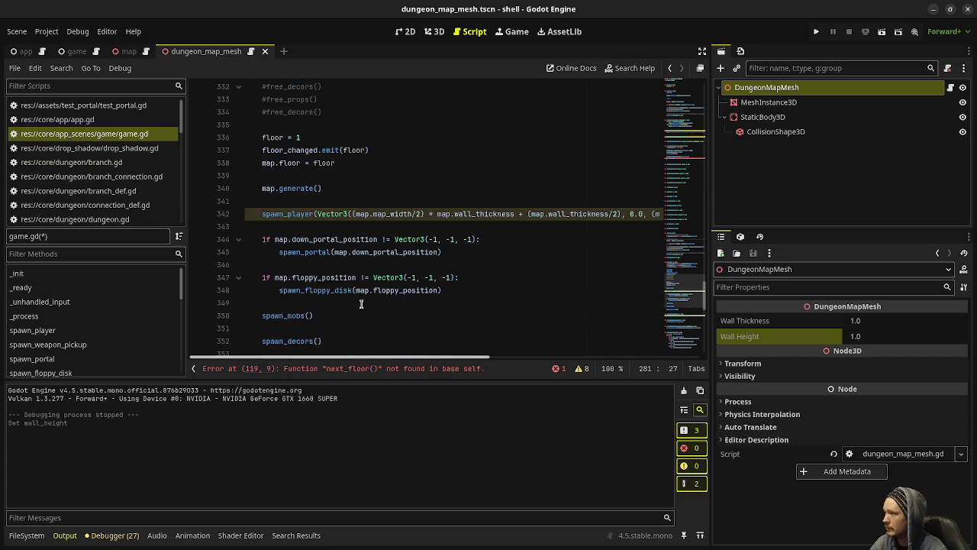
pyautogui.scroll(8, 404, 251)
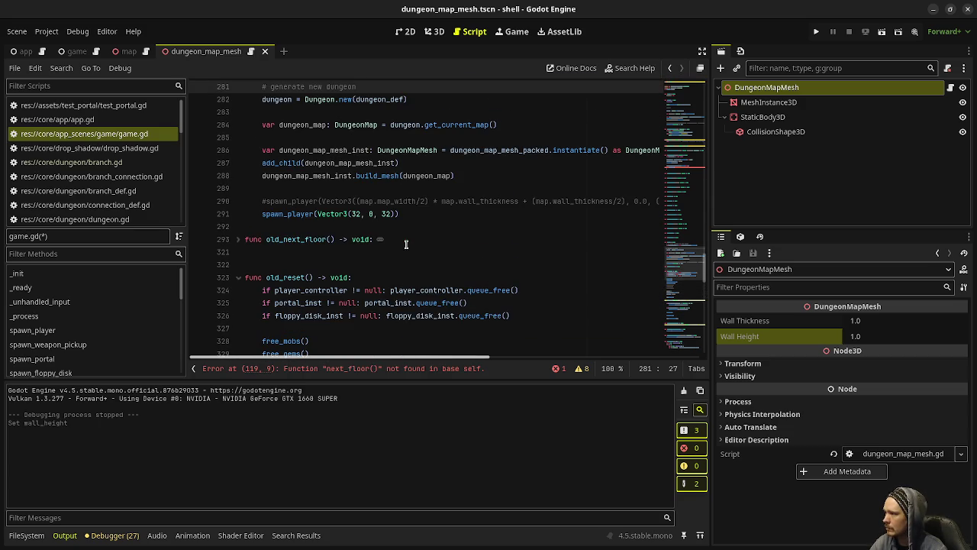
pyautogui.click(412, 214)
# Add the comment '# spawn portals for each exit' after the spawn_player call
pyautogui.press('Return')
pyautogui.press('Return')
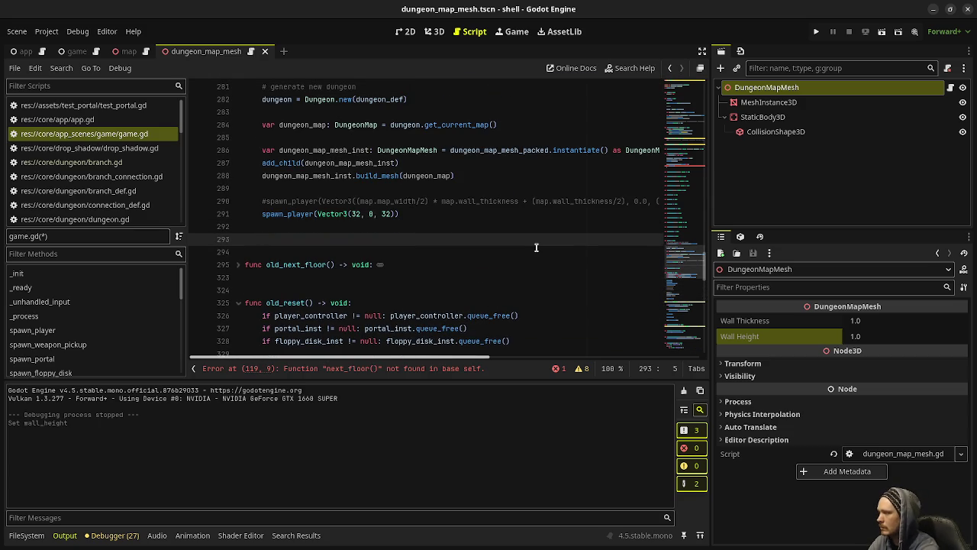
pyautogui.write('#spawn p')
pyautogui.write('orts')
pyautogui.write('als ')
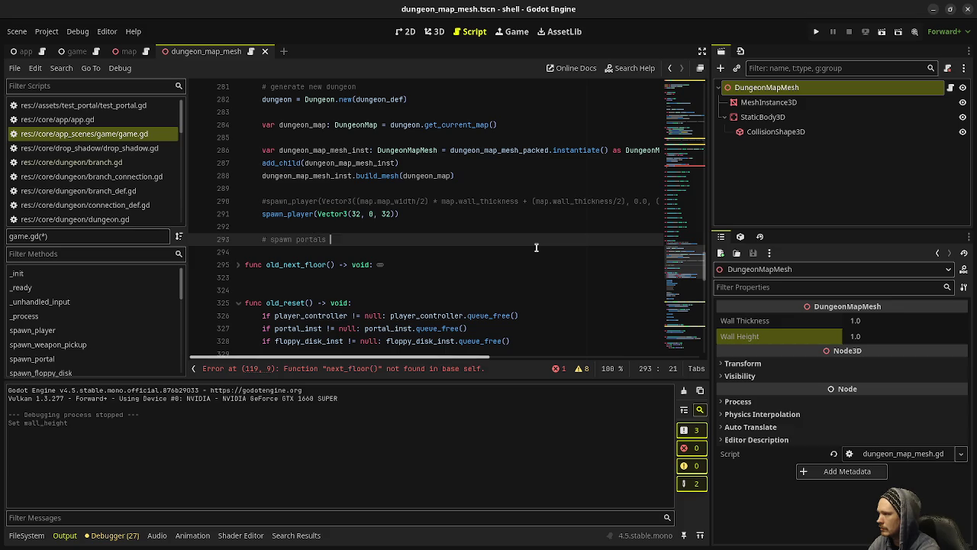
pyautogui.write('ach e')
pyautogui.write('xit')
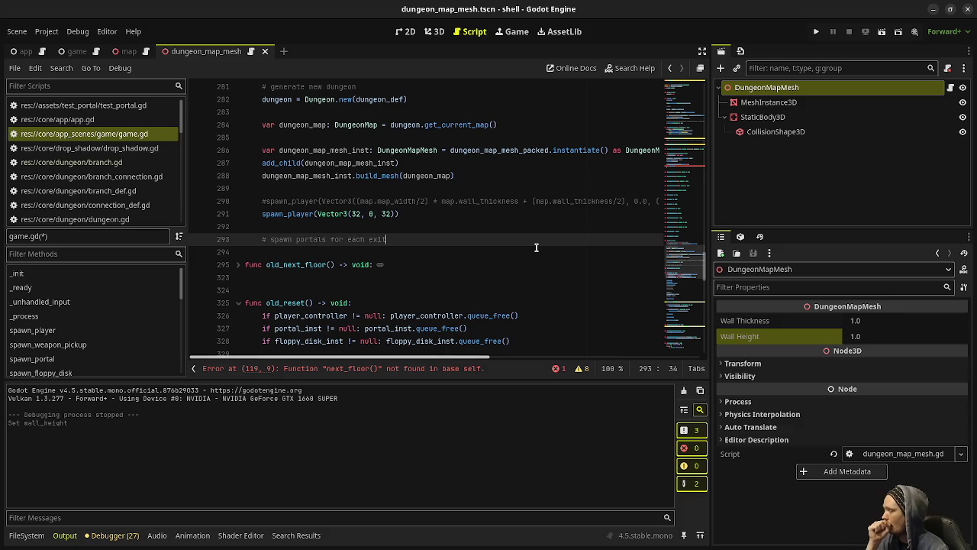
pyautogui.scroll(-8, 536, 247)
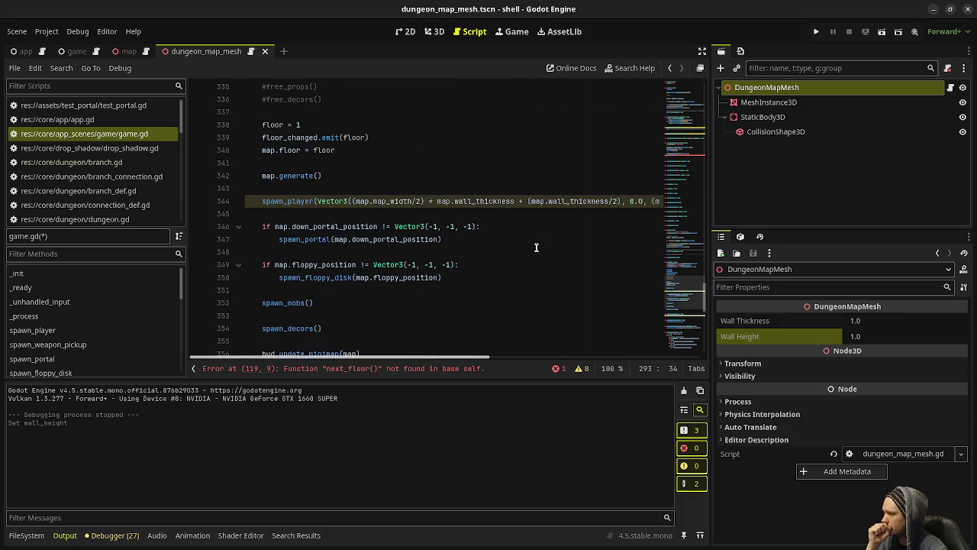
pyautogui.scroll(-2, 536, 247)
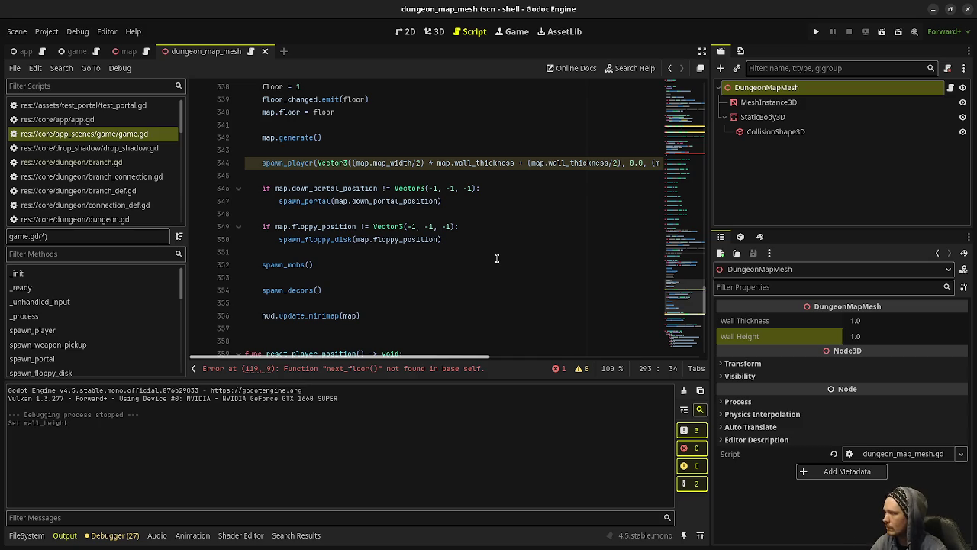
pyautogui.scroll(9, 496, 258)
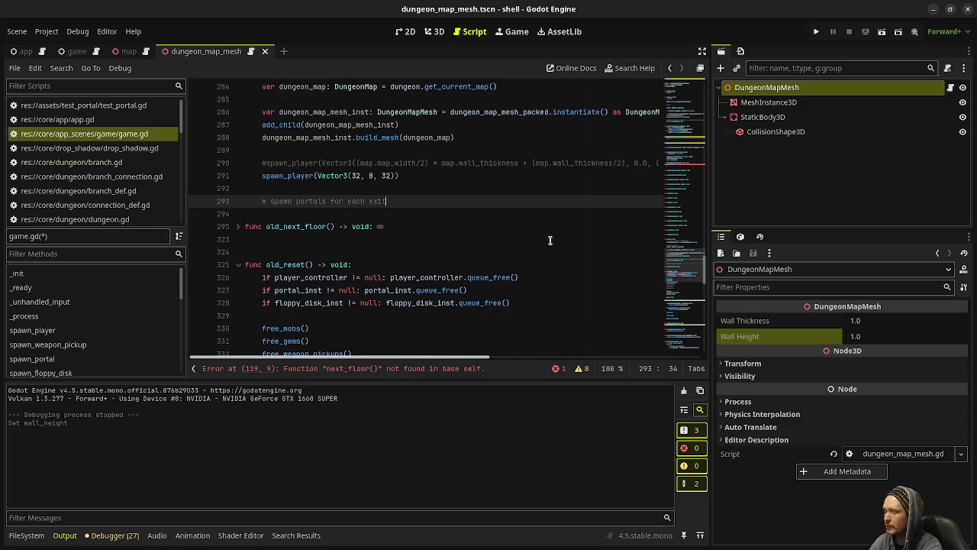
# Add '# spawn mobs and other stuff' below it and save game.gd
pyautogui.press('Return')
pyautogui.press('Return')
pyautogui.write('spawn mobs')
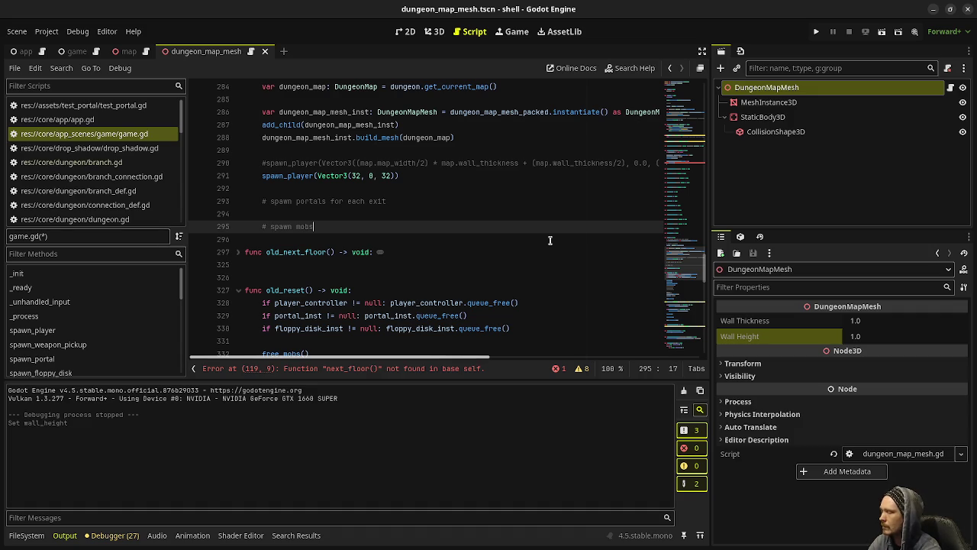
pyautogui.hotkey('ctrl', 's')
pyautogui.write(' and other stuff')
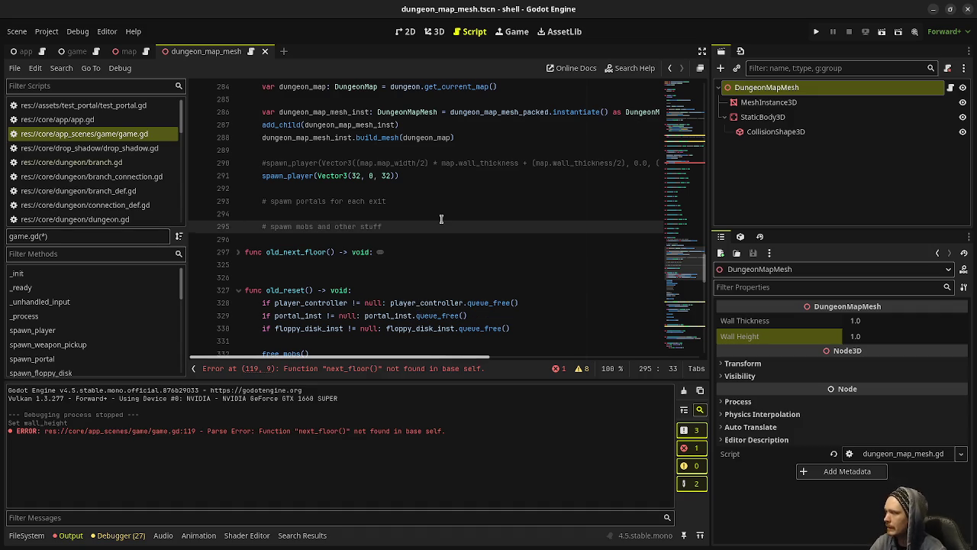
pyautogui.scroll(-10, 441, 219)
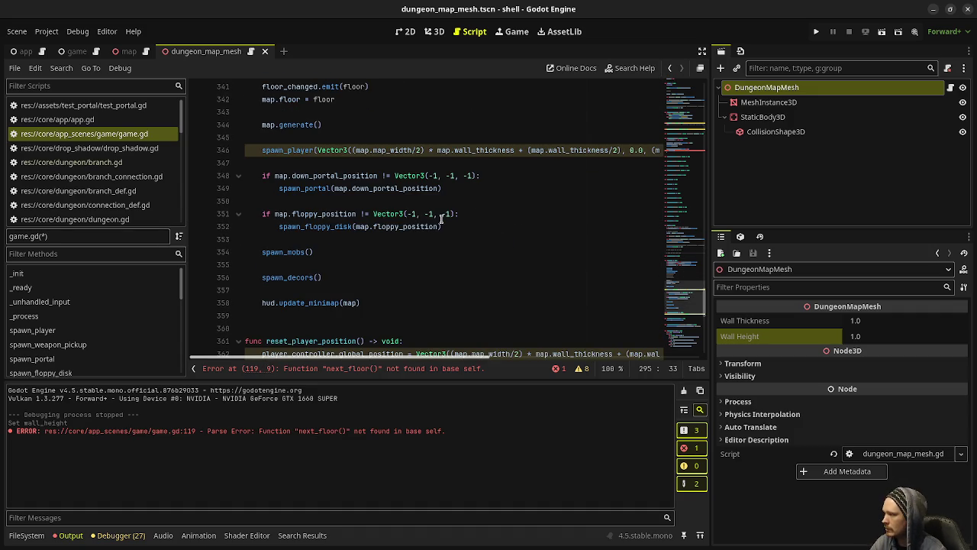
pyautogui.scroll(5, 442, 219)
pyautogui.press('Return')
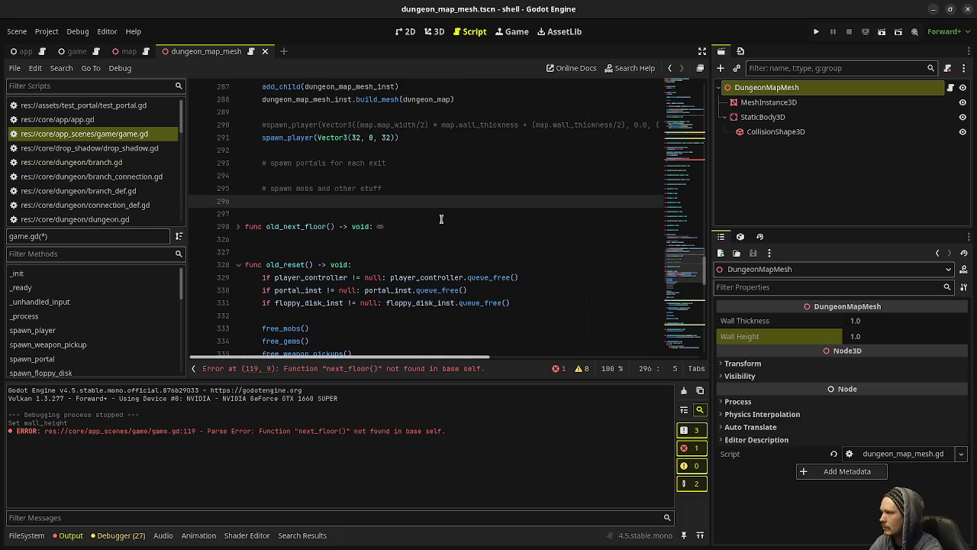
pyautogui.hotkey('ctrl', 's')
pyautogui.scroll(3, 442, 219)
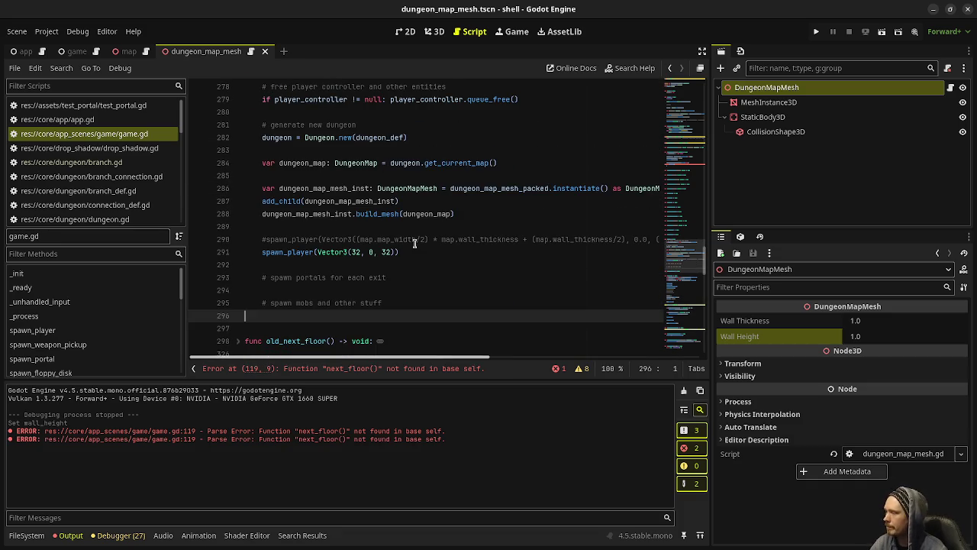
pyautogui.scroll(-5, 456, 265)
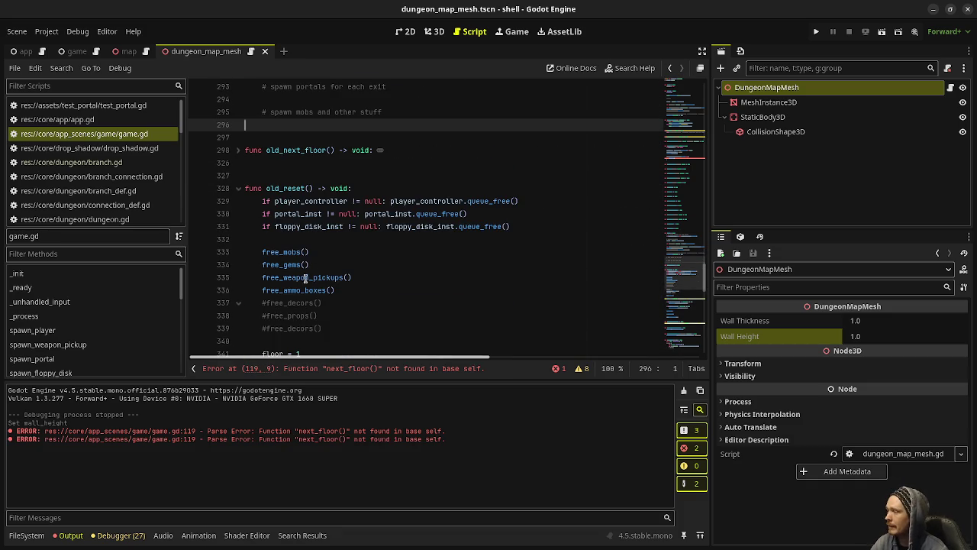
pyautogui.scroll(-2, 310, 300)
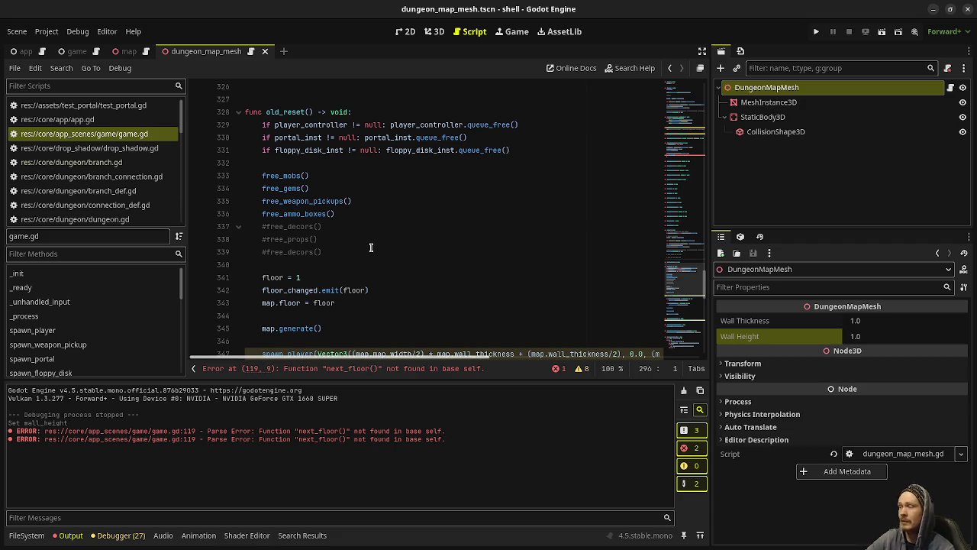
pyautogui.scroll(-5, 370, 247)
pyautogui.click(290, 265)
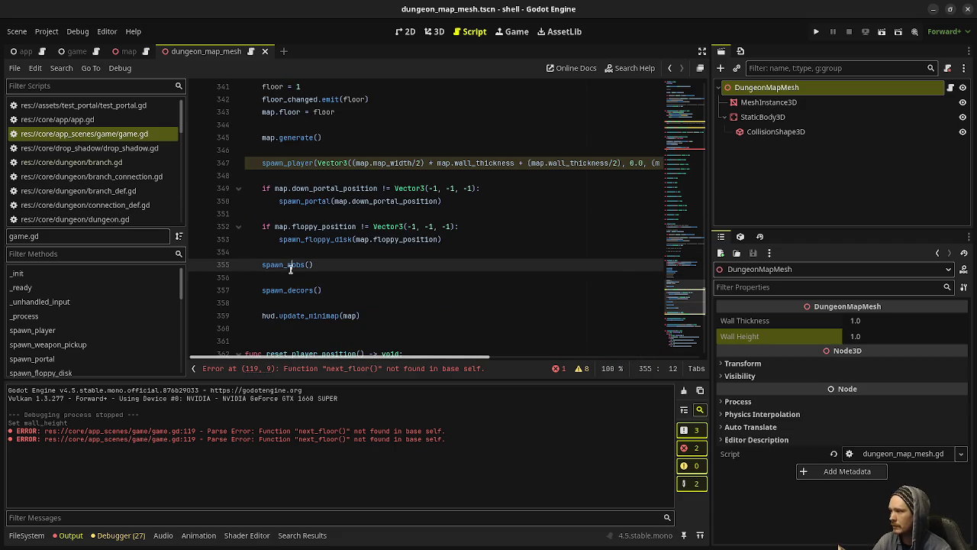
pyautogui.doubleClick(283, 290)
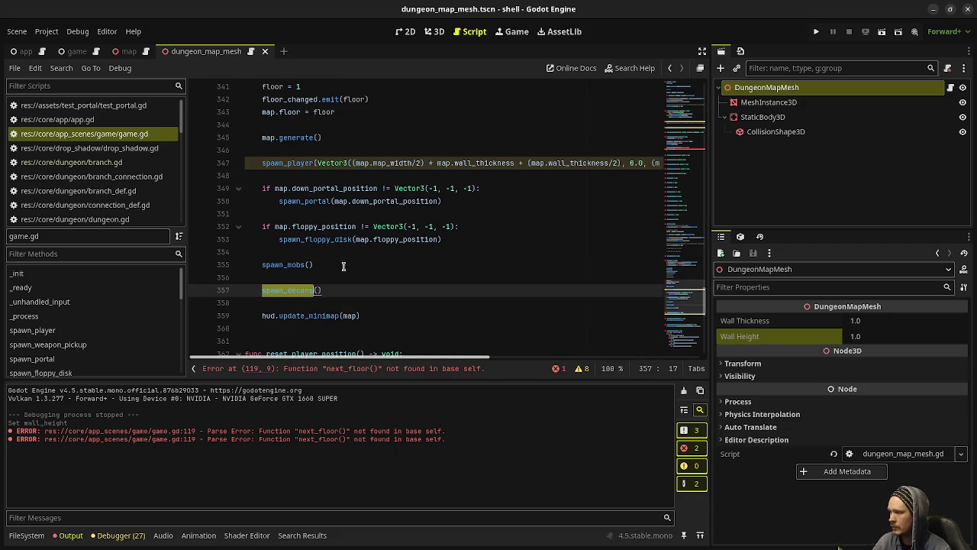
pyautogui.moveTo(261, 138); pyautogui.dragTo(325, 140)
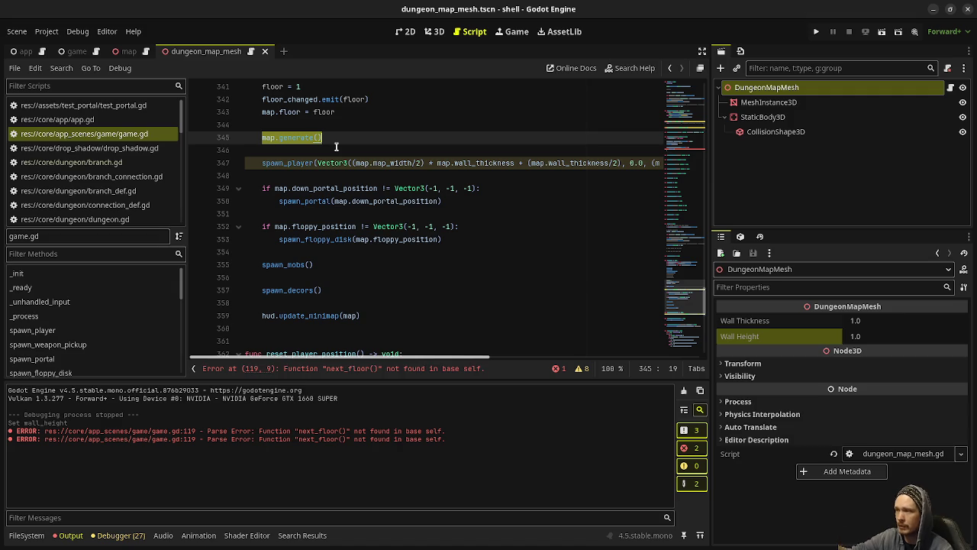
pyautogui.moveTo(323, 265); pyautogui.dragTo(263, 265)
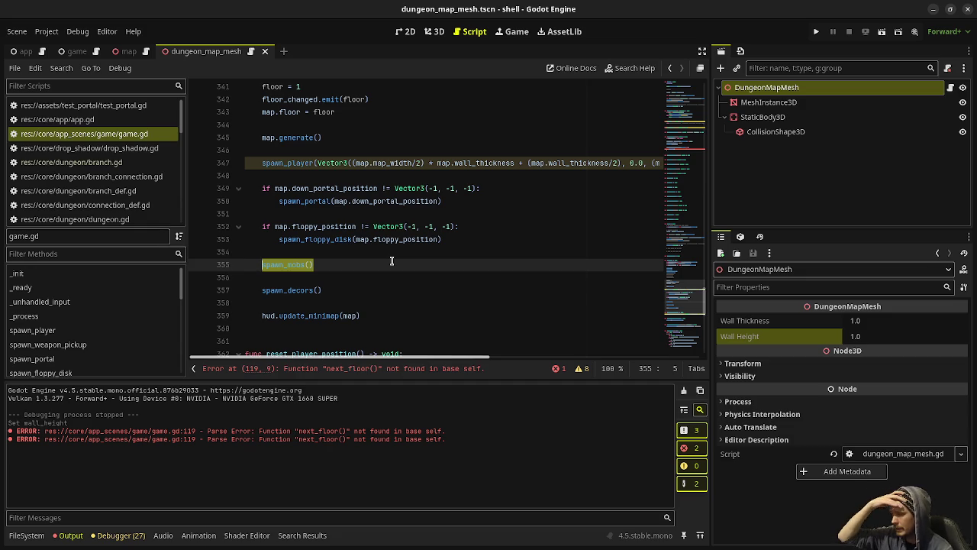
pyautogui.scroll(3, 392, 261)
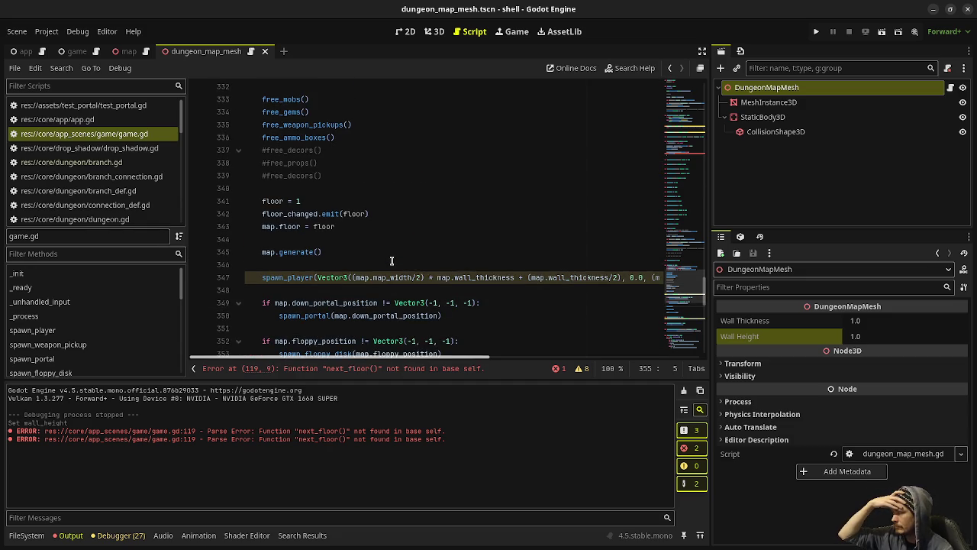
pyautogui.scroll(1, 391, 261)
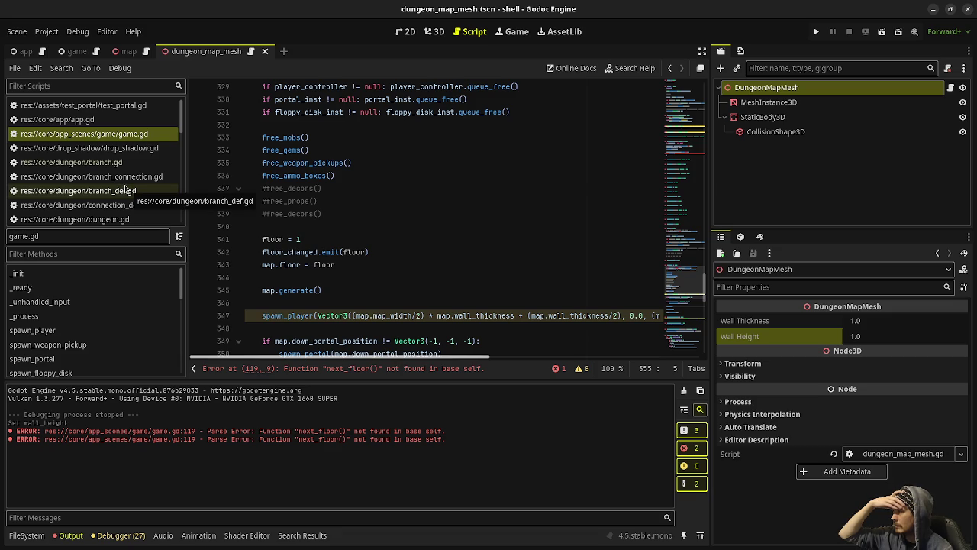
pyautogui.scroll(-2, 128, 188)
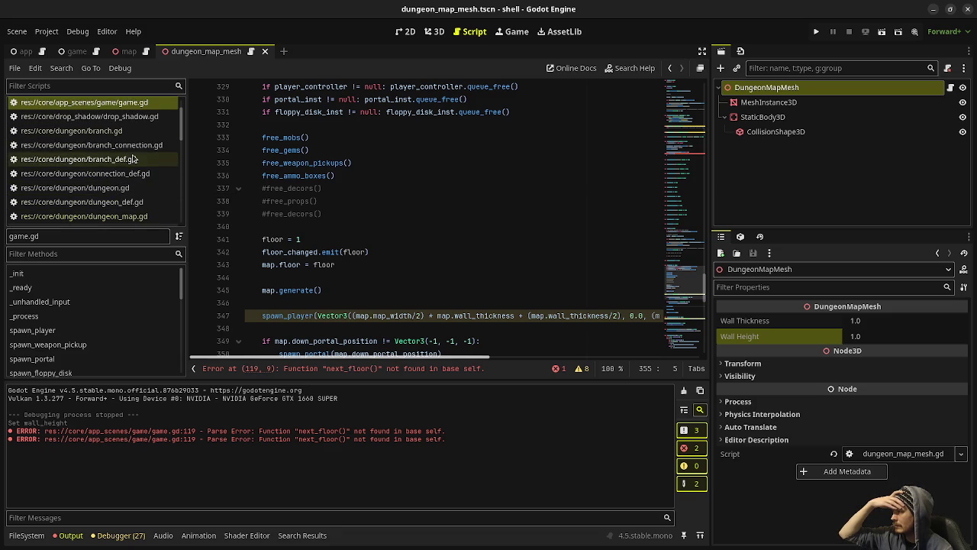
pyautogui.scroll(-5, 135, 185)
pyautogui.click(142, 182)
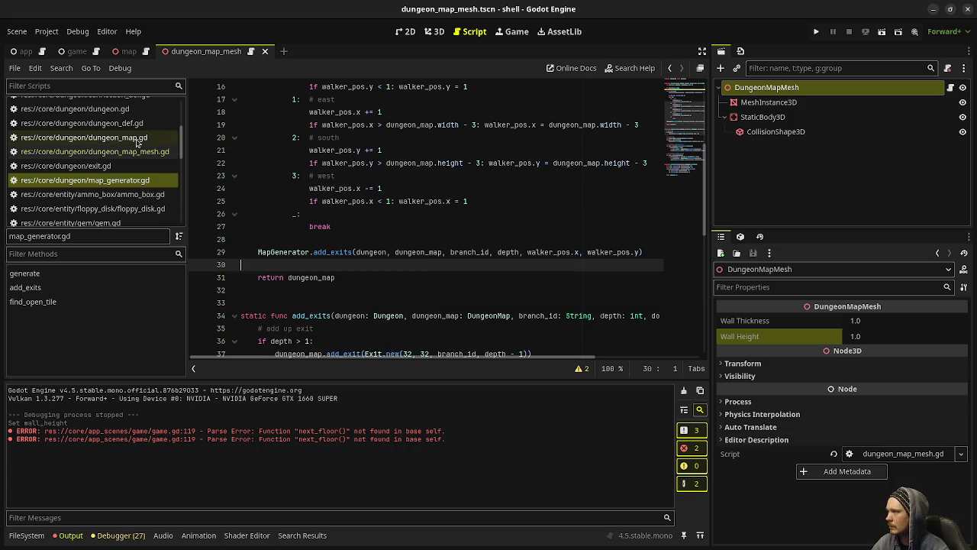
pyautogui.scroll(3, 134, 139)
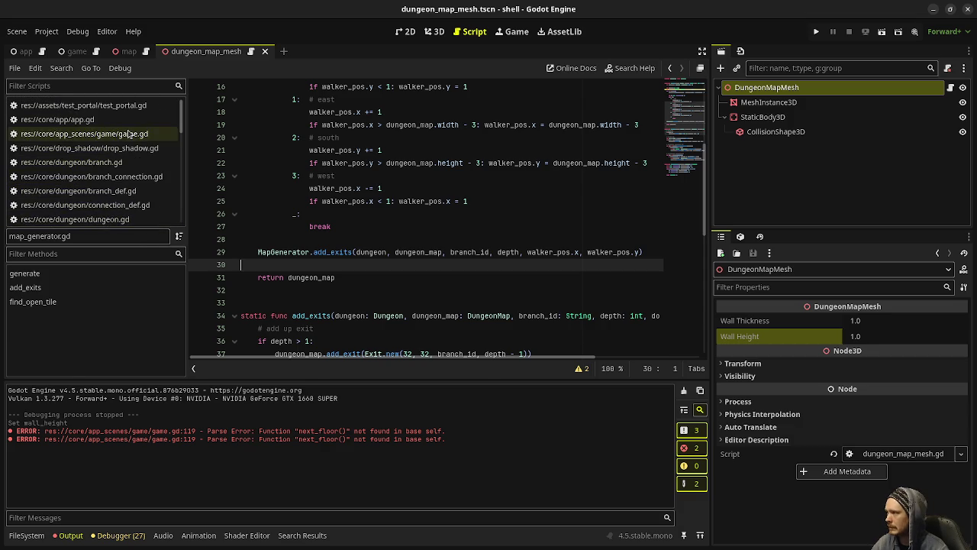
pyautogui.click(129, 134)
pyautogui.scroll(10, 333, 326)
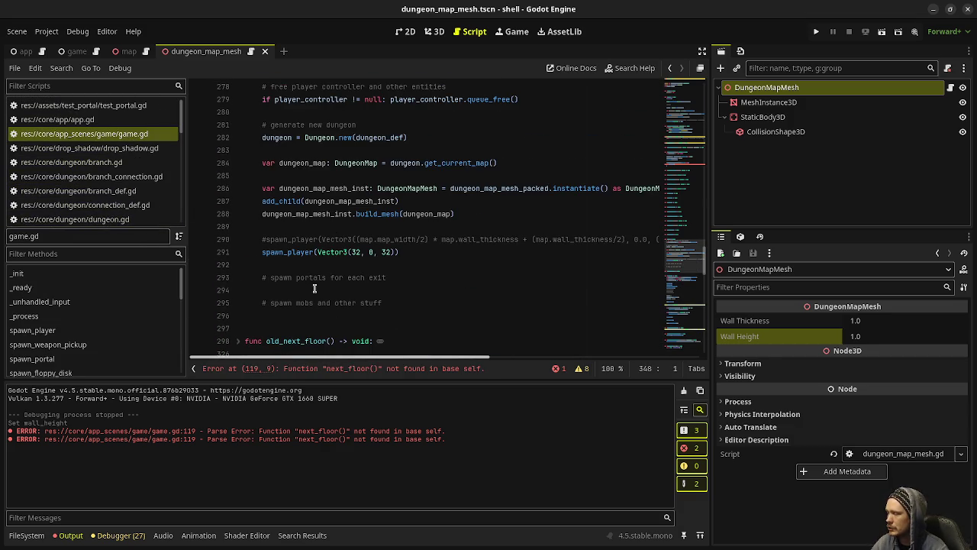
pyautogui.scroll(1, 415, 302)
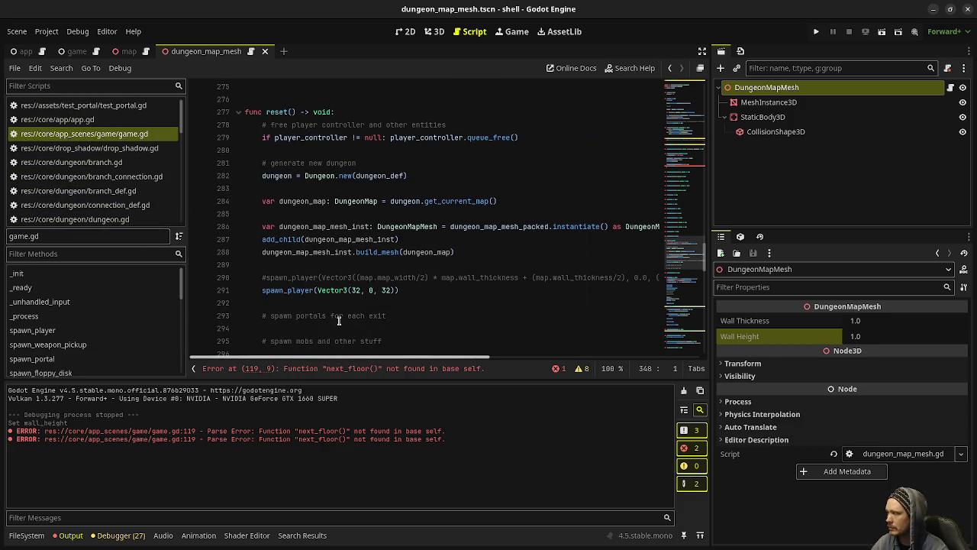
# Comment out _ready's dungeon setup lines, uncomment its reset() call, and run the project
pyautogui.scroll(20, 405, 252)
pyautogui.scroll(7, 405, 252)
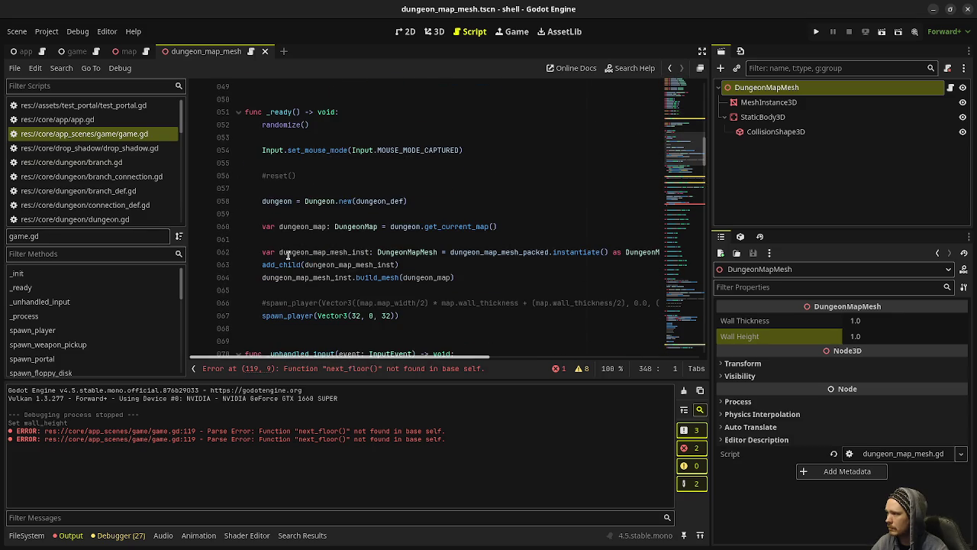
pyautogui.moveTo(262, 201); pyautogui.dragTo(416, 313)
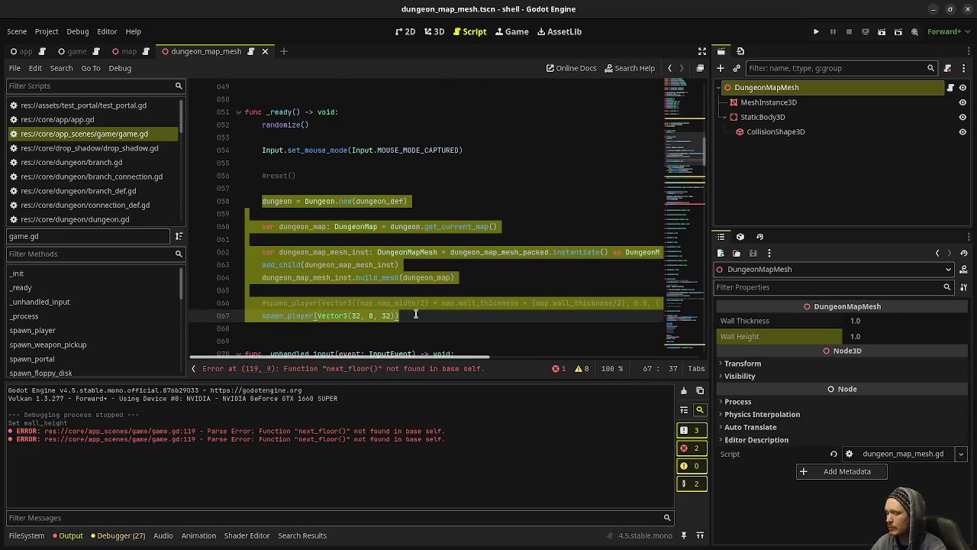
pyautogui.hotkey('ctrl', 'k')
pyautogui.click(265, 176)
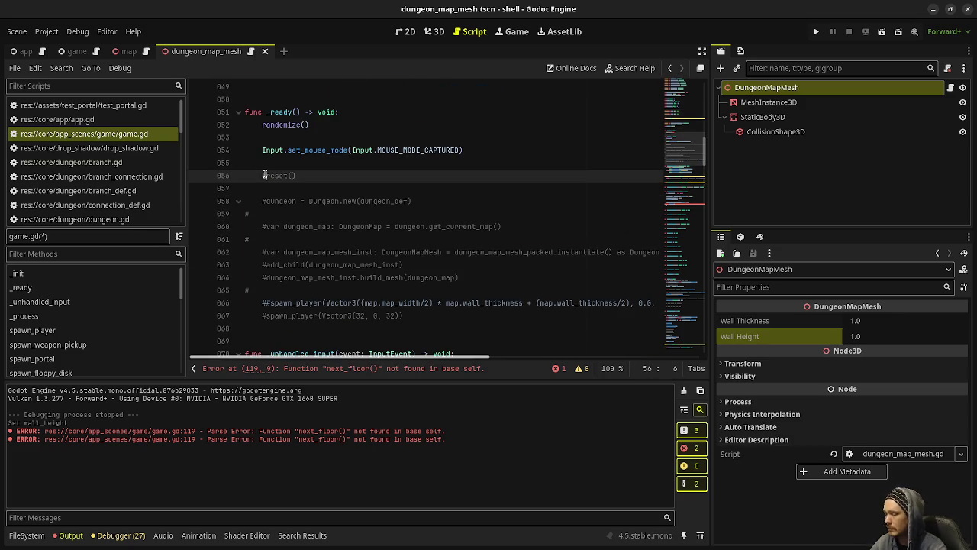
pyautogui.press('BackSpace')
pyautogui.press('F5')
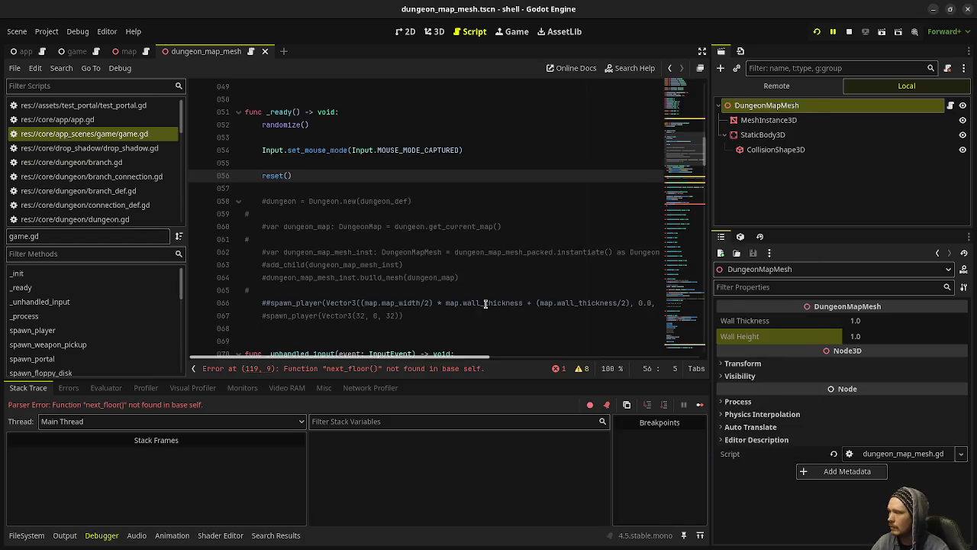
# Change spawn_portal's next_floor call to old_next_floor, test-walk the player, then stop the game
pyautogui.click(279, 214)
pyautogui.write('old_')
pyautogui.hotkey('ctrl', 's')
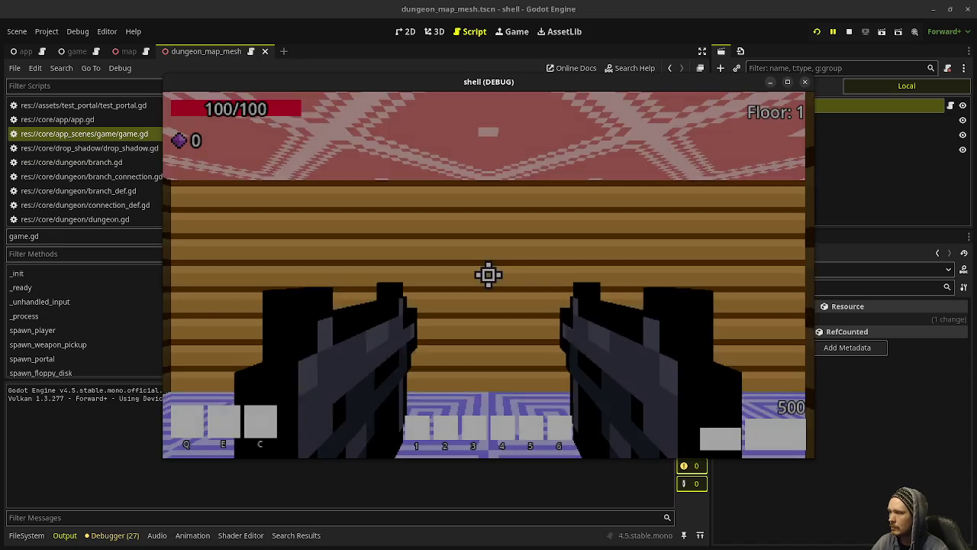
pyautogui.press('w')
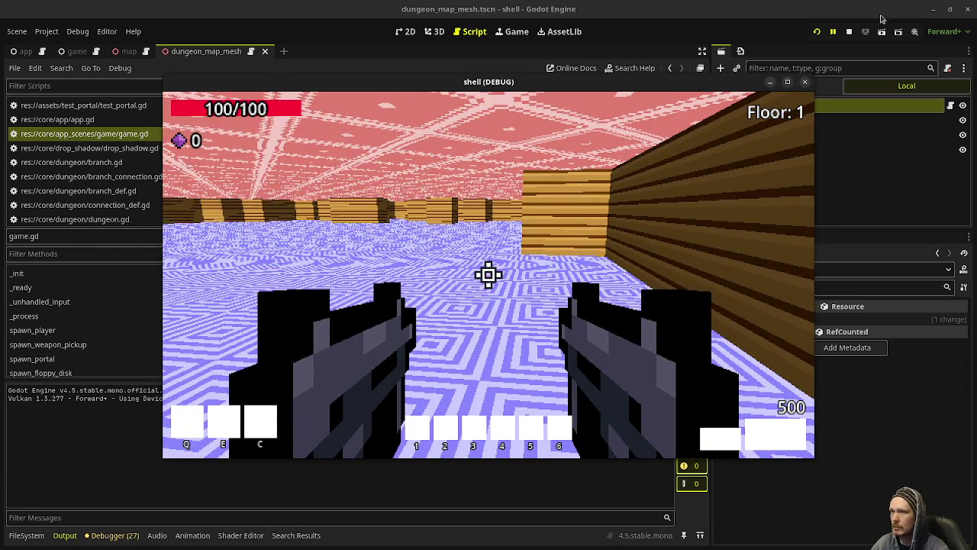
pyautogui.press('F8')
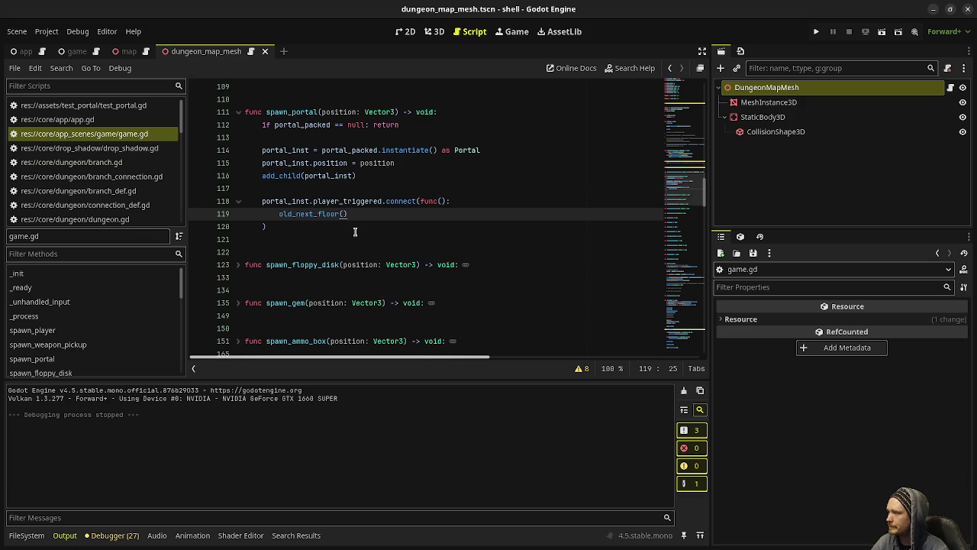
pyautogui.scroll(-20, 355, 231)
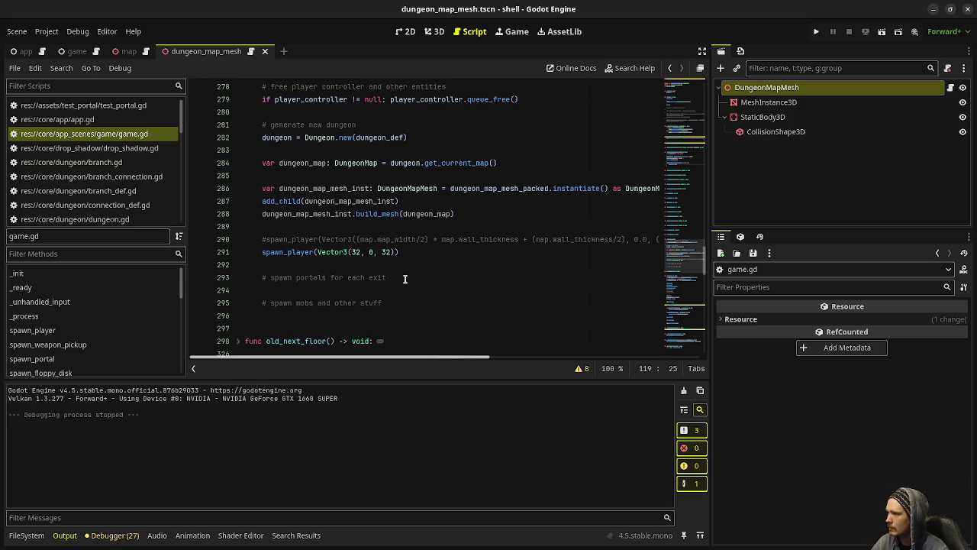
# Declare func traverse_exit(exit: Exit) -> void: on a new line above old_next_floor
pyautogui.click(405, 277)
pyautogui.scroll(-2, 369, 250)
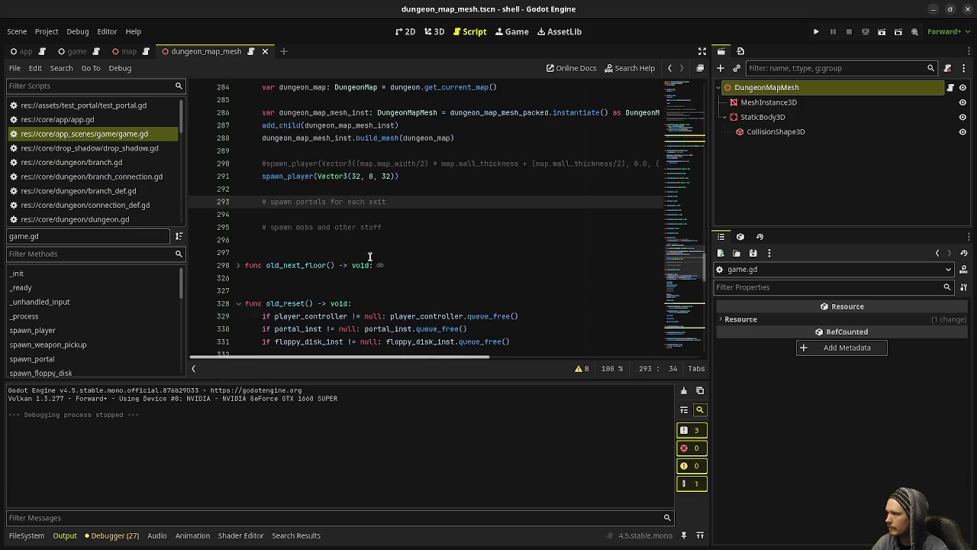
pyautogui.scroll(3, 370, 256)
pyautogui.scroll(-3, 372, 262)
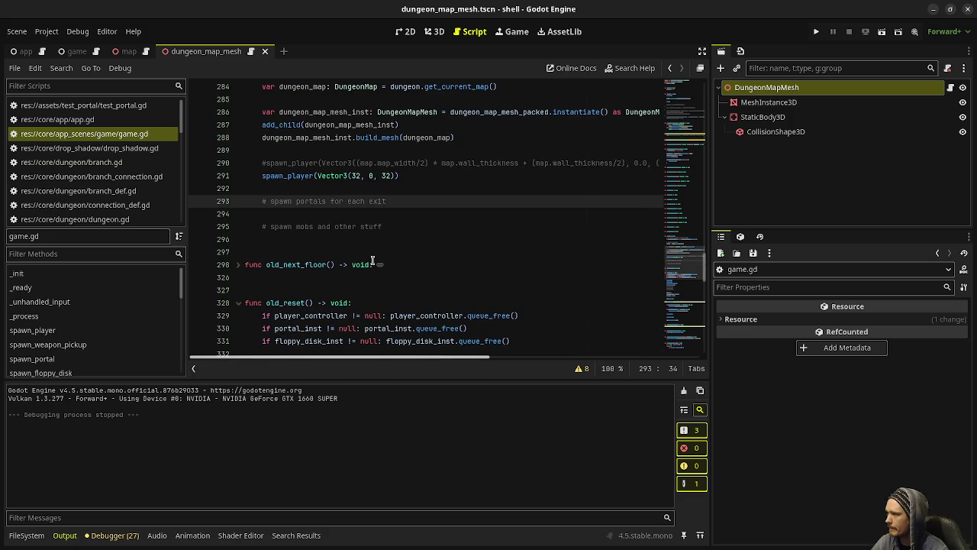
pyautogui.click(299, 254)
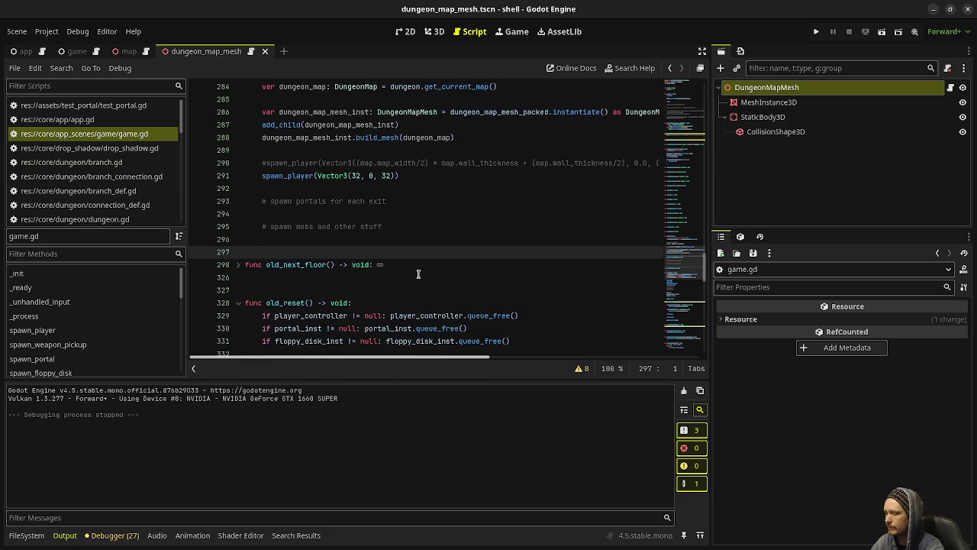
pyautogui.press('Return')
pyautogui.write('func')
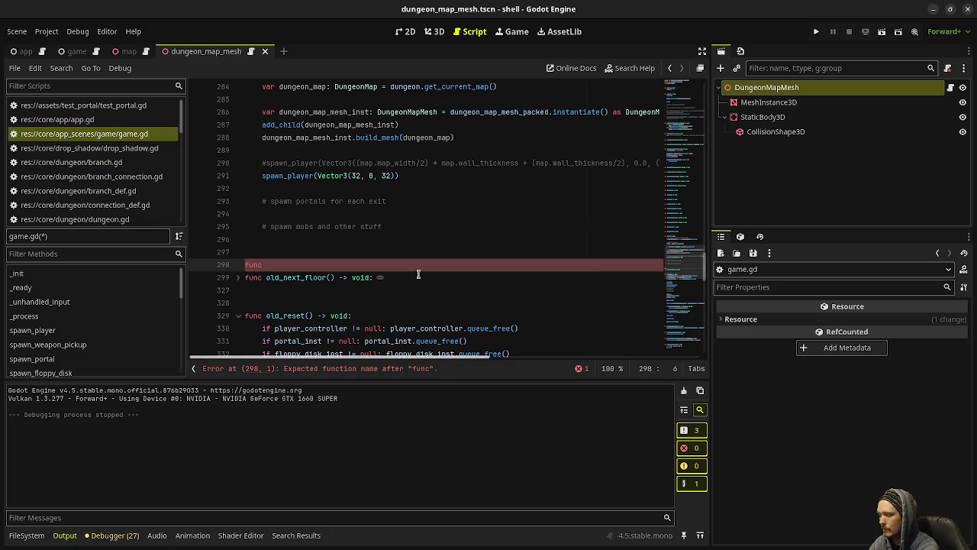
pyautogui.write('traverse_exit')
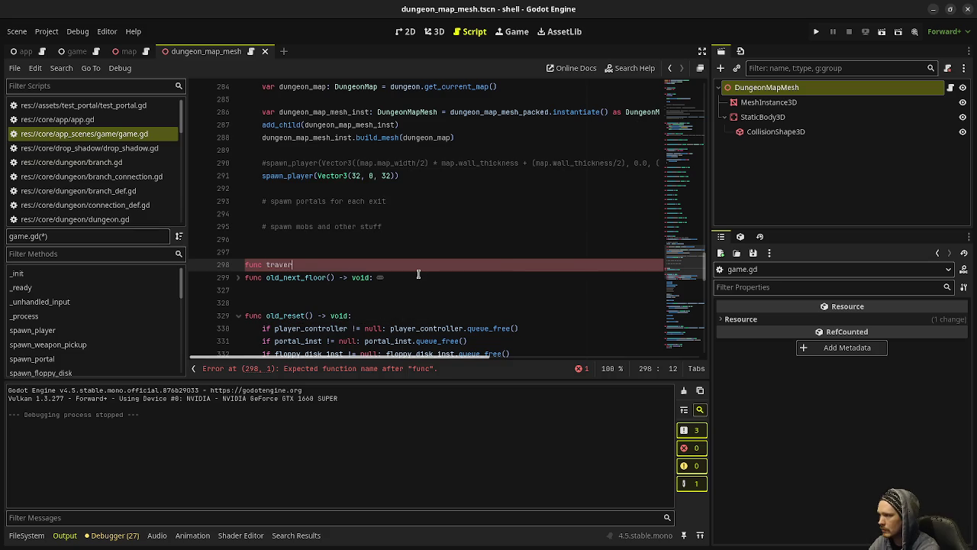
pyautogui.write('(exit: Exit)')
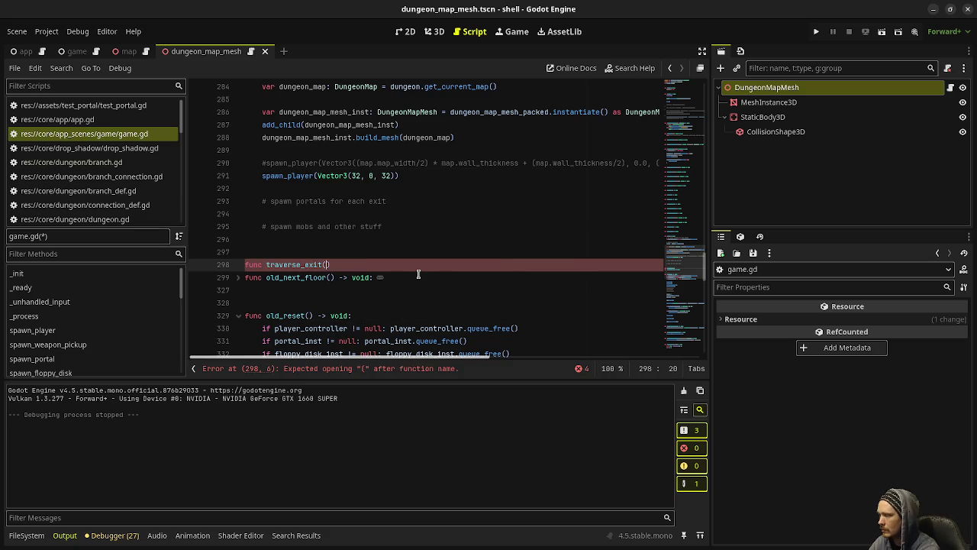
pyautogui.write(' -> void:')
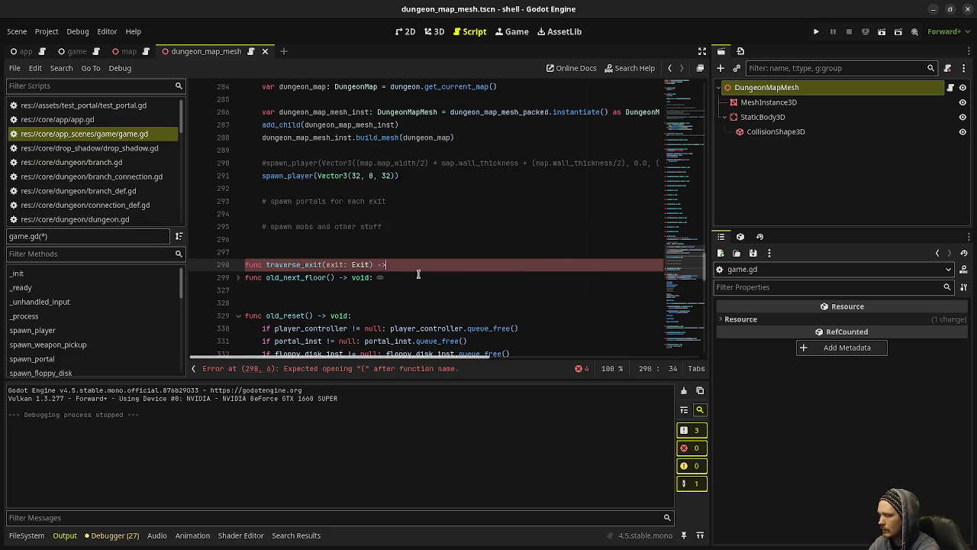
pyautogui.press('Return')
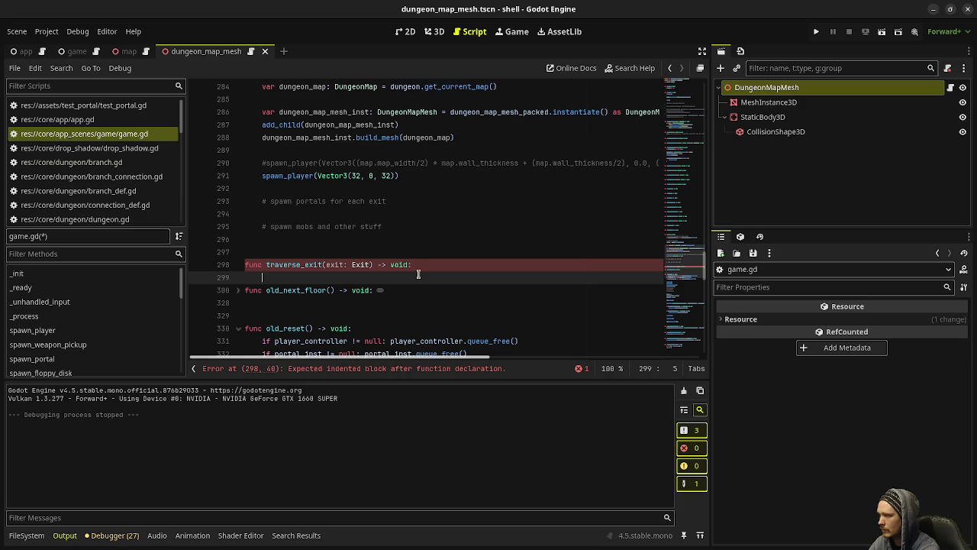
# Expand old_next_floor and begin traverse_exit's body with the comment 'free entities (except player)'
pyautogui.click(244, 329)
pyautogui.click(238, 290)
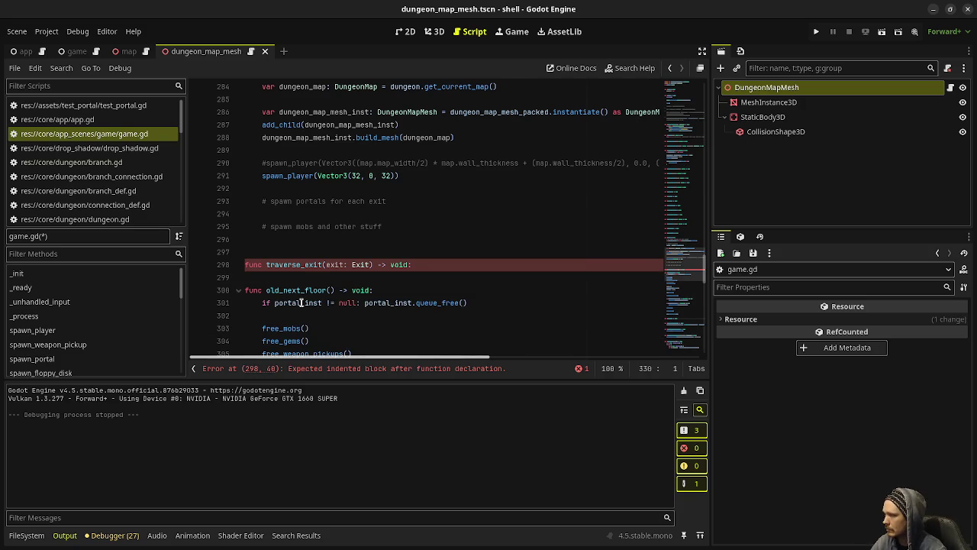
pyautogui.scroll(-2, 345, 258)
pyautogui.click(426, 188)
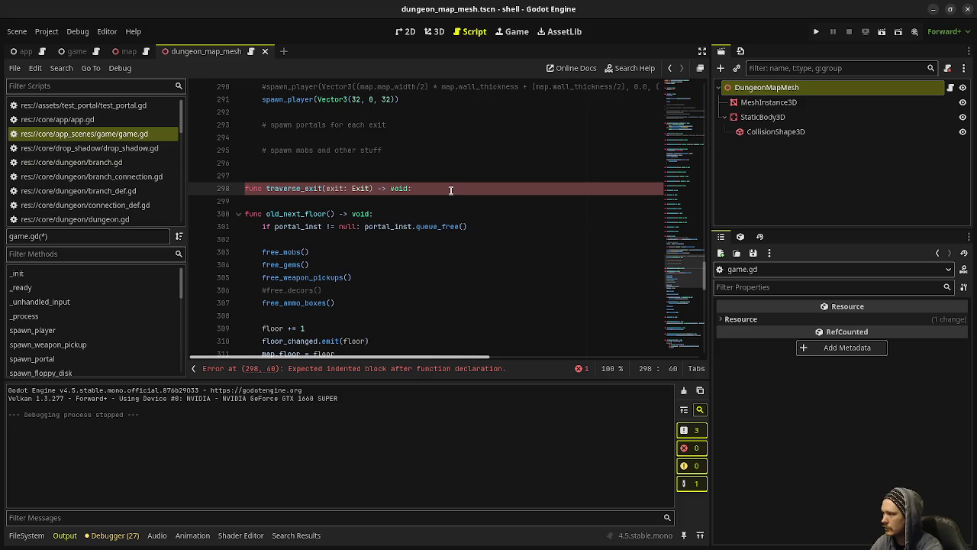
pyautogui.press('Return')
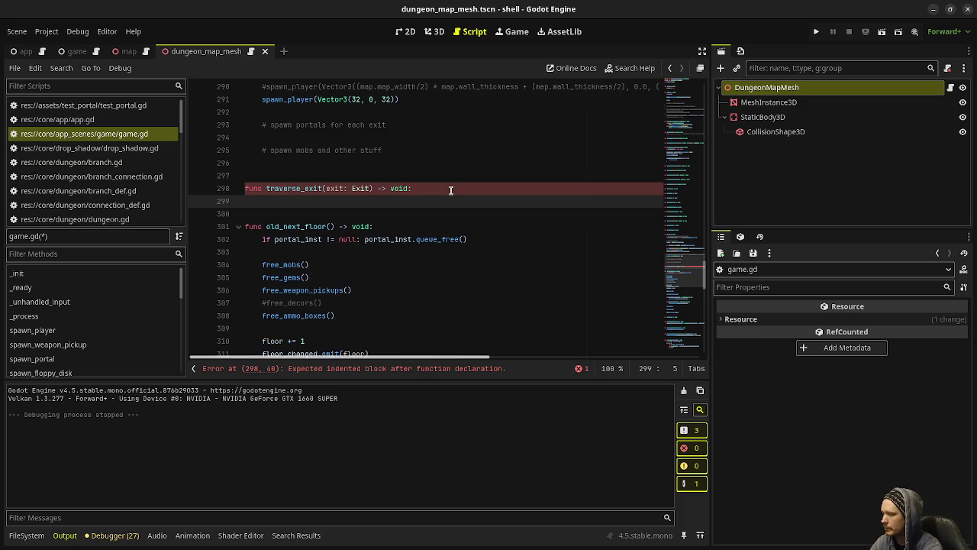
pyautogui.scroll(5, 391, 180)
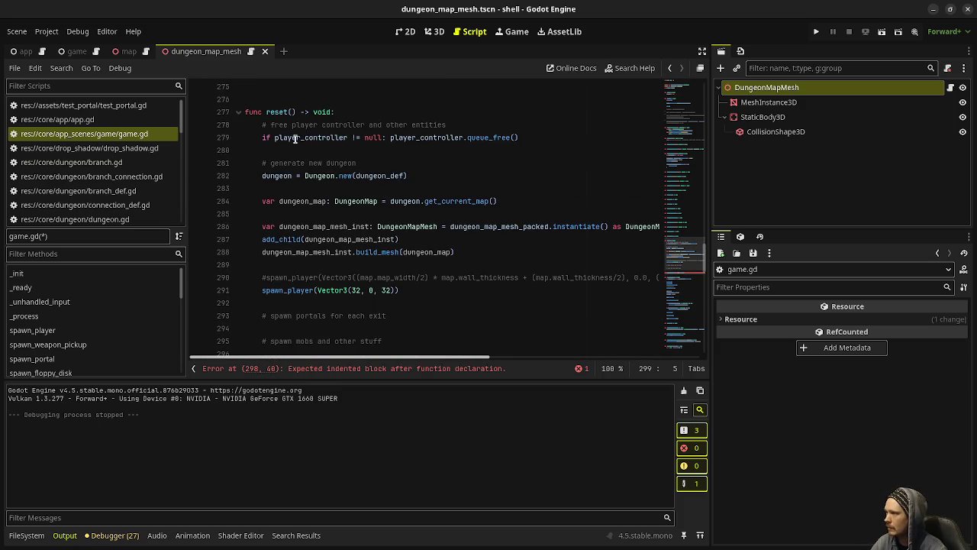
pyautogui.scroll(-1, 331, 301)
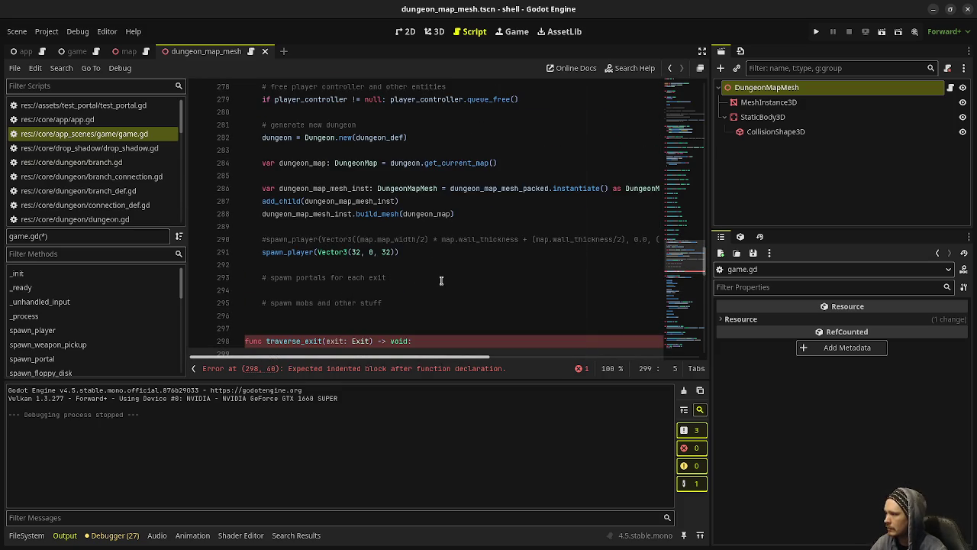
pyautogui.scroll(-1, 440, 280)
pyautogui.write('ree entities')
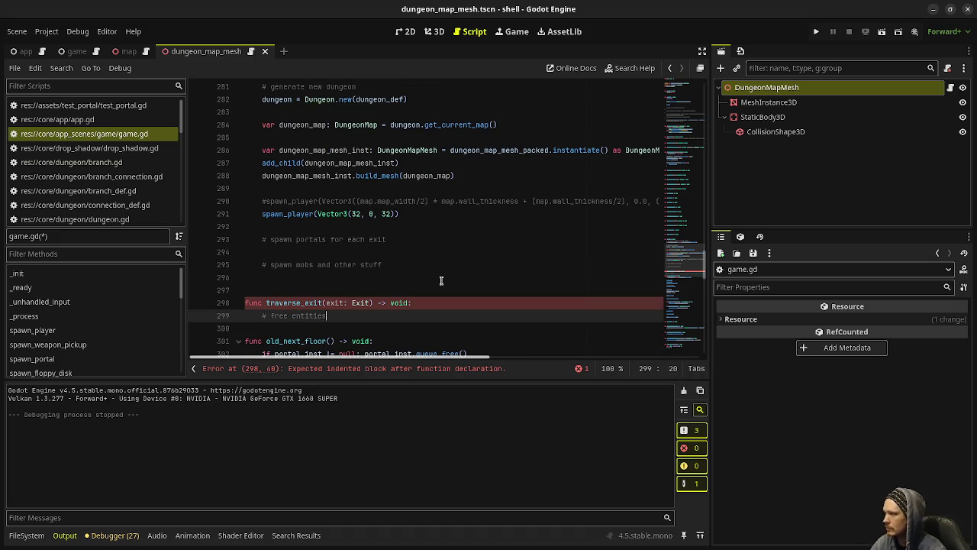
pyautogui.scroll(1, 440, 280)
pyautogui.scroll(-4, 440, 280)
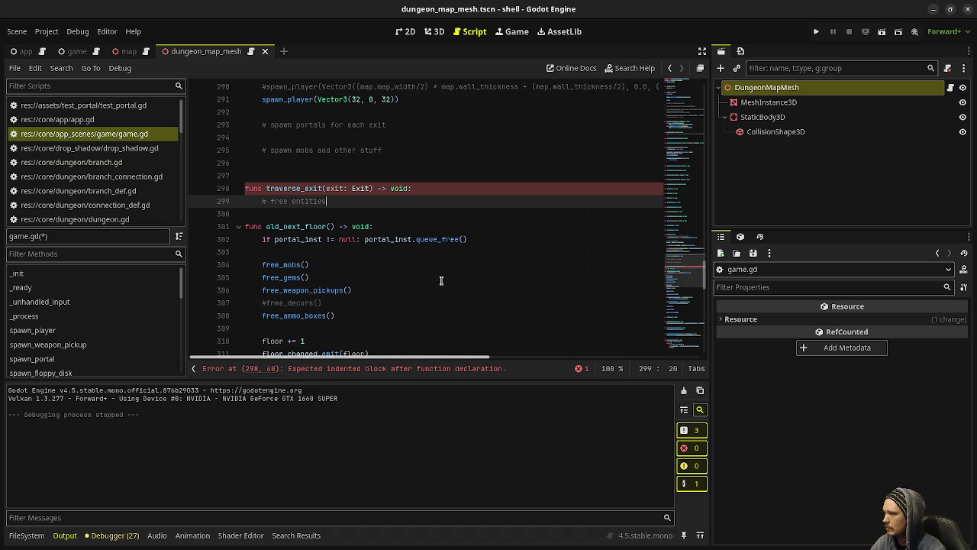
pyautogui.scroll(-2, 414, 275)
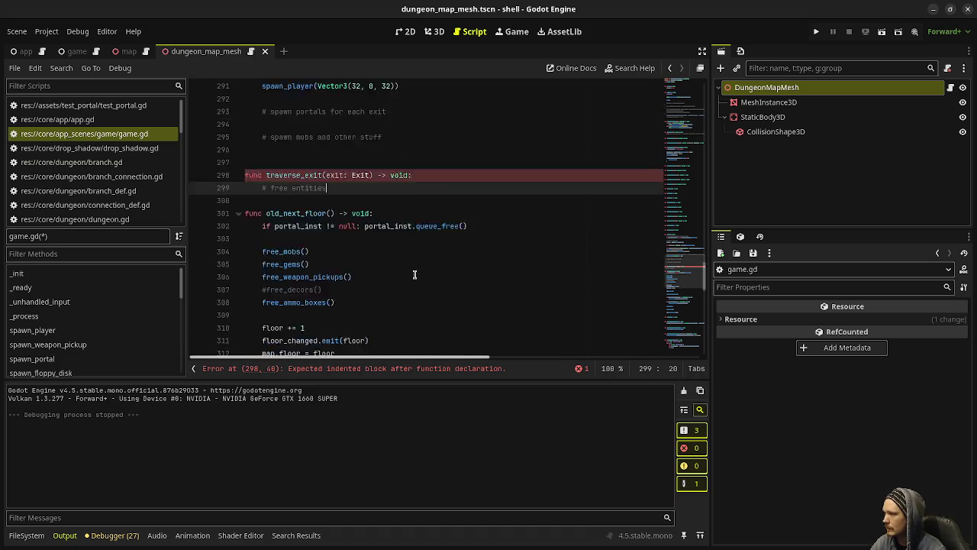
pyautogui.scroll(4, 414, 275)
pyautogui.write(' (e')
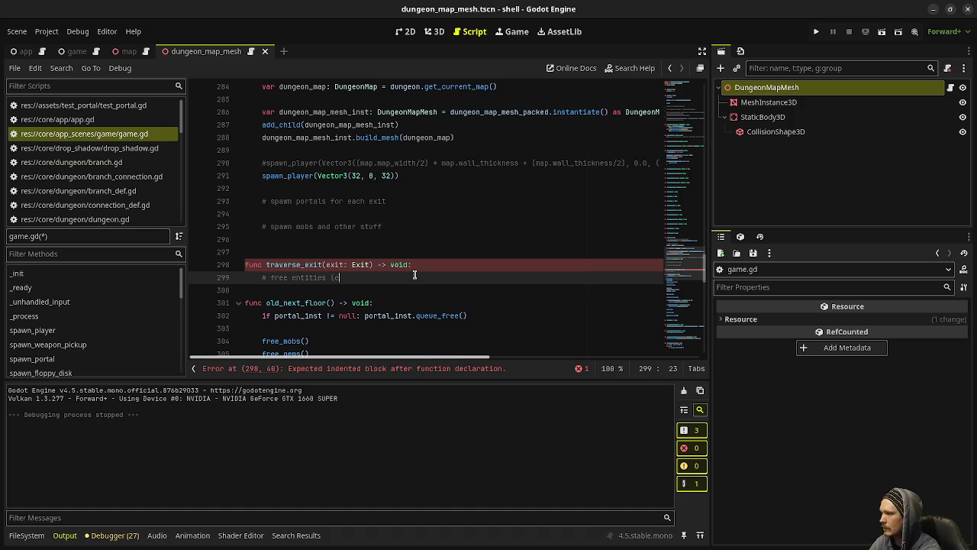
pyautogui.write('xcept player)')
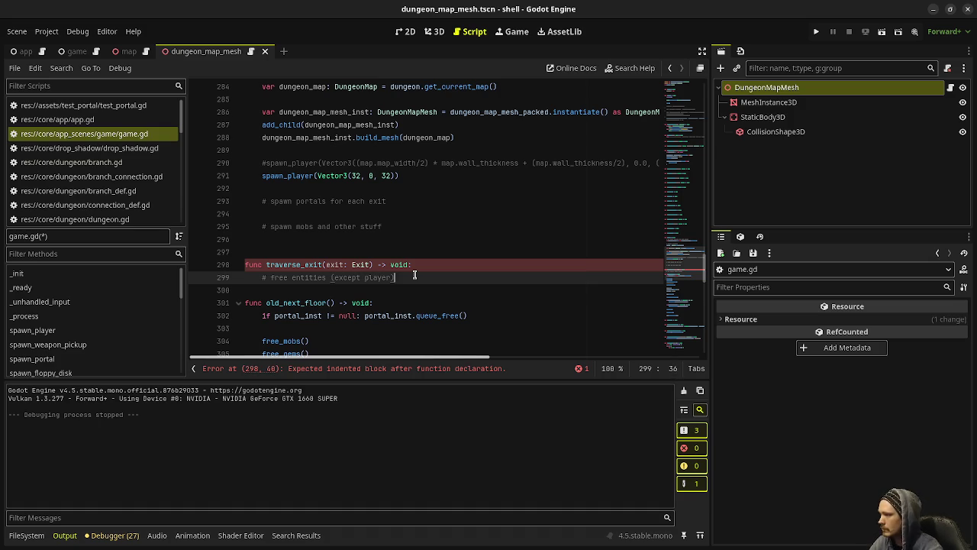
pyautogui.scroll(-4, 414, 274)
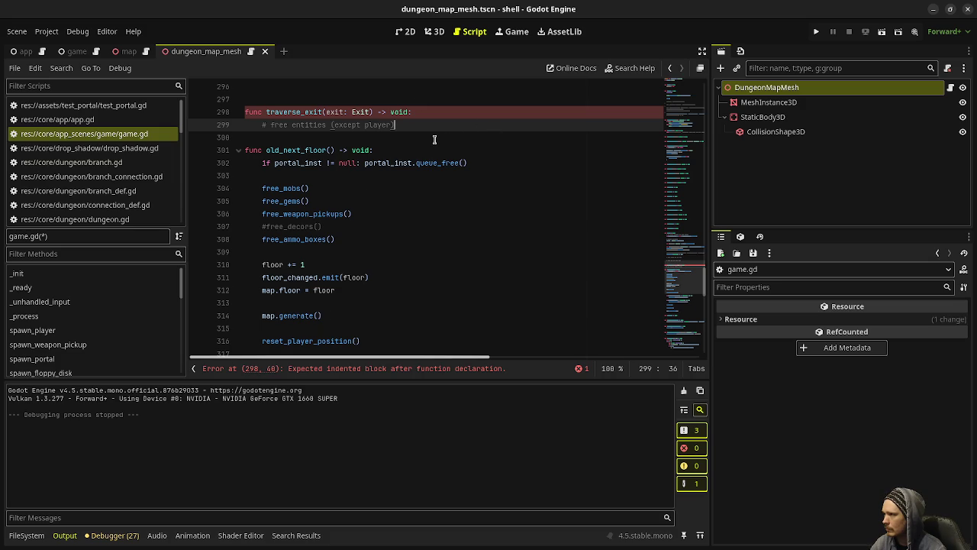
pyautogui.press('Return')
pyautogui.press('Return')
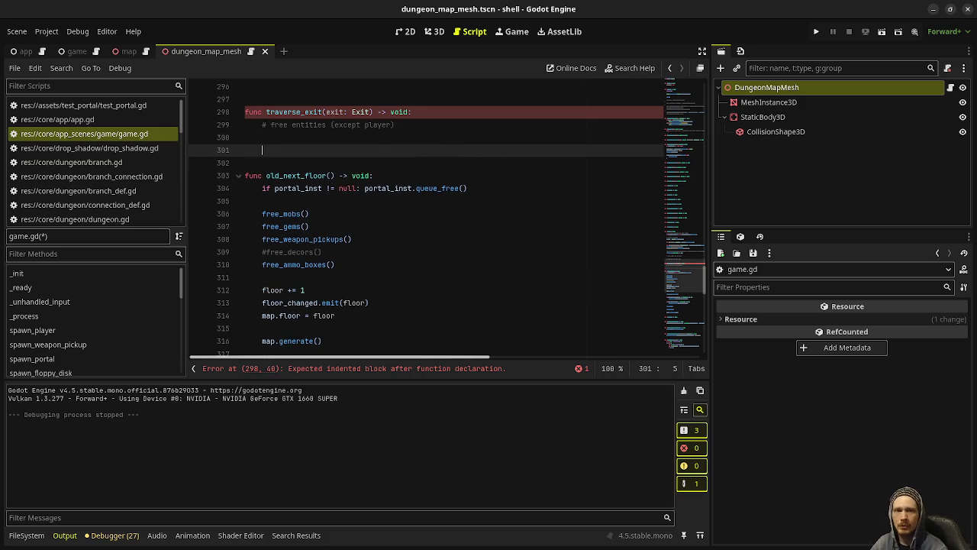
pyautogui.hotkey('alt', 'Tab')
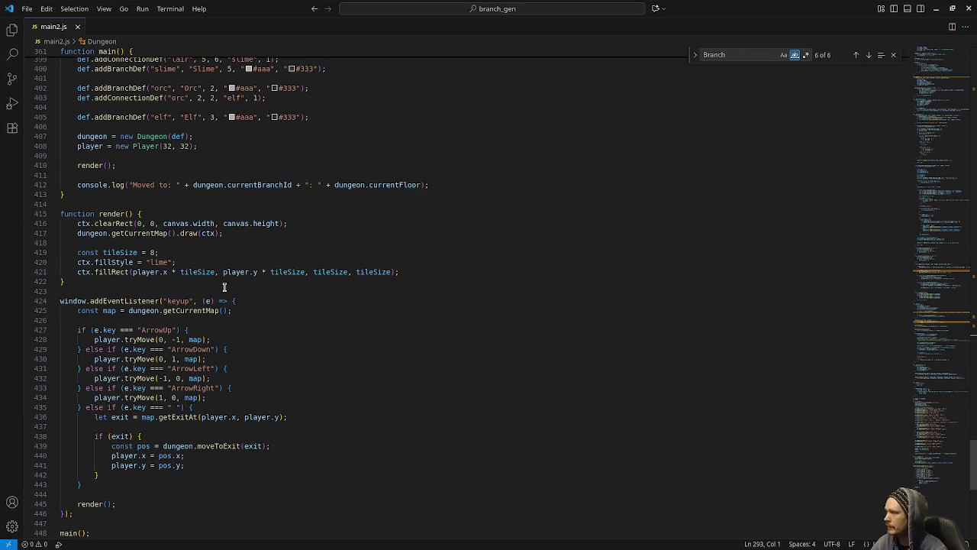
# Study moveToExit's fromBranch/fromFloor, entryPos, getMap and returnExit coordinate lines in main2.js
pyautogui.scroll(20, 235, 315)
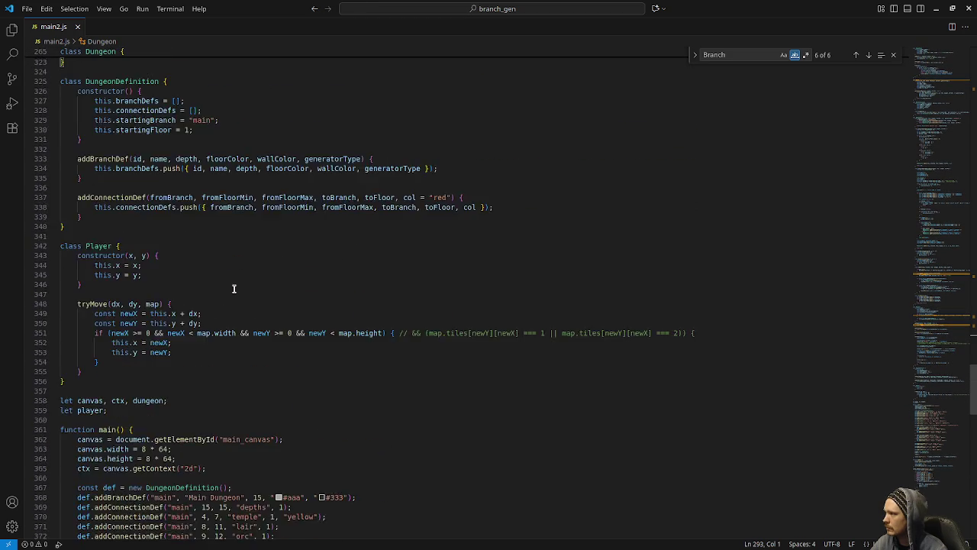
pyautogui.scroll(8, 234, 289)
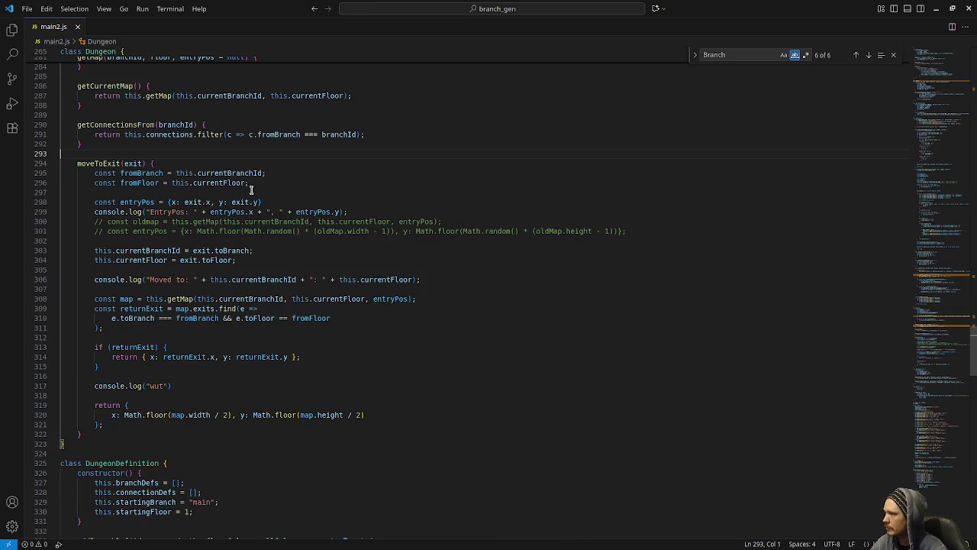
pyautogui.moveTo(249, 184); pyautogui.dragTo(107, 187)
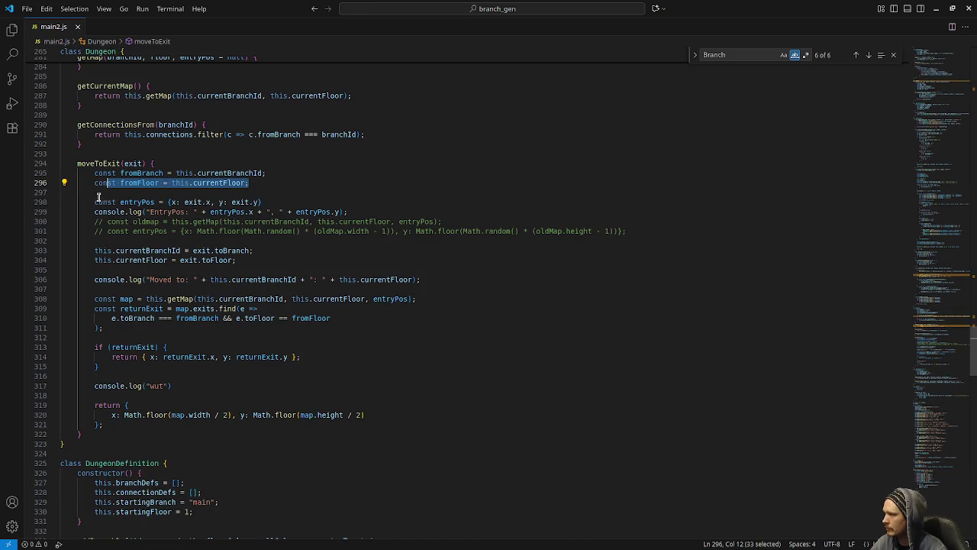
pyautogui.moveTo(279, 185); pyautogui.dragTo(96, 173)
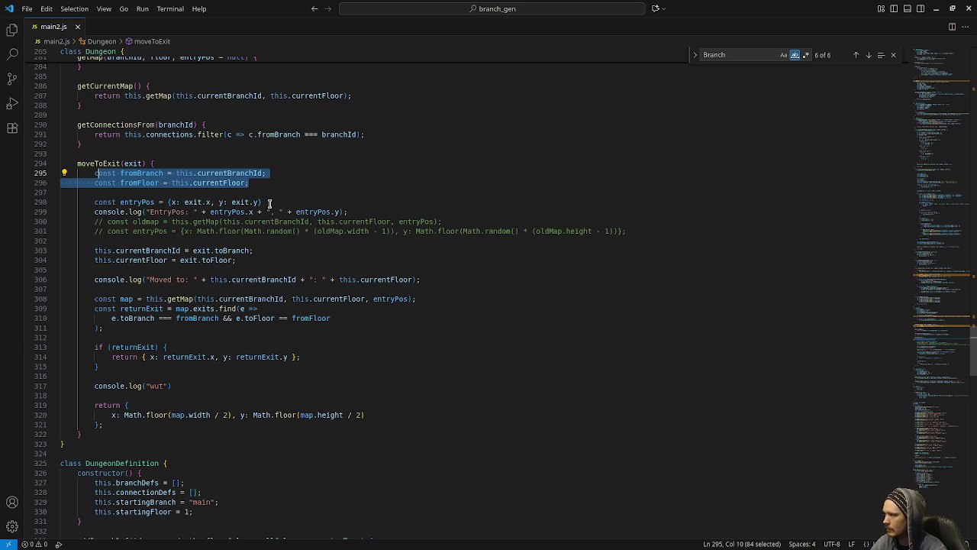
pyautogui.moveTo(262, 202); pyautogui.dragTo(96, 201)
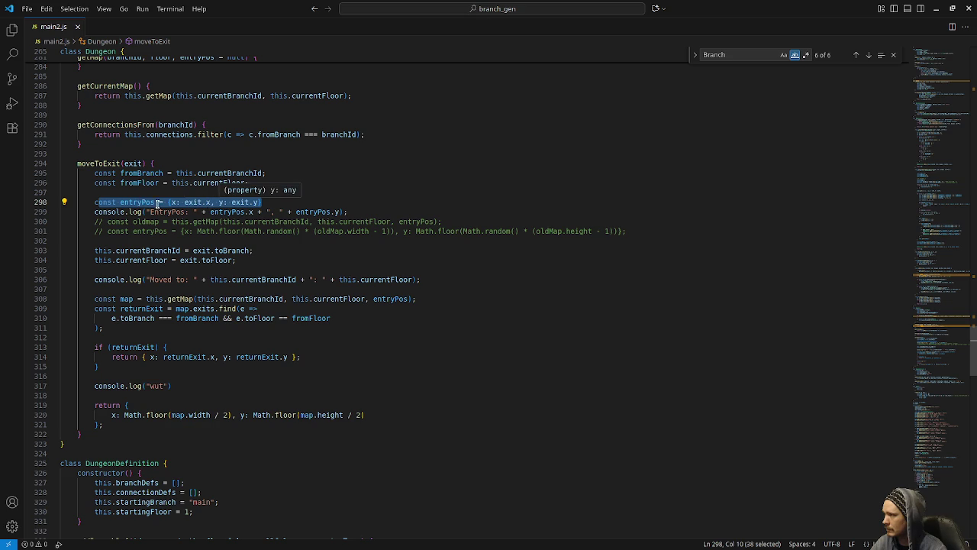
pyautogui.doubleClick(143, 202)
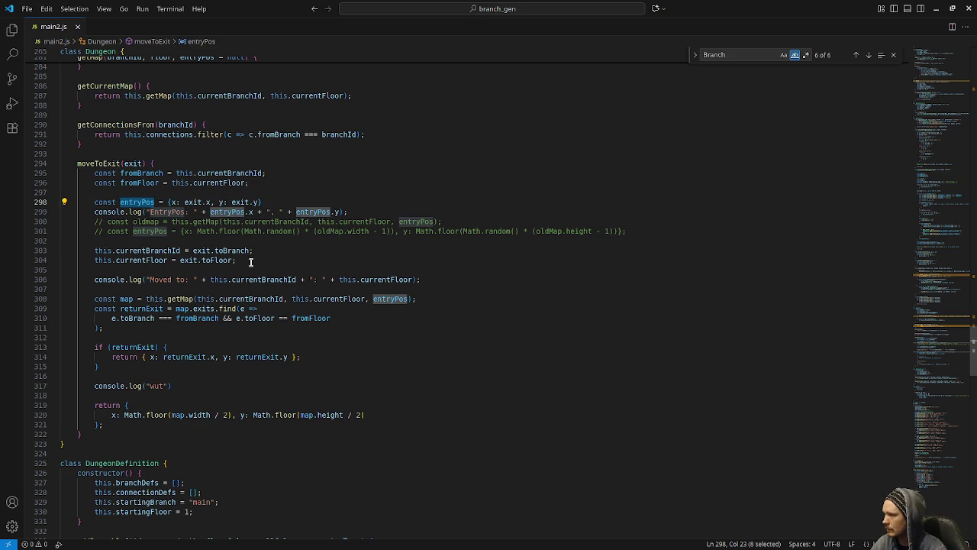
pyautogui.moveTo(246, 260); pyautogui.dragTo(97, 251)
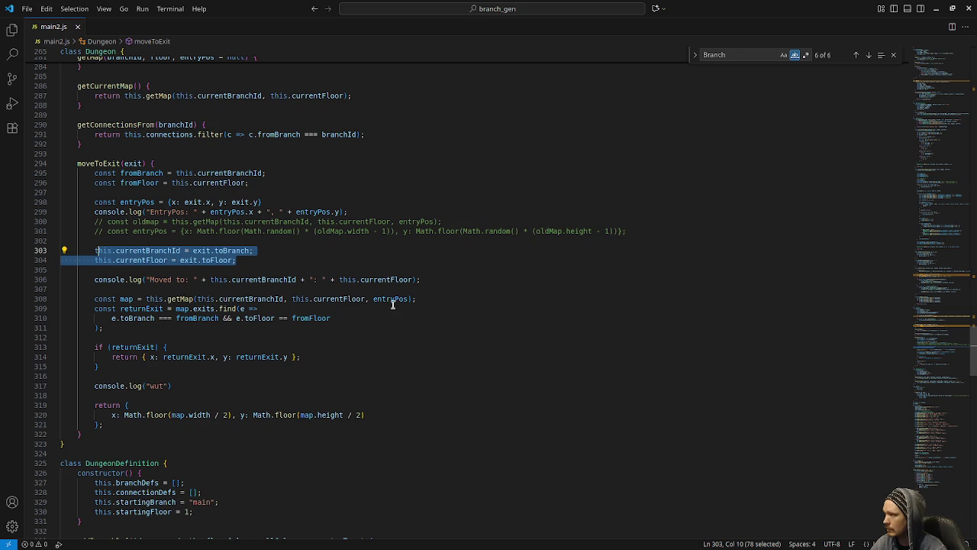
pyautogui.moveTo(416, 298); pyautogui.dragTo(122, 299)
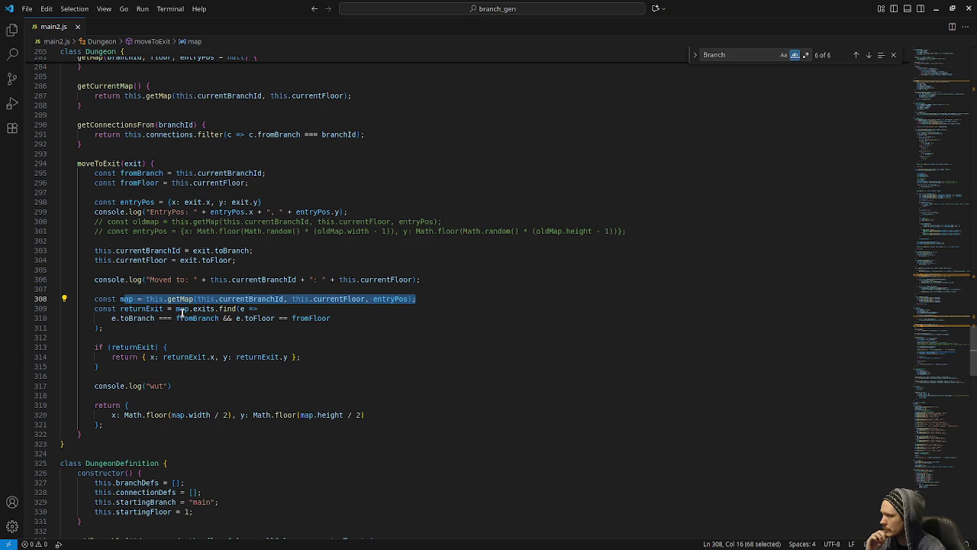
pyautogui.click(137, 298)
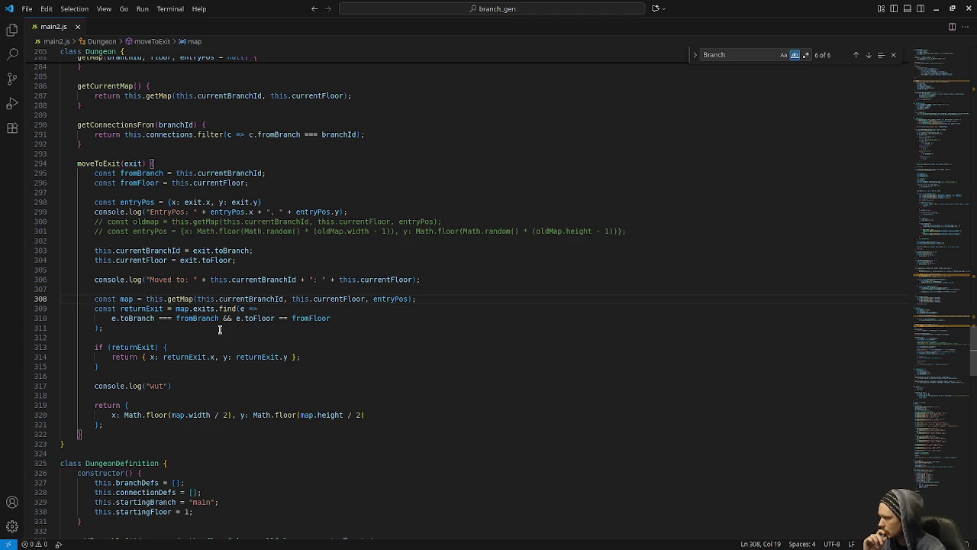
pyautogui.doubleClick(134, 347)
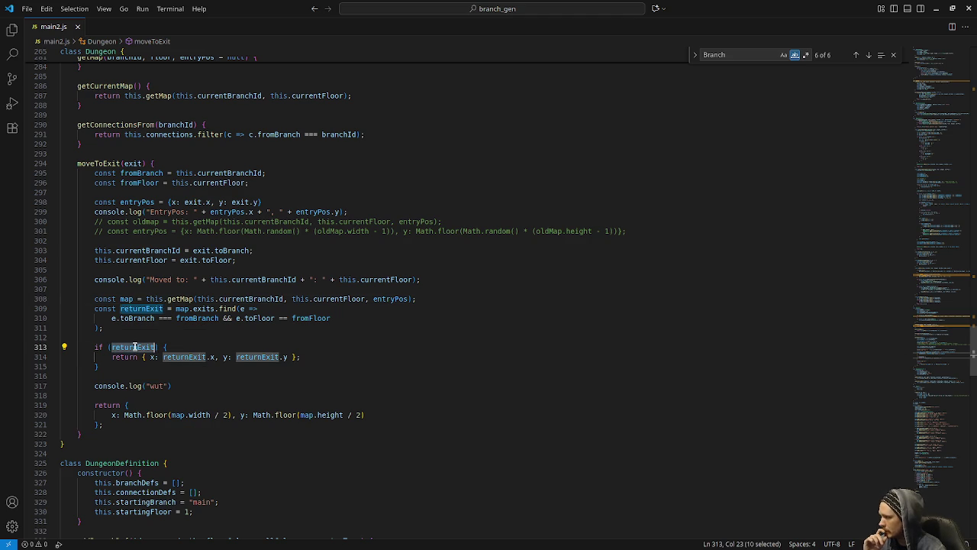
pyautogui.moveTo(129, 356); pyautogui.dragTo(204, 357)
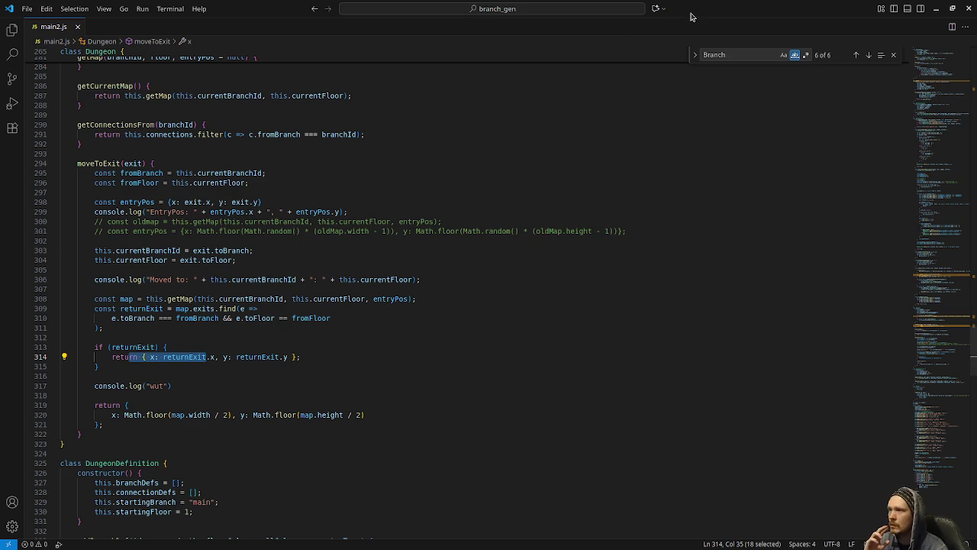
pyautogui.hotkey('alt', 'Tab')
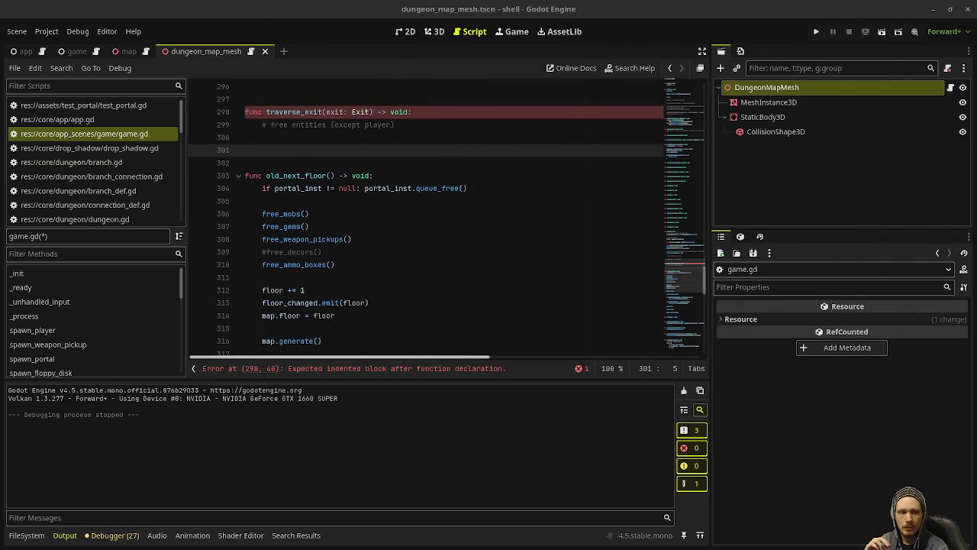
# Store the previous branch and depth in from_branch_id: String and from_depth: int variables
pyautogui.click(354, 155)
pyautogui.write('var')
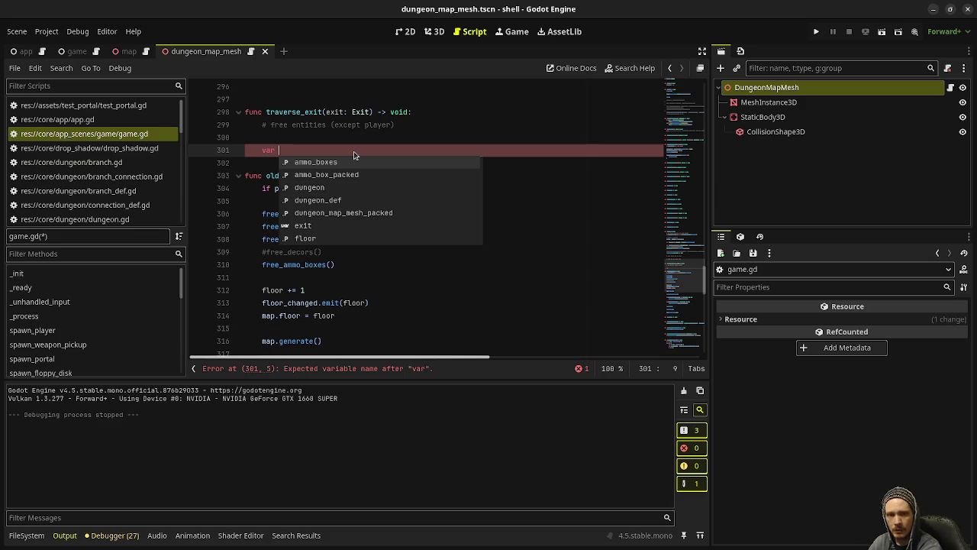
pyautogui.write('from_')
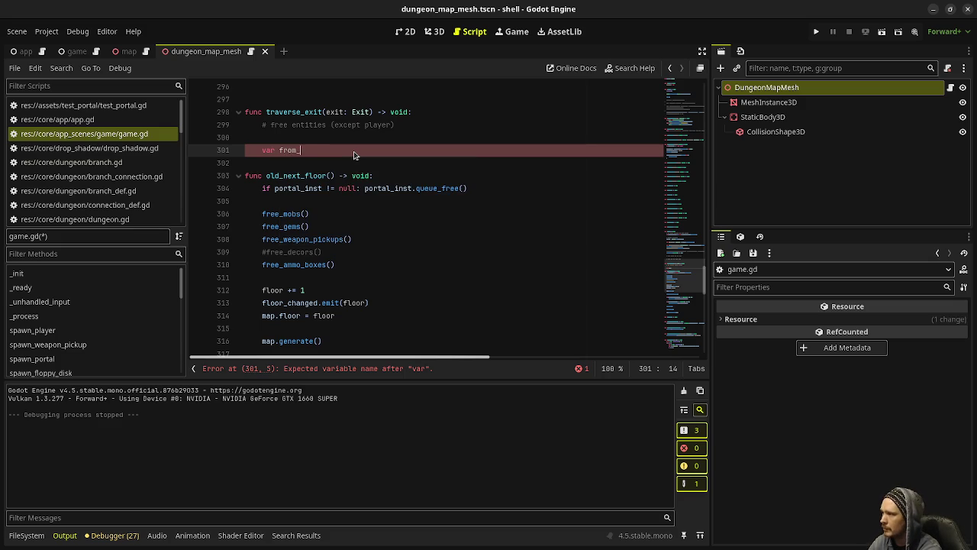
pyautogui.write('branch_id: ')
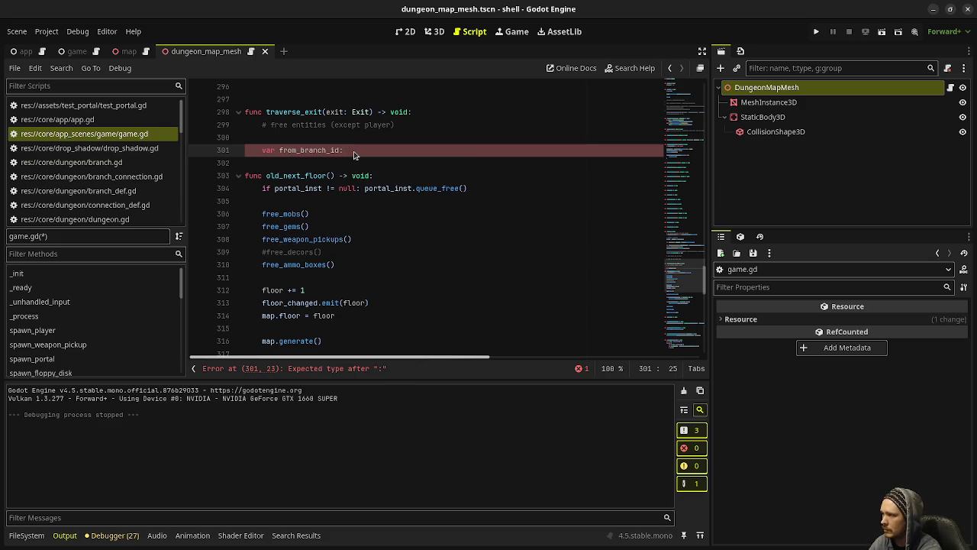
pyautogui.write('String = ')
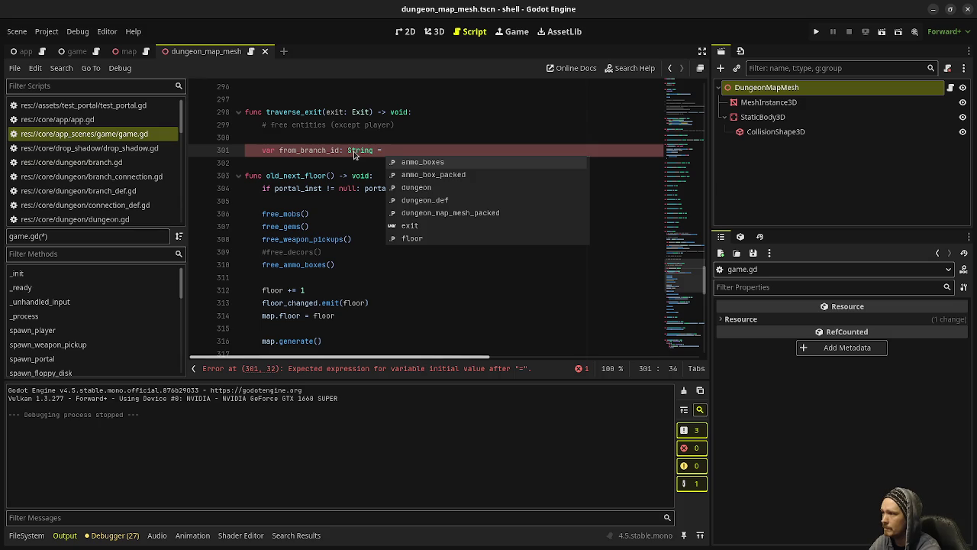
pyautogui.write('dungeon.curren')
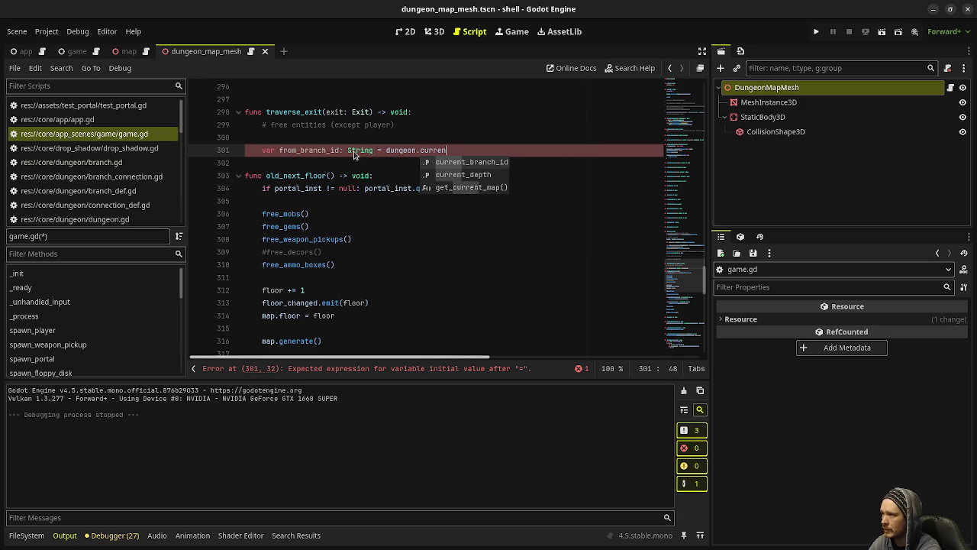
pyautogui.press('Return')
pyautogui.press('Return')
pyautogui.write('var from_depth')
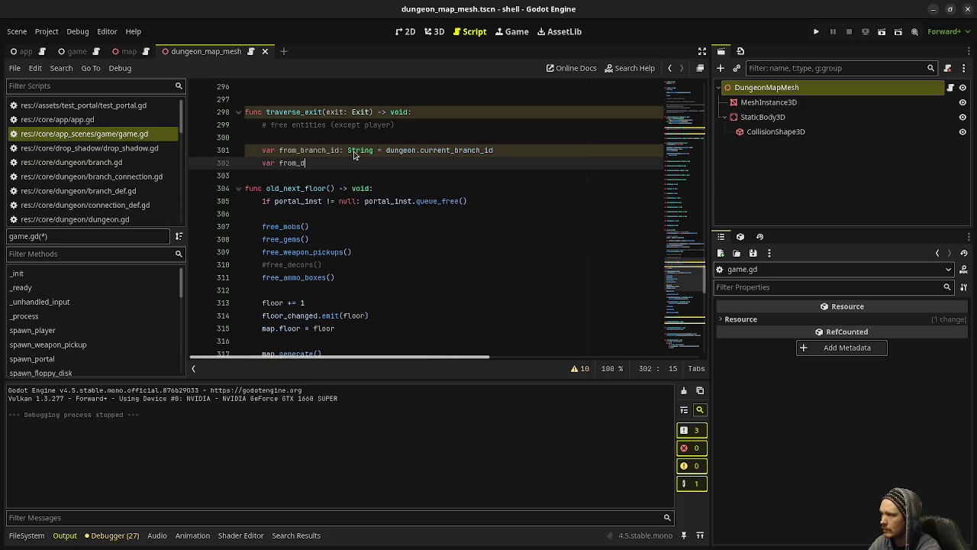
pyautogui.write(': int =')
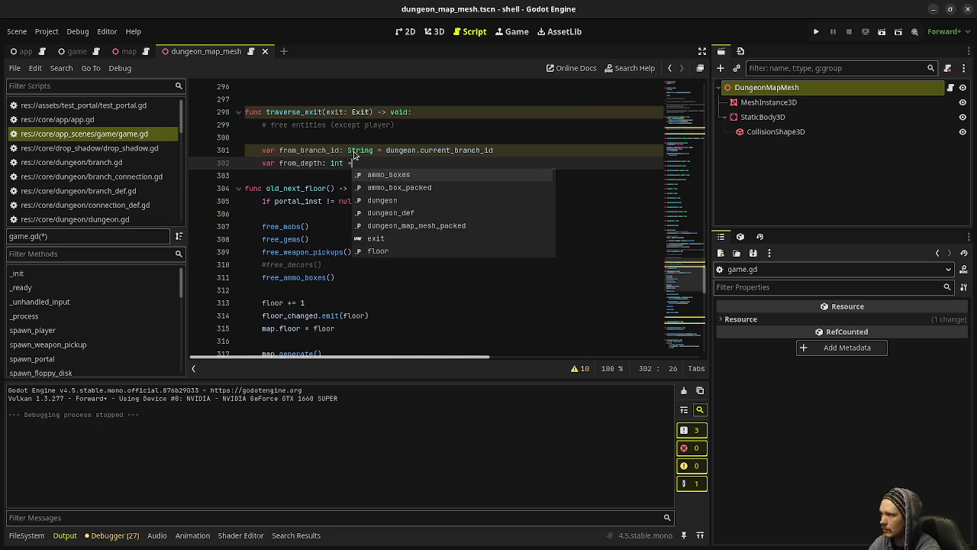
pyautogui.write(' dungeon.current_')
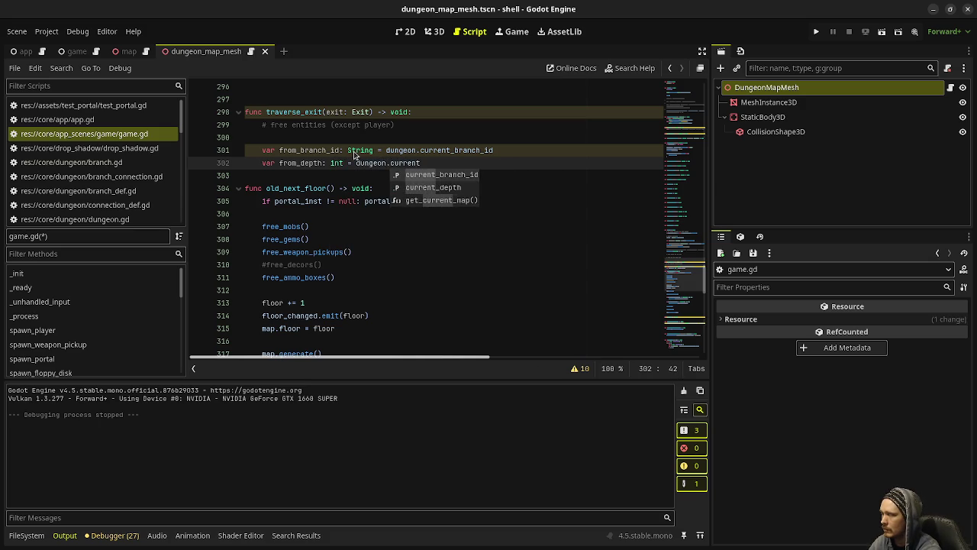
pyautogui.write('depth')
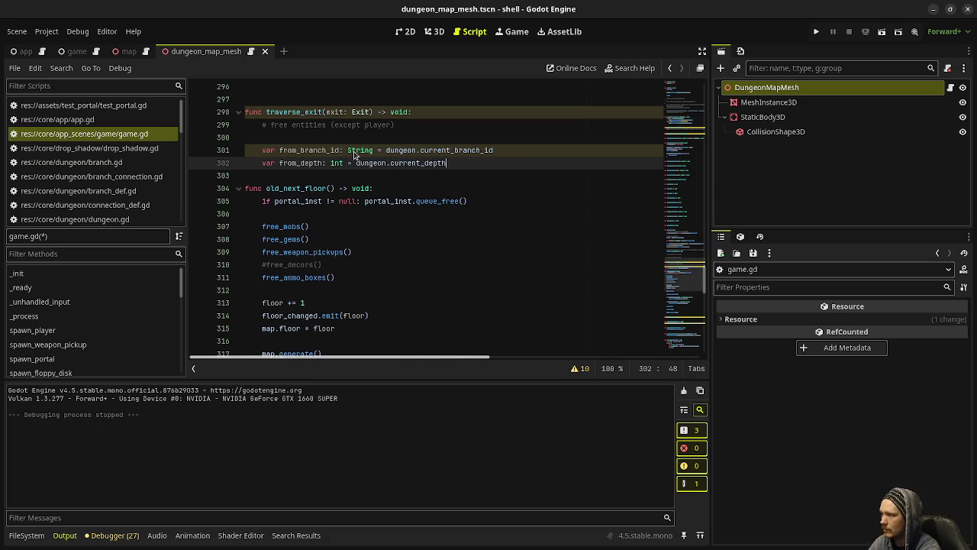
pyautogui.press('Return')
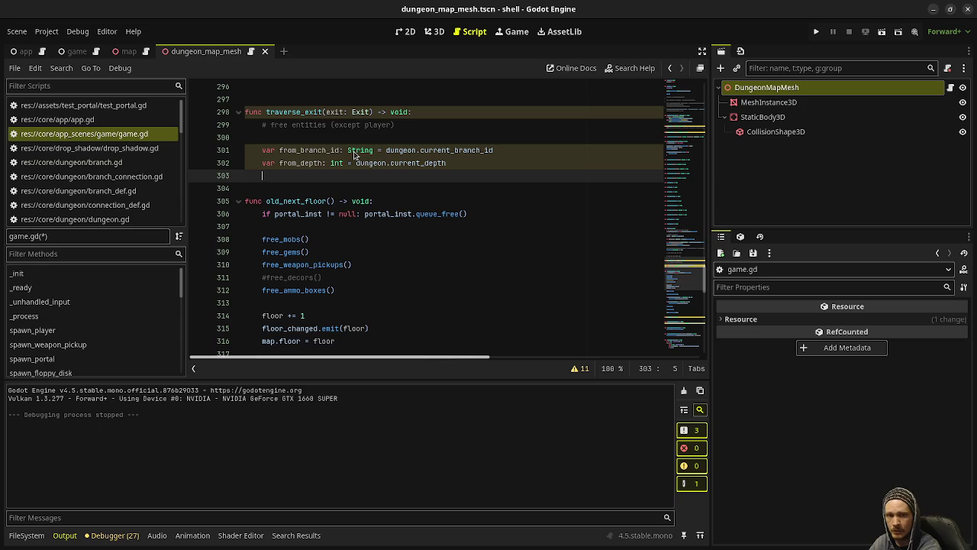
pyautogui.press('Return')
pyautogui.press('Return')
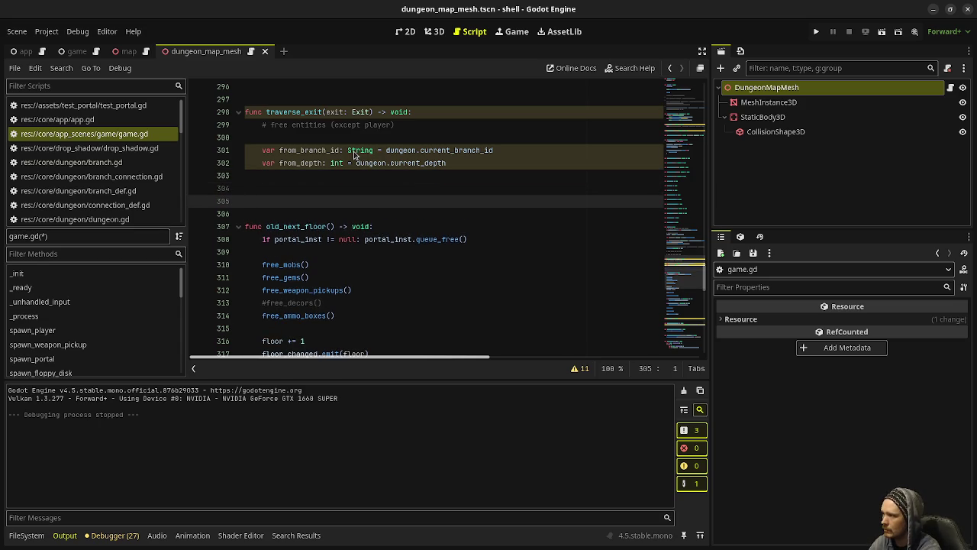
pyautogui.press('BackSpace')
# Add an '# entry pos' comment and set the dungeon's branch id and depth from exit.to_branch_id and exit.to_depth
pyautogui.write('# entry pos')
pyautogui.press('Return')
pyautogui.press('Return')
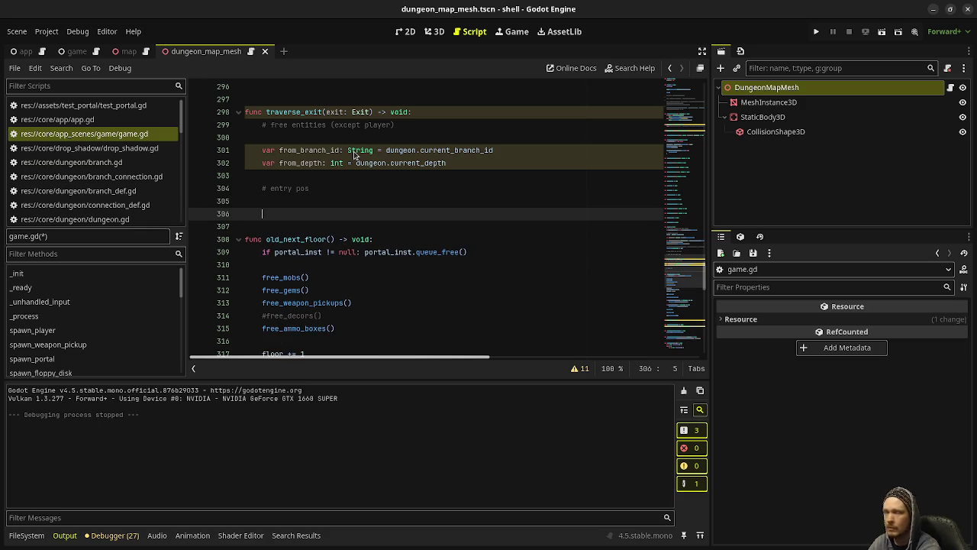
pyautogui.write('d')
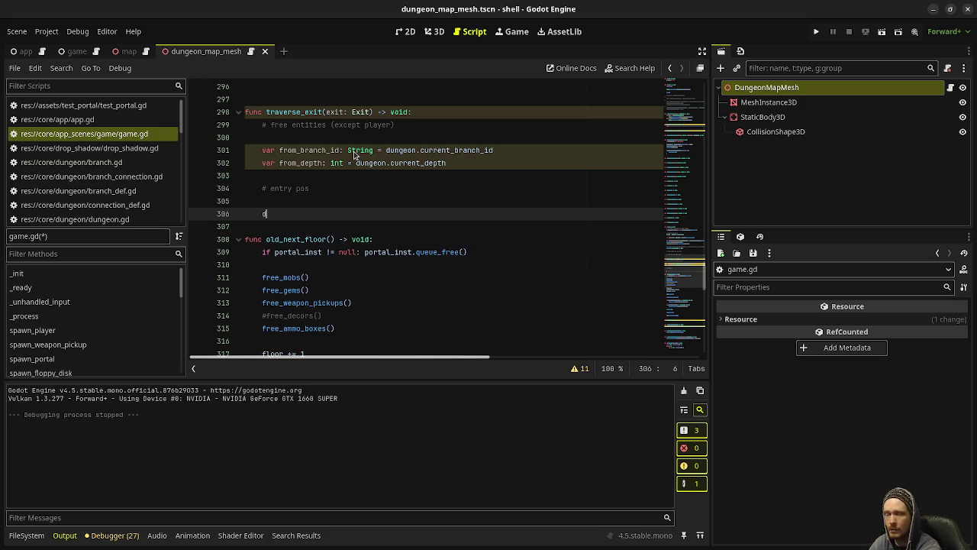
pyautogui.write('ungeon.current_branch_id ')
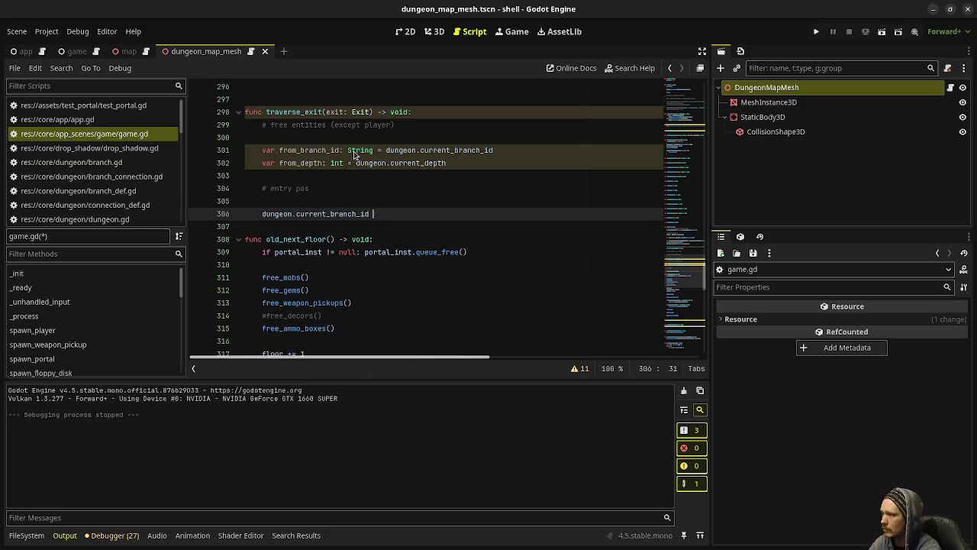
pyautogui.write('= exit.')
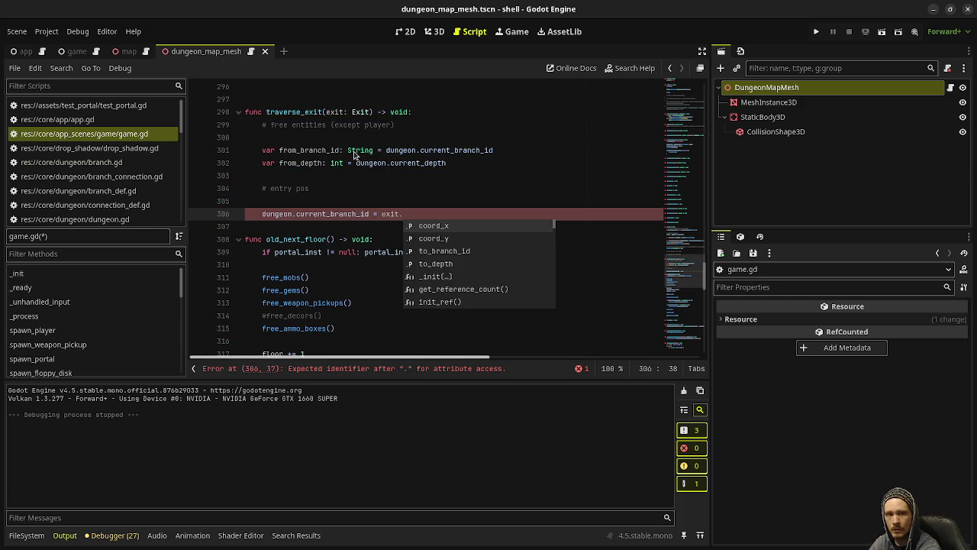
pyautogui.write('to_')
pyautogui.press('Return')
pyautogui.press('Return')
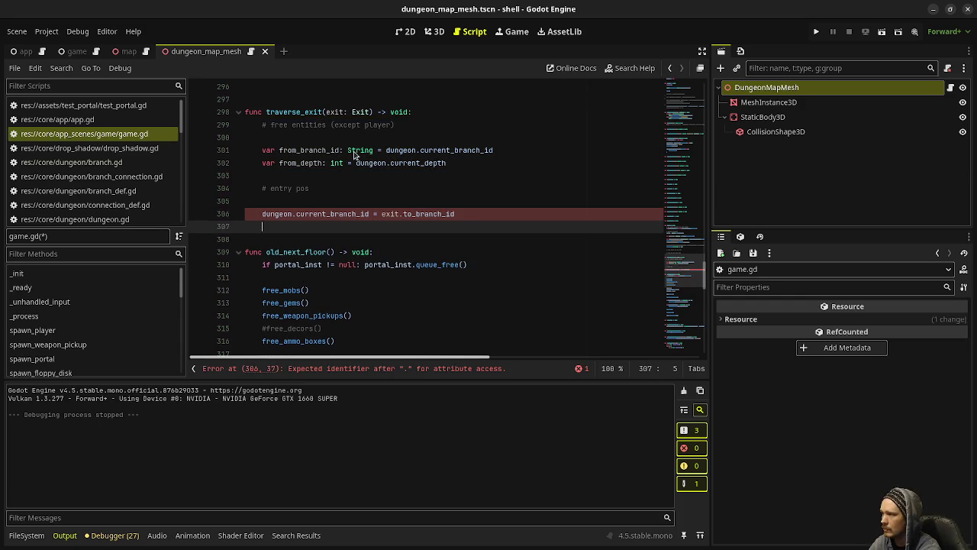
pyautogui.write('dungeon.current_branch_dept')
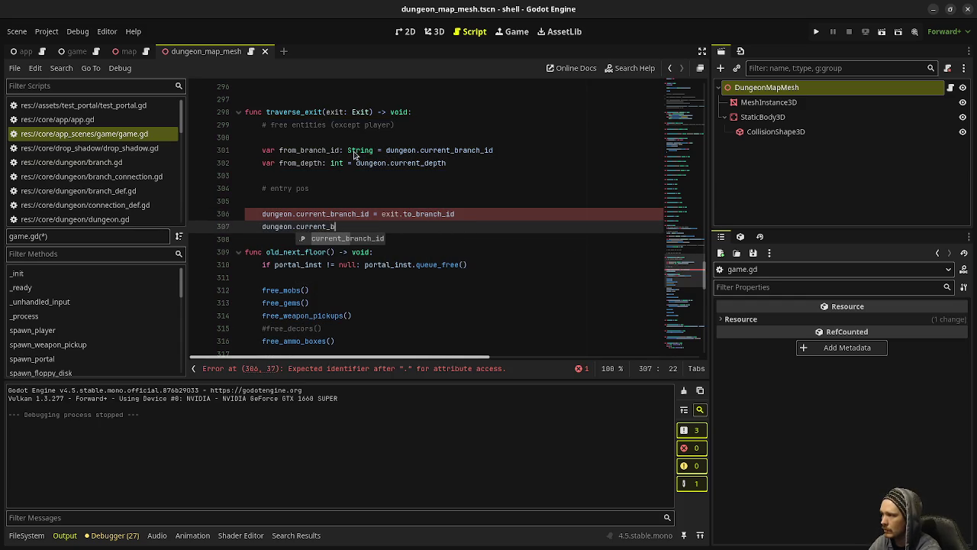
pyautogui.write('h ')
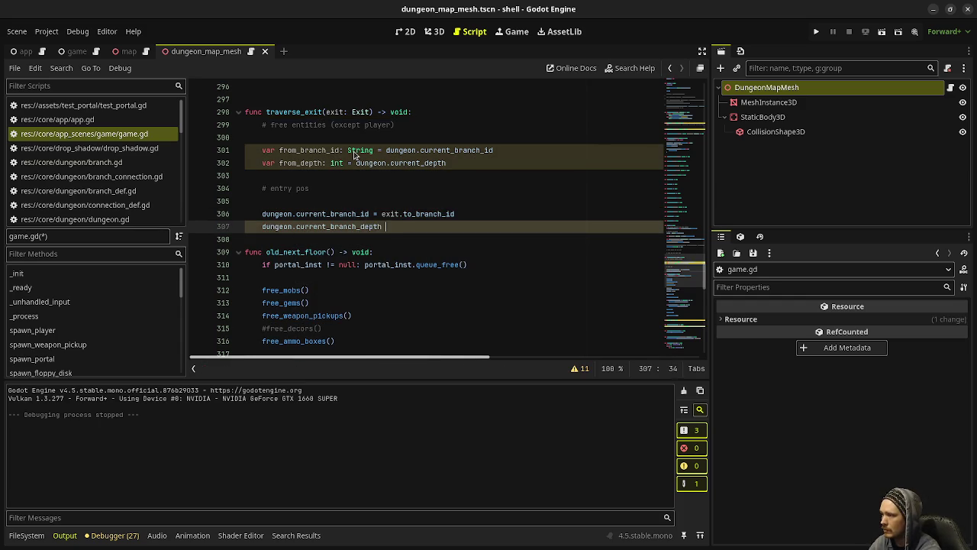
pyautogui.write('= exit.to_depth')
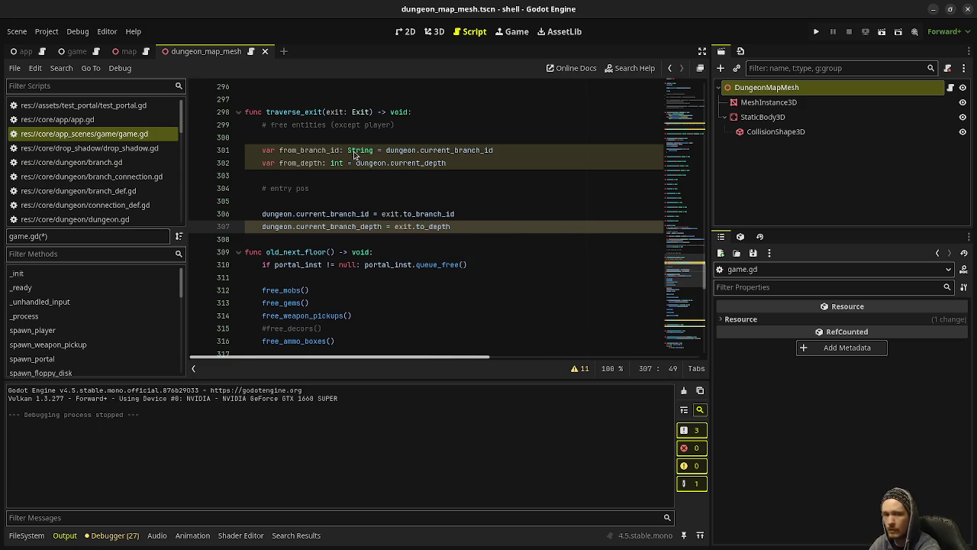
pyautogui.press('Return')
pyautogui.press('Return')
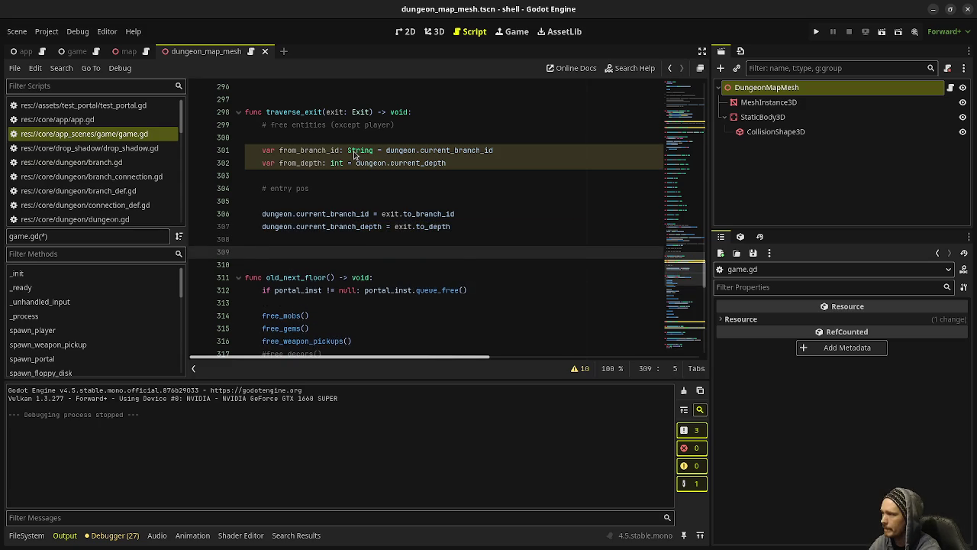
# Print "Moved to %s: %d" with dungeon.current_branch_id and dungeon.current_depth
pyautogui.write('print("Moved to')
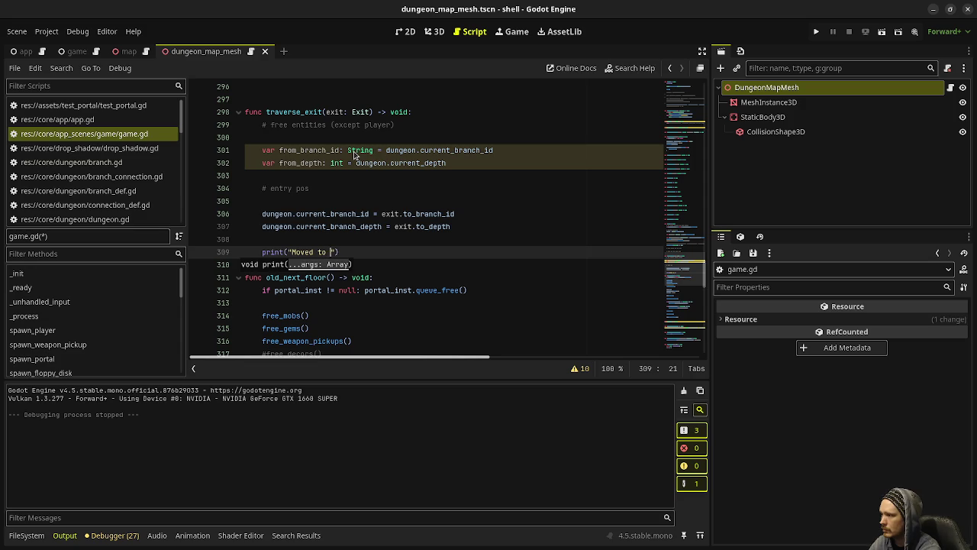
pyautogui.write(' " +')
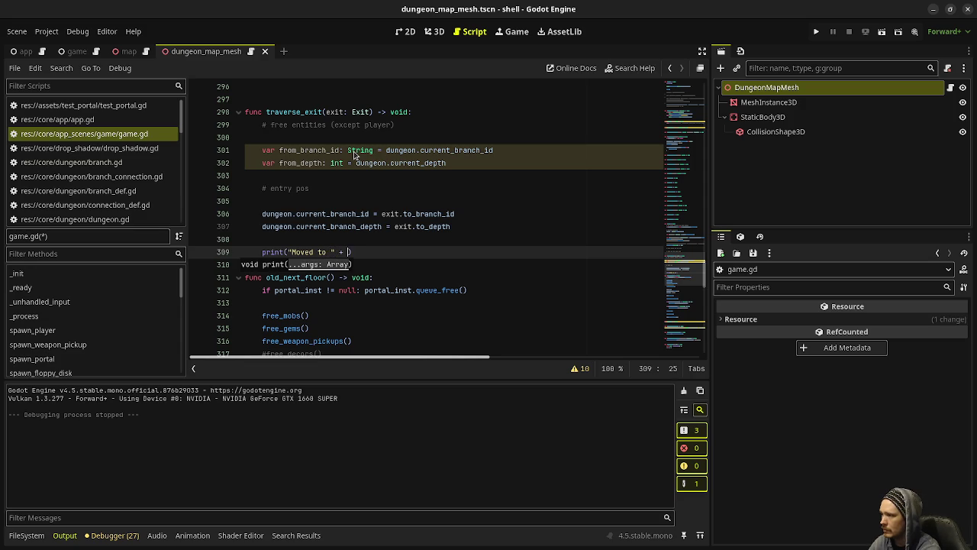
pyautogui.press('BackSpace')
pyautogui.press('BackSpace')
pyautogui.press('BackSpace')
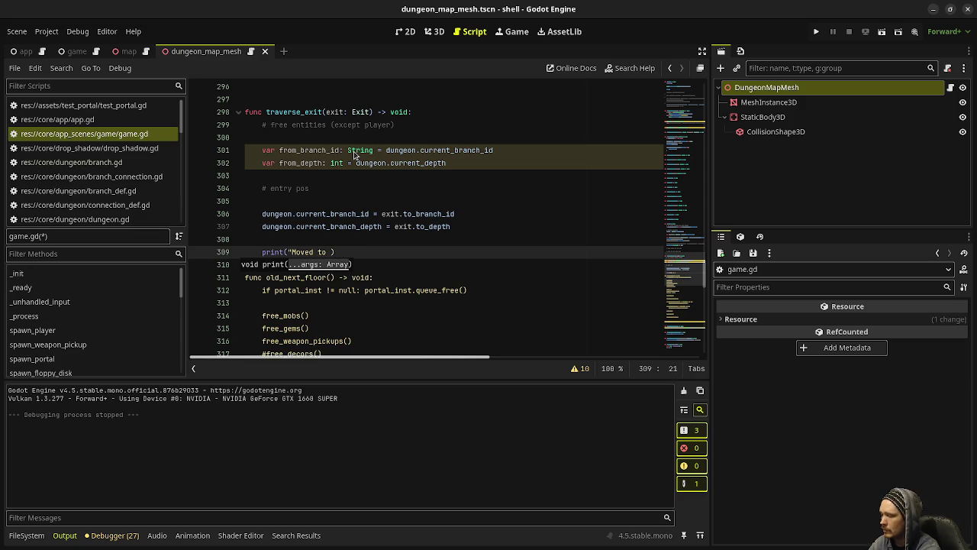
pyautogui.write('%s')
pyautogui.write(': ')
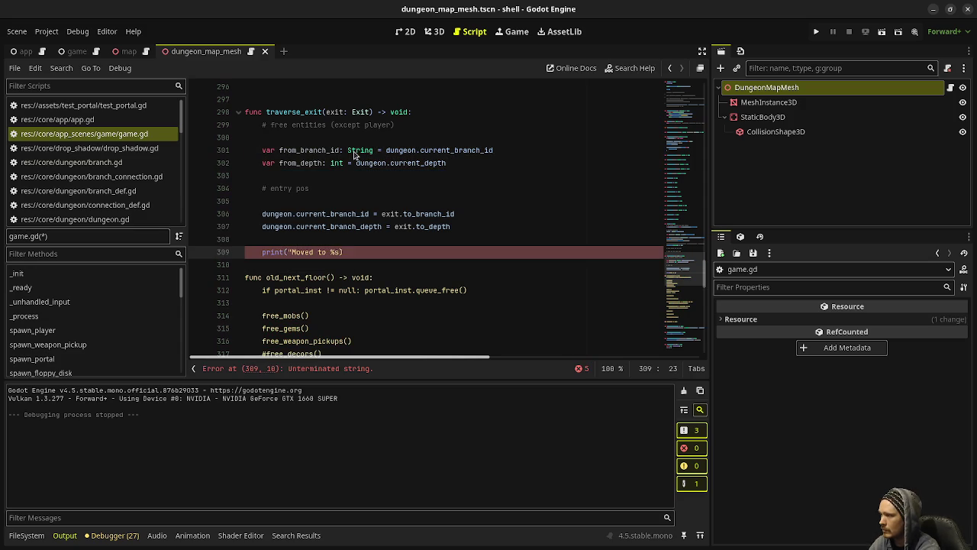
pyautogui.write('%d",')
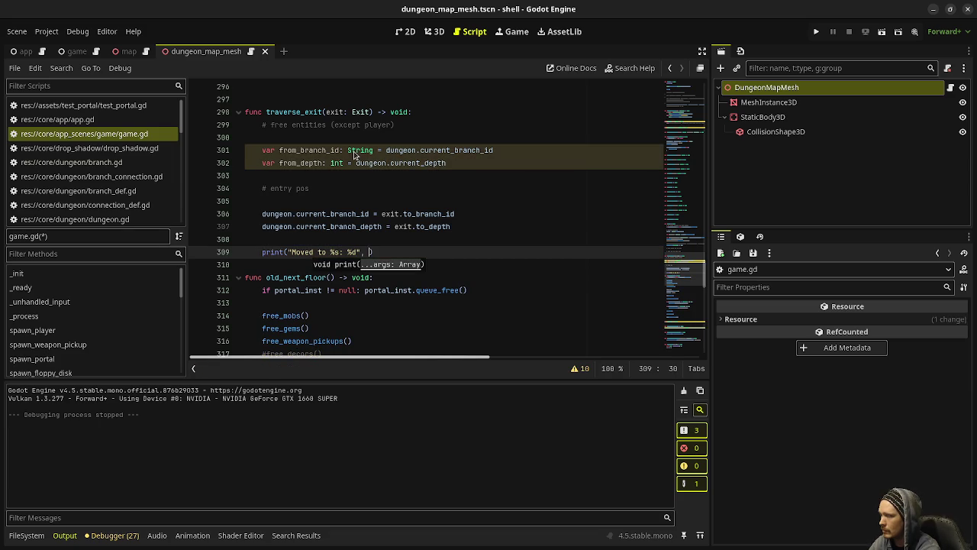
pyautogui.write('dungeon.current_branch_id')
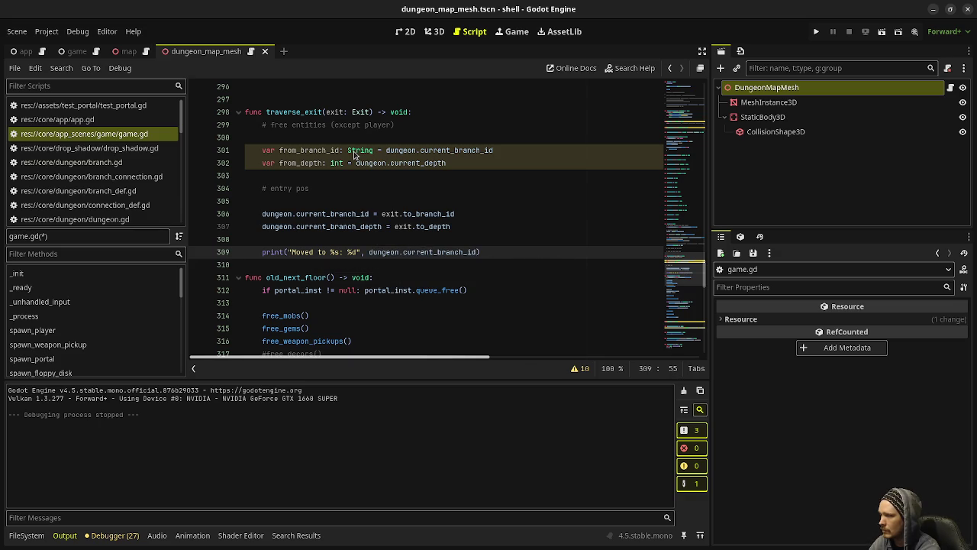
pyautogui.write(', dungeon')
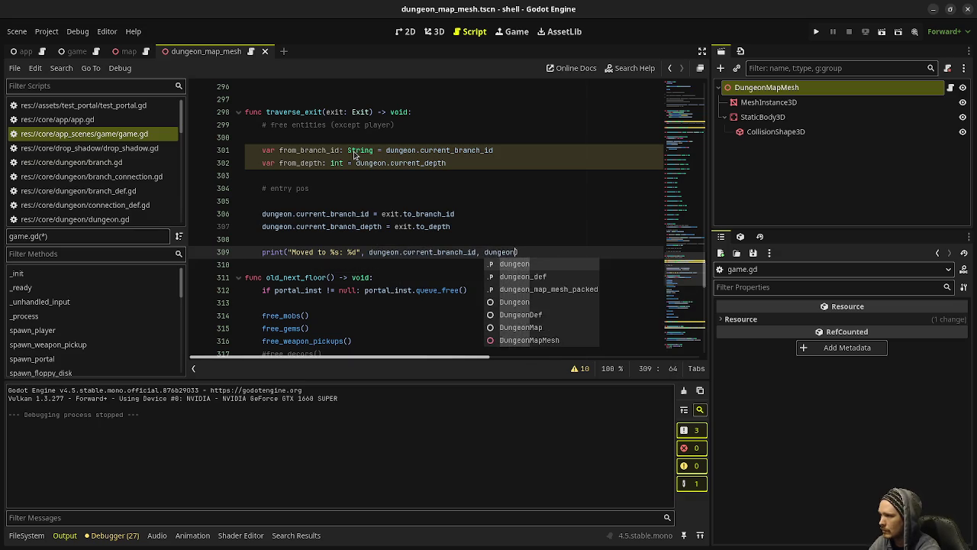
pyautogui.write('.current_depth)')
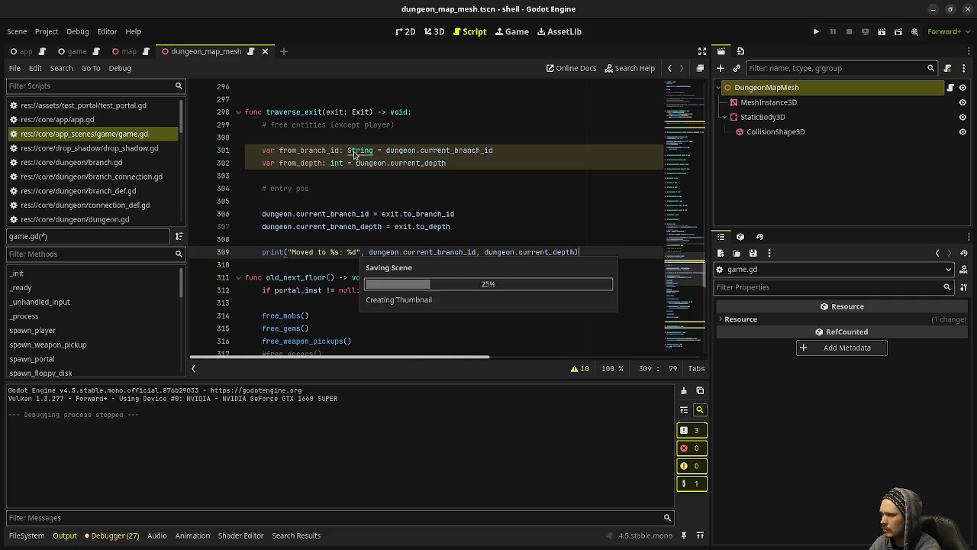
pyautogui.press('Escape')
# Add var dungeon_map: DungeonMap = dungeon.get_map(dungeon.current_branch_id, dungeon.current_depth)
pyautogui.press('Return')
pyautogui.press('Return')
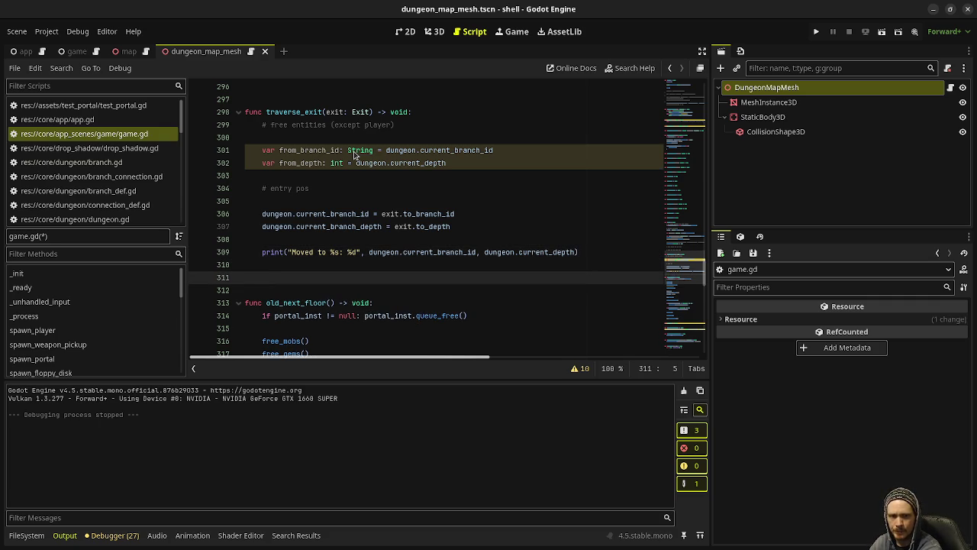
pyautogui.write('var dungeon_map: ')
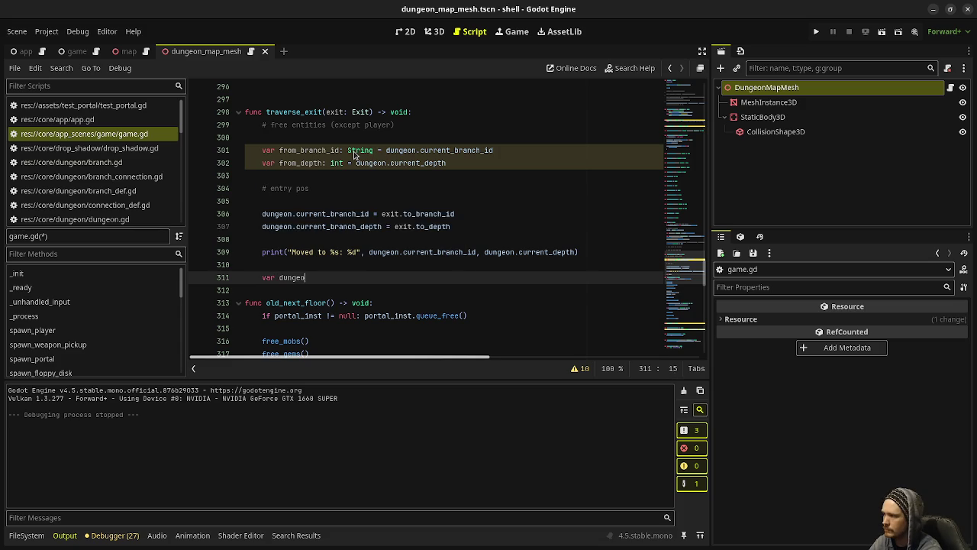
pyautogui.write('Dungeonmap')
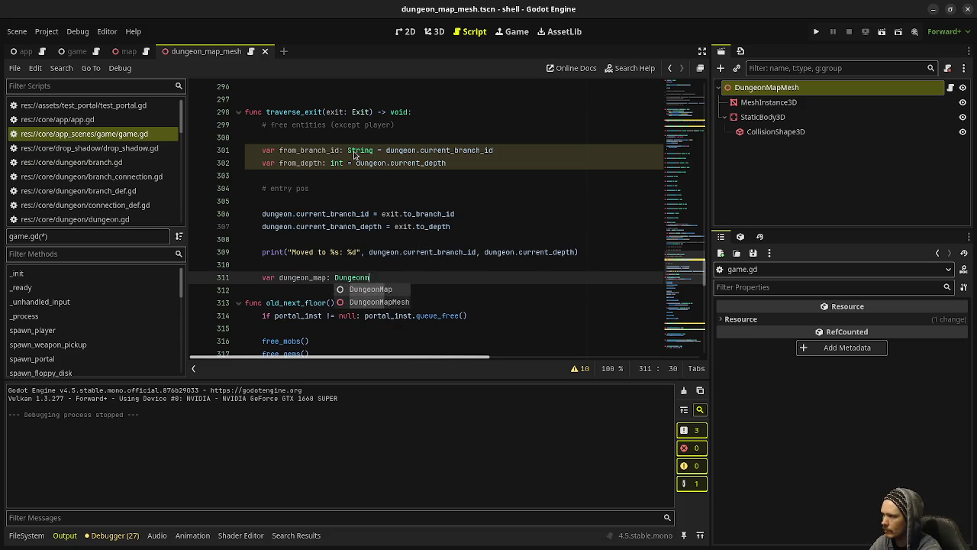
pyautogui.press('Return')
pyautogui.write('=')
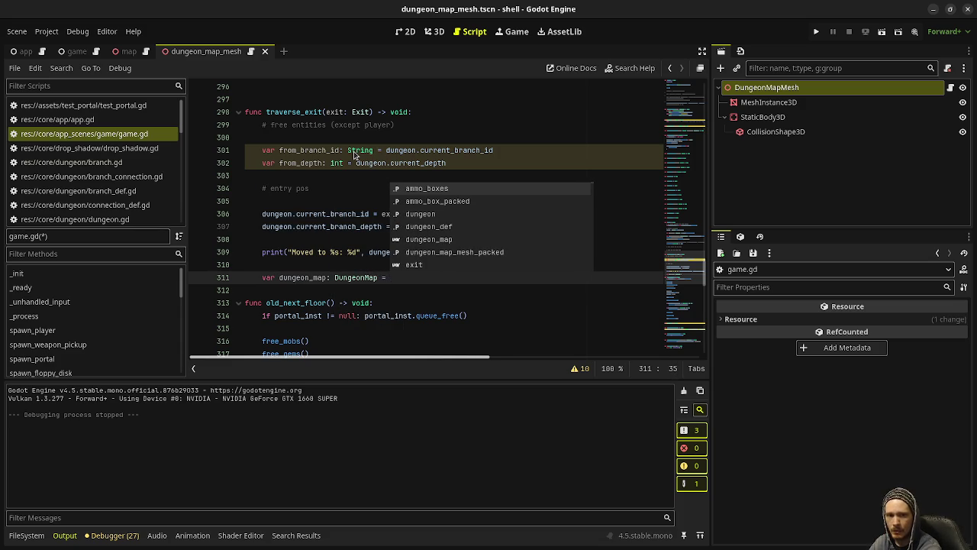
pyautogui.write(' dungeon.get_map(dungeon.curr')
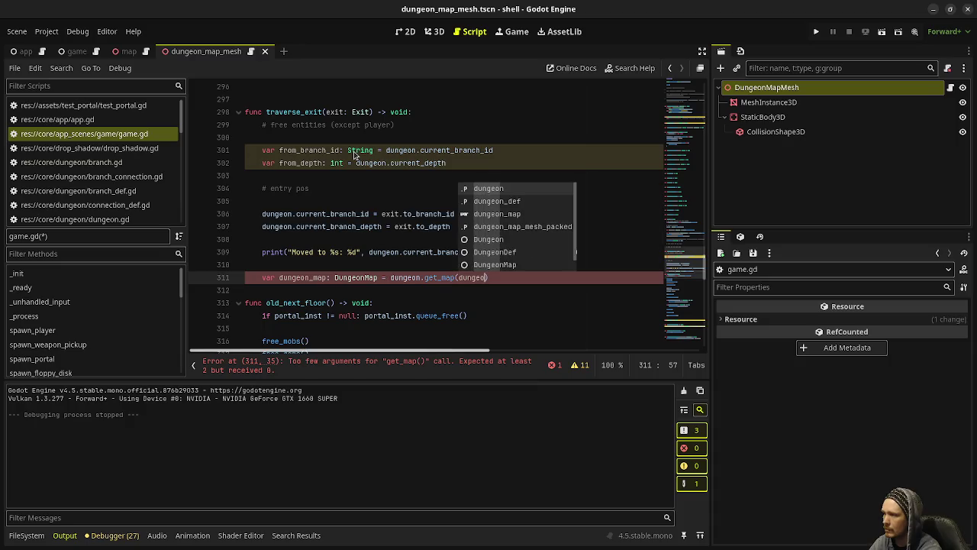
pyautogui.write('ent_branch_id')
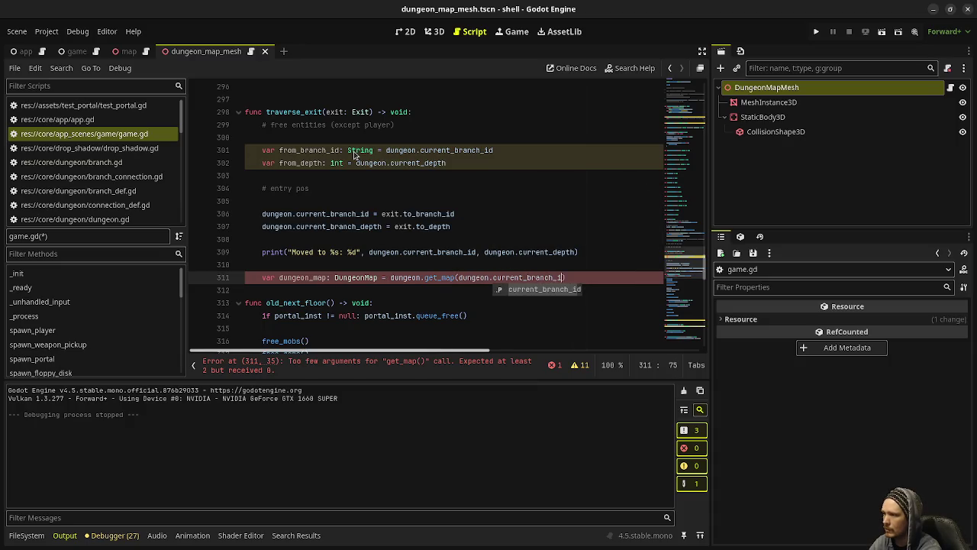
pyautogui.write(', dungeon.')
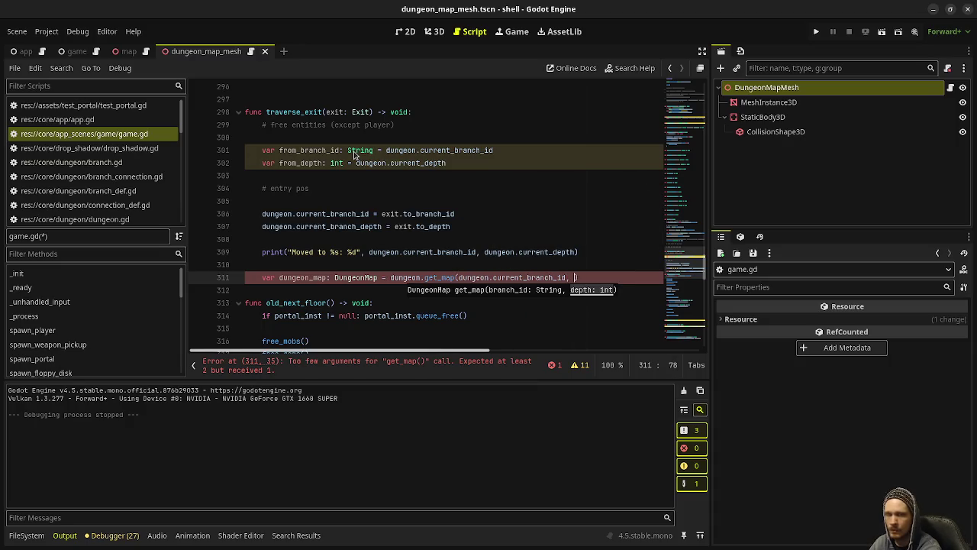
pyautogui.write('current')
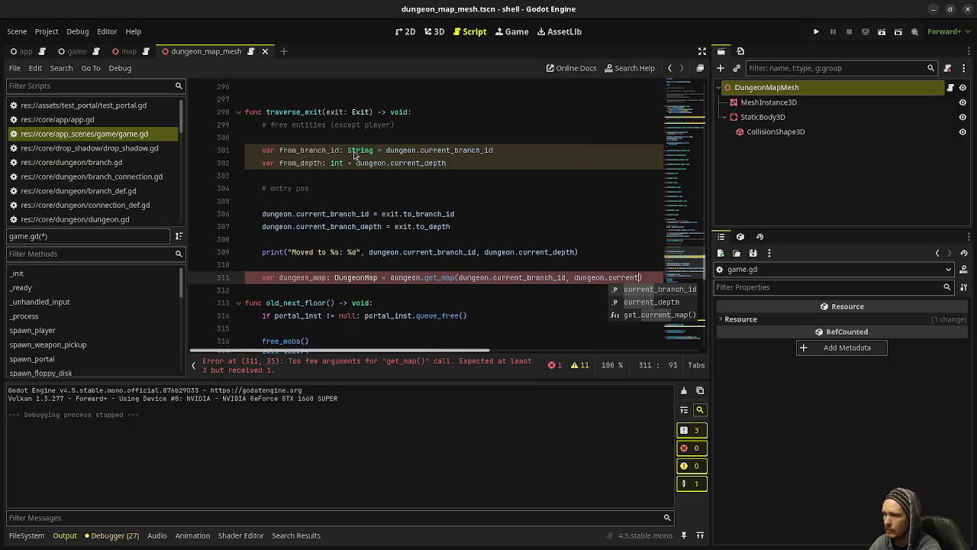
pyautogui.write('_depth)')
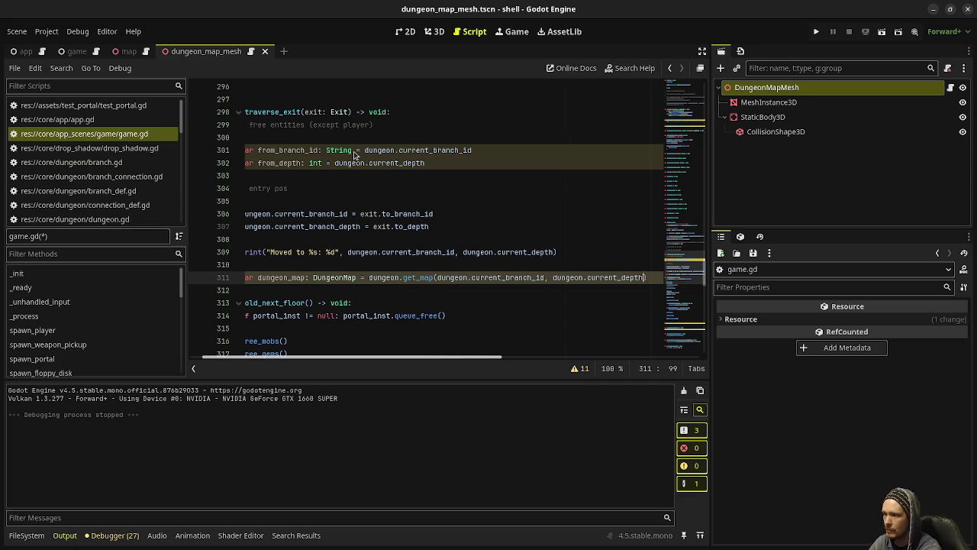
pyautogui.press('Return')
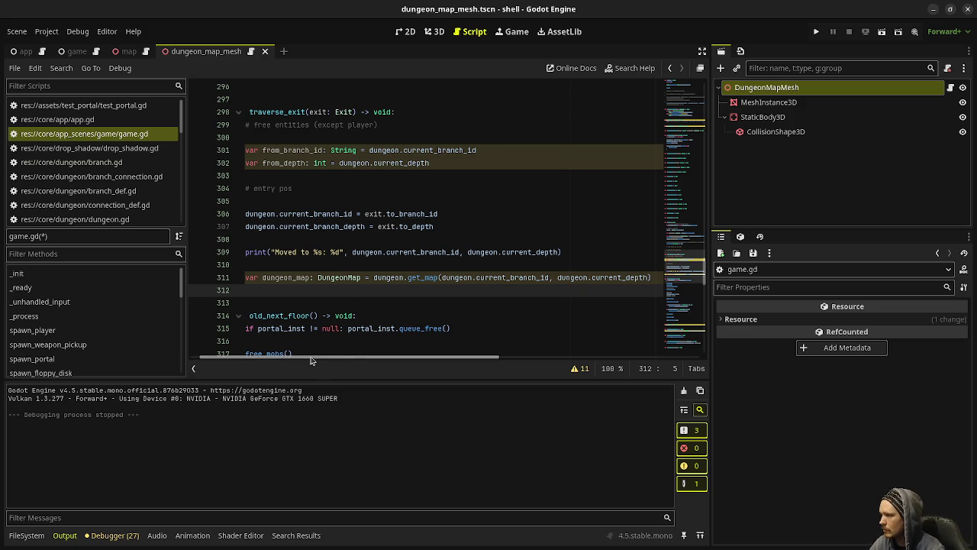
pyautogui.hscroll(-2, 335, 321)
pyautogui.scroll(-4, 349, 283)
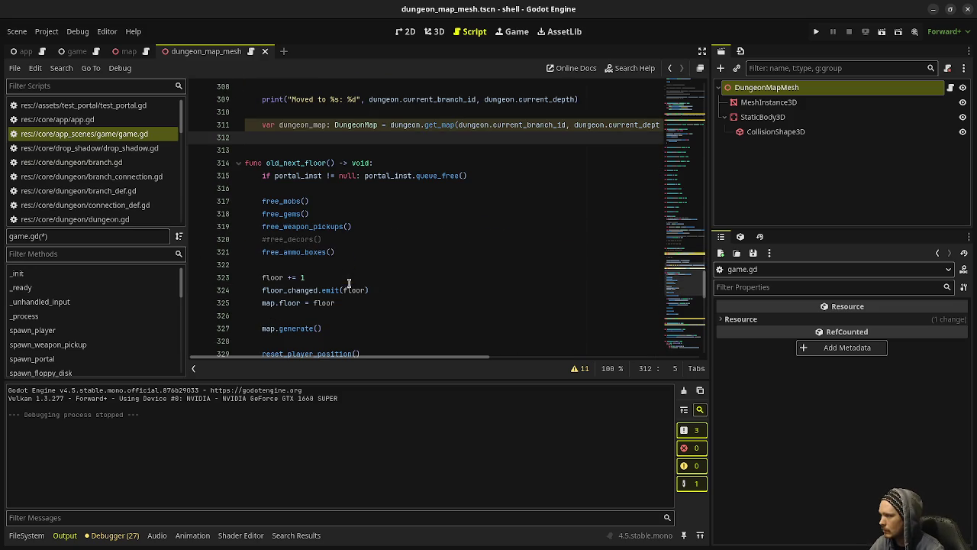
pyautogui.scroll(-3, 349, 283)
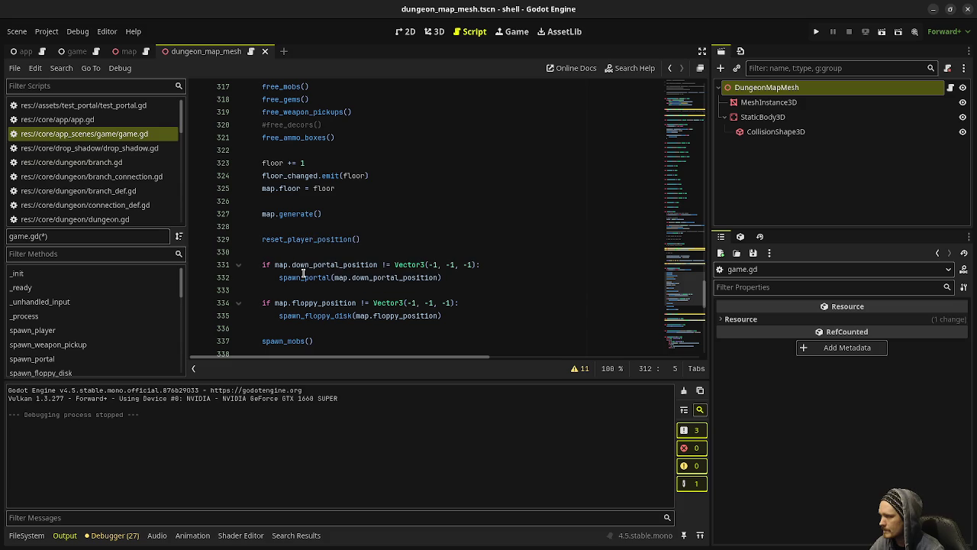
pyautogui.scroll(-1, 312, 279)
pyautogui.scroll(6, 312, 279)
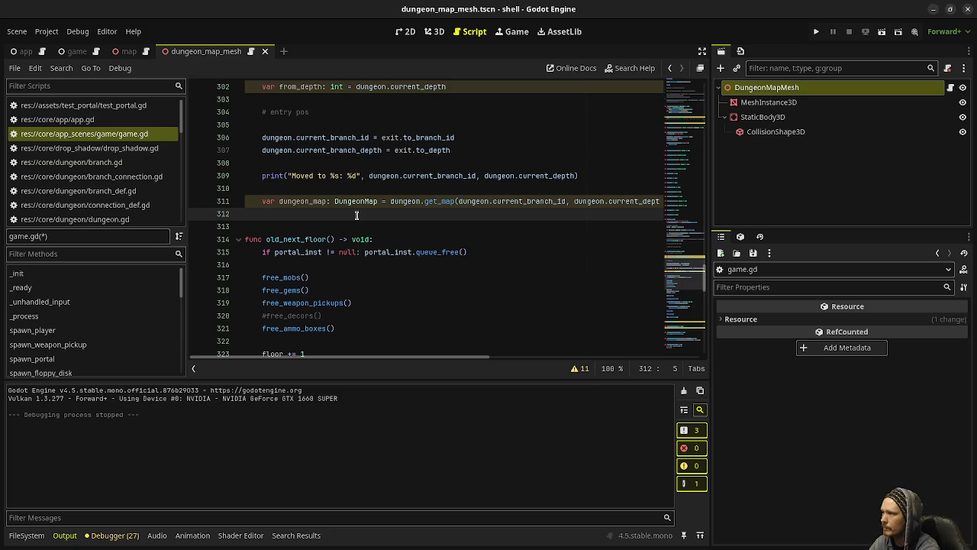
pyautogui.press('Return')
# Declare var returnPos: Vector2i = Vector2i(32, 32) as the default position
pyautogui.write('var return')
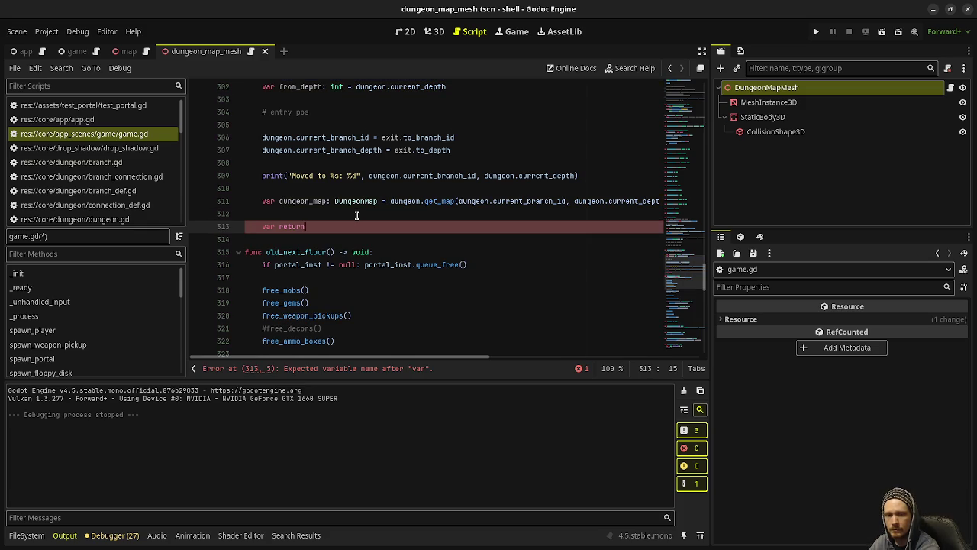
pyautogui.write('Pos')
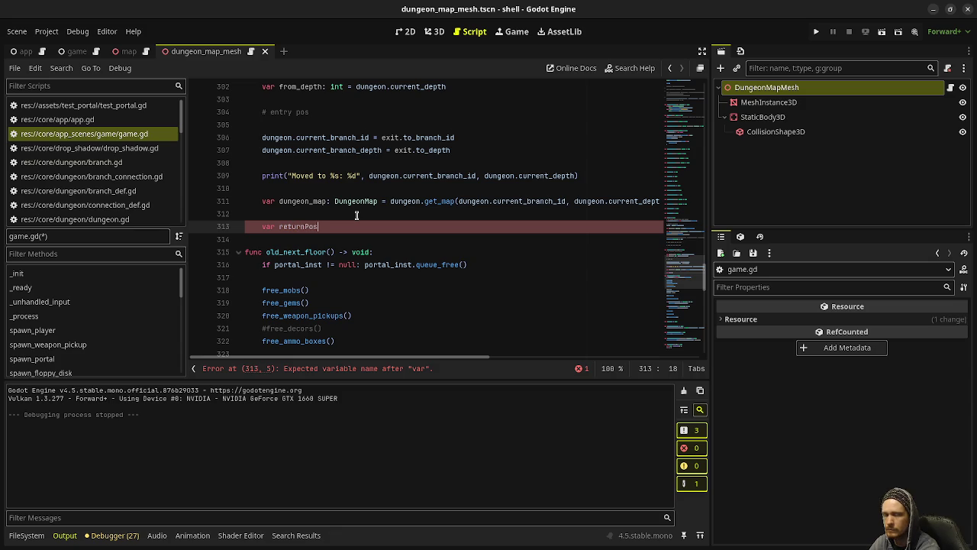
pyautogui.write(': Vect')
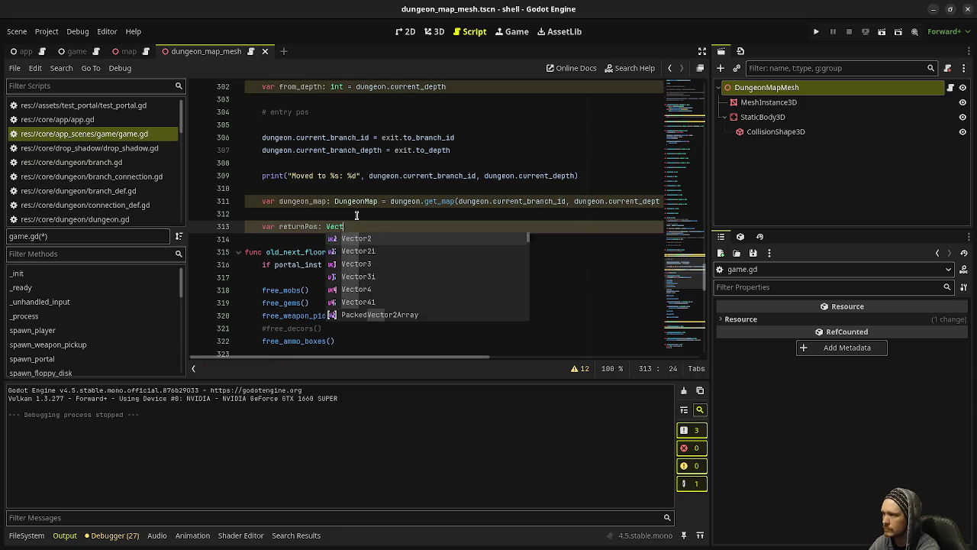
pyautogui.write('or2i = ')
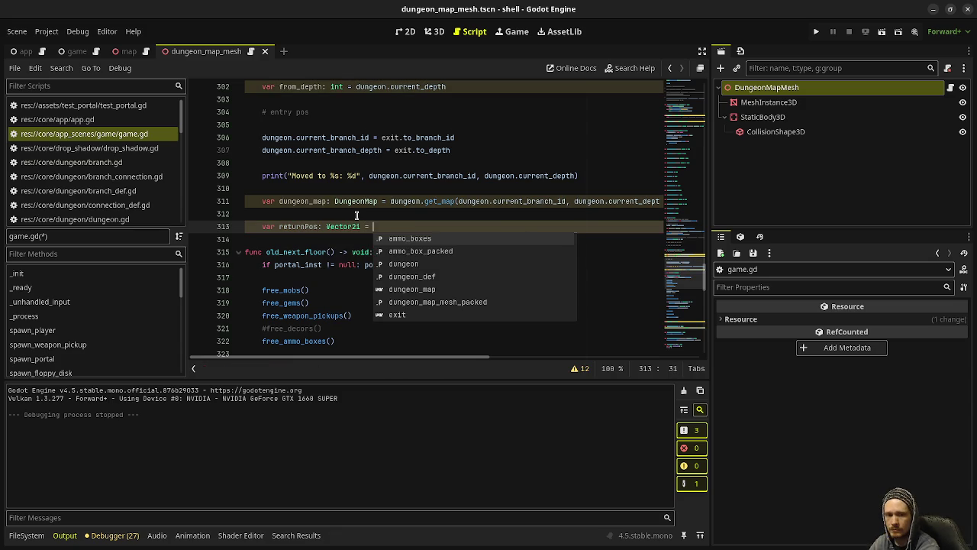
pyautogui.write('Vector2i')
pyautogui.press('Return')
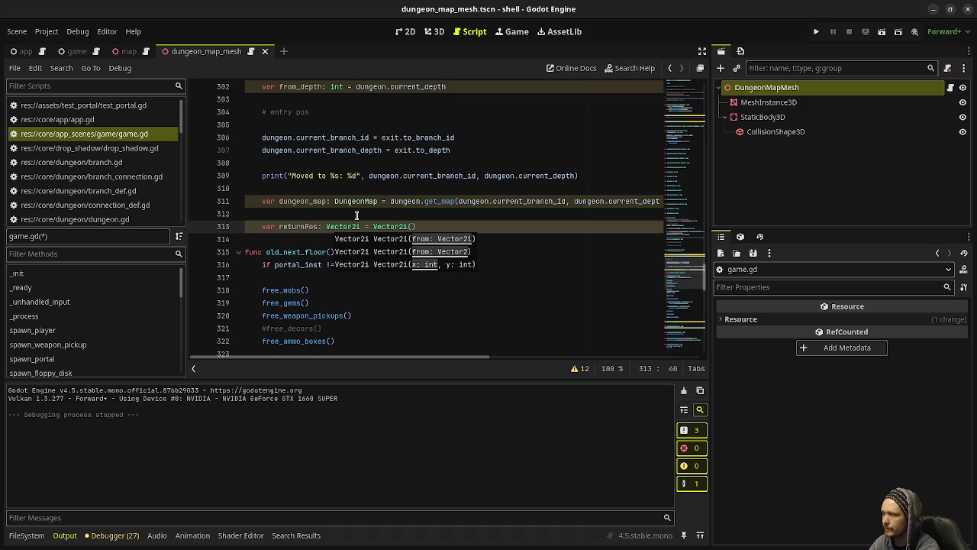
pyautogui.write('32, 32)')
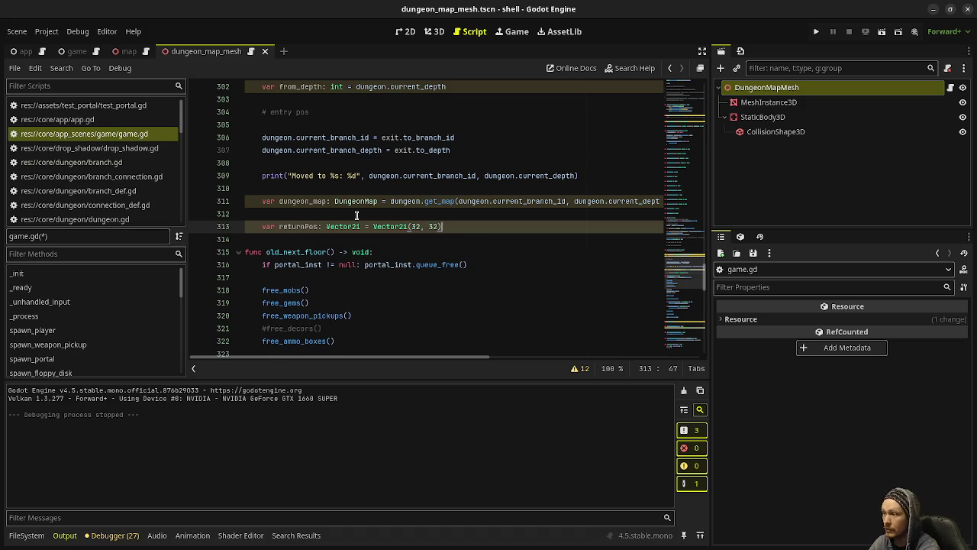
pyautogui.press('Return')
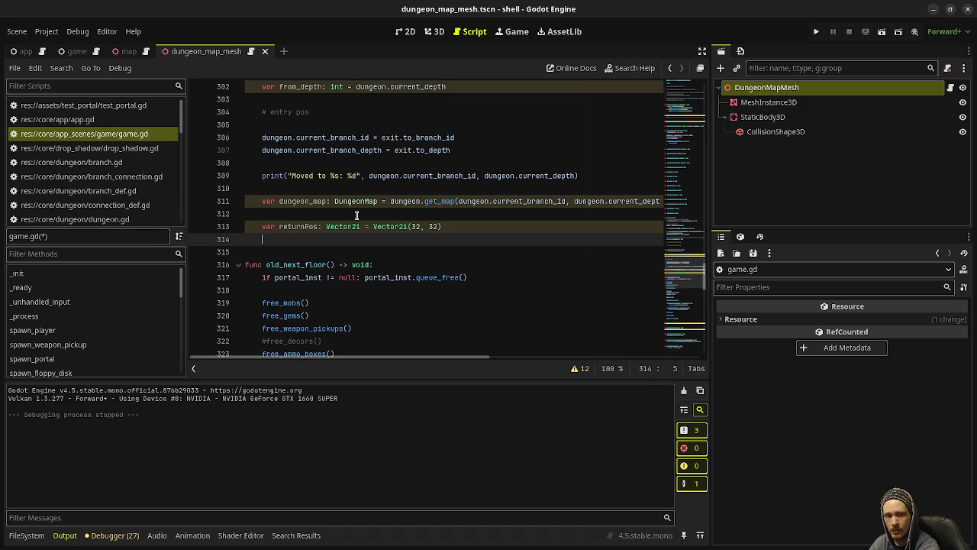
# Loop over dungeon_map.exits, checking e.to_branch_id == from_branch_id && e.to_depth == from_depth
pyautogui.write('for e')
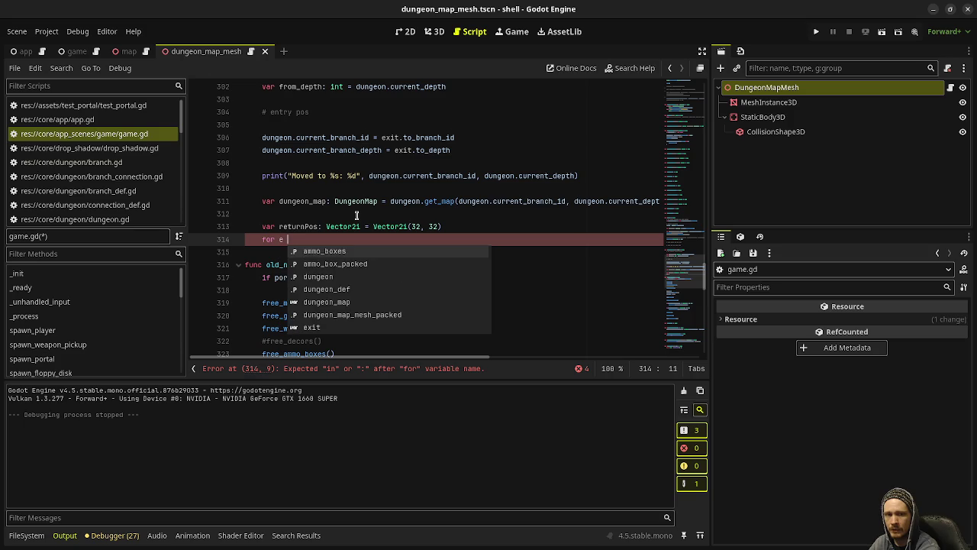
pyautogui.write(' in ')
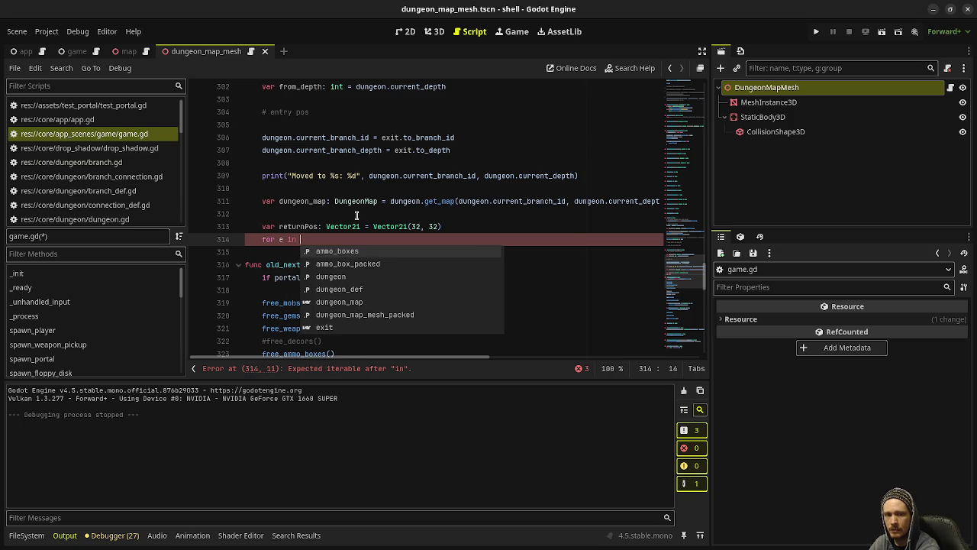
pyautogui.write('dungeo')
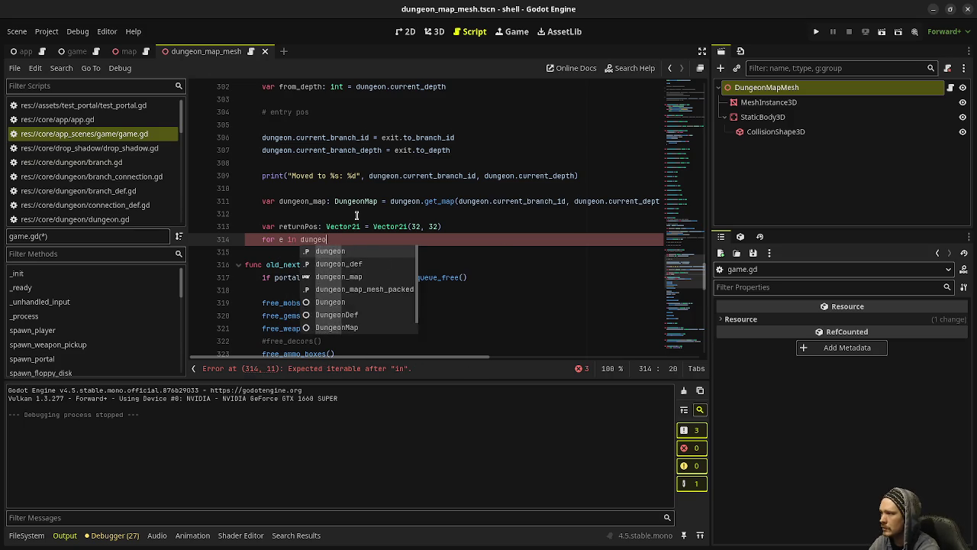
pyautogui.write('n_map.exits')
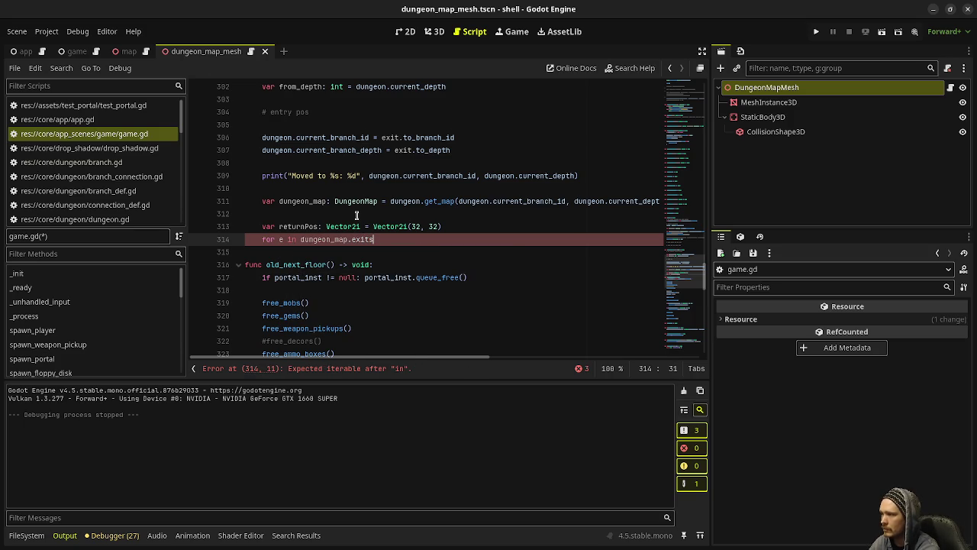
pyautogui.write(':')
pyautogui.press('Return')
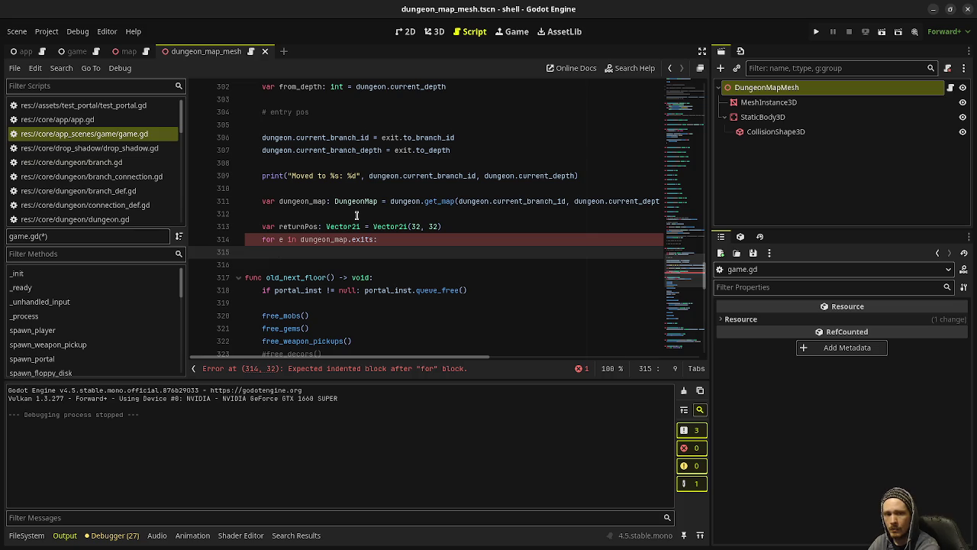
pyautogui.write('if ')
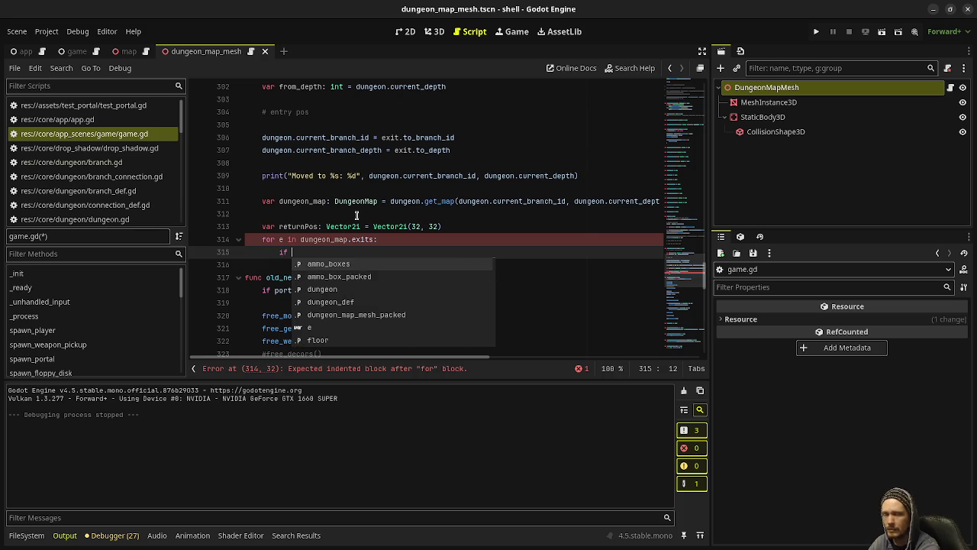
pyautogui.write('e.to_')
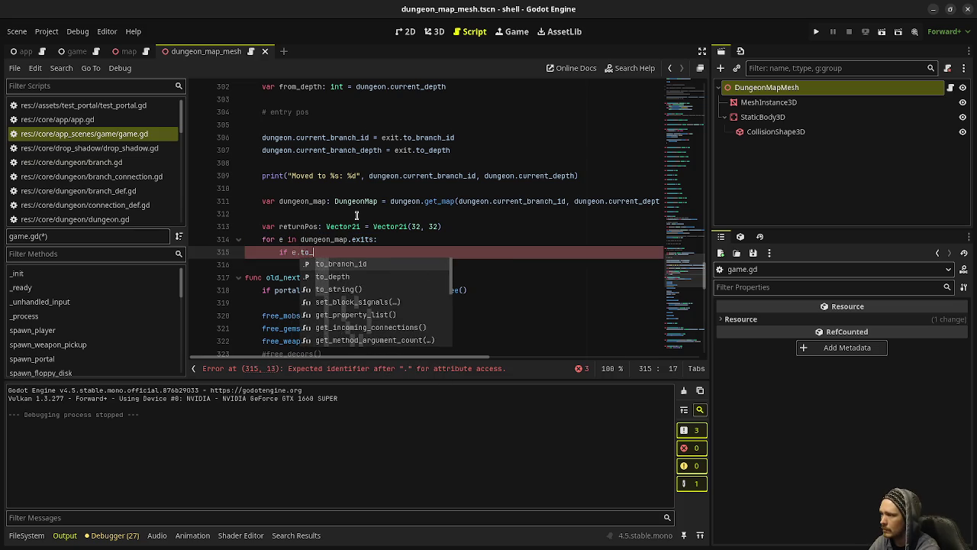
pyautogui.write('branch_id == from_')
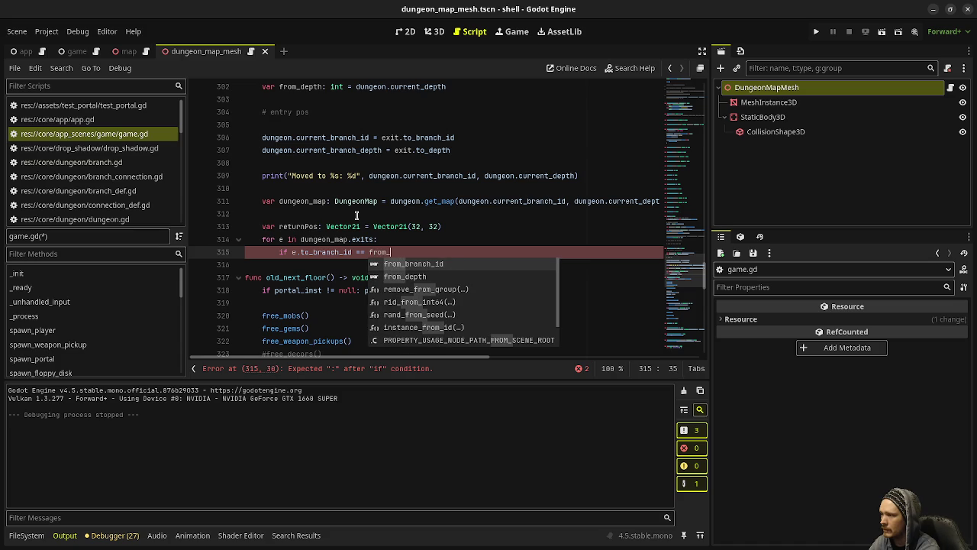
pyautogui.press('Return')
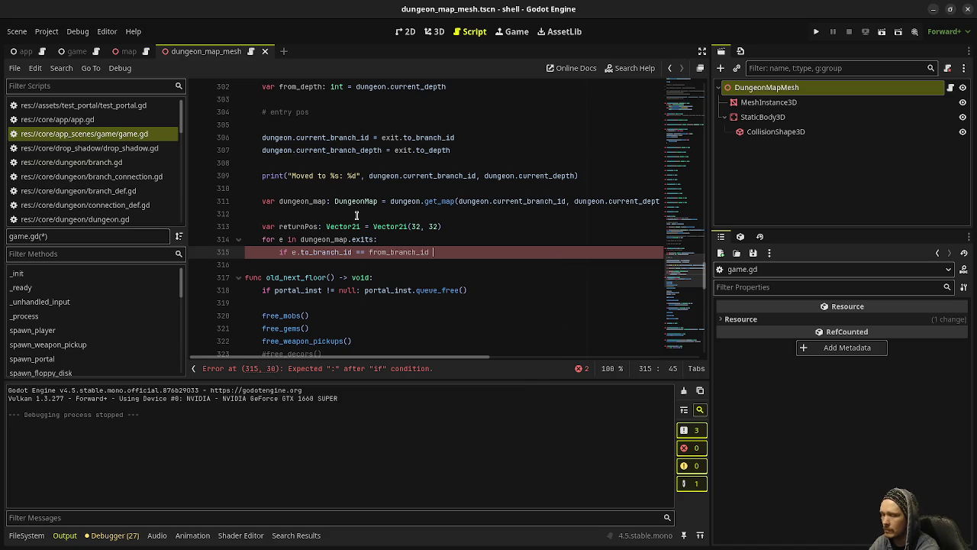
pyautogui.write('&& ')
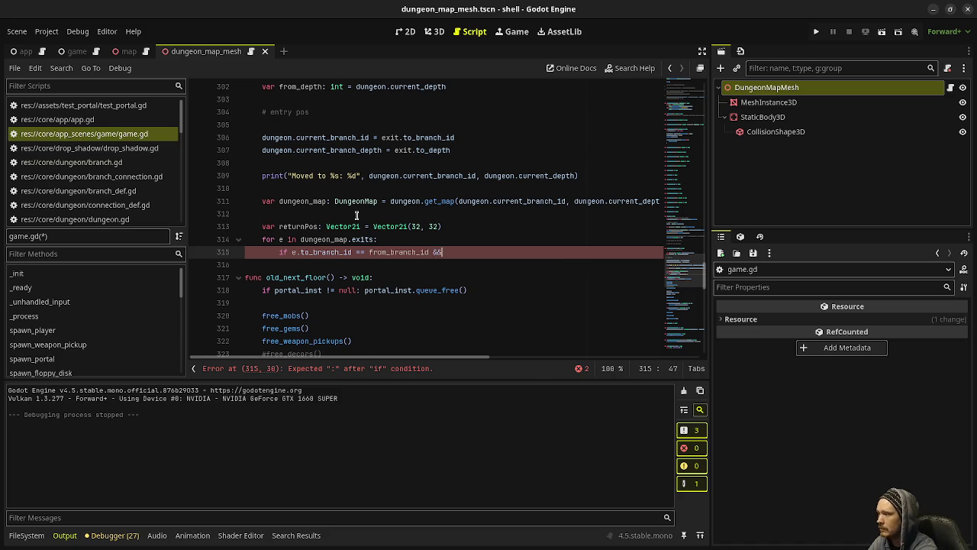
pyautogui.write('e.to_')
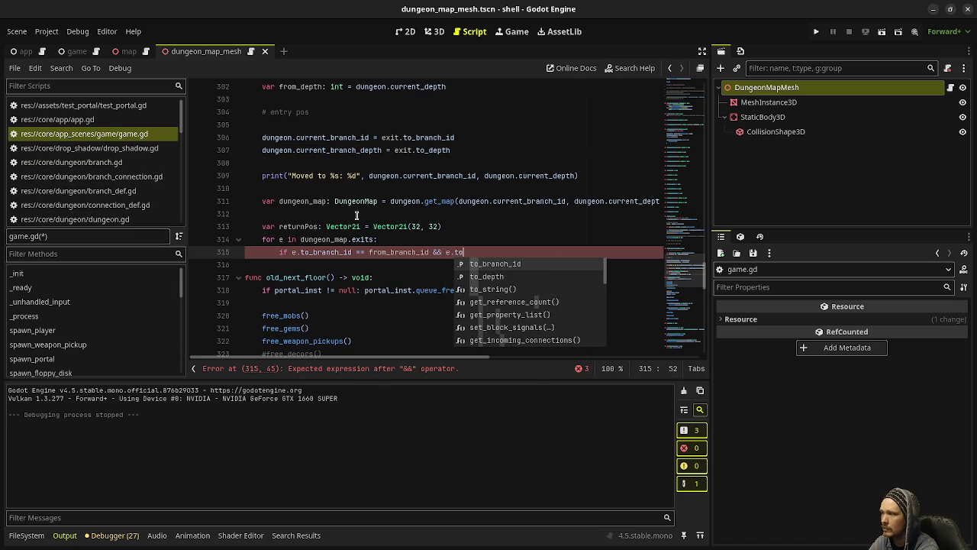
pyautogui.write('depth ')
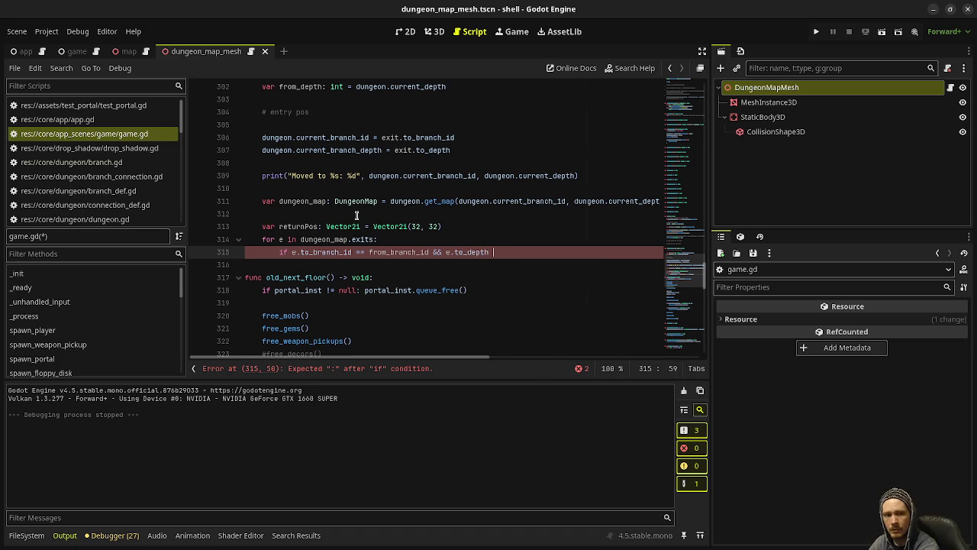
pyautogui.write('== from')
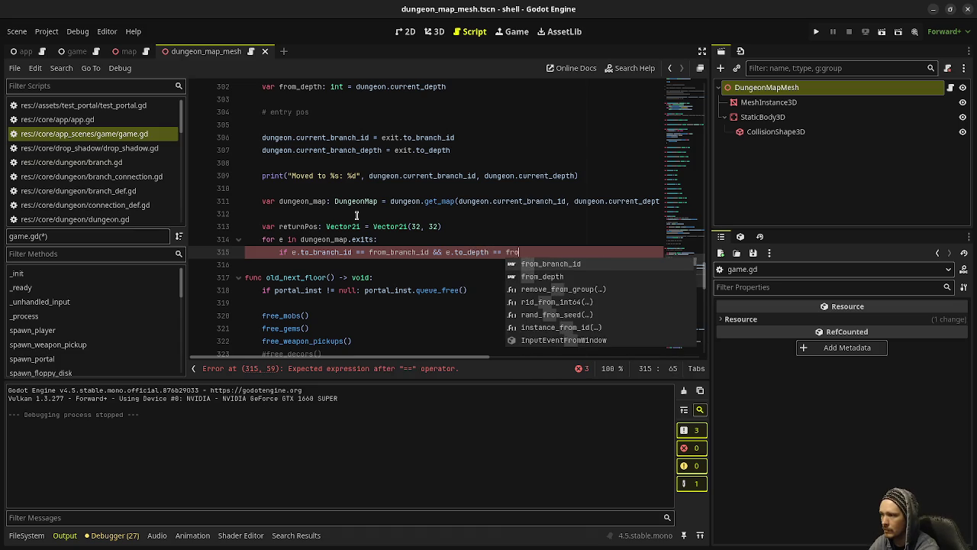
pyautogui.write('_depth')
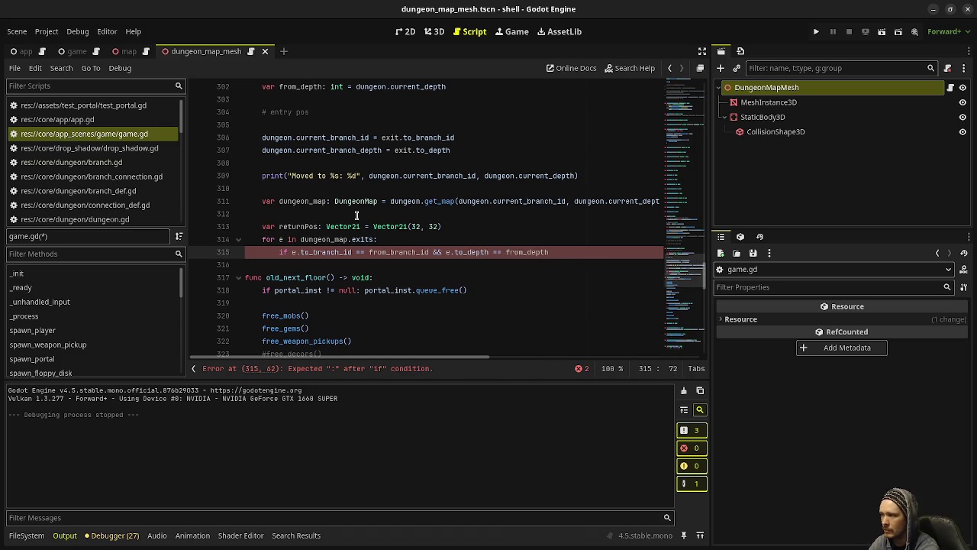
pyautogui.write(':')
pyautogui.press('Return')
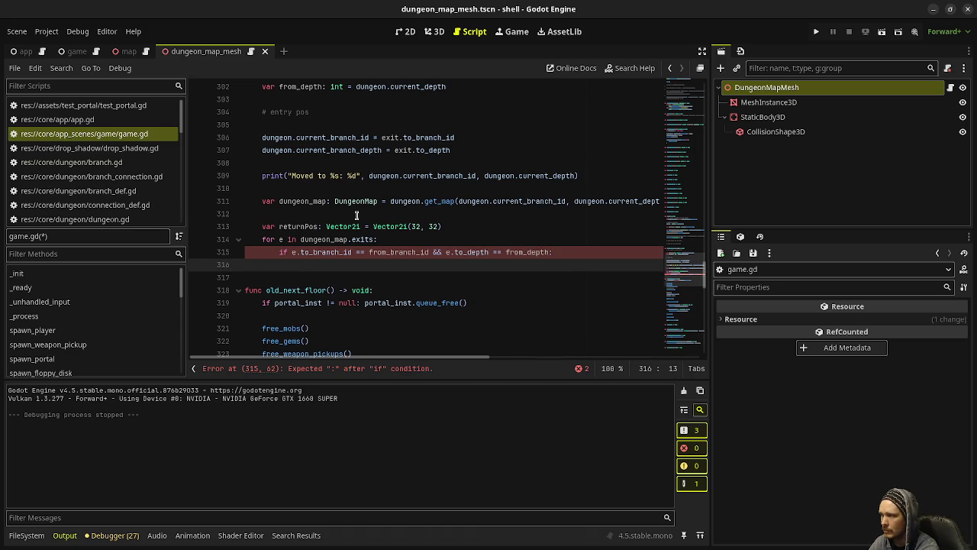
pyautogui.write('returnP')
pyautogui.press('Return')
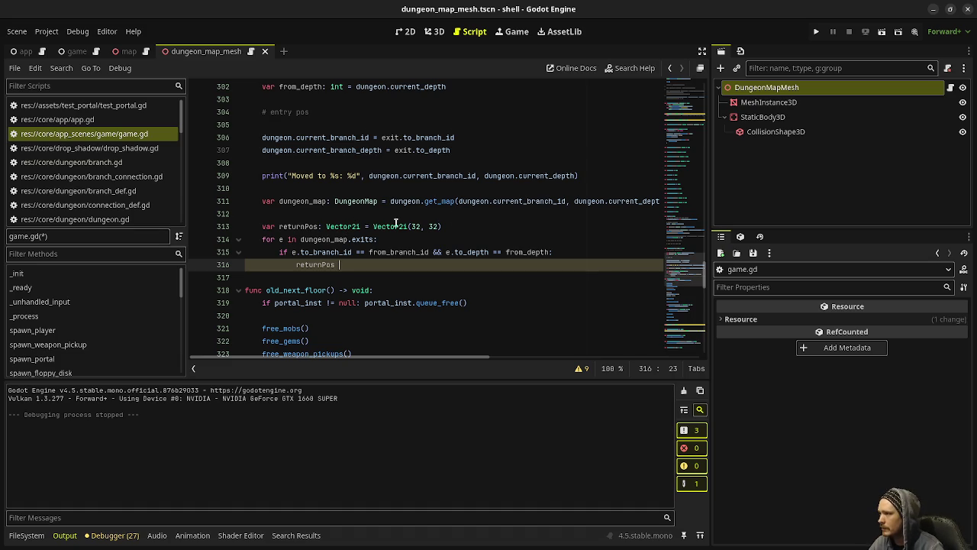
# Retype the variable as Exit, assign e and break on a match, and start renaming returnPos
pyautogui.moveTo(454, 225); pyautogui.dragTo(326, 226)
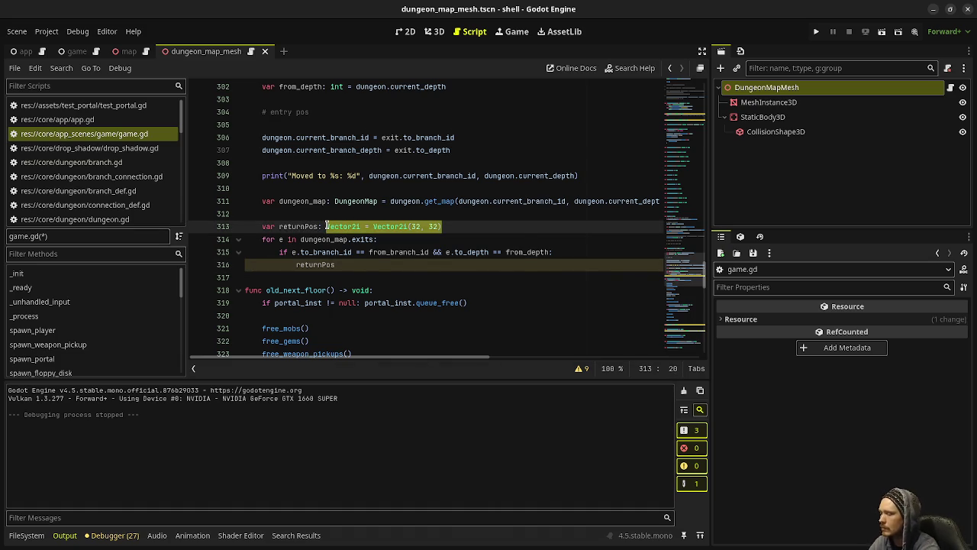
pyautogui.write('E')
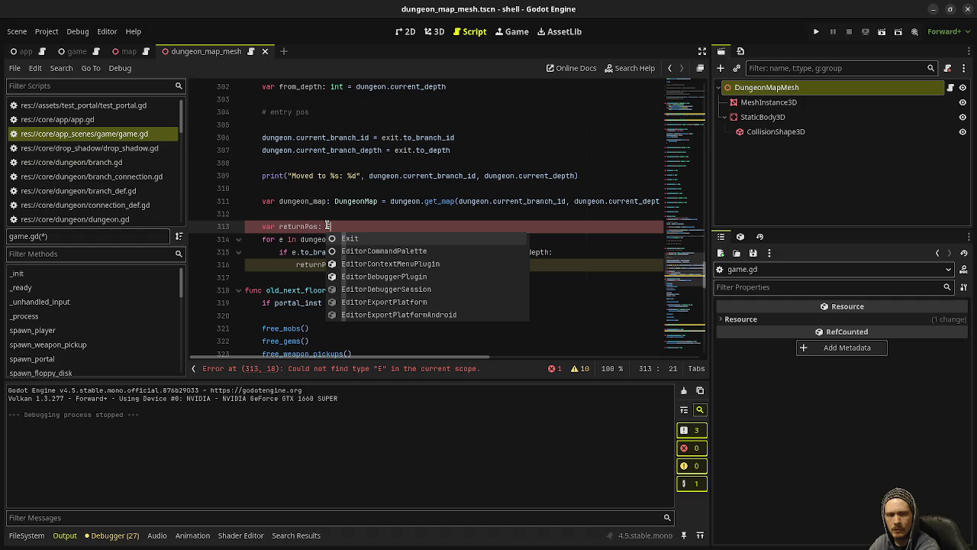
pyautogui.write('xit')
pyautogui.press('Escape')
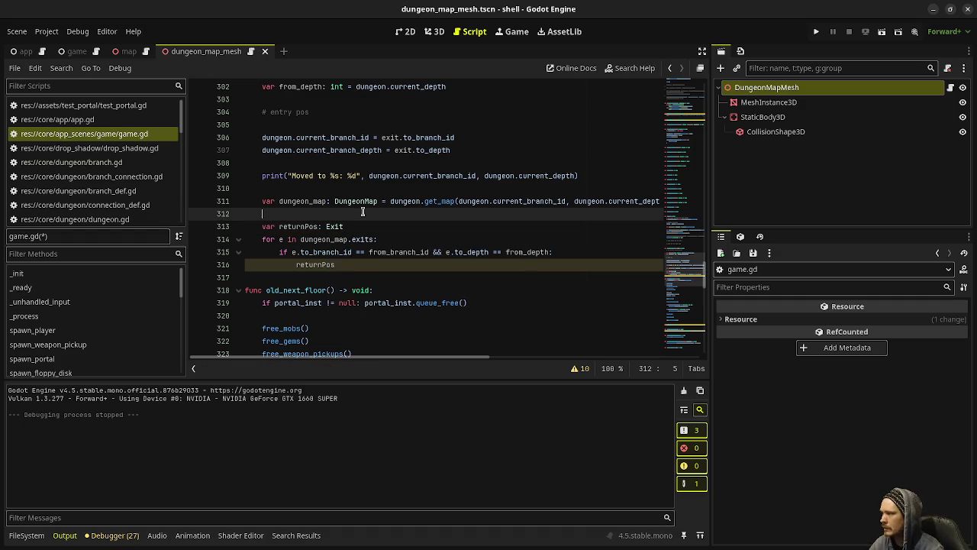
pyautogui.click(338, 265)
pyautogui.write('= e')
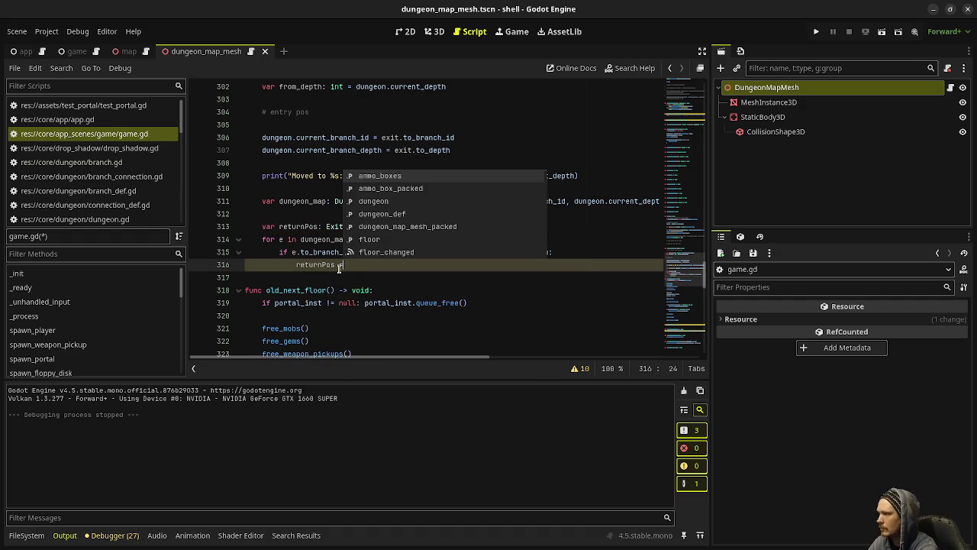
pyautogui.press('Escape')
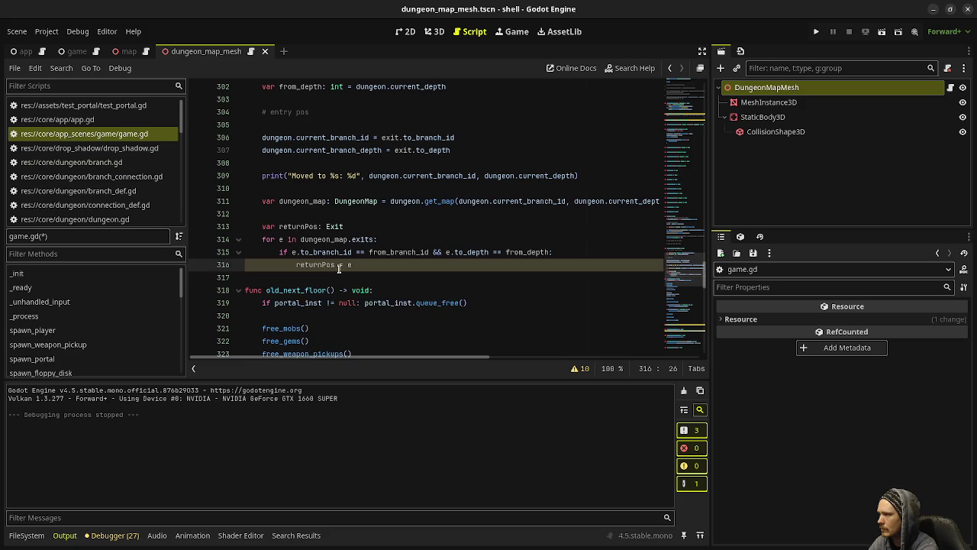
pyautogui.press('Return')
pyautogui.write('break;')
pyautogui.press('Return')
pyautogui.press('Return')
pyautogui.press('BackSpace')
pyautogui.press('BackSpace')
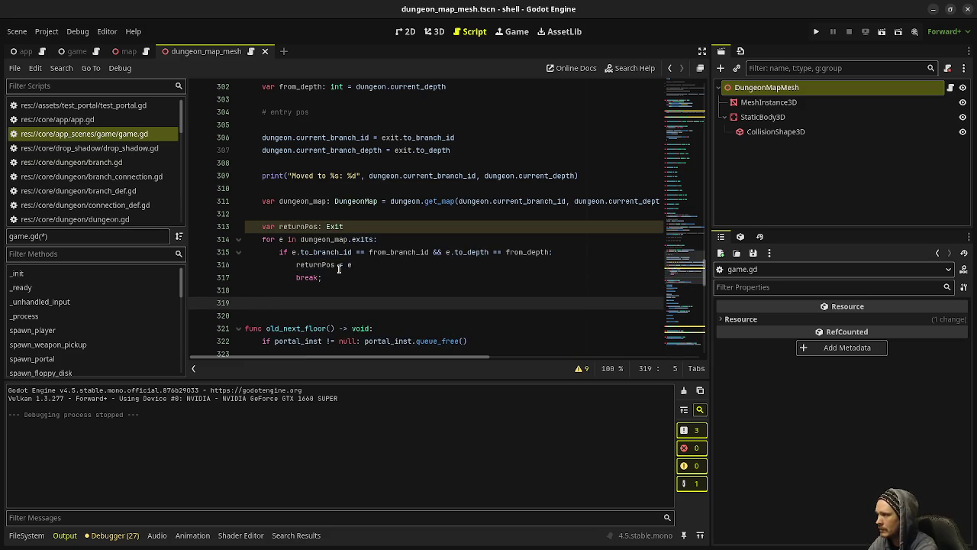
pyautogui.click(316, 226)
pyautogui.press('BackSpace')
pyautogui.press('BackSpace')
pyautogui.press('BackSpace')
# Rename the variable to returnExit and return Vector2i(32, 32) when returnExit is null
pyautogui.write('Exit')
pyautogui.click(302, 295)
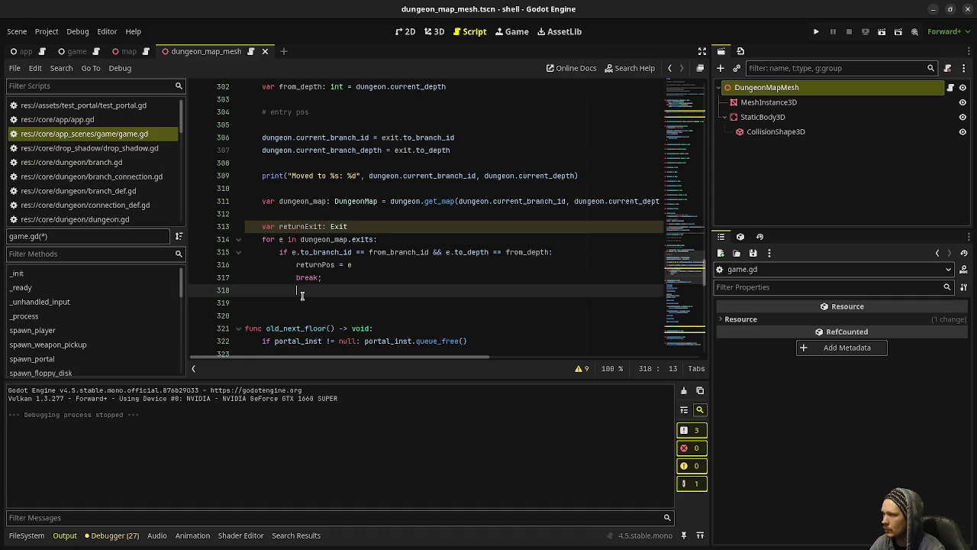
pyautogui.press('Down')
pyautogui.write('if returnExit ')
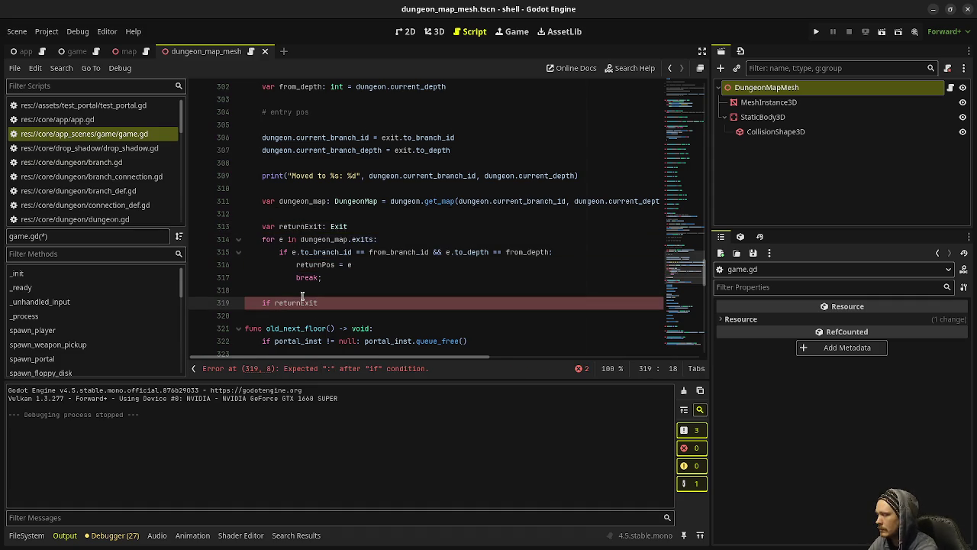
pyautogui.write('== null:')
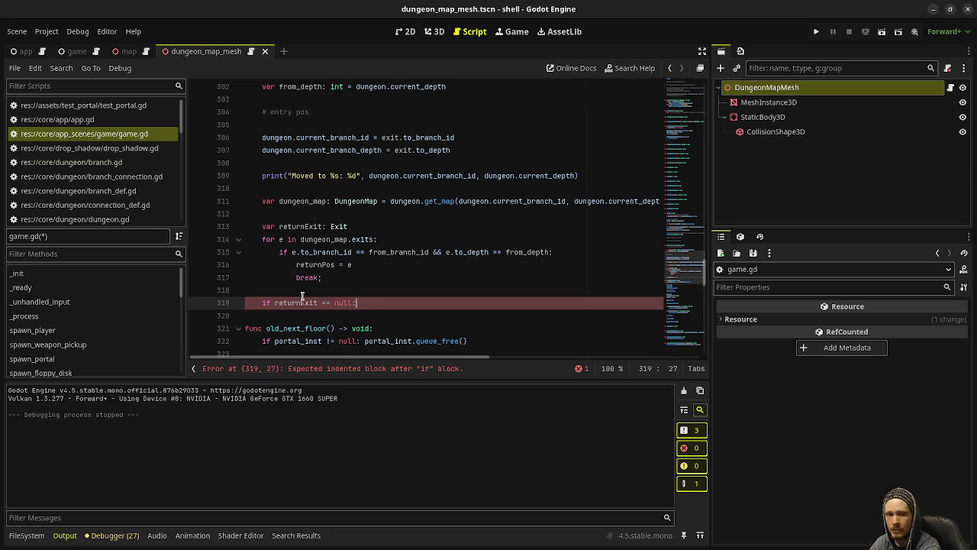
pyautogui.press('Return')
pyautogui.write('return ')
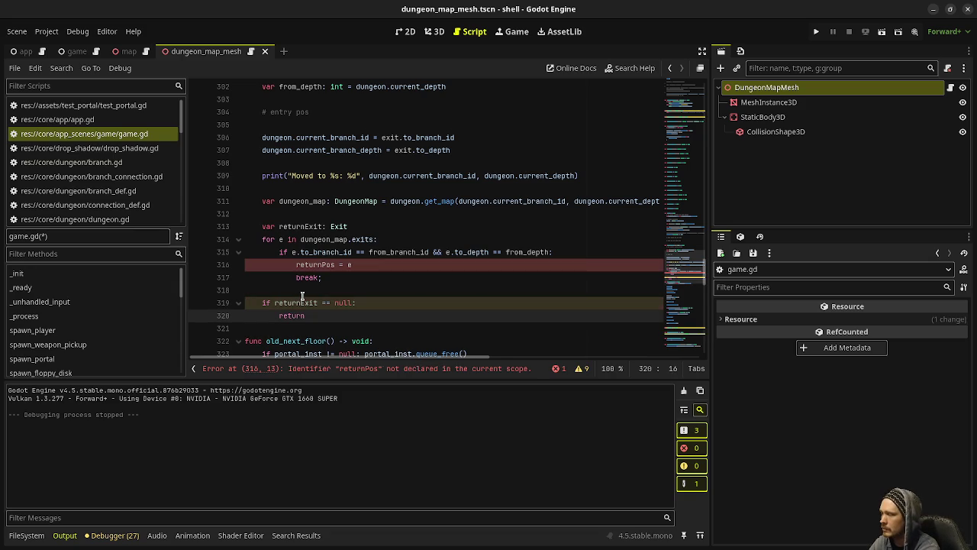
pyautogui.write('Vector2i(')
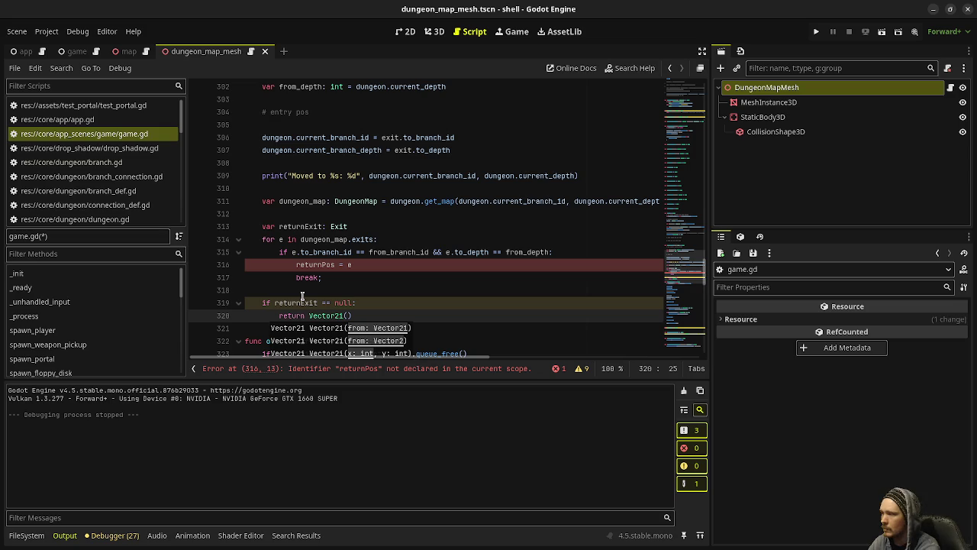
pyautogui.write('32, 32)')
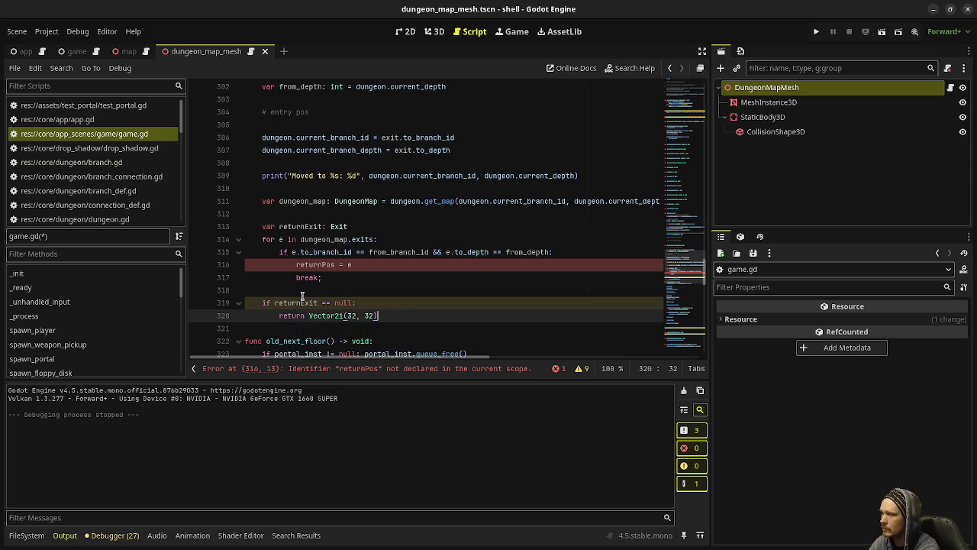
pyautogui.press('Return')
pyautogui.press('Return')
# Otherwise return Vector2i(returnExit.coord_x, returnExit.coord_y)
pyautogui.write('return ')
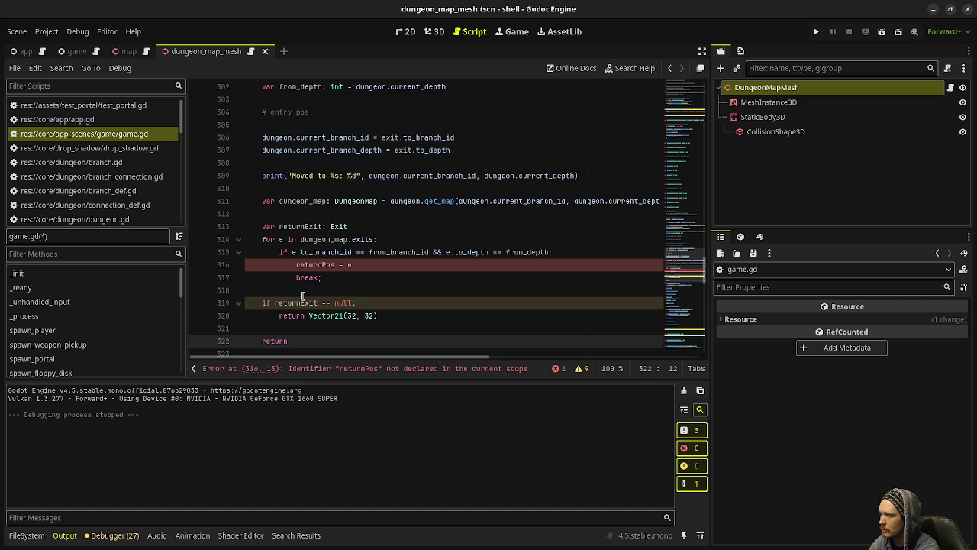
pyautogui.write('Vector2i(r')
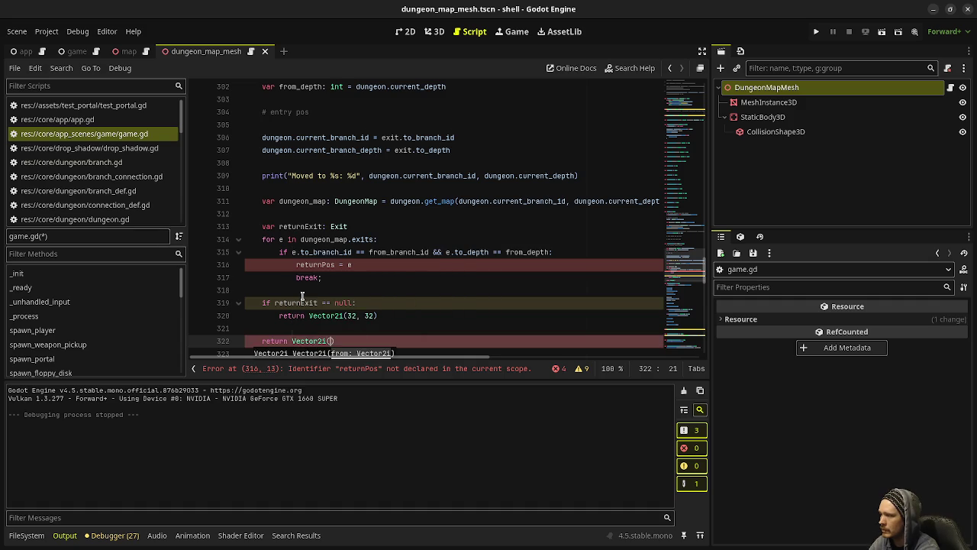
pyautogui.write('eturnExit.')
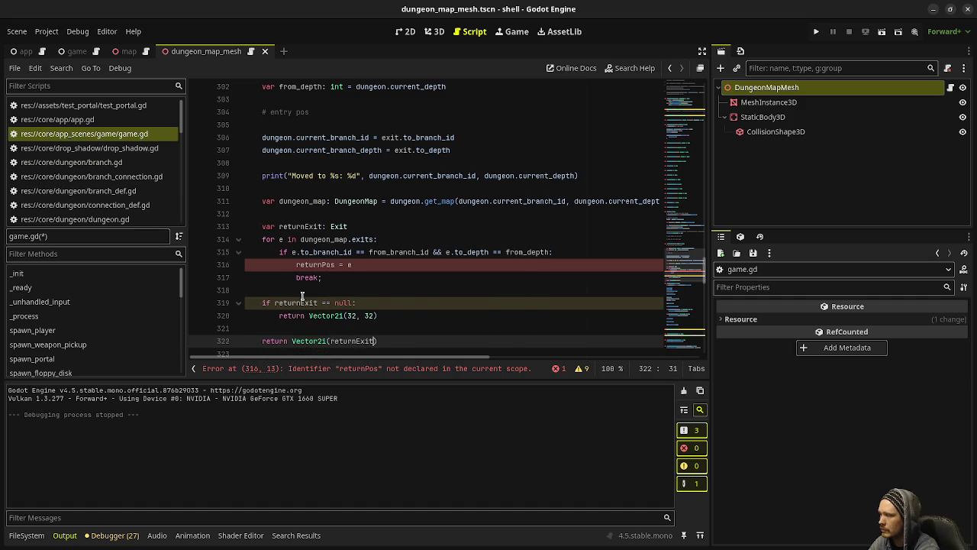
pyautogui.write('x, returnEx')
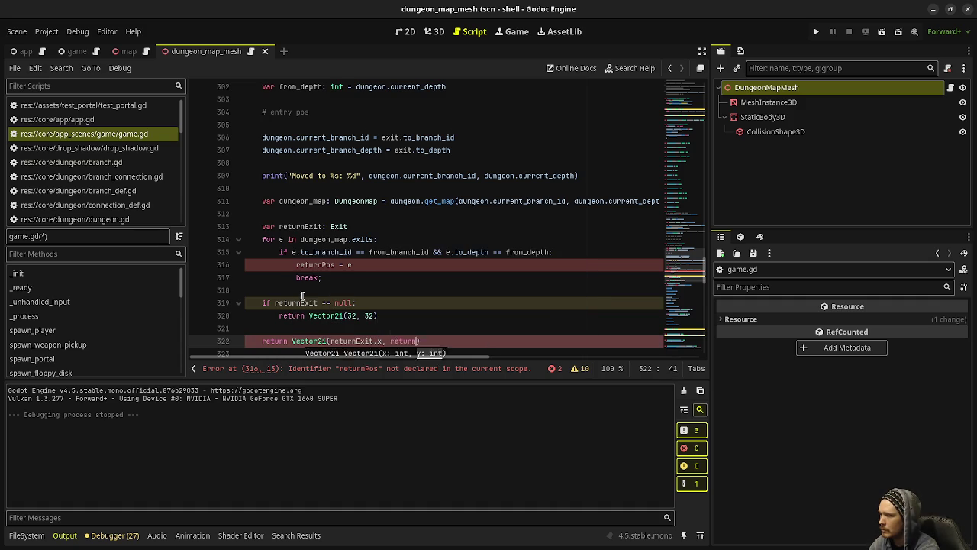
pyautogui.write('it.y')
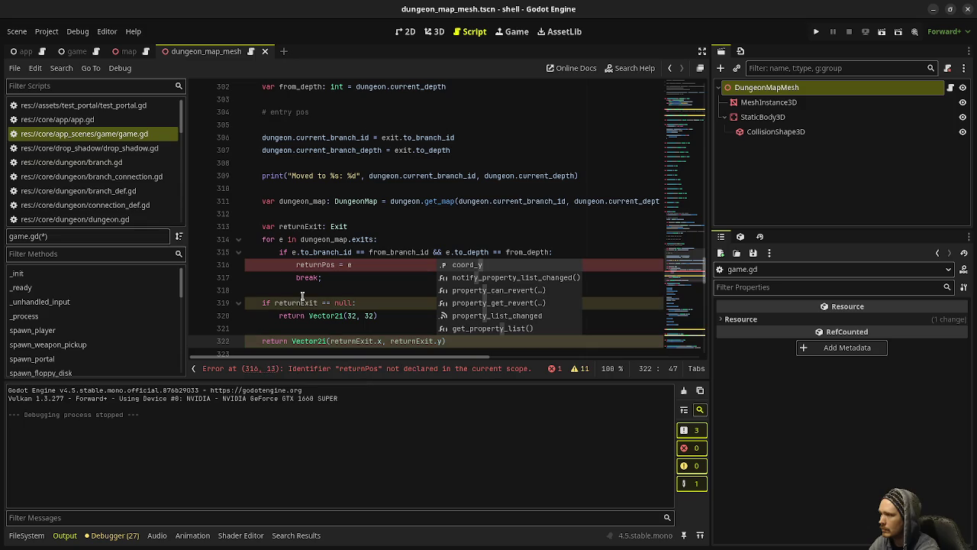
pyautogui.press('Return')
pyautogui.hotkey('ctrl', 'Left')
pyautogui.hotkey('ctrl', 'Left')
pyautogui.hotkey('ctrl', 'Left')
pyautogui.press('Left')
pyautogui.write('coord_')
# Rename returnPos to returnExit in the loop's assignment to clear the error
pyautogui.click(374, 268)
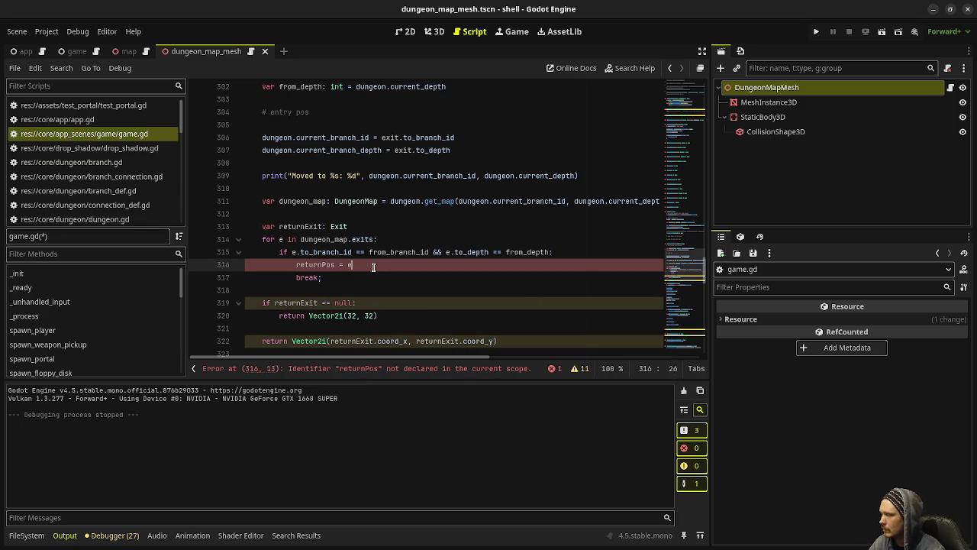
pyautogui.click(332, 264)
pyautogui.press('Delete')
pyautogui.press('BackSpace')
pyautogui.press('BackSpace')
pyautogui.write('E')
pyautogui.press('Return')
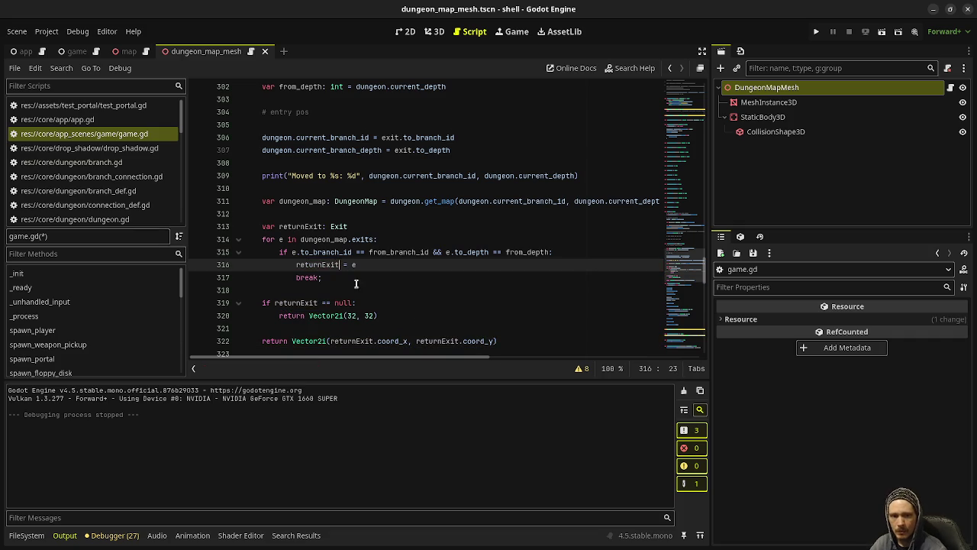
pyautogui.moveTo(334, 264)
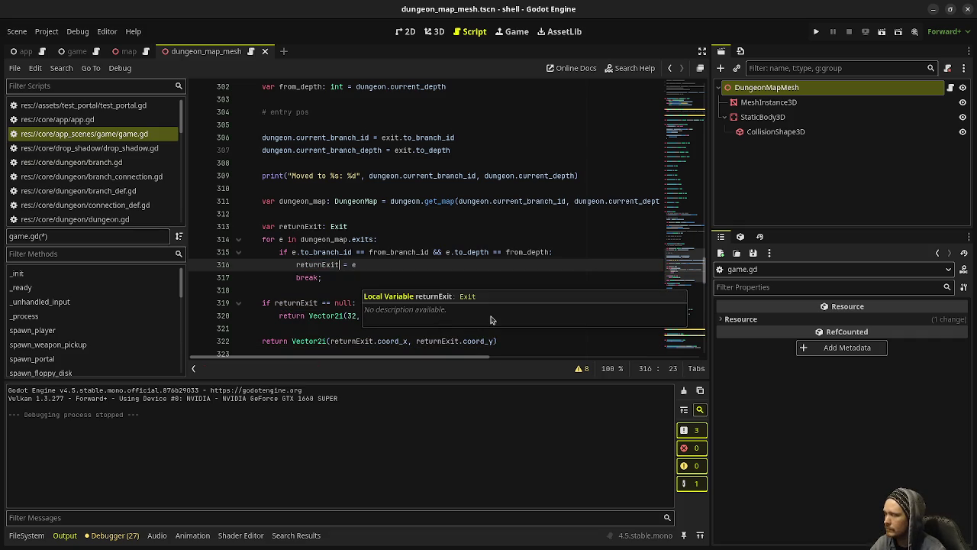
pyautogui.click(456, 240)
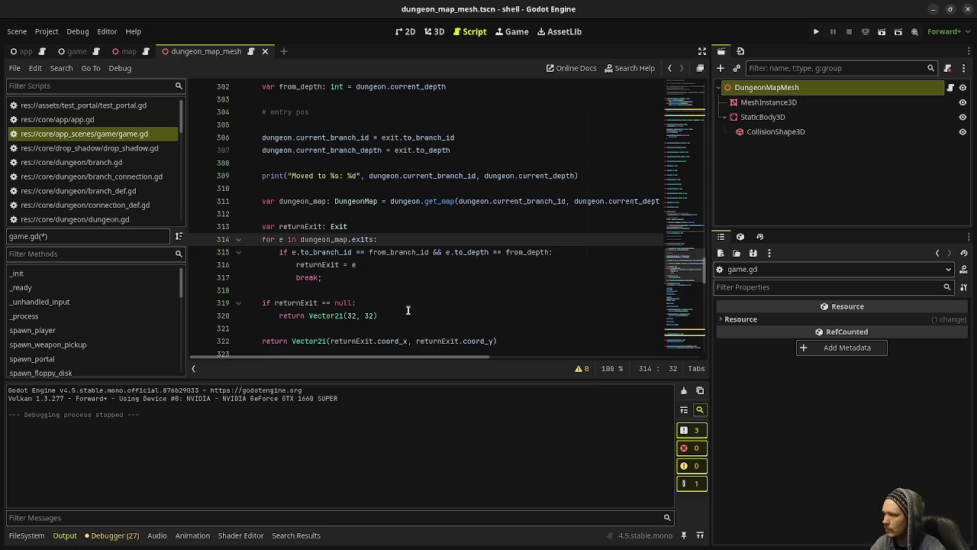
pyautogui.doubleClick(358, 342)
# Change traverse_exit's return type from void to Vector2i, add a blank line after it, and save
pyautogui.scroll(6, 389, 313)
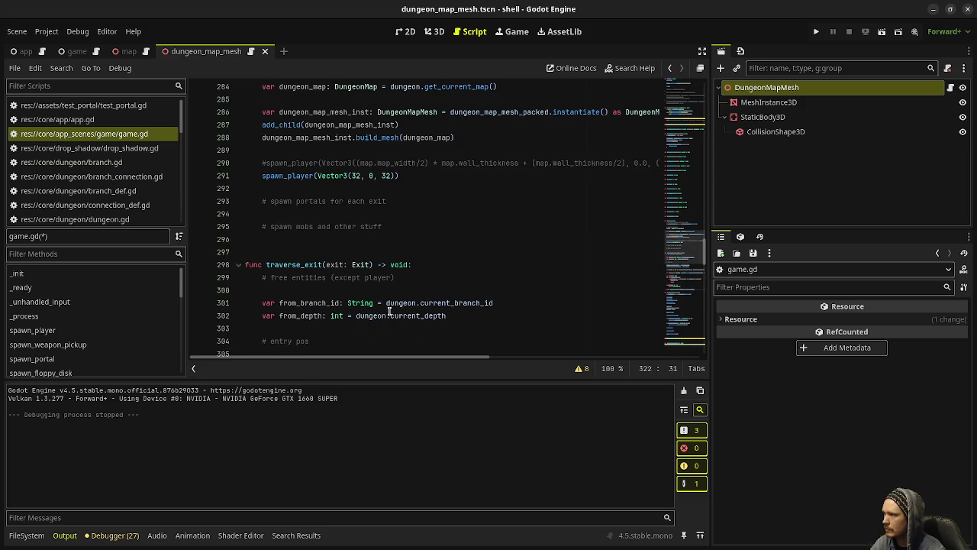
pyautogui.doubleClick(301, 265)
pyautogui.doubleClick(398, 265)
pyautogui.write('Vector2i')
pyautogui.press('Return')
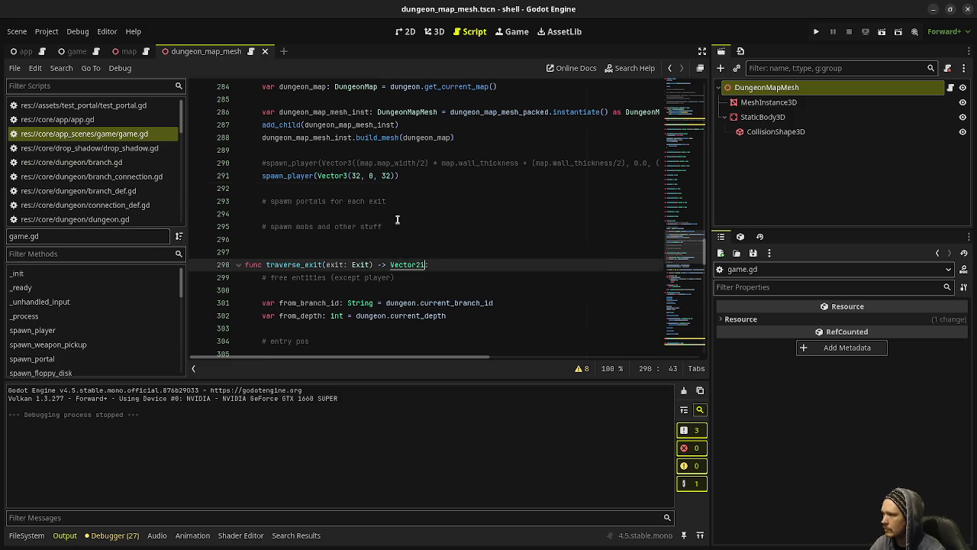
pyautogui.click(391, 194)
pyautogui.scroll(-2, 418, 260)
pyautogui.scroll(-5, 417, 261)
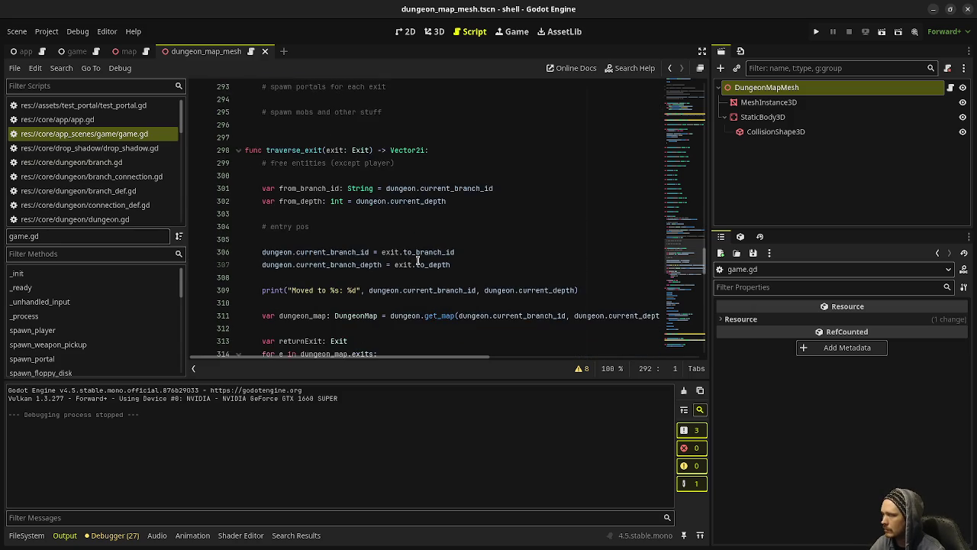
pyautogui.click(331, 314)
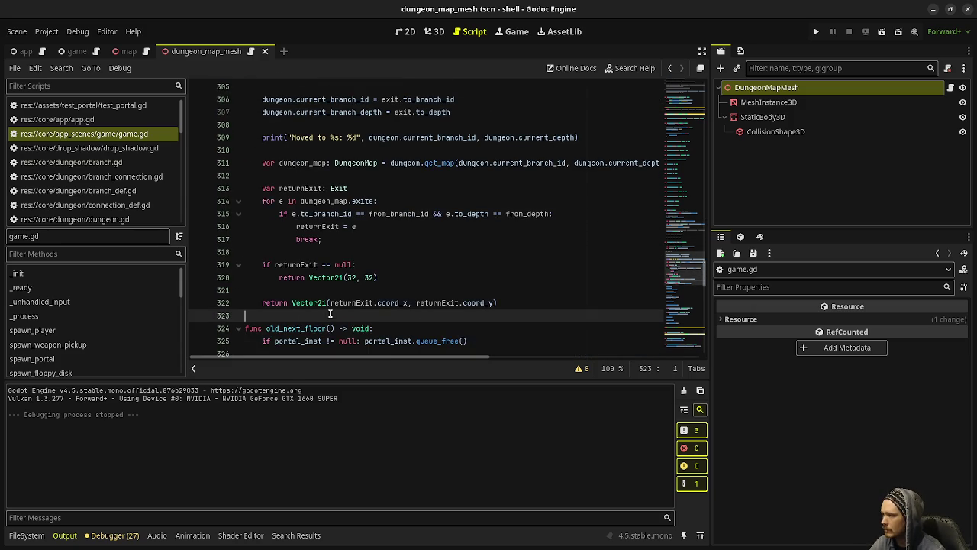
pyautogui.press('Return')
pyautogui.hotkey('ctrl', 's')
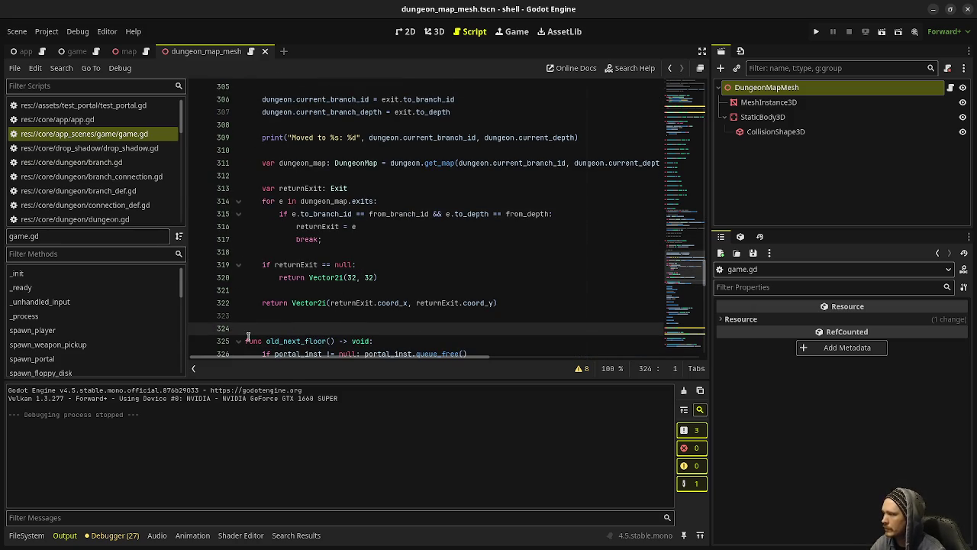
# Unfold old_next_floor to inspect its body, fold it back, and return to blank line 321
pyautogui.click(238, 340)
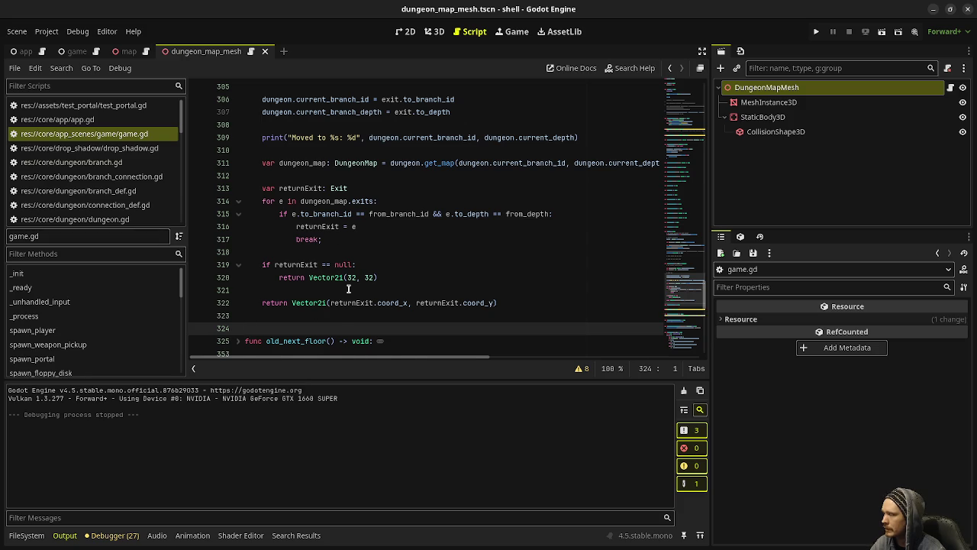
pyautogui.scroll(-3, 348, 288)
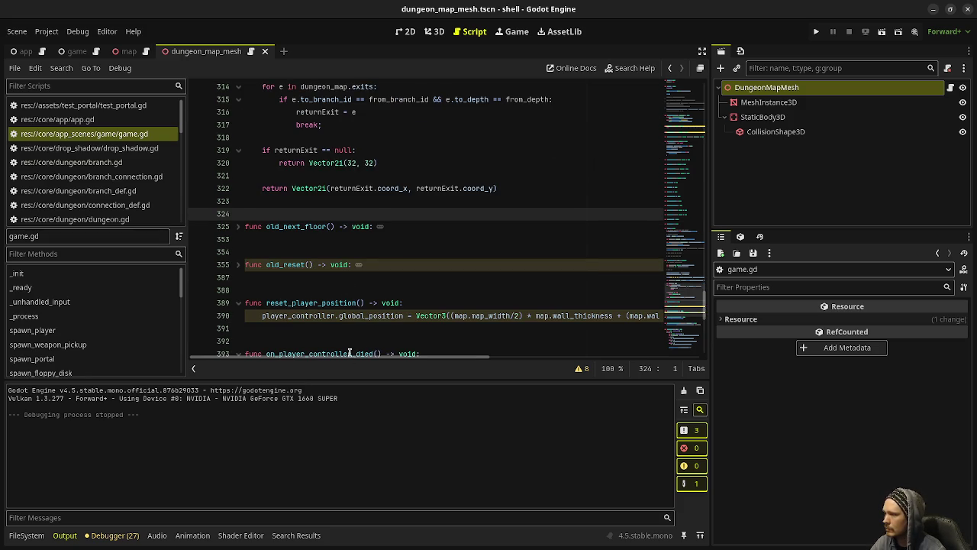
pyautogui.click(238, 226)
pyautogui.scroll(-5, 320, 256)
pyautogui.scroll(-2, 319, 255)
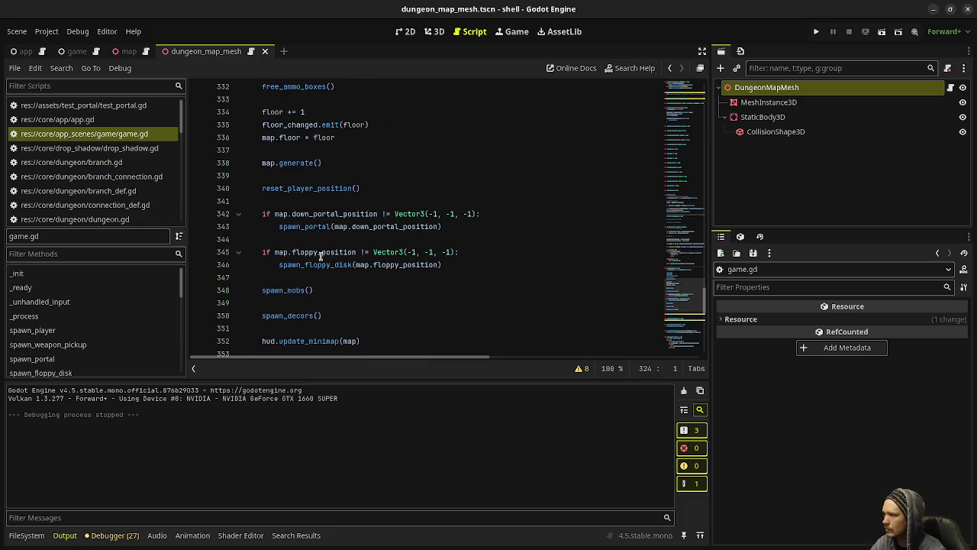
pyautogui.scroll(1, 286, 191)
pyautogui.scroll(6, 378, 271)
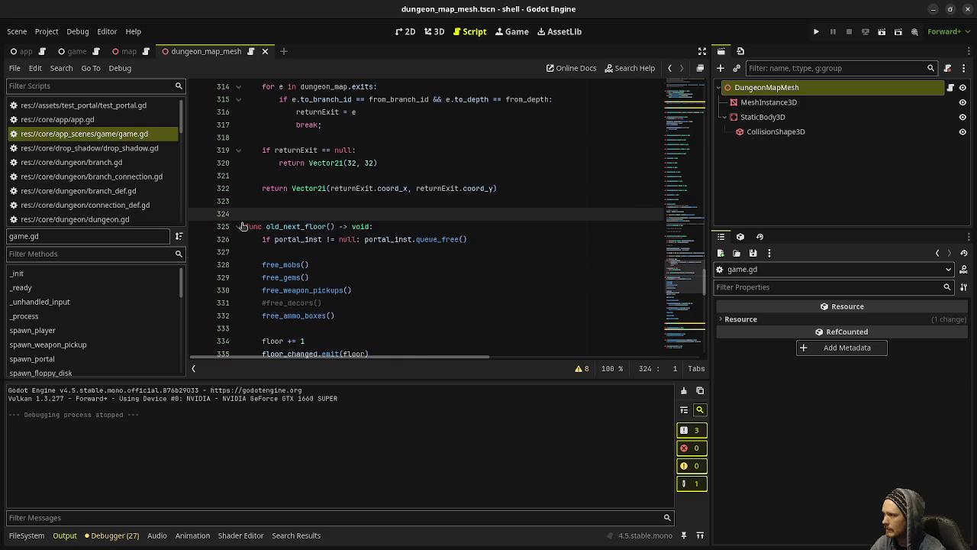
pyautogui.click(239, 226)
pyautogui.scroll(2, 400, 253)
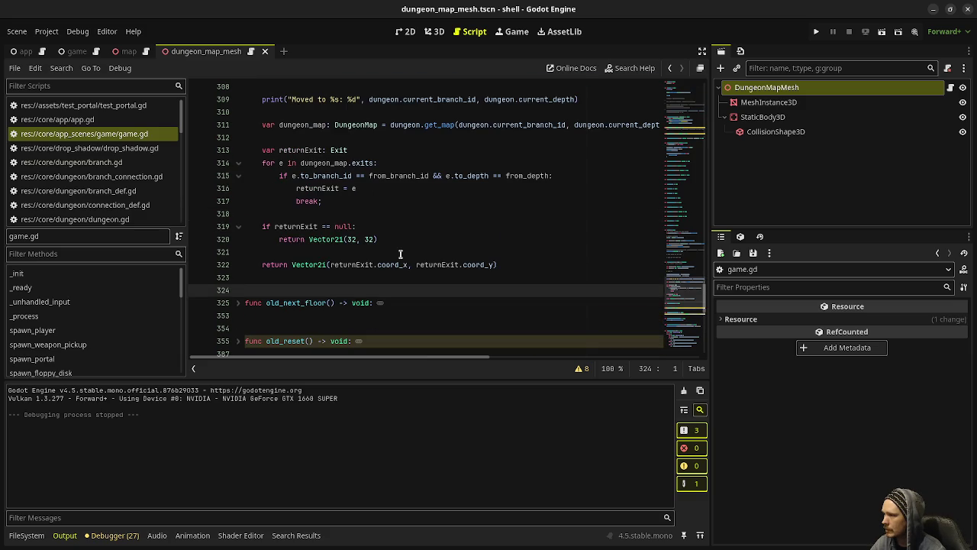
pyautogui.click(400, 252)
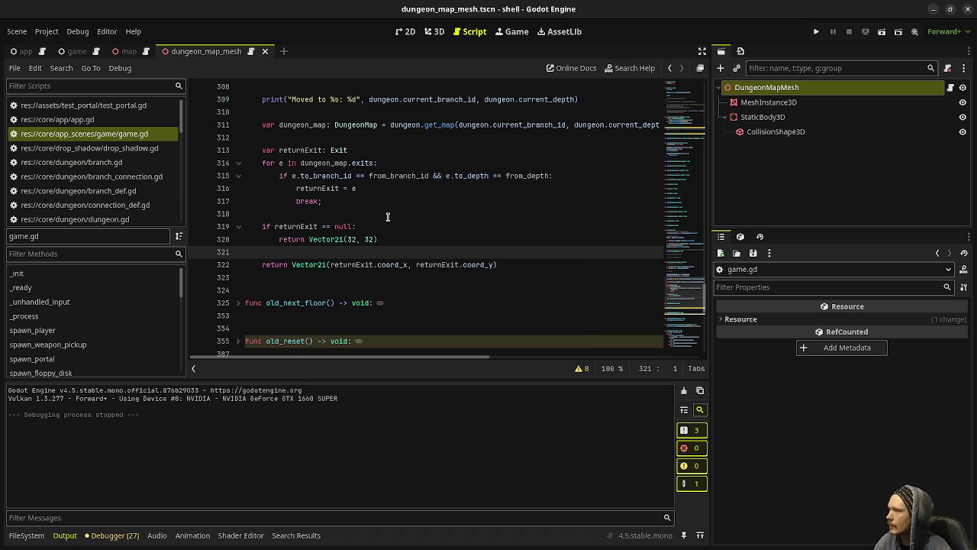
# Enable Distraction Free Mode and bring the traverse_exit(exit: Exit) -> Vector2i header into view
pyautogui.scroll(2, 408, 233)
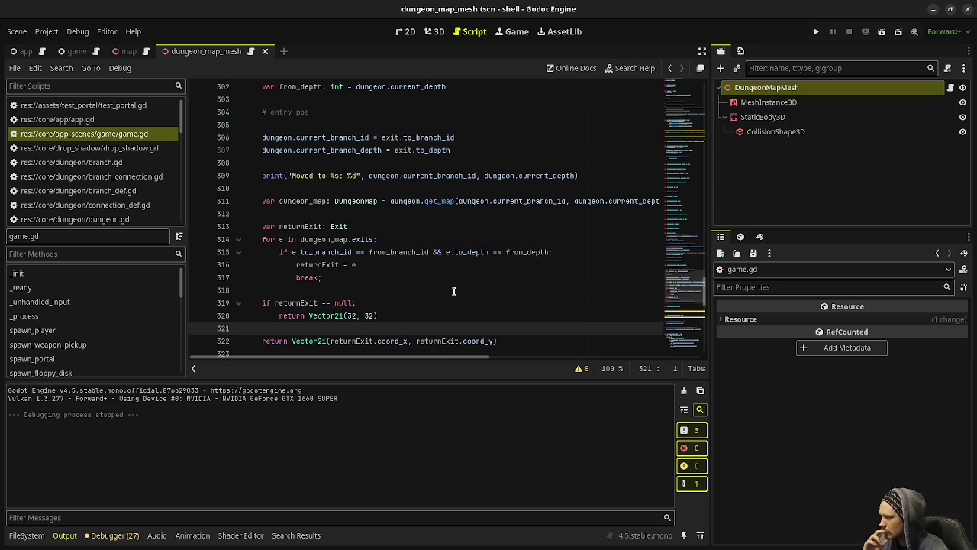
pyautogui.scroll(-20, 453, 291)
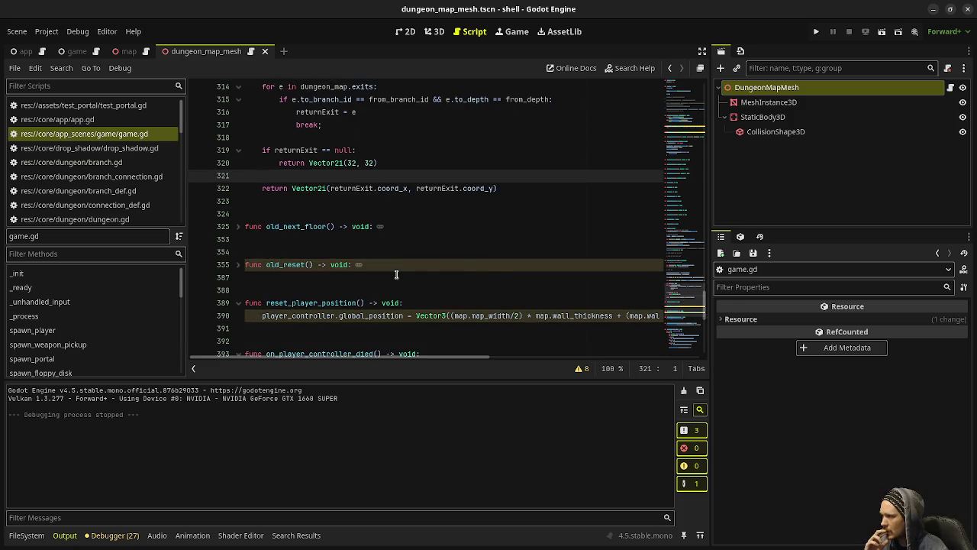
pyautogui.scroll(8, 396, 275)
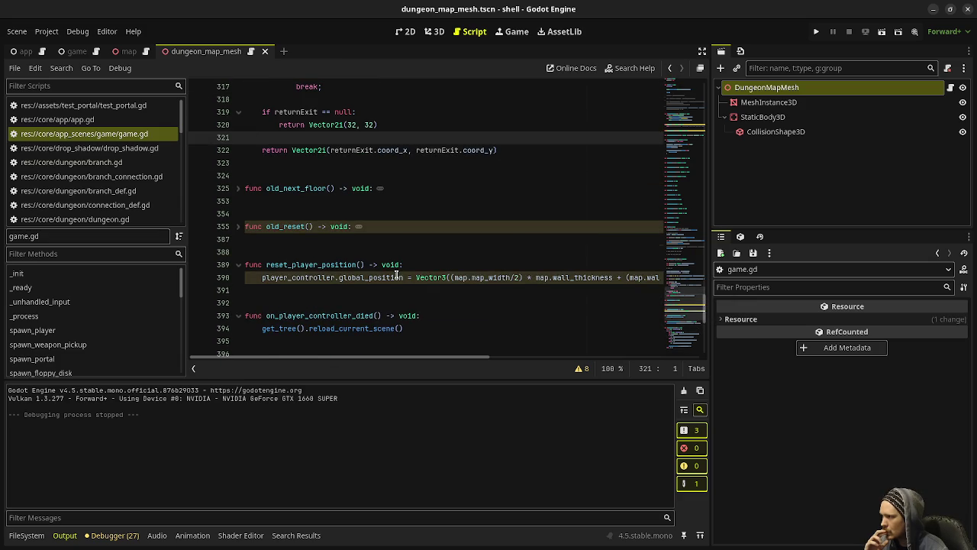
pyautogui.scroll(1, 396, 276)
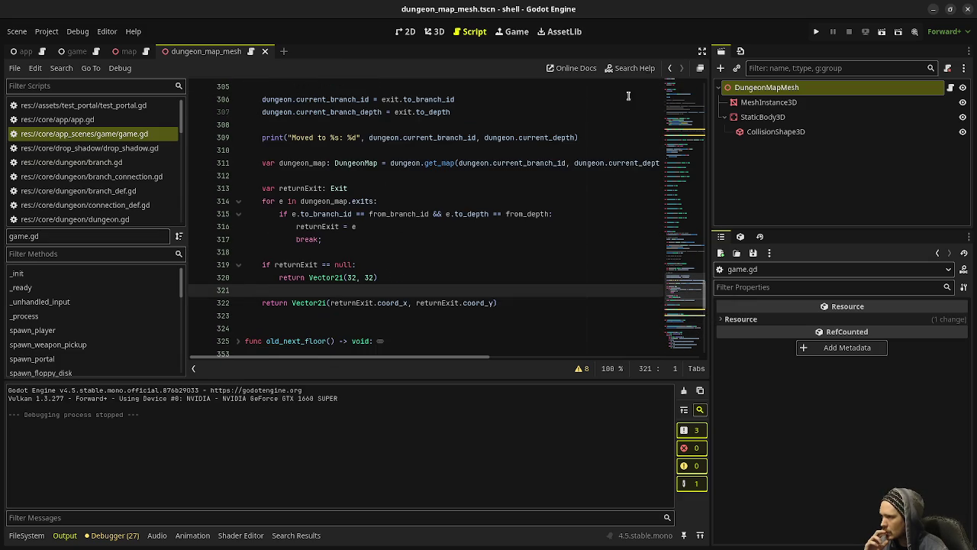
pyautogui.click(701, 51)
pyautogui.click(686, 160)
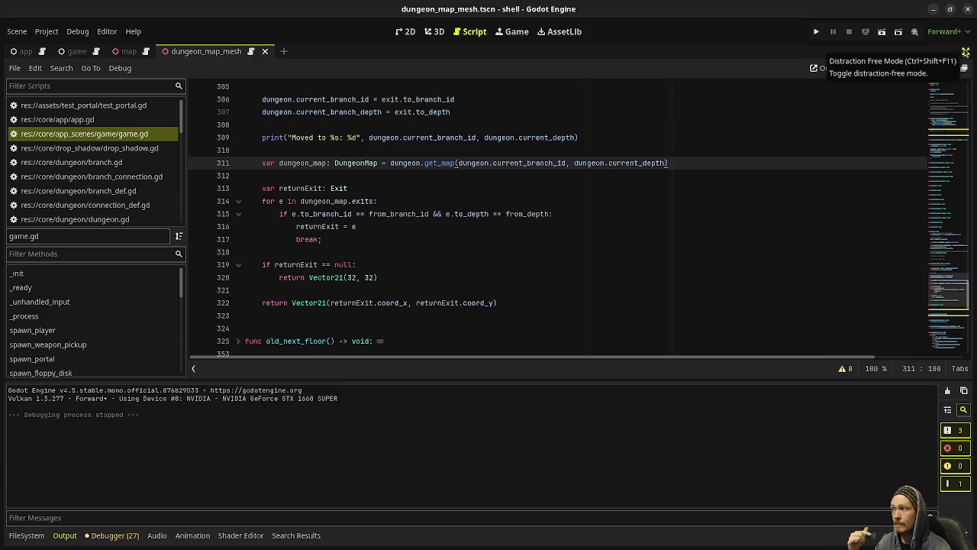
pyautogui.scroll(3, 397, 206)
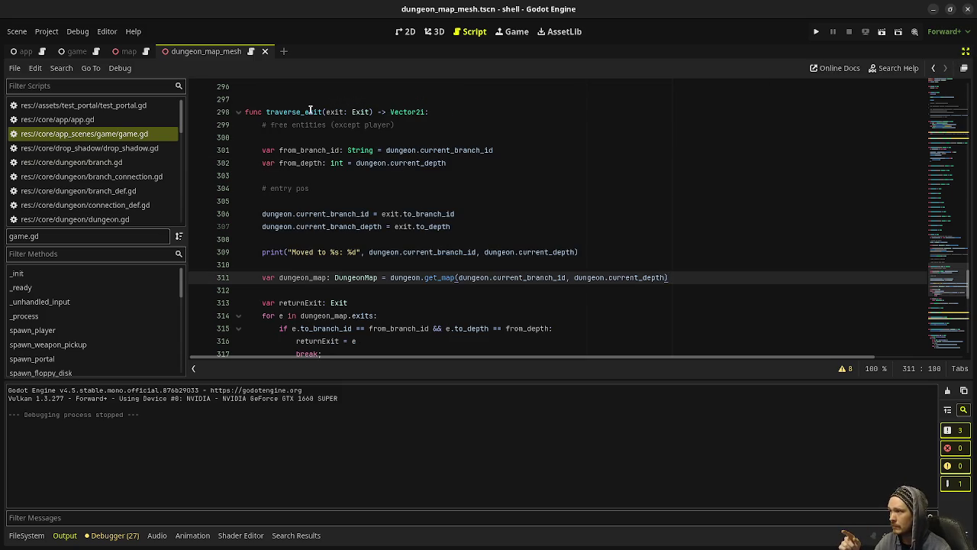
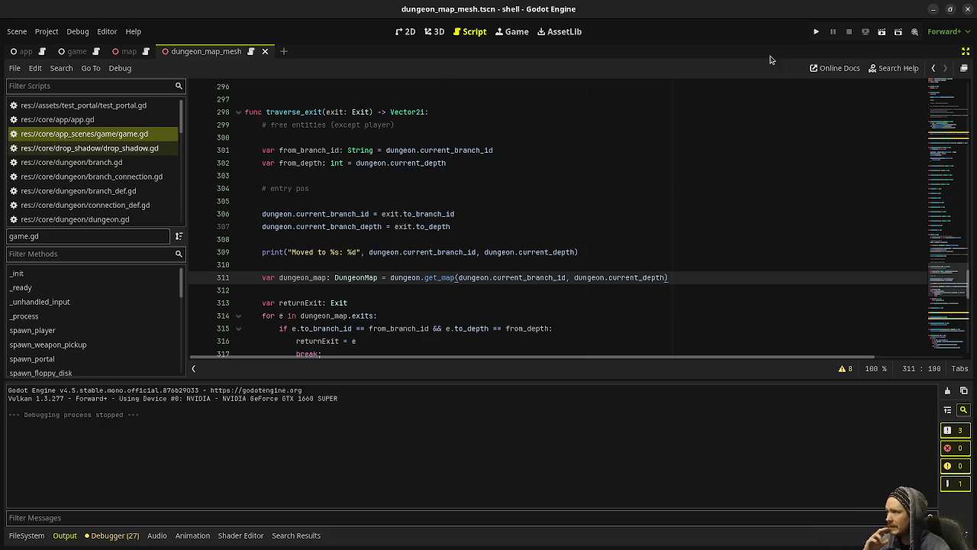
# Open portal.tscn from the portal folder and view it in 3D
pyautogui.click(960, 54)
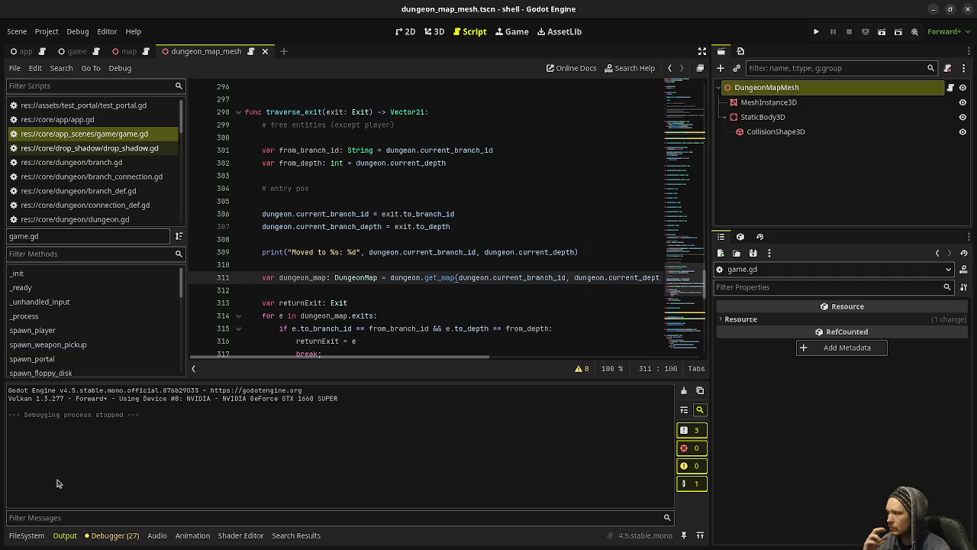
pyautogui.click(26, 535)
pyautogui.scroll(-2, 85, 476)
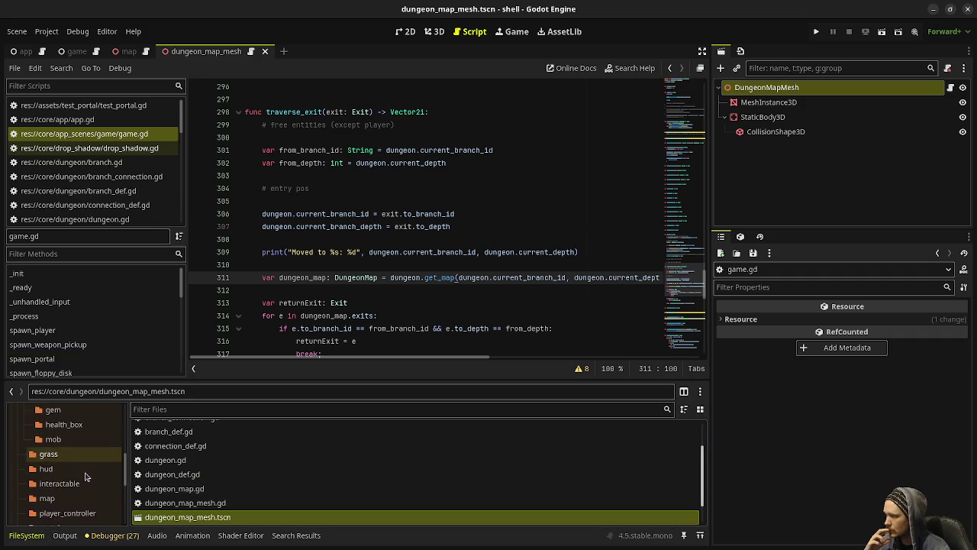
pyautogui.scroll(3, 86, 476)
pyautogui.scroll(-5, 85, 476)
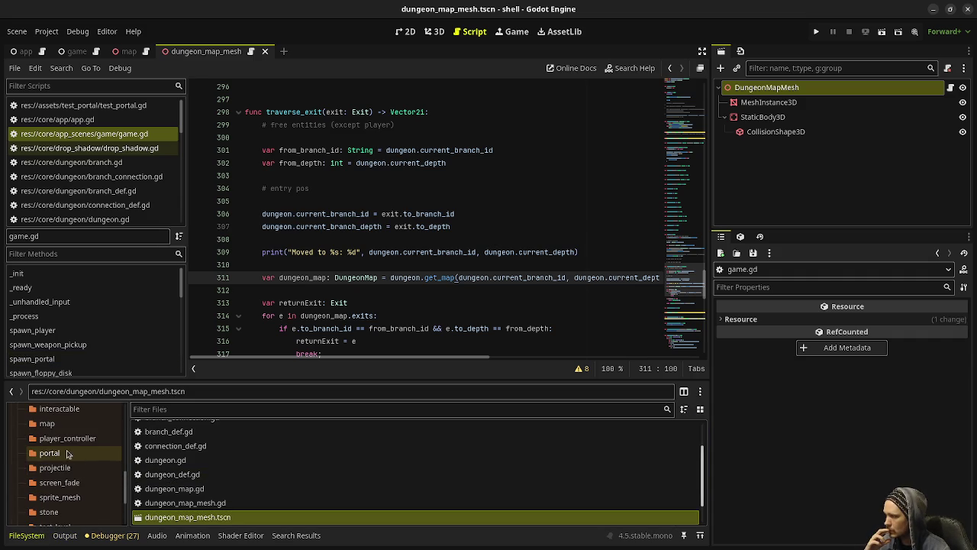
pyautogui.click(53, 453)
pyautogui.doubleClick(157, 457)
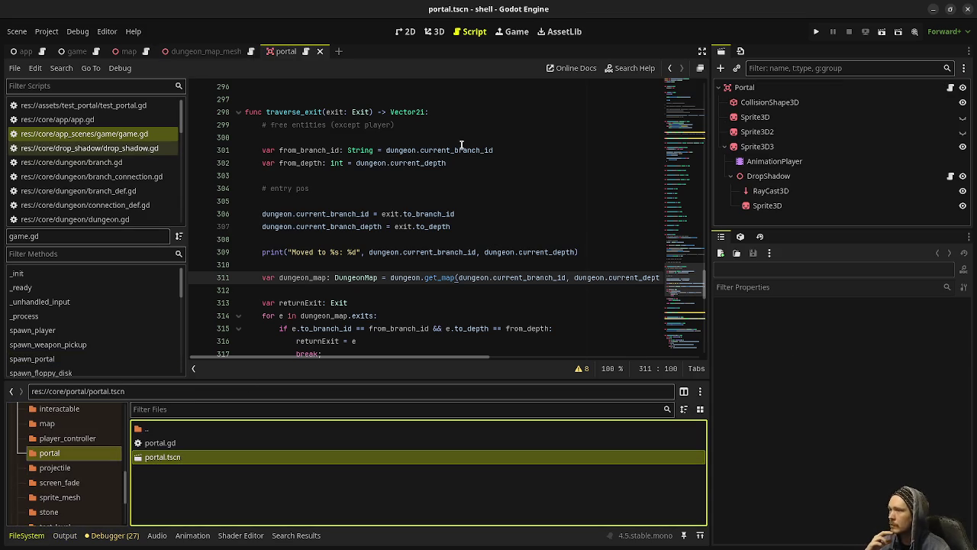
pyautogui.click(435, 32)
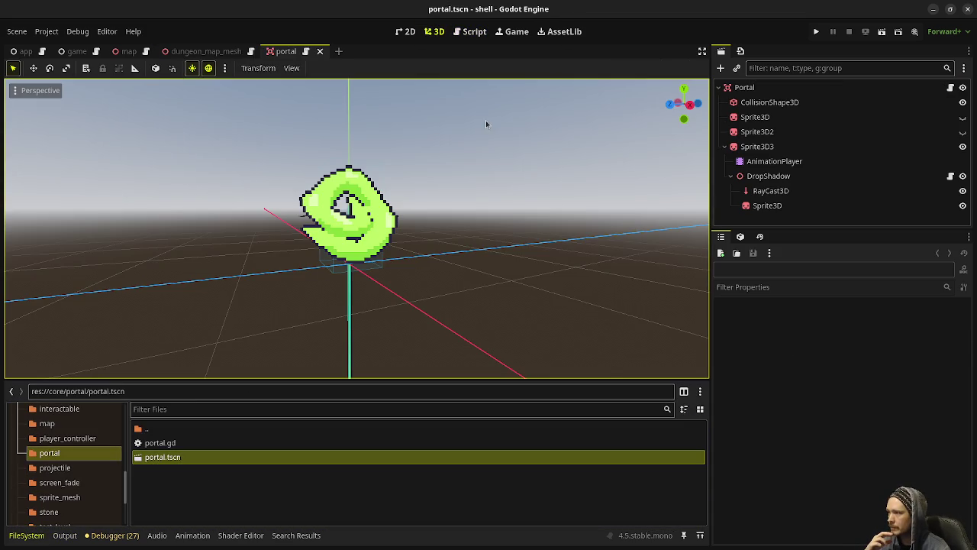
# Enable Collision Mask bit 2 (Player) on the Portal node, check portal.gd, then start a new scene
pyautogui.click(773, 93)
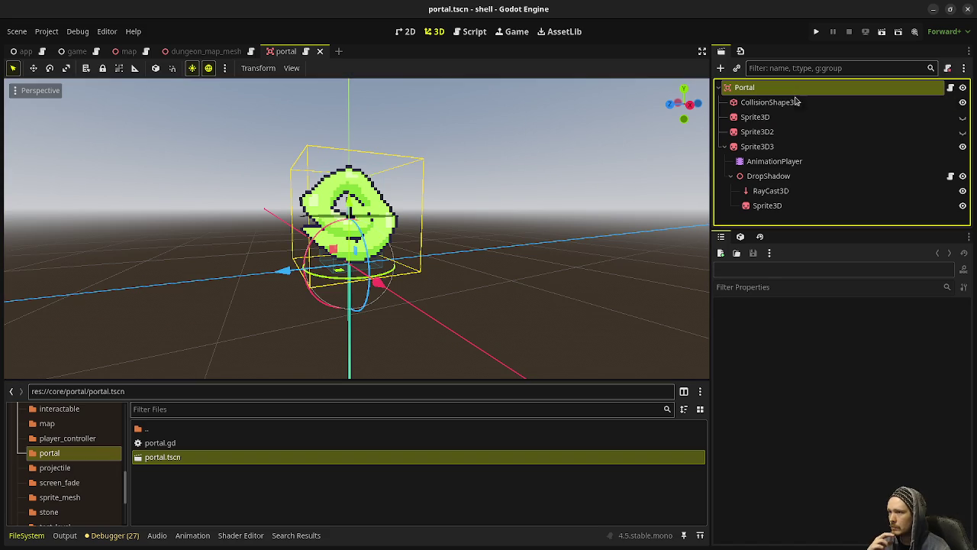
pyautogui.scroll(-2, 760, 481)
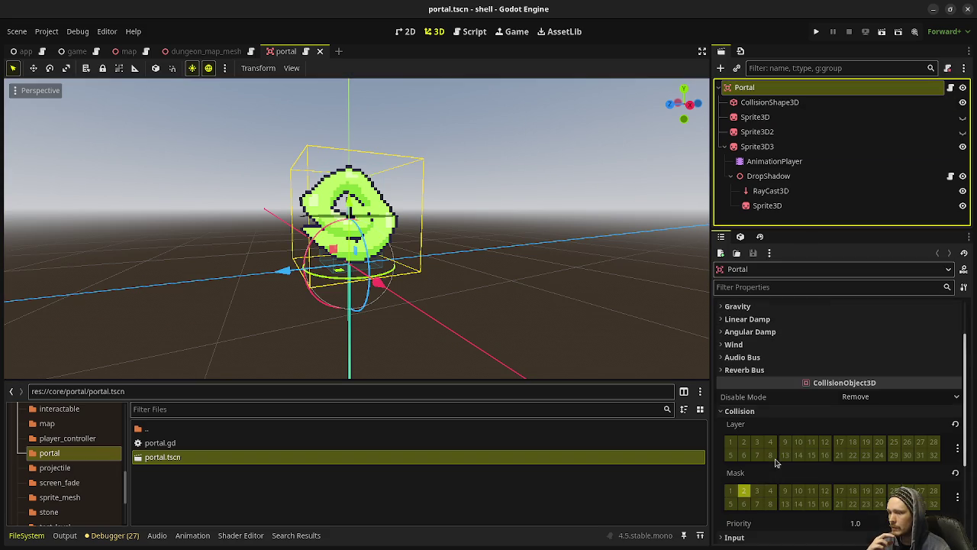
pyautogui.click(745, 492)
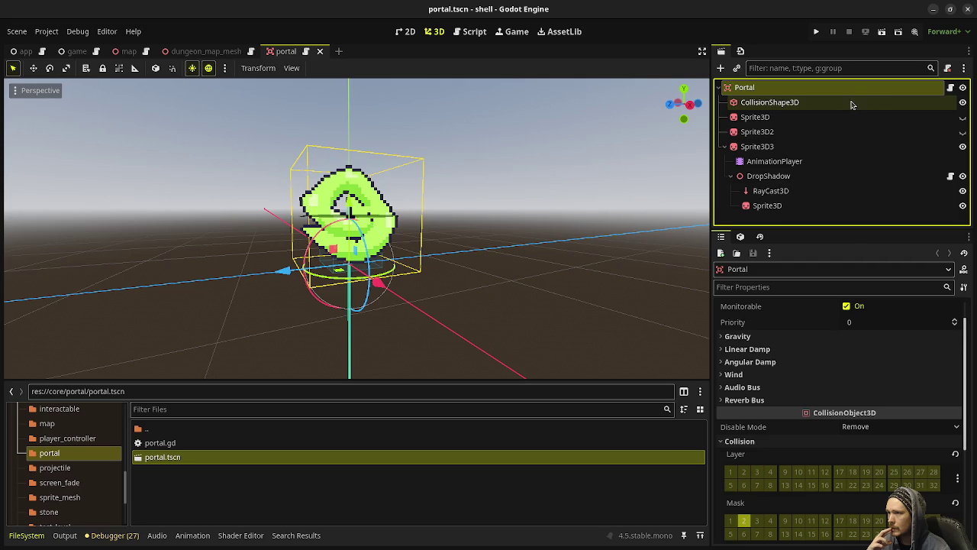
pyautogui.click(951, 88)
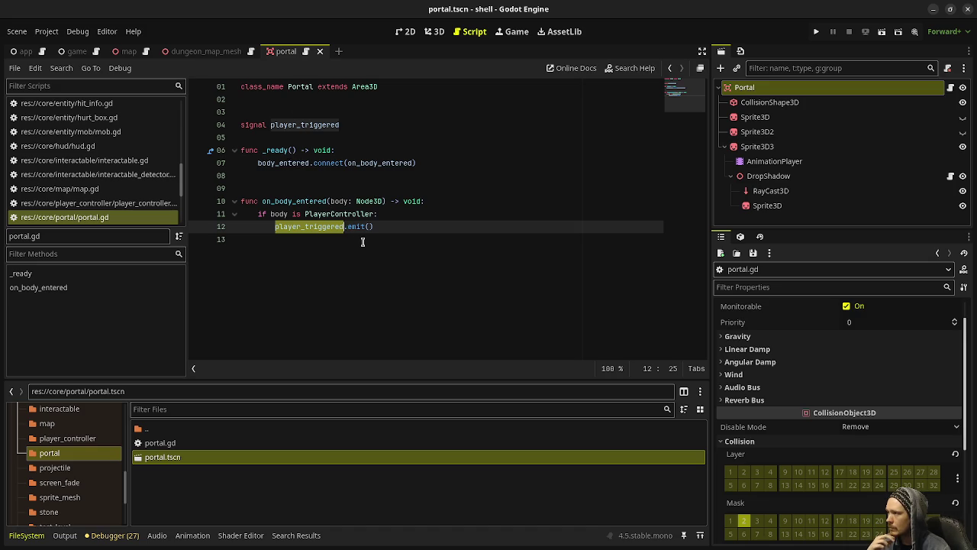
pyautogui.click(338, 51)
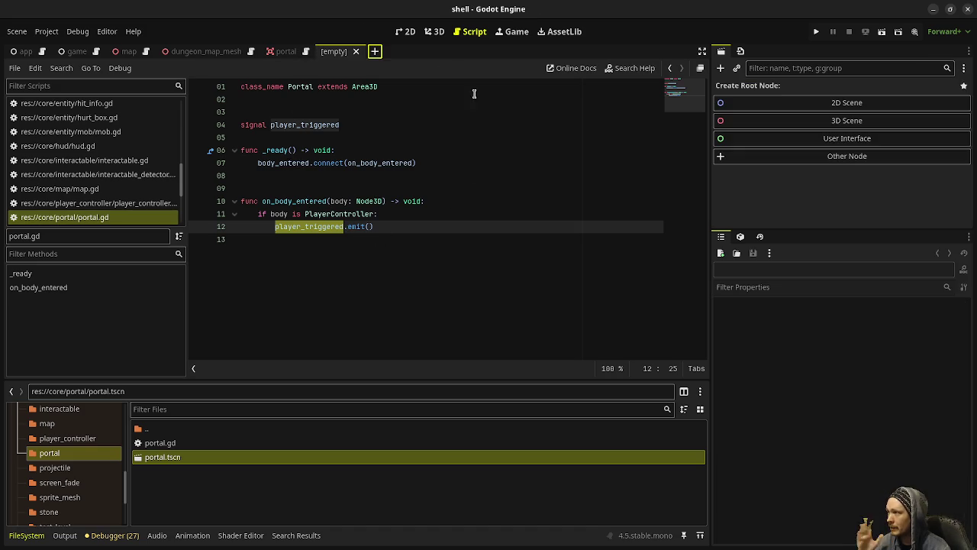
# Create an Area3D root node named NewPortal
pyautogui.click(830, 155)
pyautogui.write('area3d')
pyautogui.press('Return')
pyautogui.press('F2')
pyautogui.write('NewPor')
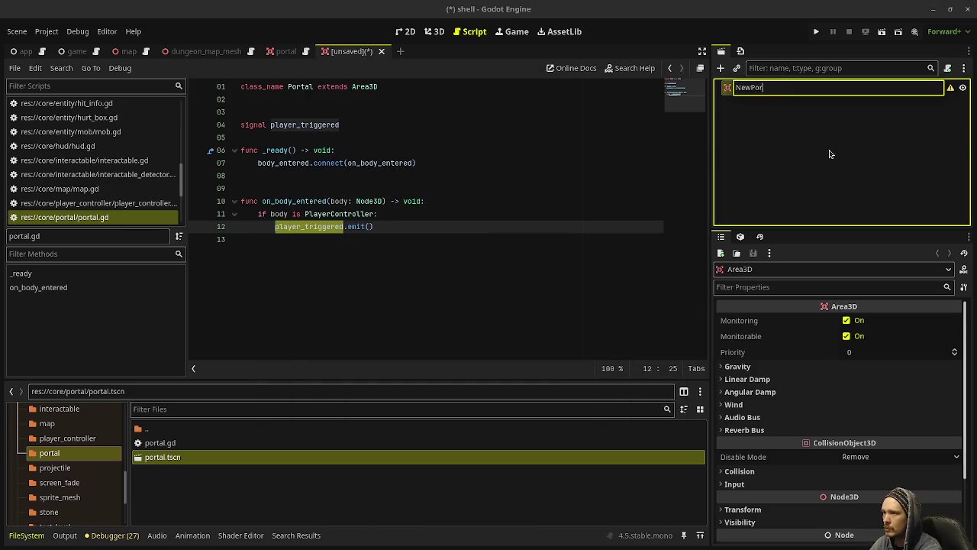
pyautogui.write('tal')
pyautogui.press('Return')
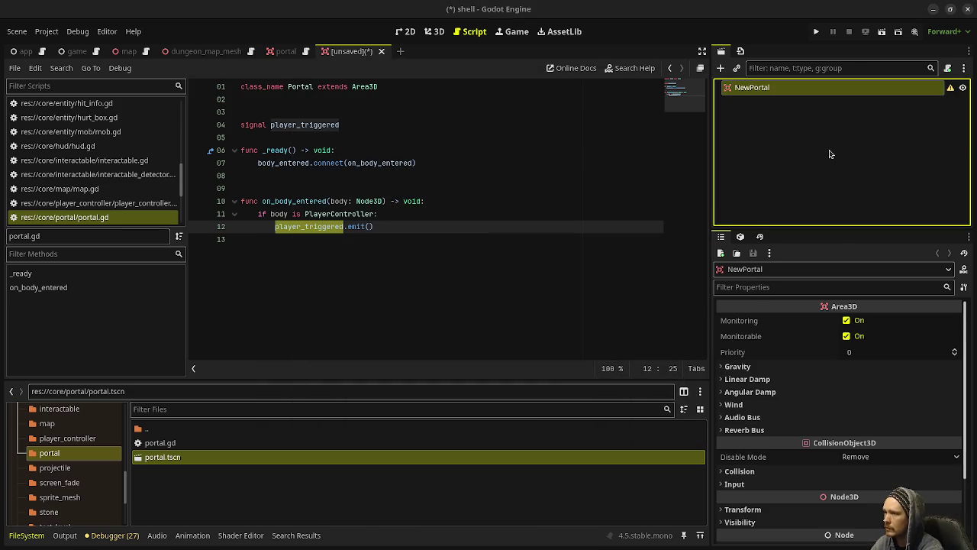
# Save the scene as new_portal.tscn in the portal folder
pyautogui.hotkey('ctrl', 's')
pyautogui.click(257, 108)
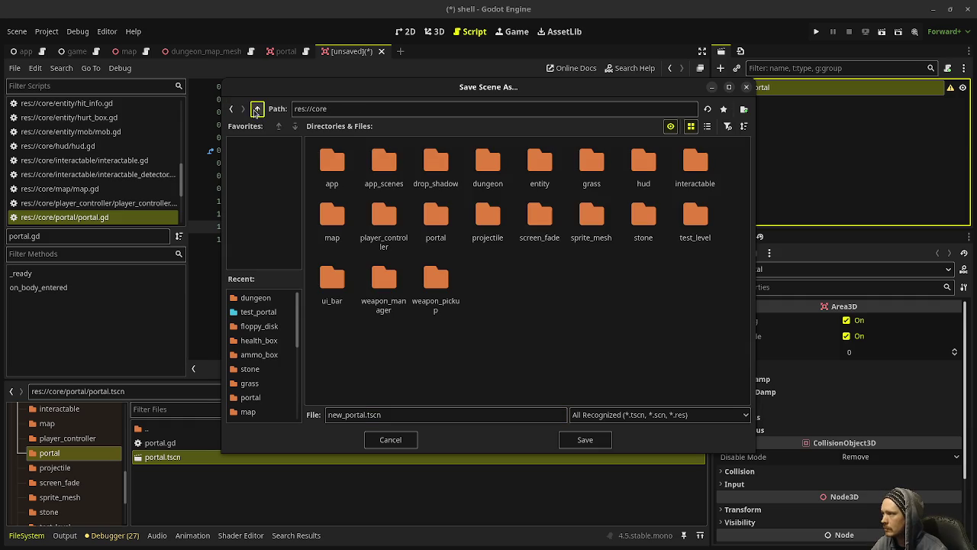
pyautogui.doubleClick(443, 225)
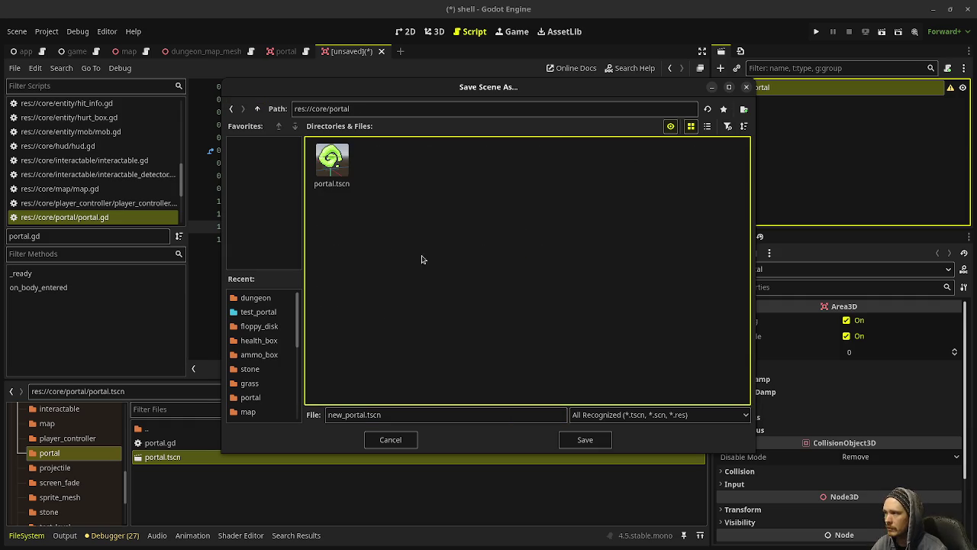
pyautogui.click(588, 443)
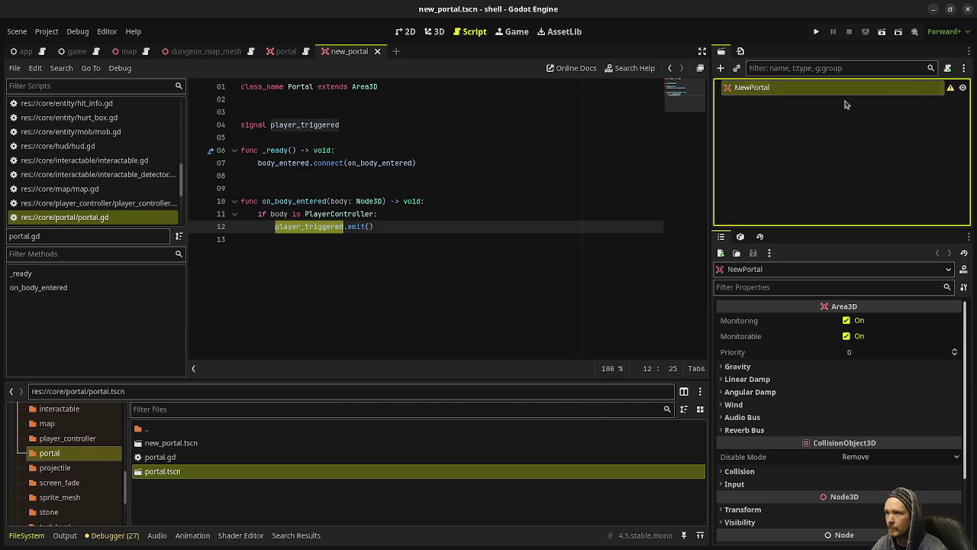
# Add a CollisionShape3D child under NewPortal
pyautogui.hotkey('ctrl', 'a')
pyautogui.write('collis')
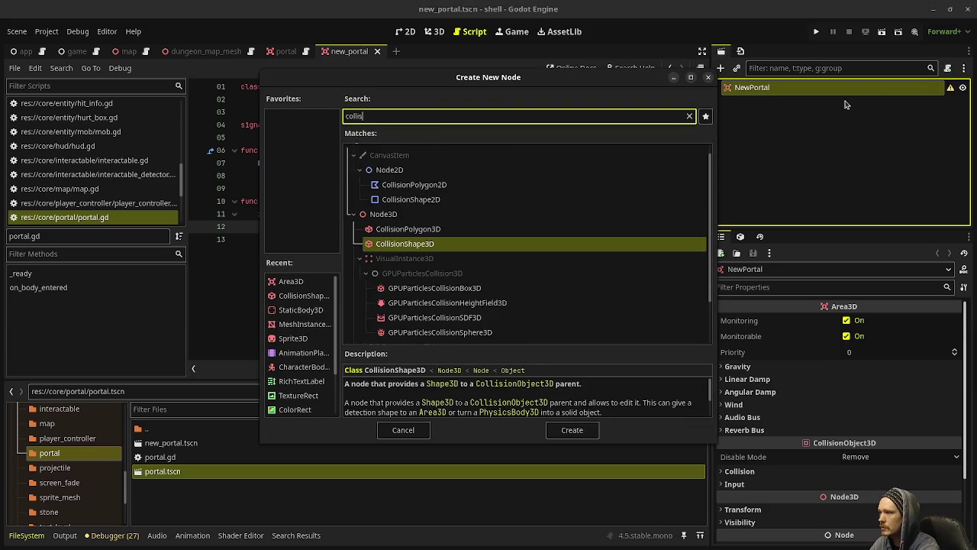
pyautogui.press('Return')
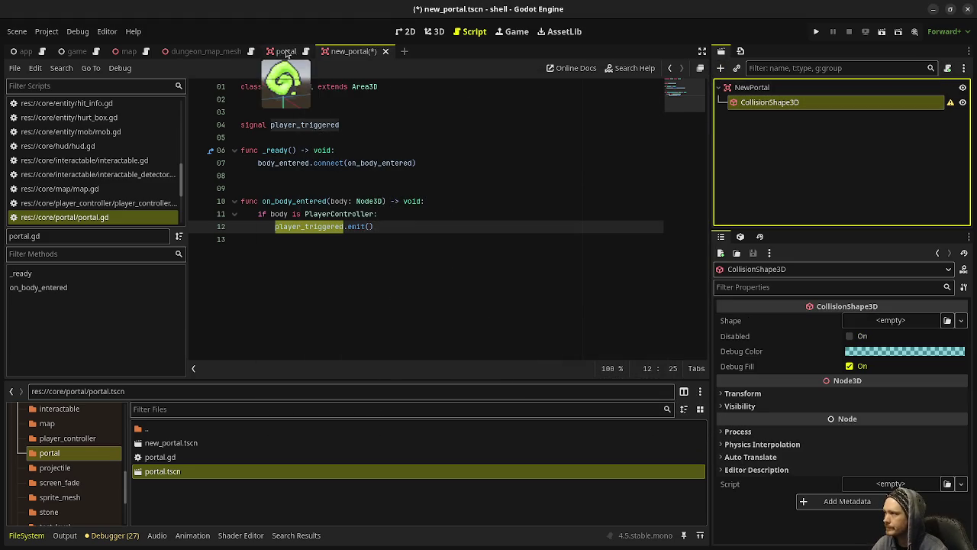
# Copy the portal's BoxShape3D into the new CollisionShape3D's shape and save
pyautogui.click(285, 51)
pyautogui.click(769, 102)
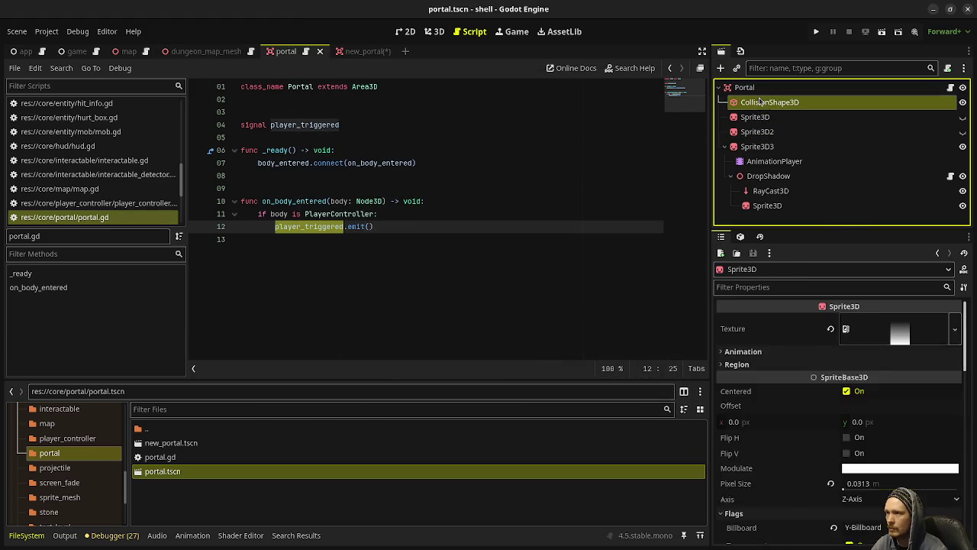
pyautogui.click(776, 322)
pyautogui.rightClick(775, 322)
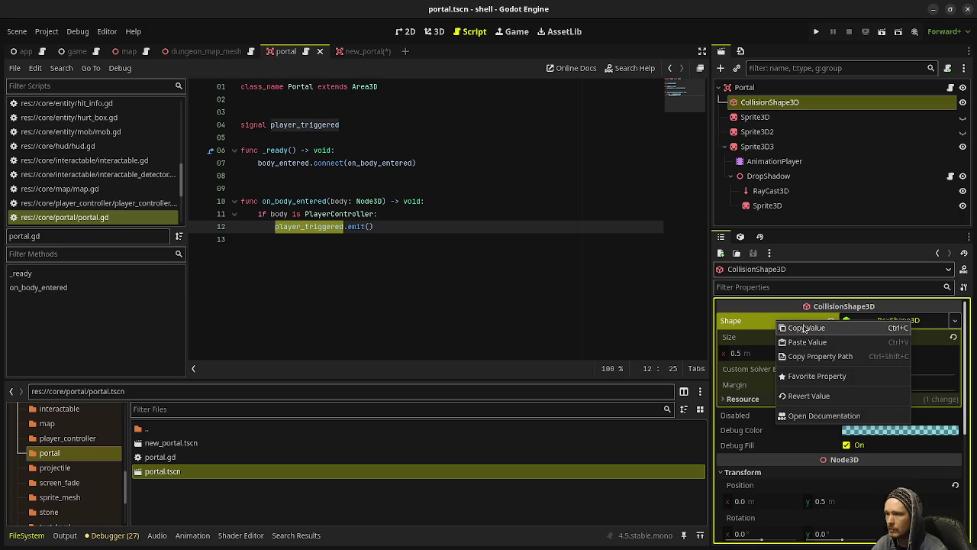
pyautogui.click(767, 327)
pyautogui.click(363, 51)
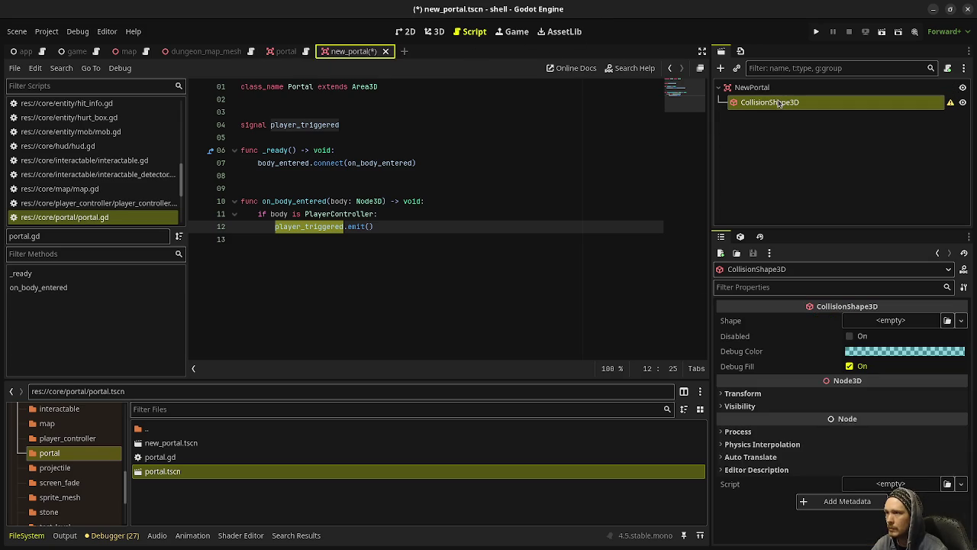
pyautogui.click(771, 322)
pyautogui.rightClick(771, 321)
pyautogui.click(792, 348)
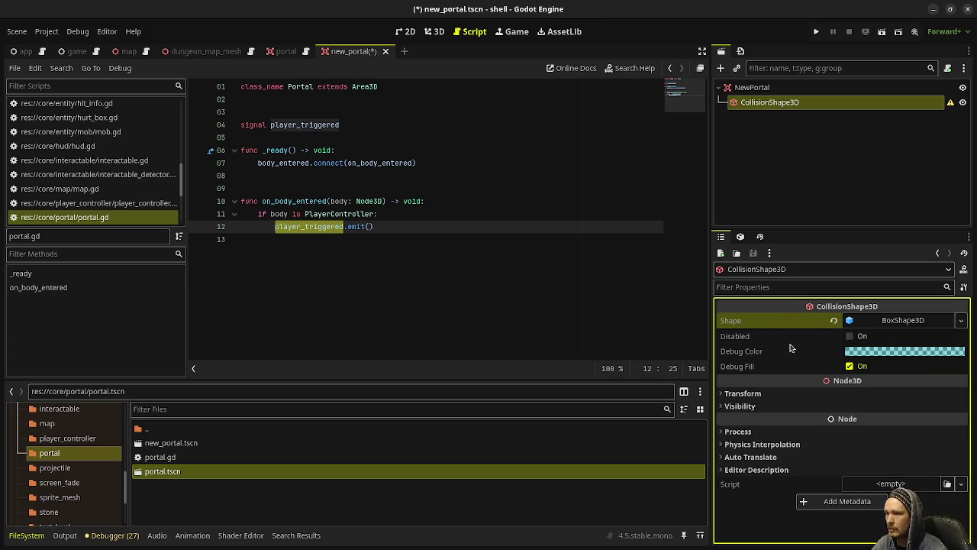
pyautogui.click(960, 322)
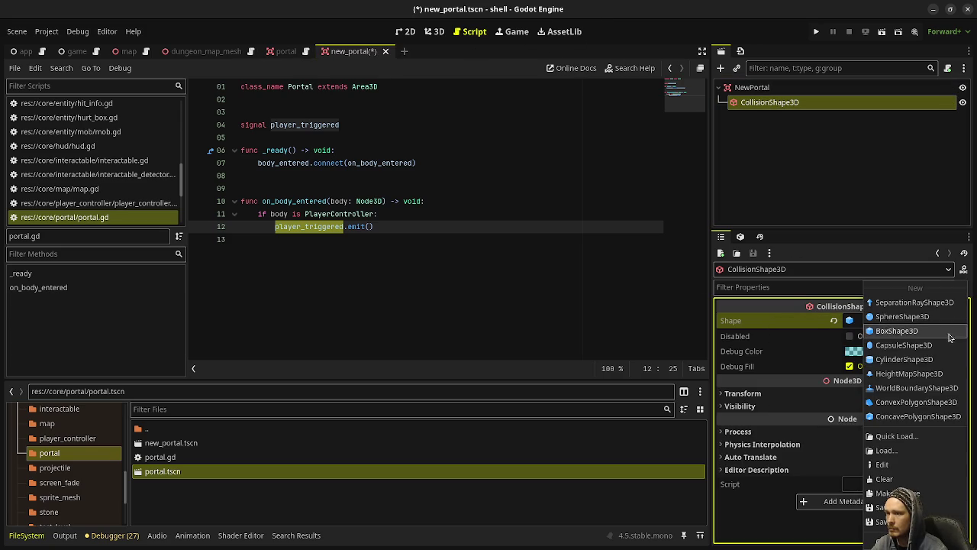
pyautogui.click(923, 496)
pyautogui.hotkey('ctrl', 's')
# Move the Sprite3D3 branch from the portal scene under NewPortal and save
pyautogui.click(279, 52)
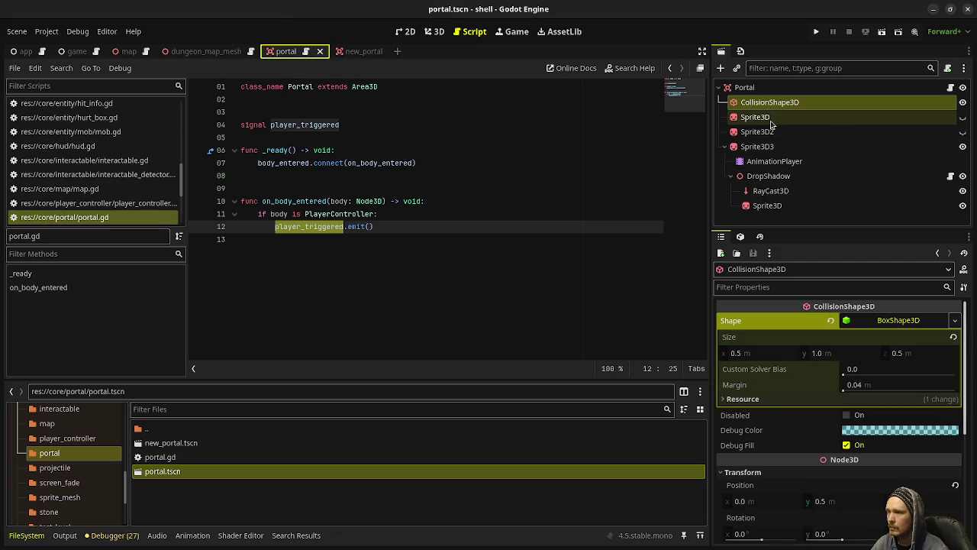
pyautogui.click(768, 146)
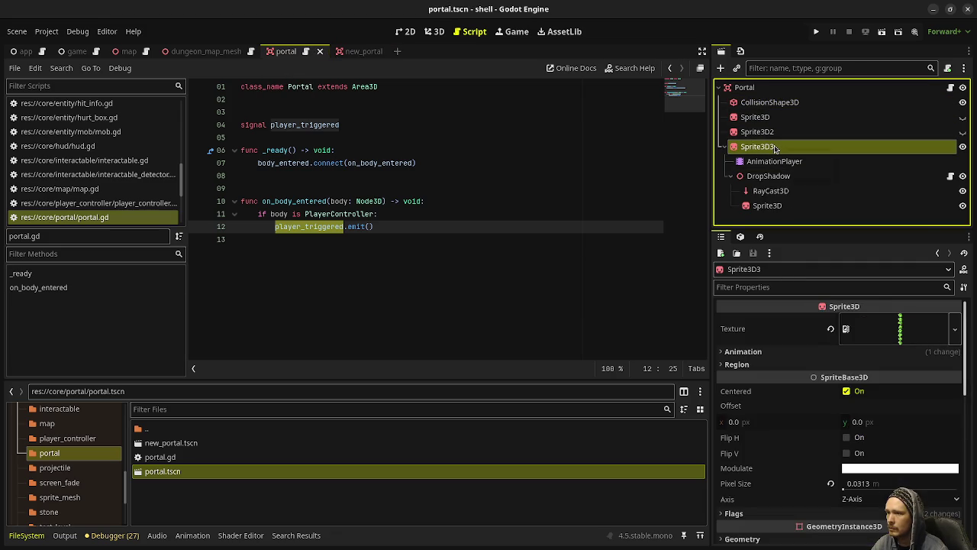
pyautogui.rightClick(775, 148)
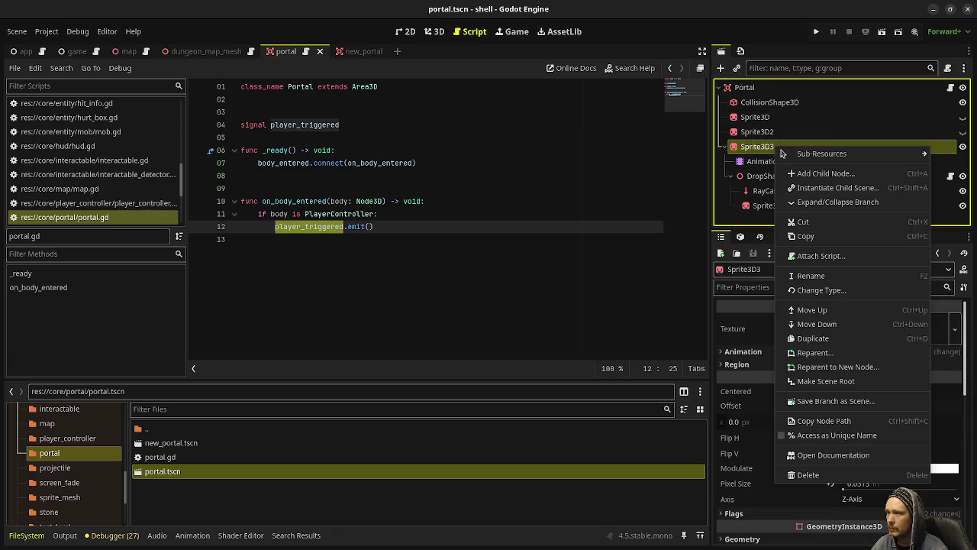
pyautogui.click(807, 224)
pyautogui.click(352, 51)
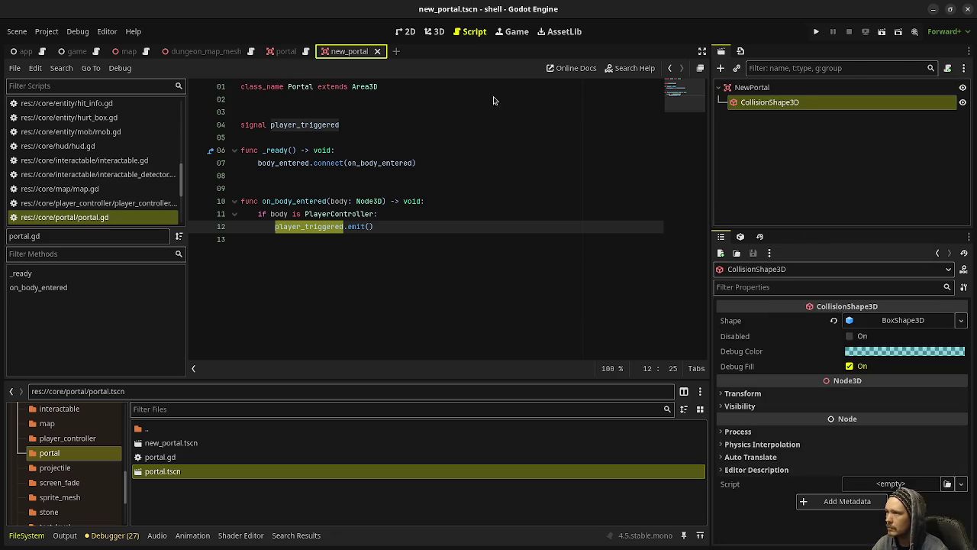
pyautogui.click(752, 88)
pyautogui.rightClick(752, 89)
pyautogui.click(778, 179)
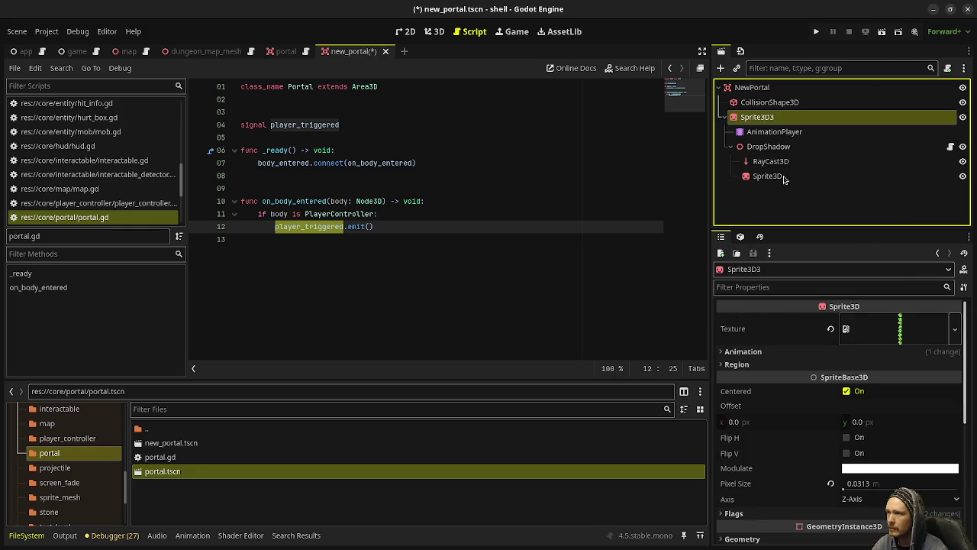
pyautogui.hotkey('ctrl', 's')
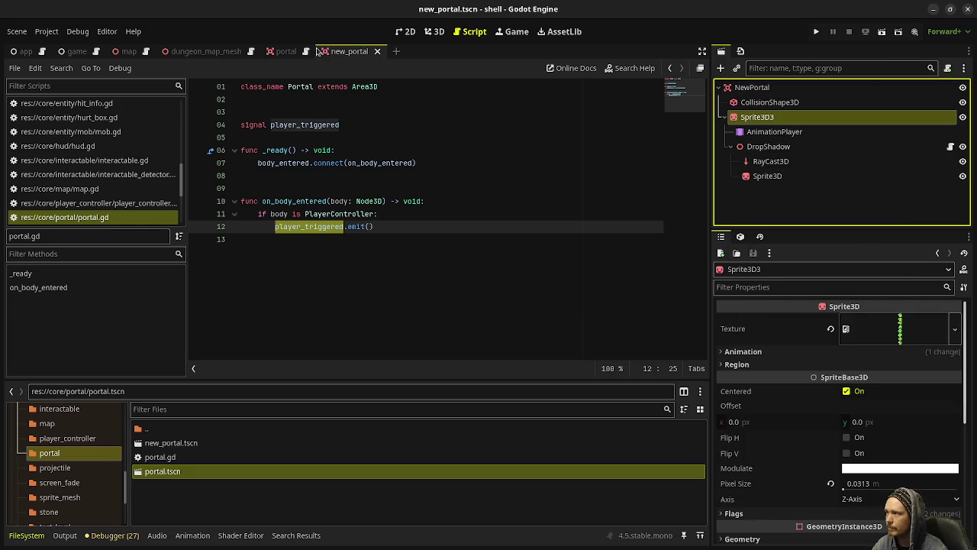
# Copy all of the portal.gd code, then select the NewPortal root in new_portal.tscn
pyautogui.click(286, 51)
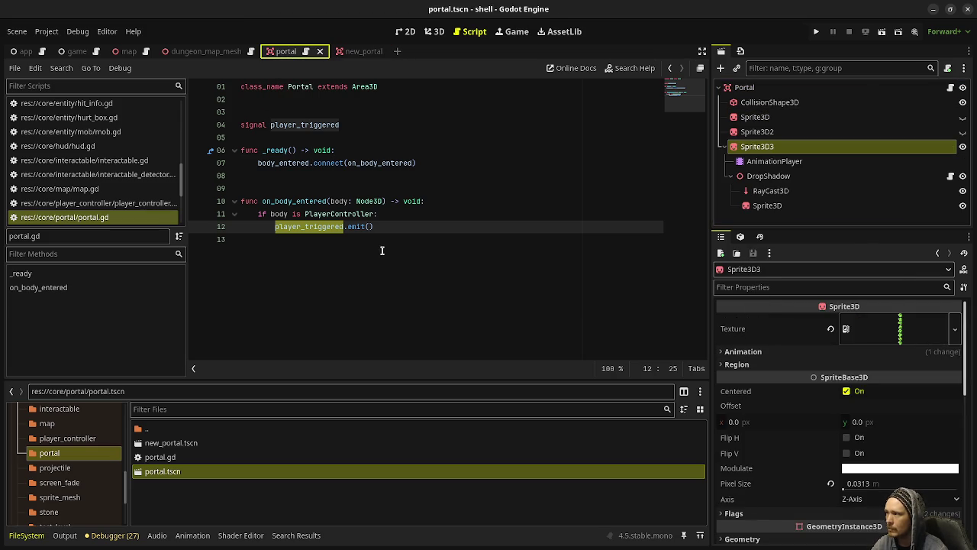
pyautogui.click(458, 248)
pyautogui.hotkey('ctrl', 'a')
pyautogui.hotkey('ctrl', 'c')
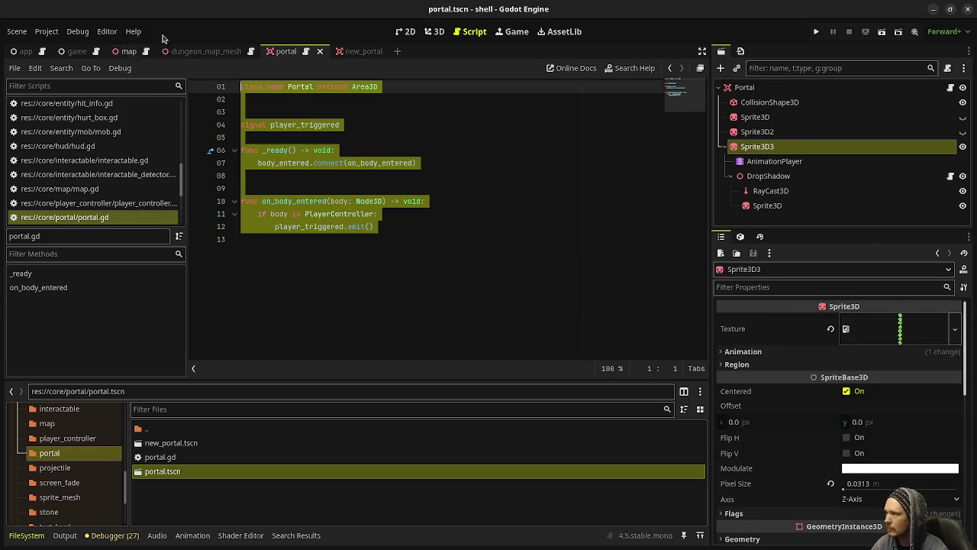
pyautogui.click(359, 51)
pyautogui.click(939, 89)
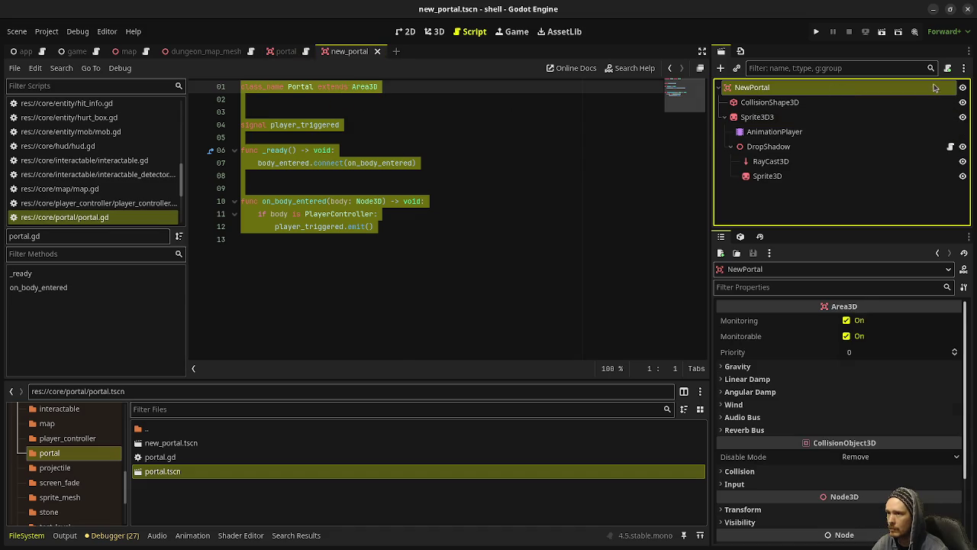
# Attach a new new_portal.gd script, paste the portal code without the duplicate class_name line, and save
pyautogui.click(947, 68)
pyautogui.click(537, 362)
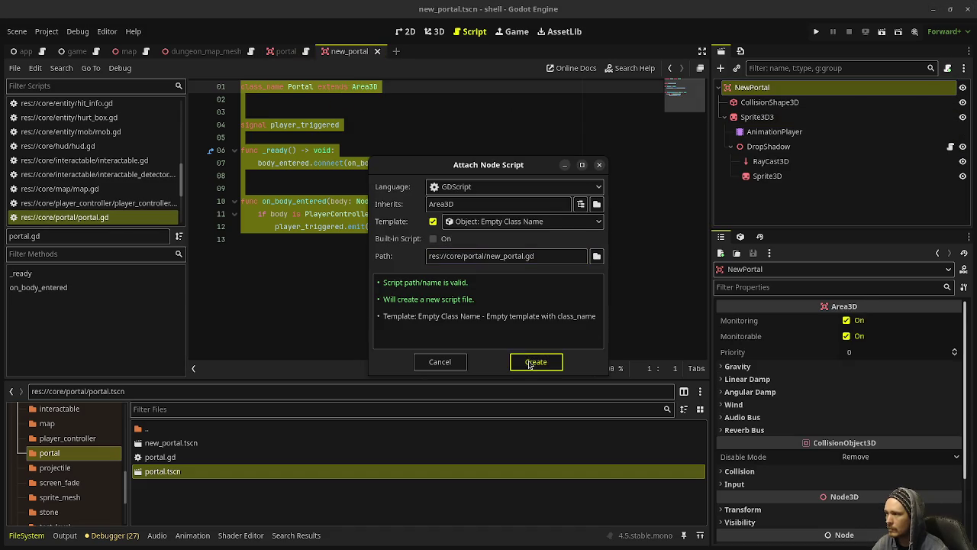
pyautogui.hotkey('ctrl', 'v')
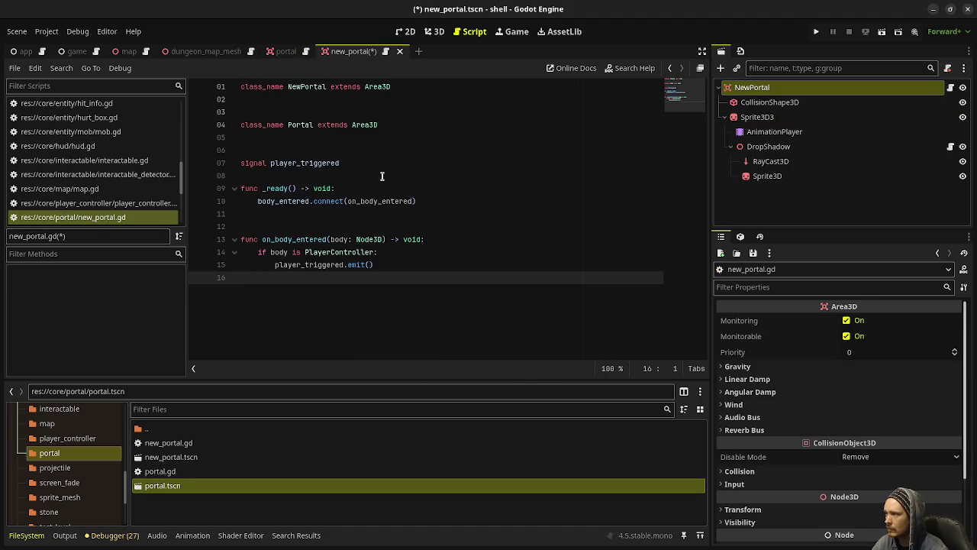
pyautogui.tripleClick(401, 123)
pyautogui.press('BackSpace')
pyautogui.press('BackSpace')
pyautogui.press('BackSpace')
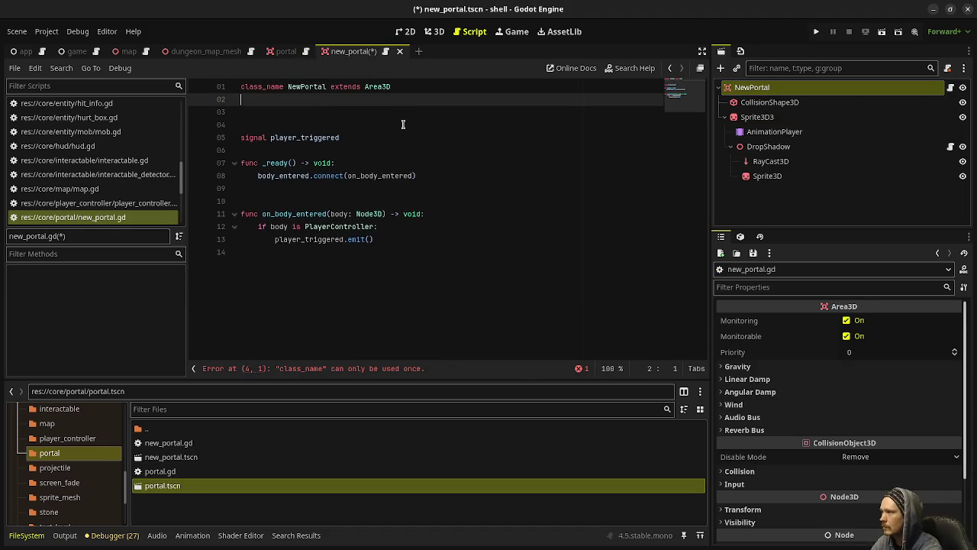
pyautogui.hotkey('ctrl', 's')
# Add `var exit: Exit` below the player_triggered signal
pyautogui.click(362, 126)
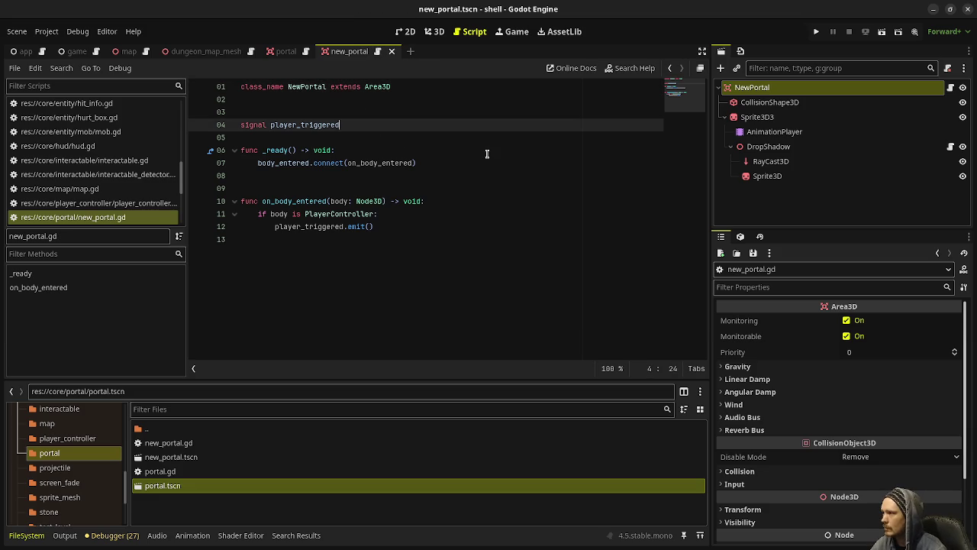
pyautogui.write('(')
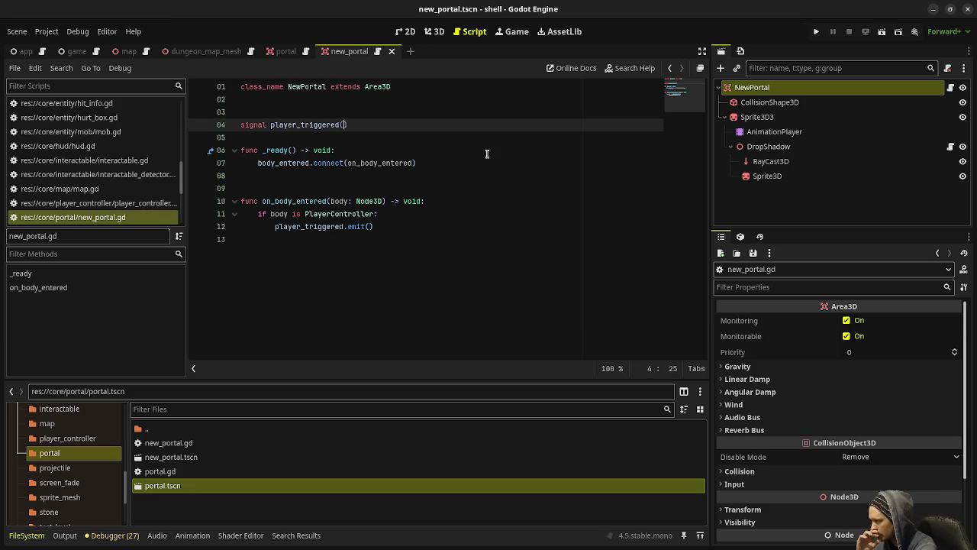
pyautogui.click(324, 137)
pyautogui.press('Return')
pyautogui.hotkey('ctrl', 's')
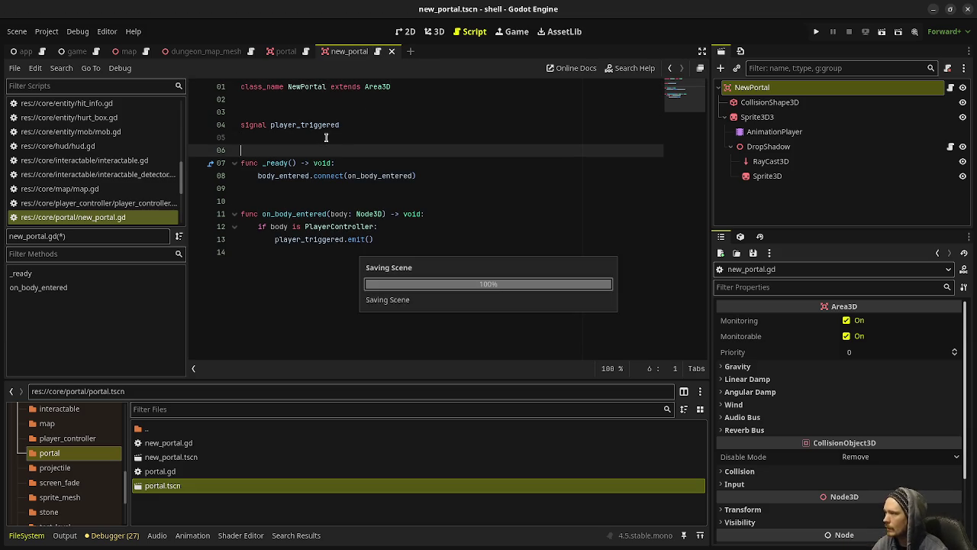
pyautogui.press('Return')
pyautogui.press('Return')
pyautogui.press('Up')
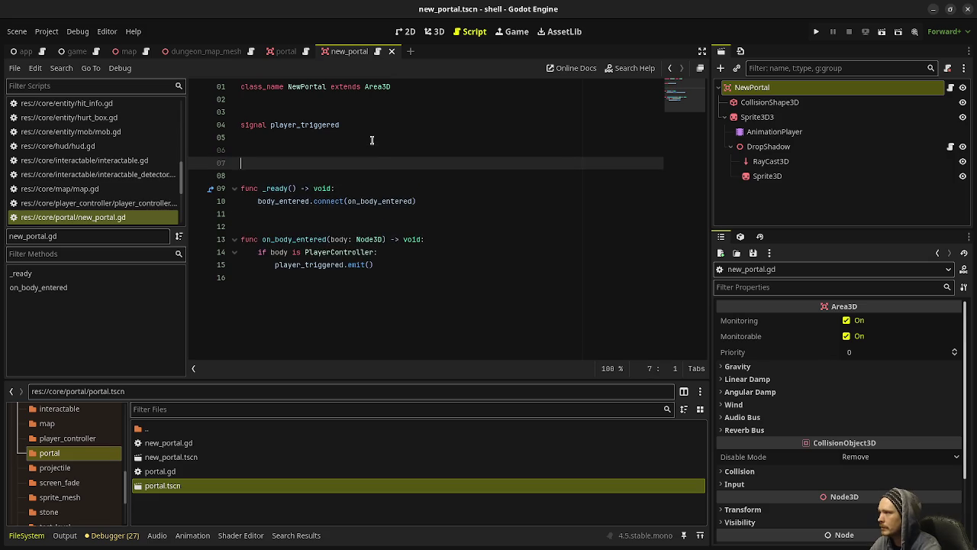
pyautogui.write('var exit: Exit')
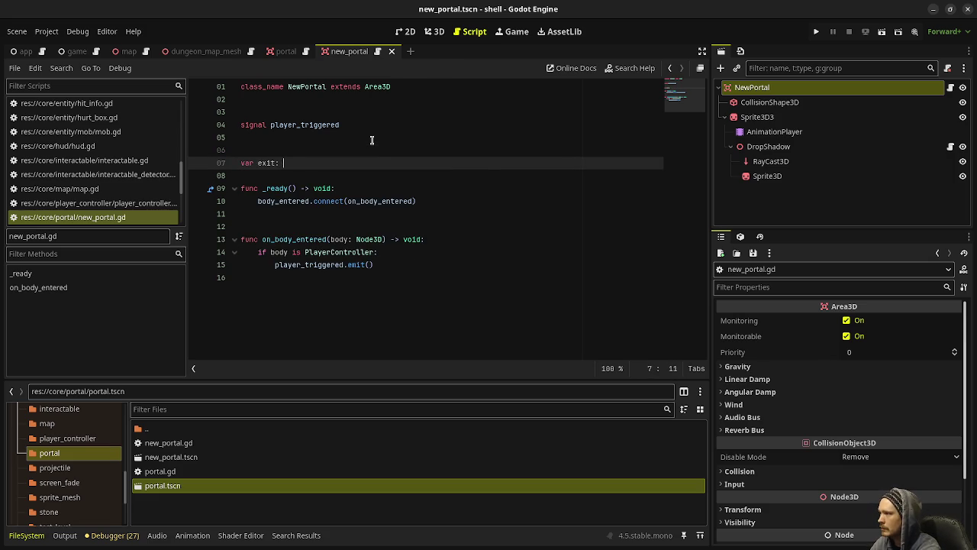
pyautogui.press('Escape')
pyautogui.press('Return')
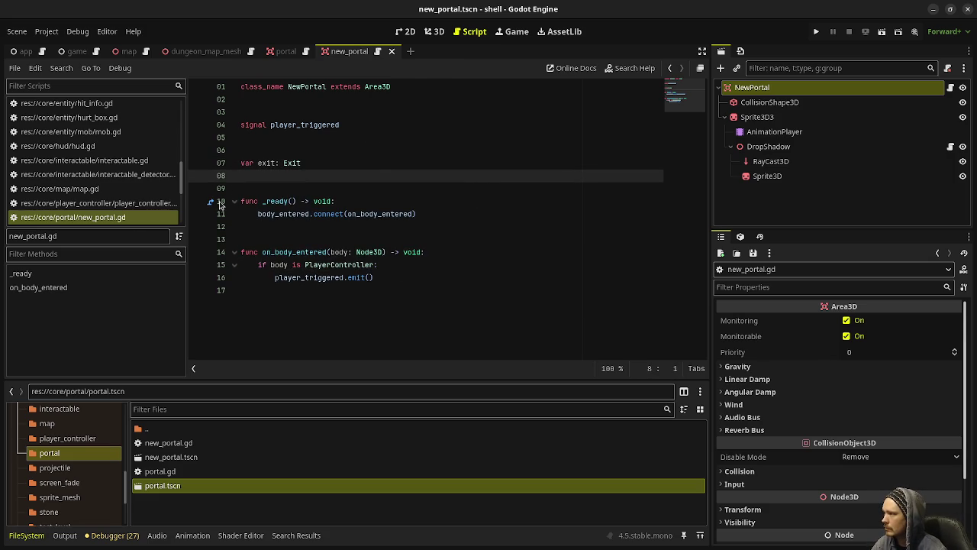
# Open map_generator.gd from the script list
pyautogui.scroll(3, 111, 206)
pyautogui.scroll(3, 111, 199)
pyautogui.click(115, 156)
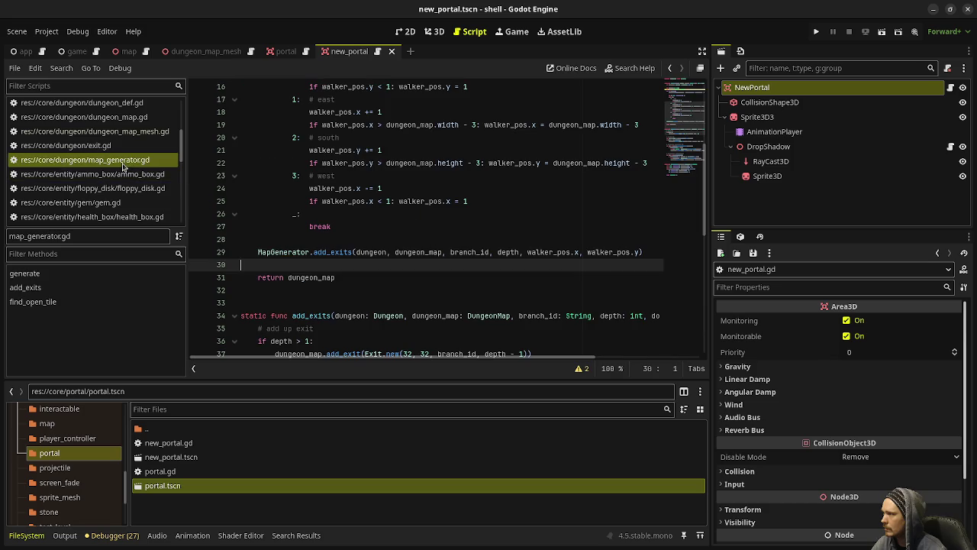
pyautogui.scroll(5, 122, 162)
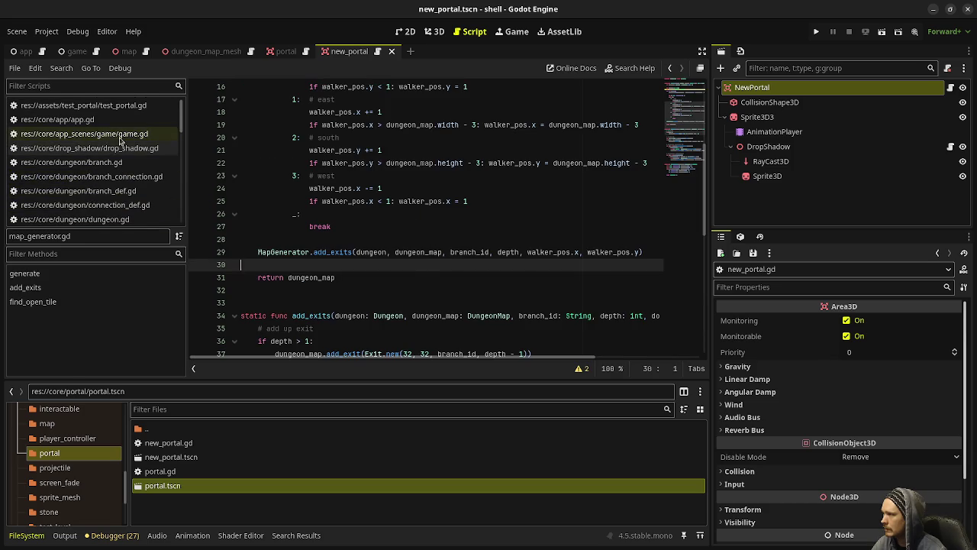
# In game.gd, add `for e in dungeon_map.exits:` under the spawn portals comment
pyautogui.click(122, 133)
pyautogui.scroll(6, 403, 202)
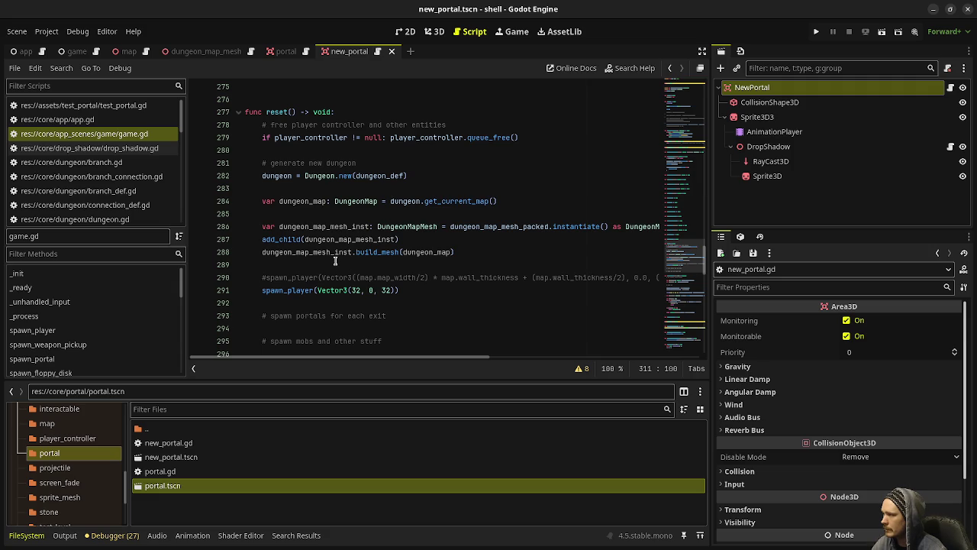
pyautogui.scroll(-1, 334, 261)
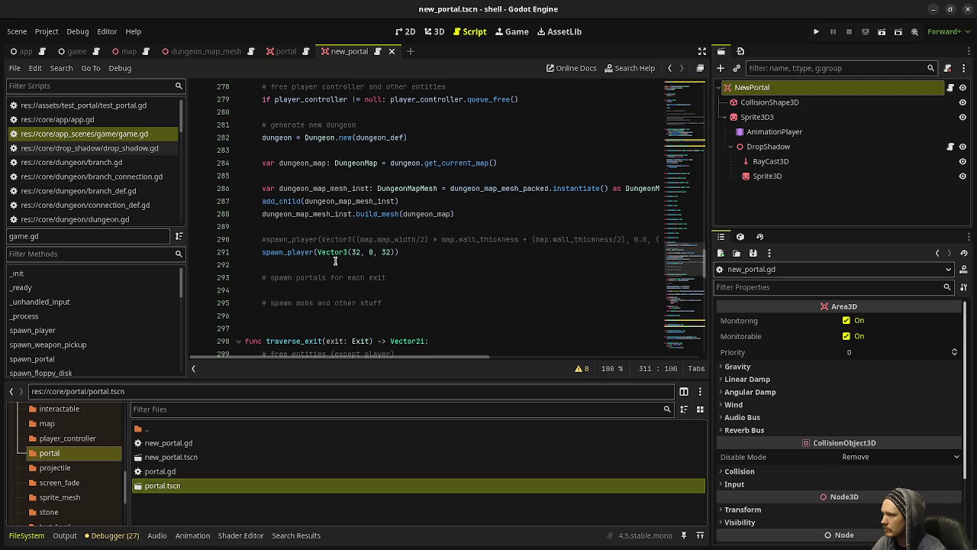
pyautogui.click(466, 277)
pyautogui.press('Return')
pyautogui.write('for ')
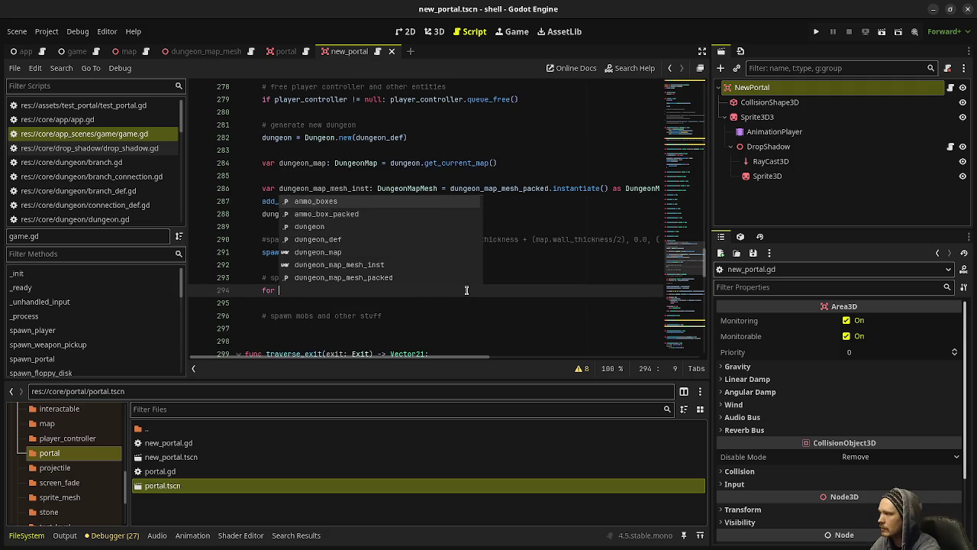
pyautogui.write('e')
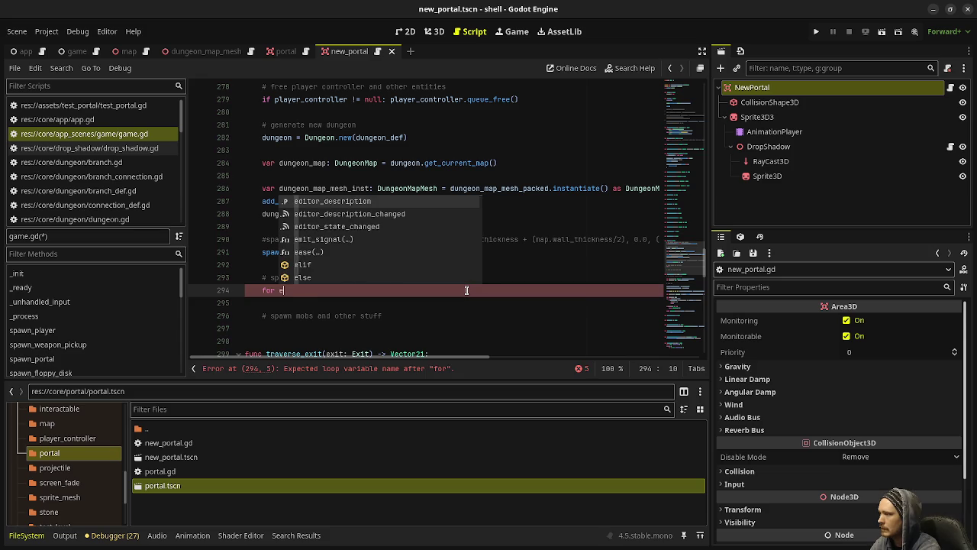
pyautogui.write(' in dungeon_map.e')
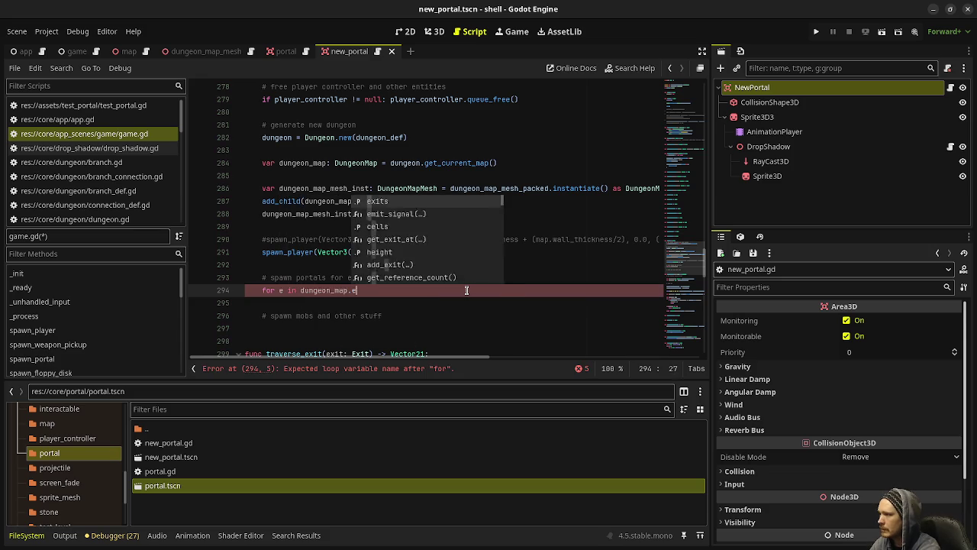
pyautogui.write('xits:')
pyautogui.press('Return')
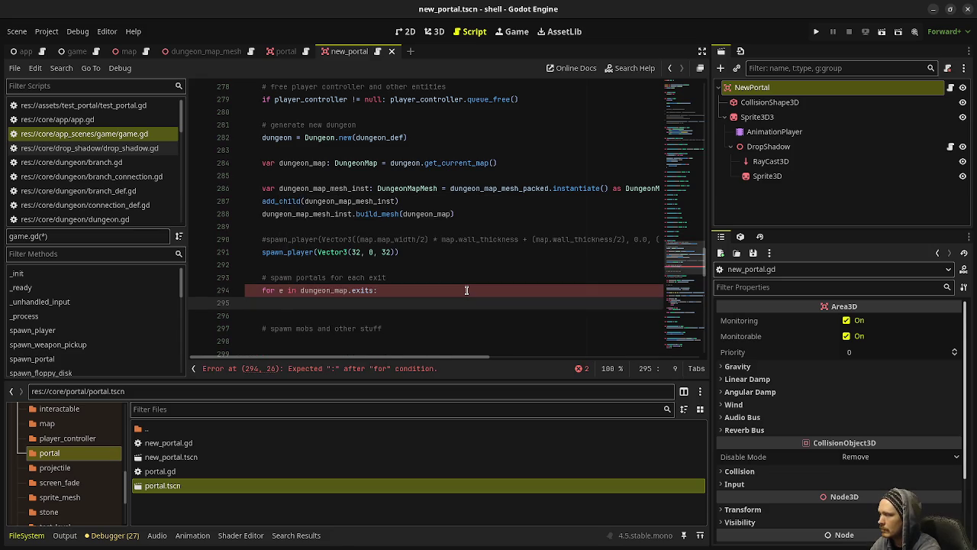
# Call spawn_new_portal with coord_x and coord_y times wall_thickness plus 0.5, then save
pyautogui.write('spawn_')
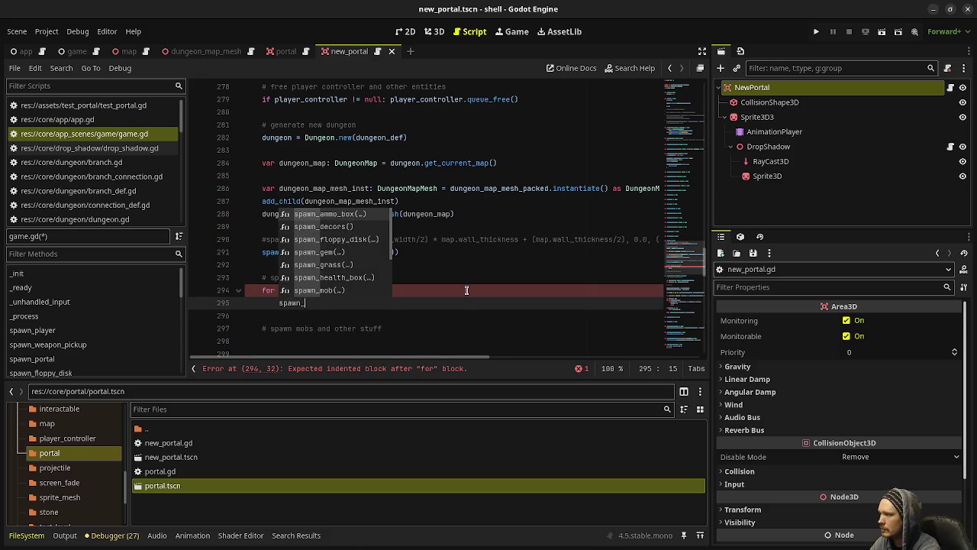
pyautogui.write('new_portal(')
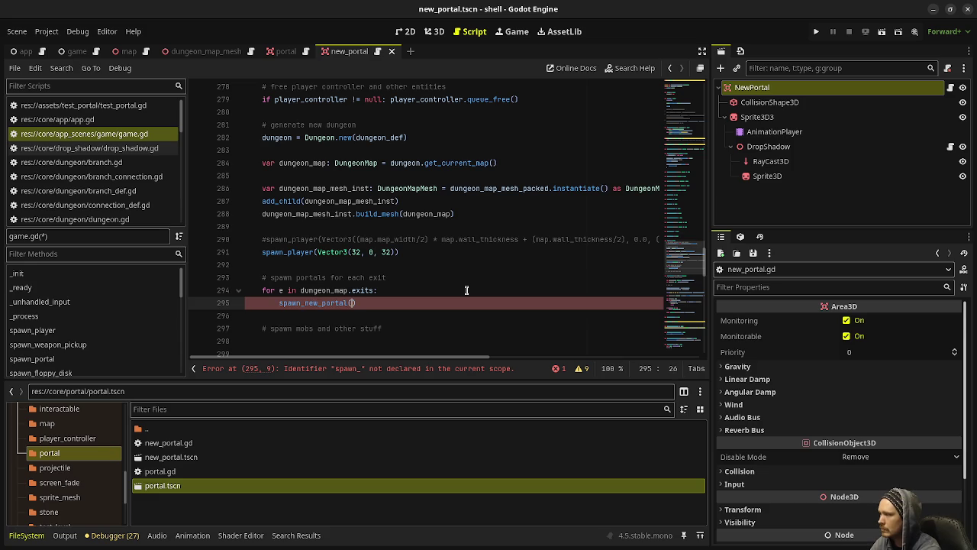
pyautogui.write('e.coord_')
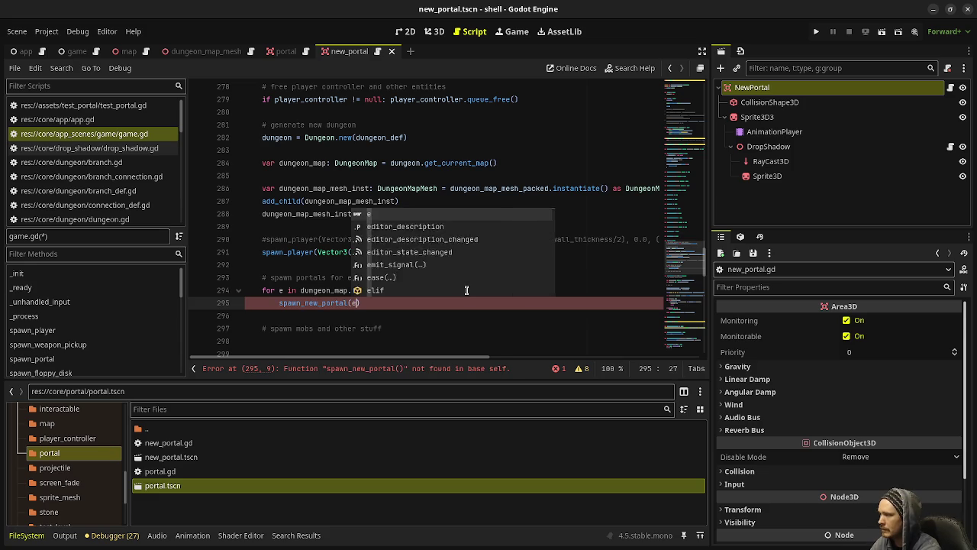
pyautogui.write('x *')
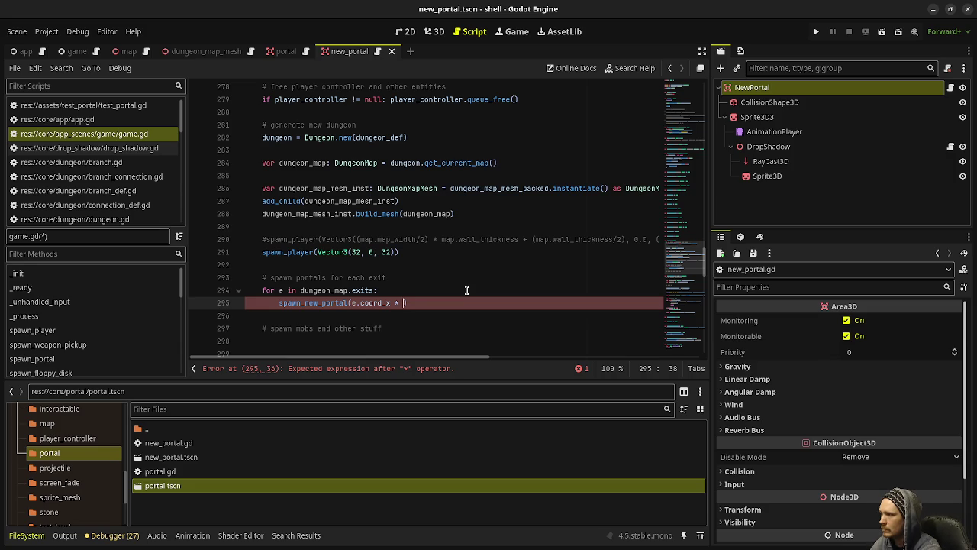
pyautogui.write('dungeon_m')
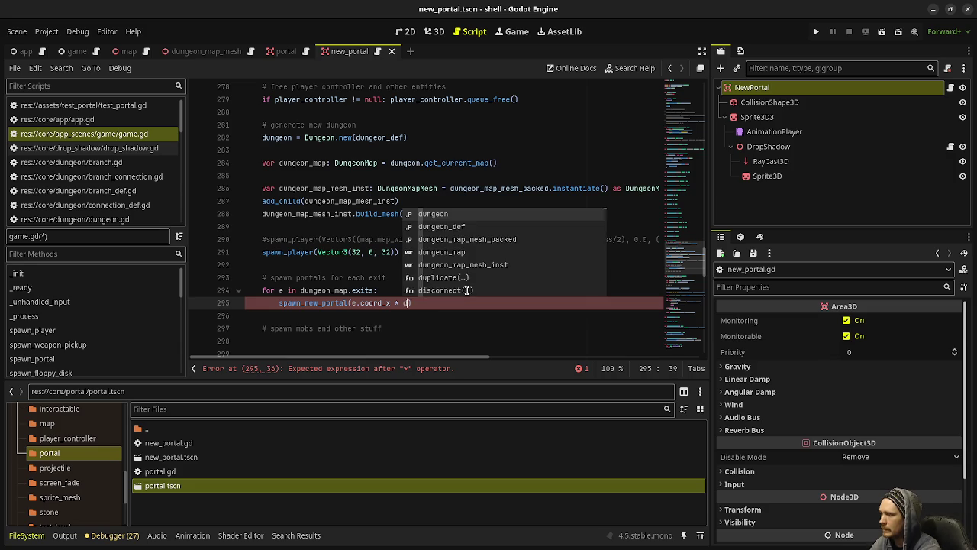
pyautogui.write('ap_')
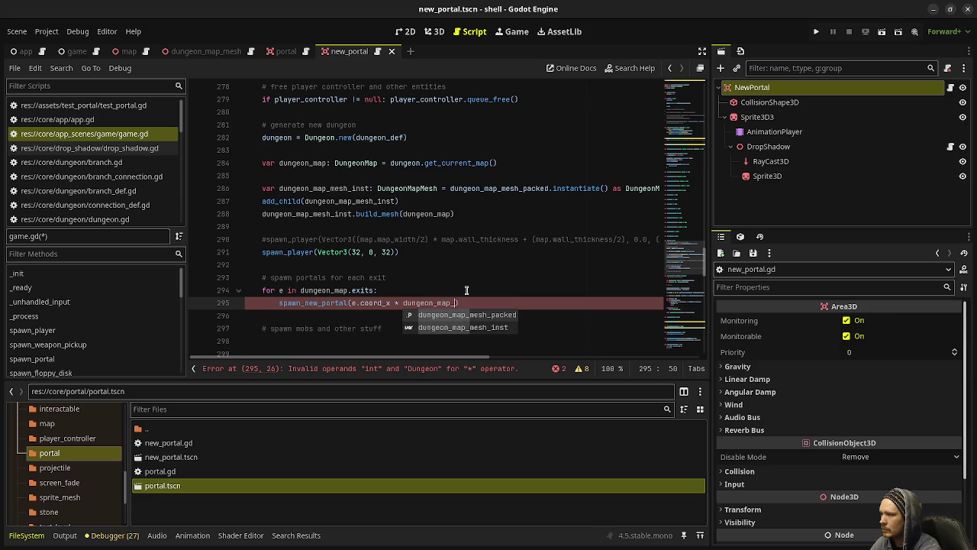
pyautogui.write('mesh_inst.')
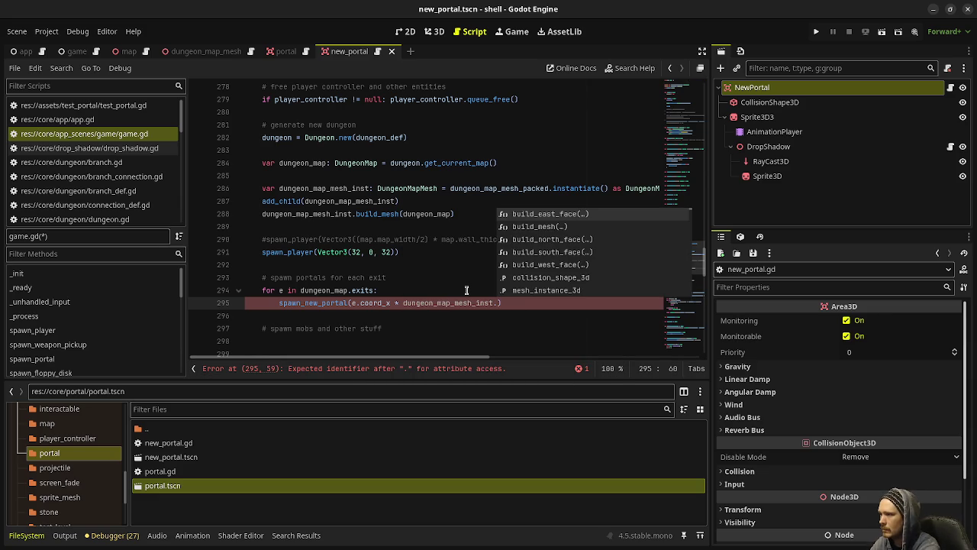
pyautogui.write('wall_thickne')
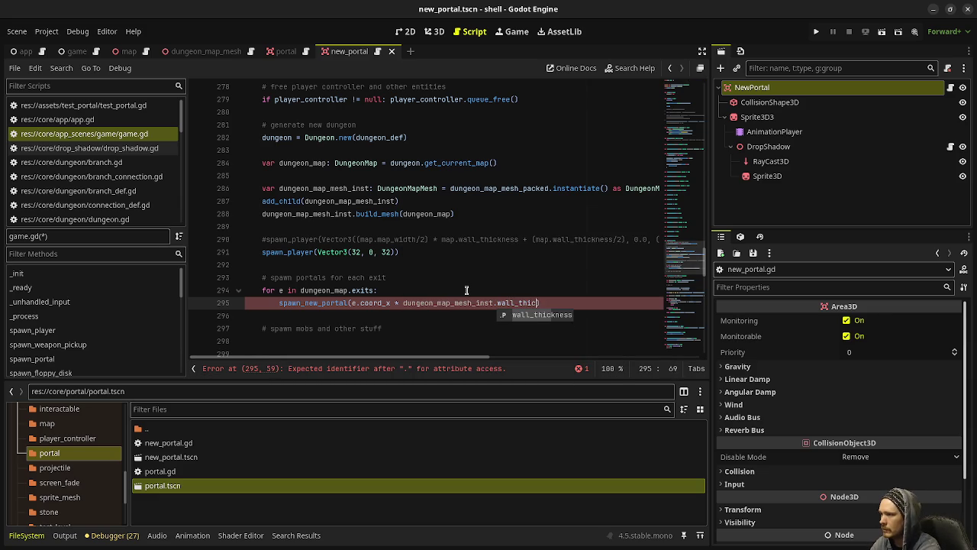
pyautogui.press('Return')
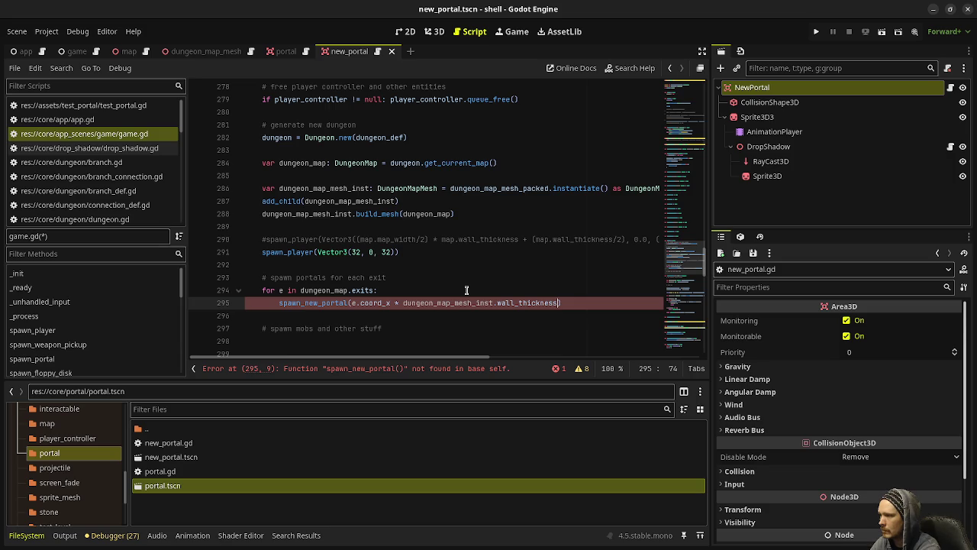
pyautogui.write('+ 0.5, ')
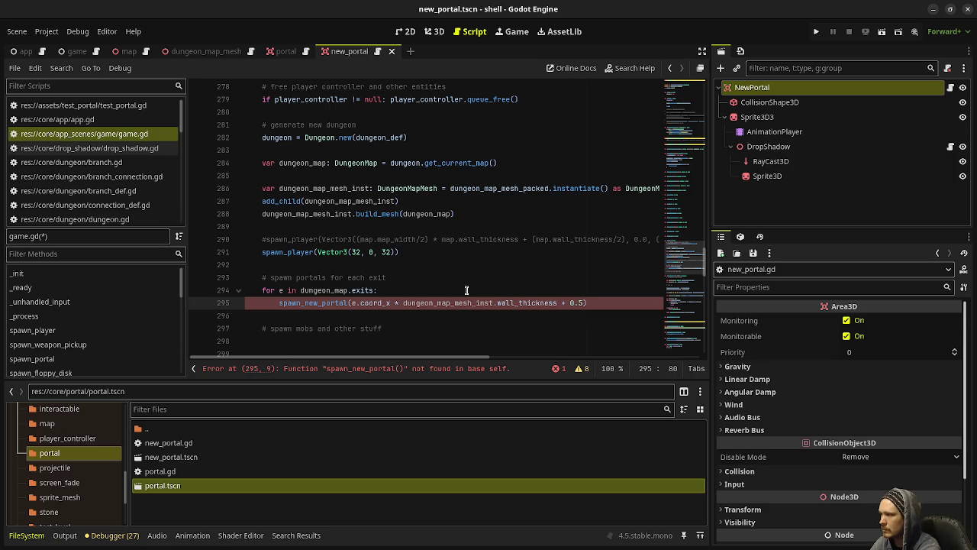
pyautogui.write('e.coord.')
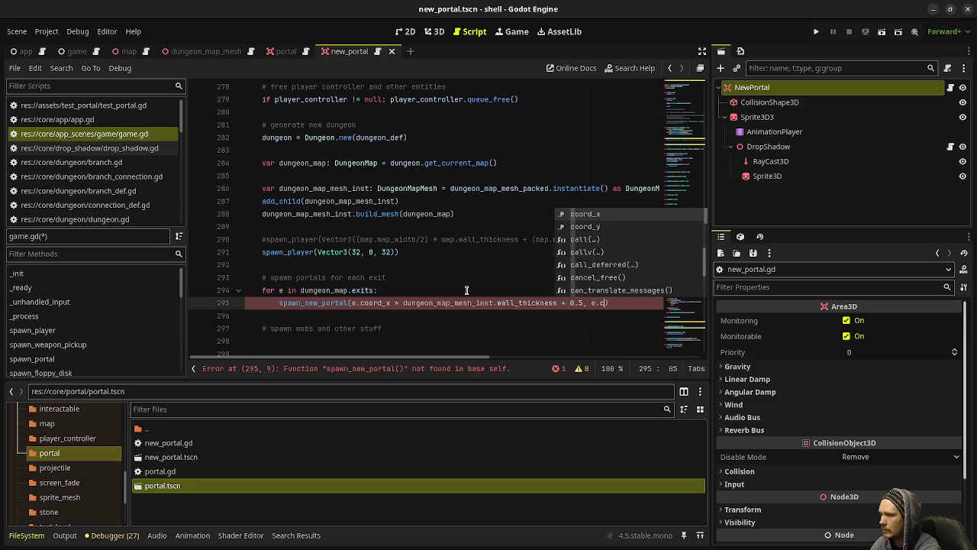
pyautogui.press('BackSpace')
pyautogui.write('_y * du')
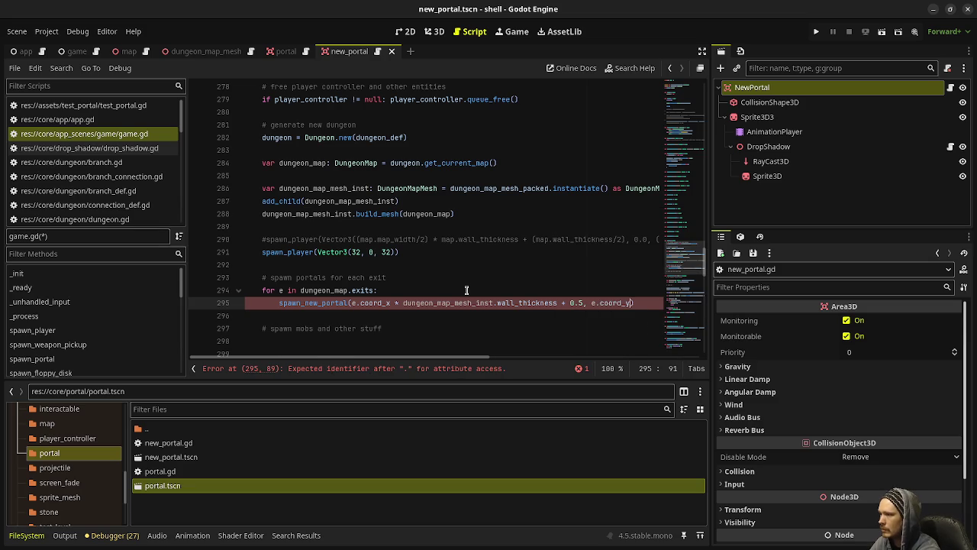
pyautogui.write('ngeon_map_mesh_')
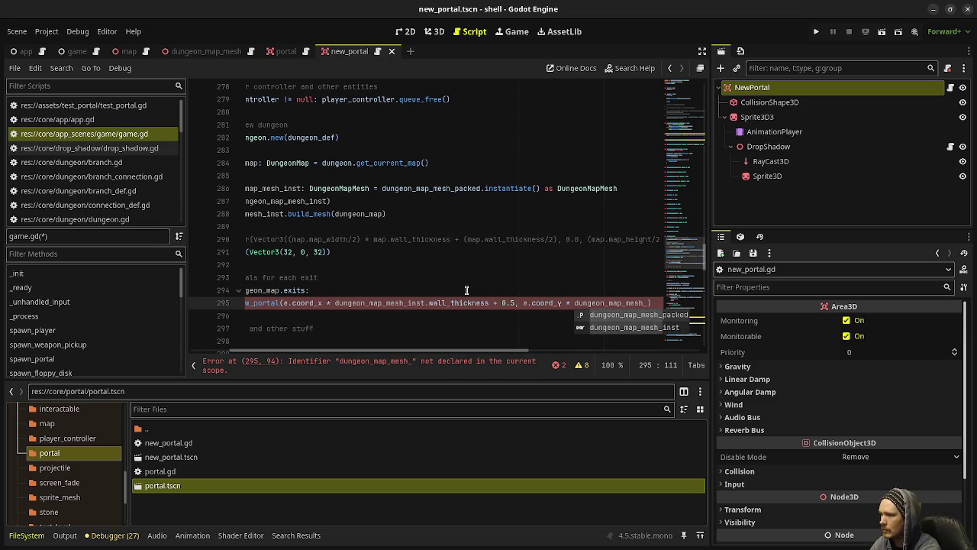
pyautogui.write('inst.wa')
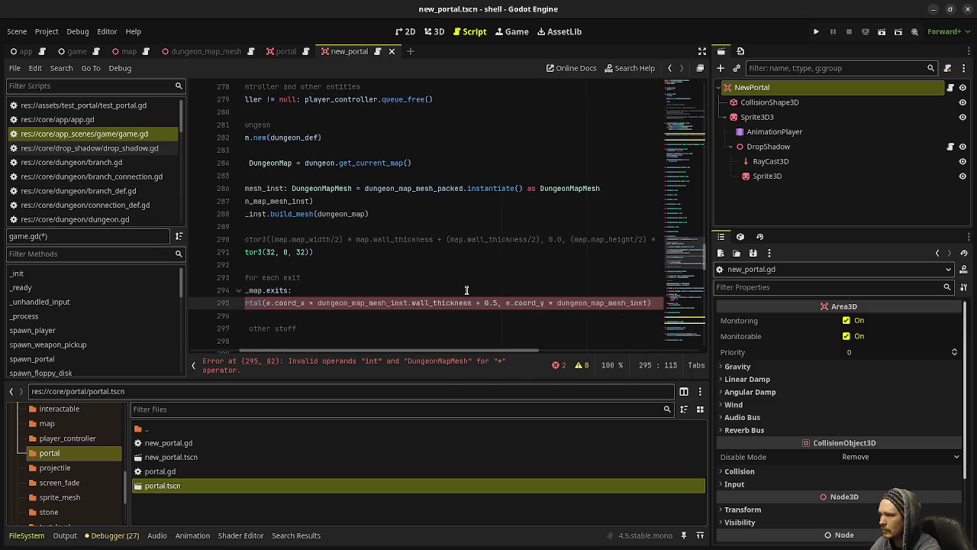
pyautogui.write('ll_thickness')
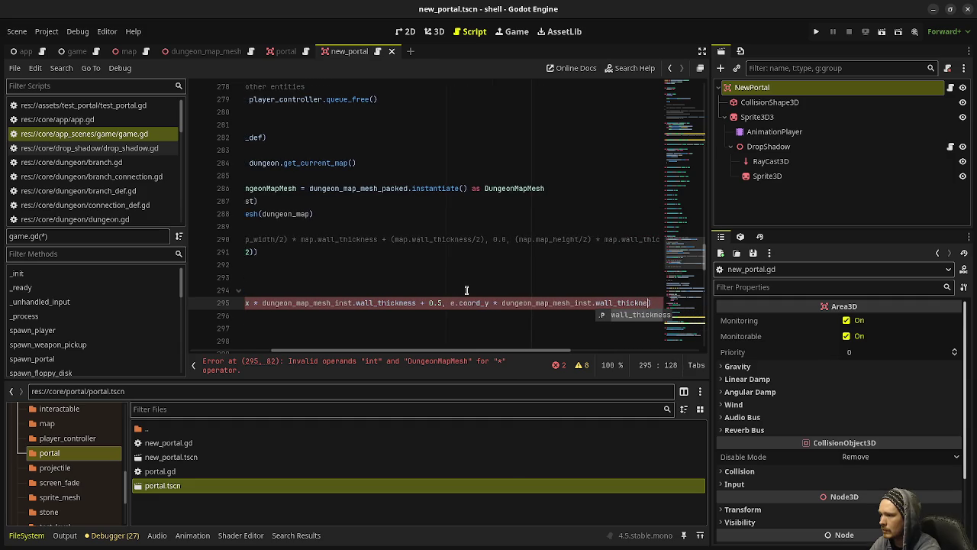
pyautogui.write(' + 0.5')
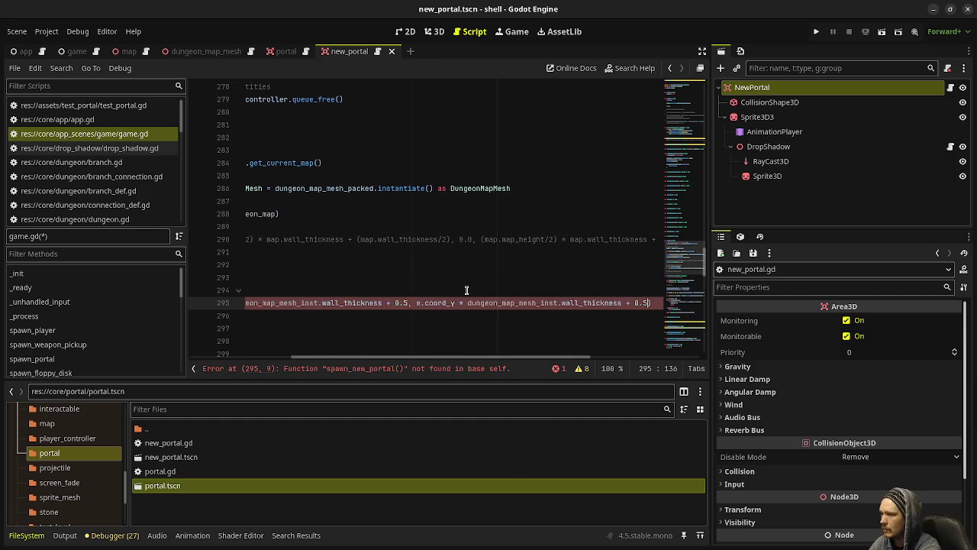
pyautogui.hotkey('ctrl', 's')
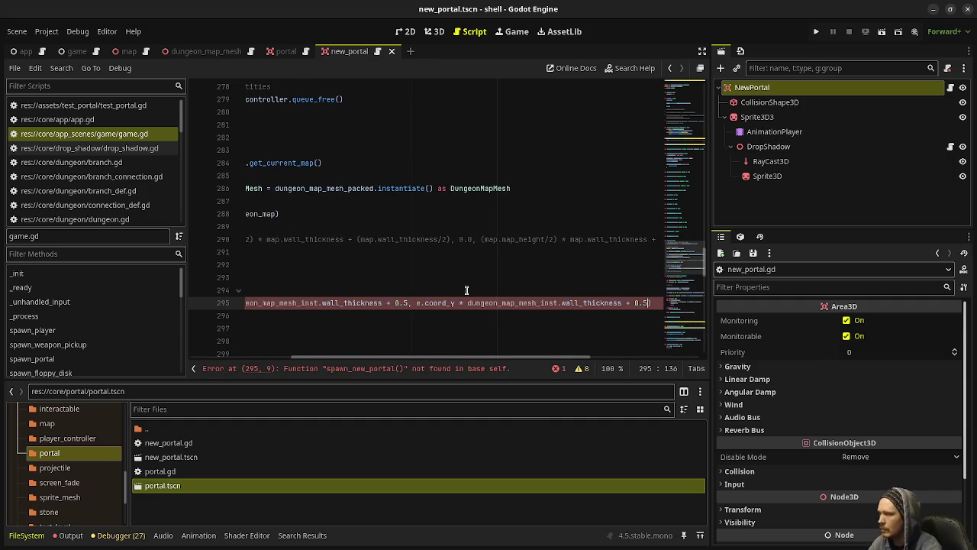
# Expand the script editor to full width and open a terminal
pyautogui.click(701, 51)
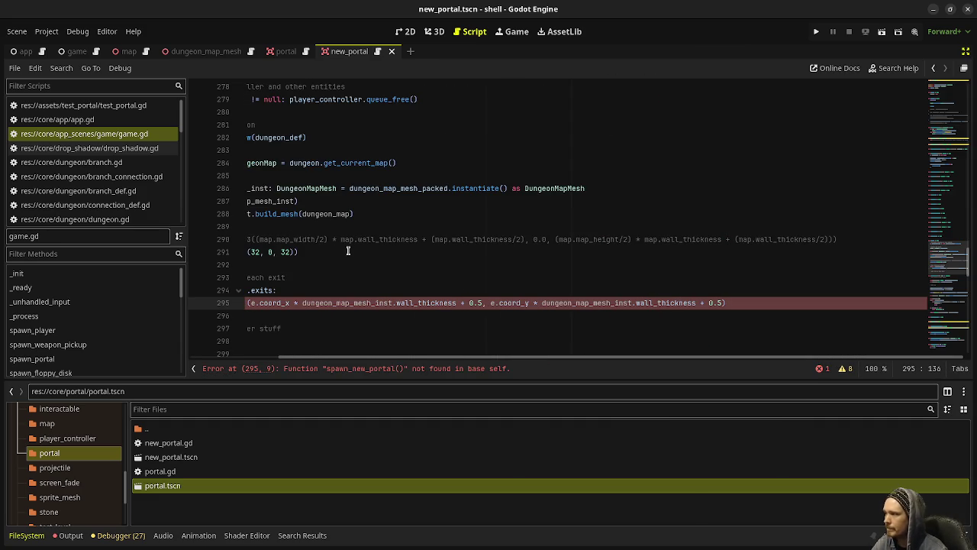
pyautogui.moveTo(382, 356); pyautogui.dragTo(231, 358)
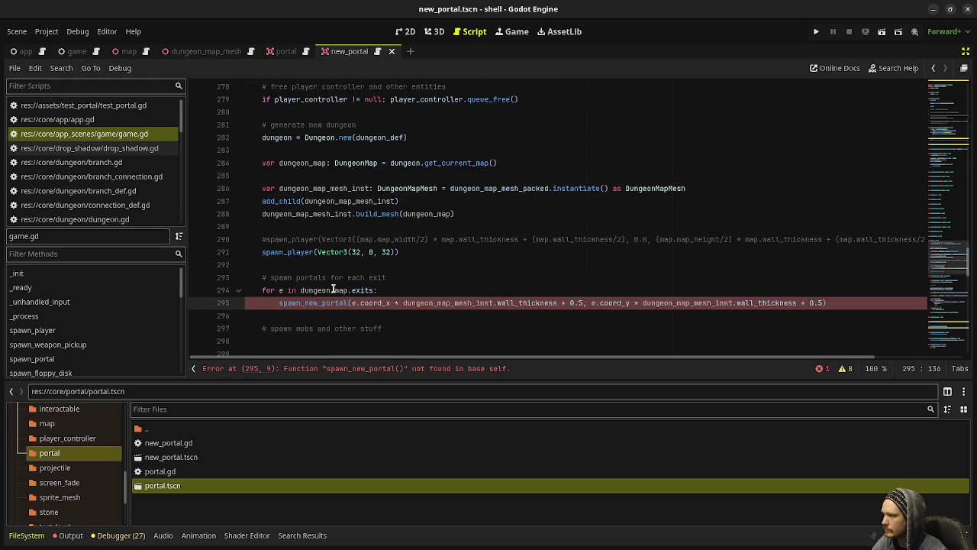
pyautogui.scroll(7, 333, 290)
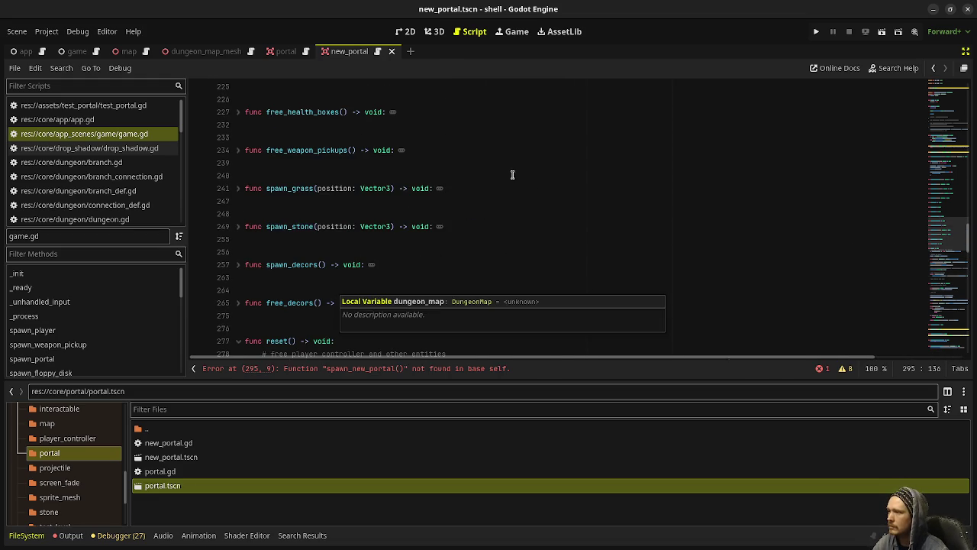
pyautogui.hotkey('ctrl', 'alt', 't')
# Force-close the Godot editor with xkill and close the leftover terminal
pyautogui.write('x')
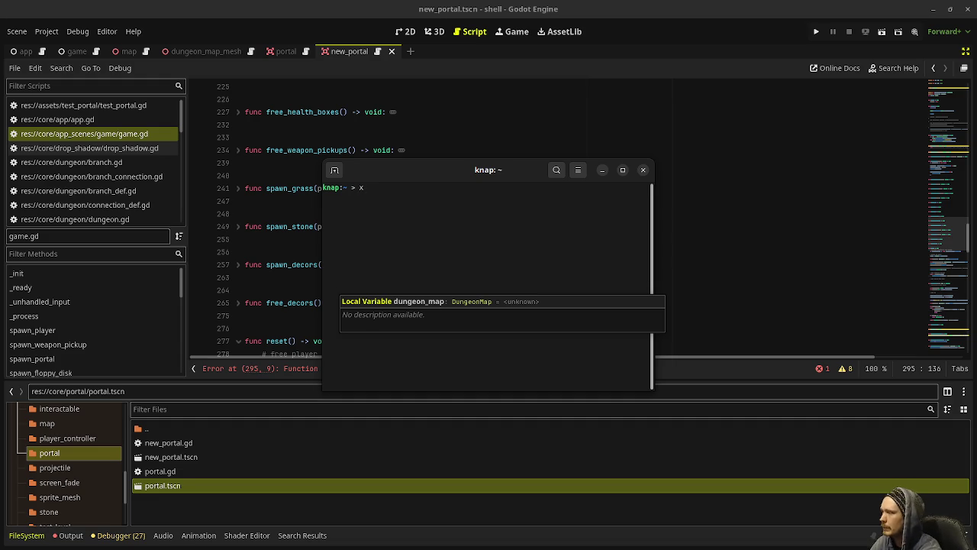
pyautogui.write('kill')
pyautogui.press('Return')
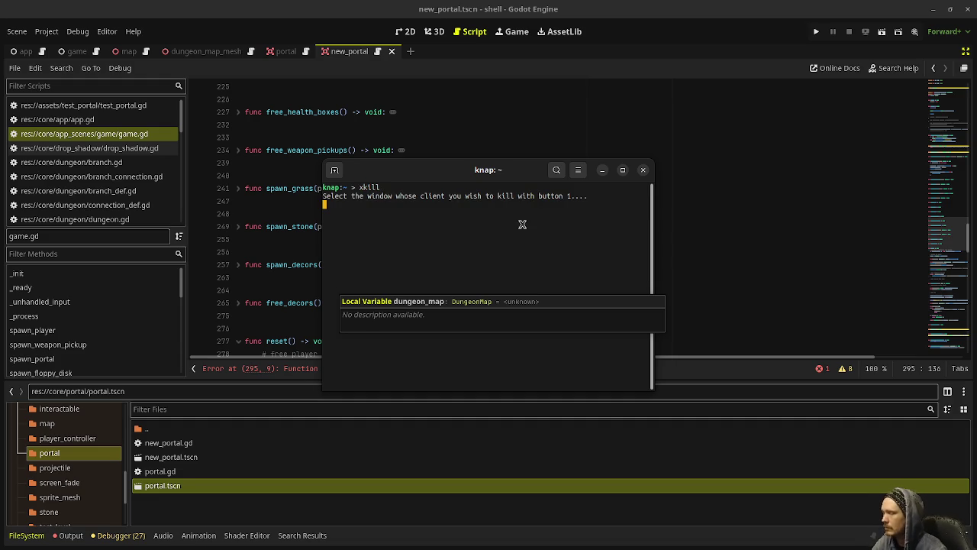
pyautogui.click(633, 67)
pyautogui.click(642, 169)
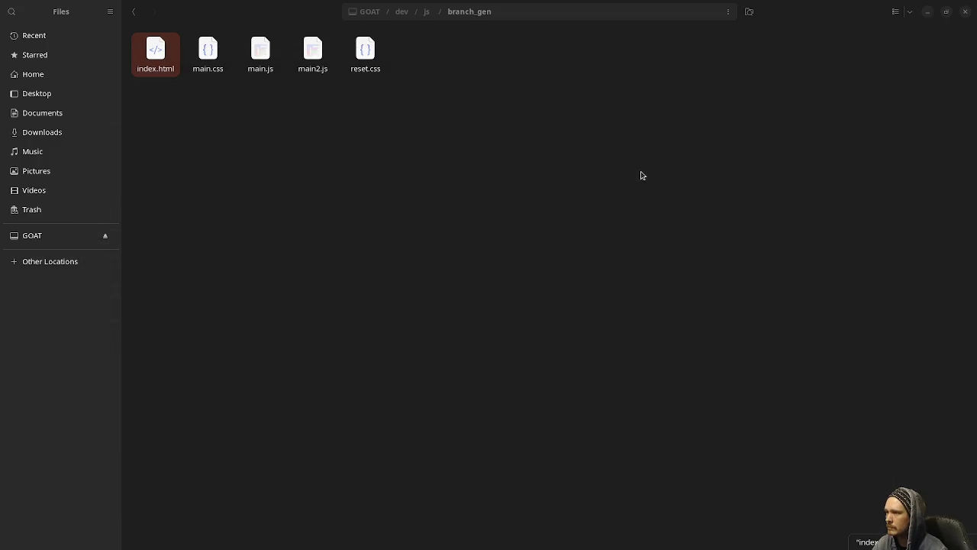
# Minimize the file browsers and Aseprite, then restore and maximize the Dungeon Branch Gen browser
pyautogui.click(926, 11)
pyautogui.click(921, 16)
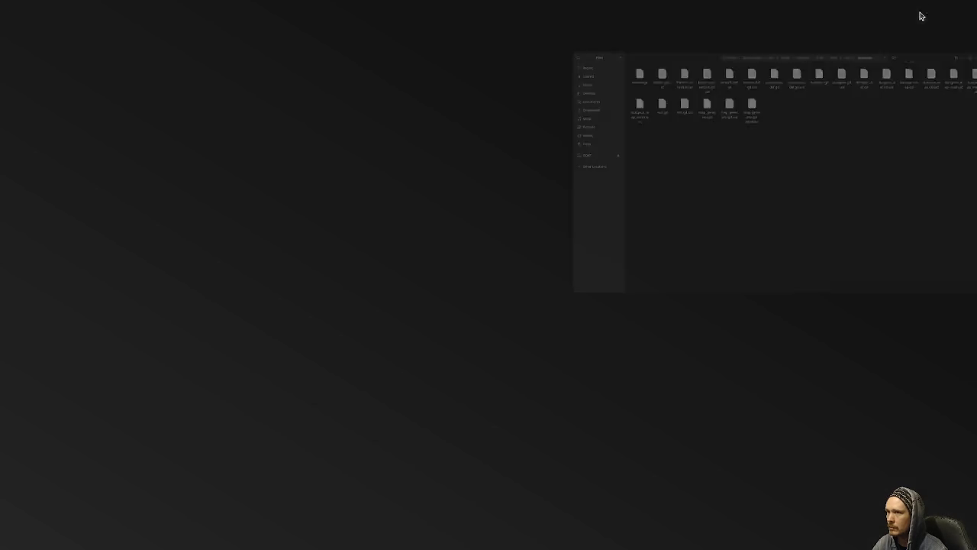
pyautogui.press('super')
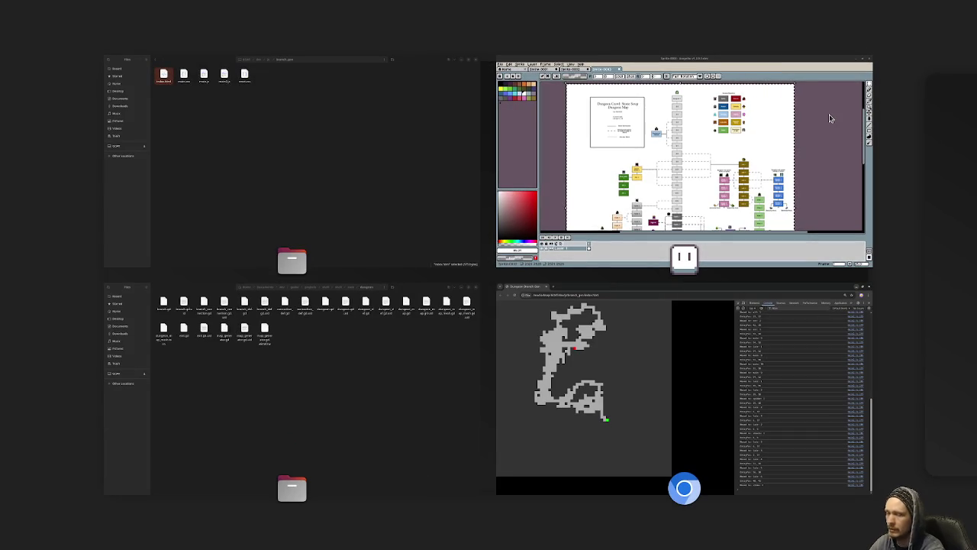
pyautogui.press('super')
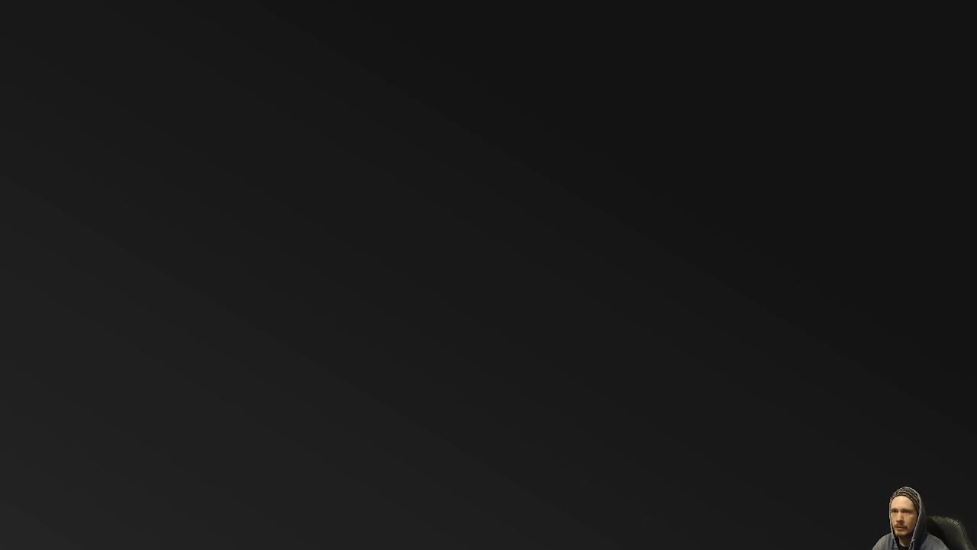
pyautogui.click(966, 157)
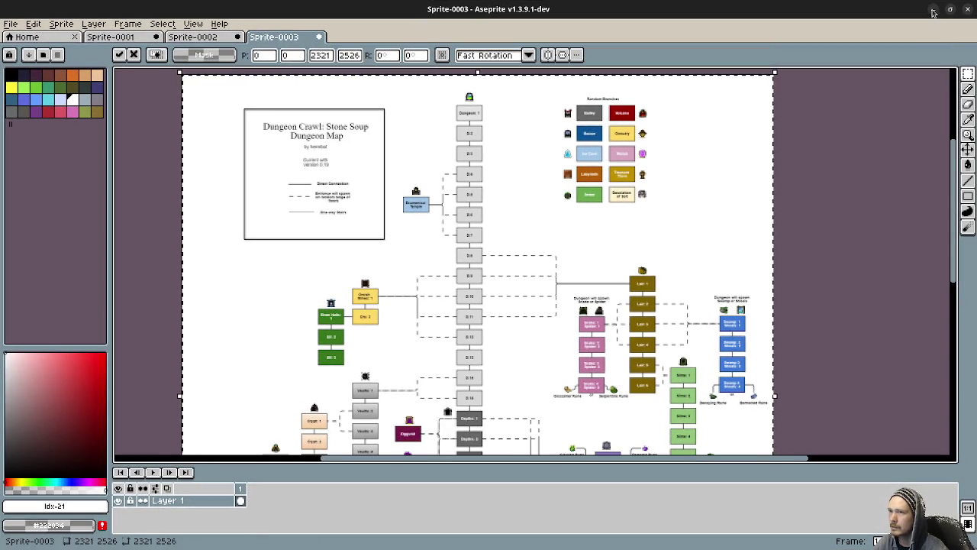
pyautogui.click(935, 11)
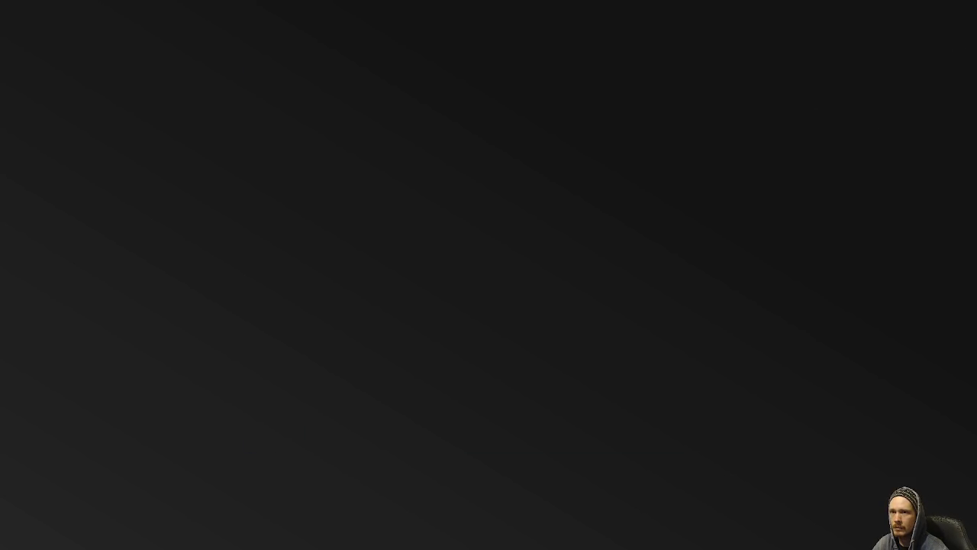
pyautogui.click(489, 489)
pyautogui.press('super+Up')
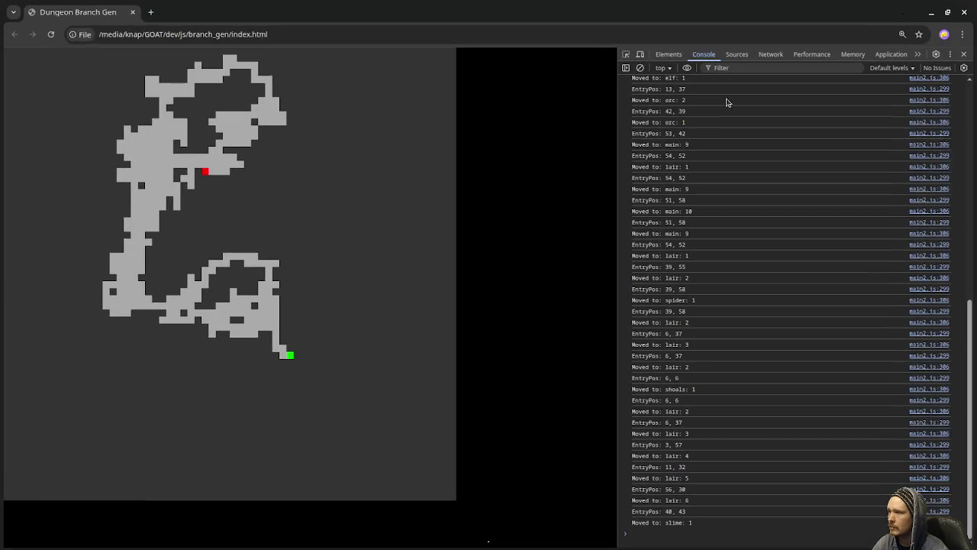
# Close the Dungeon Branch Gen Chromium window
pyautogui.click(960, 13)
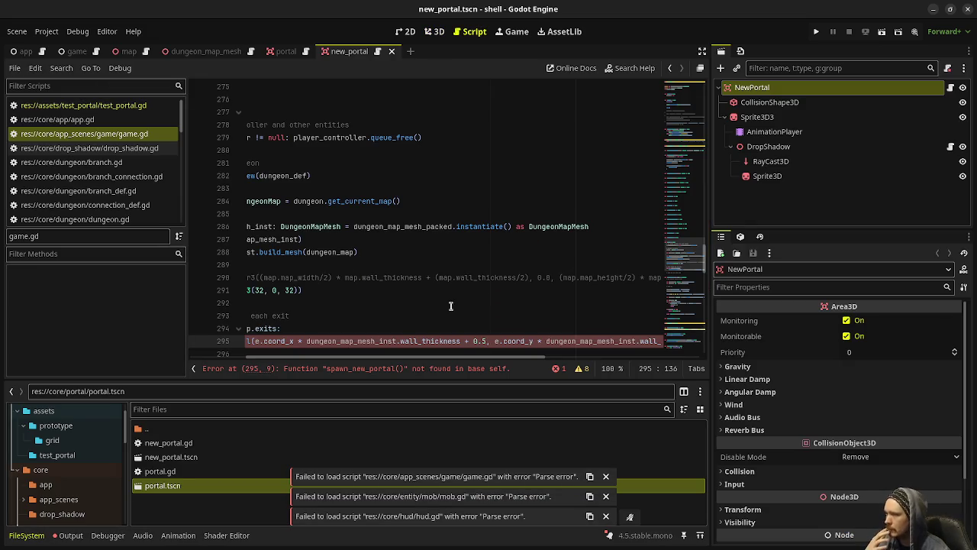
# Add `func spawn_new_portal(position: Vector3) -> void:` with an early return when new_portal_packed is null
pyautogui.moveTo(425, 358); pyautogui.dragTo(355, 359)
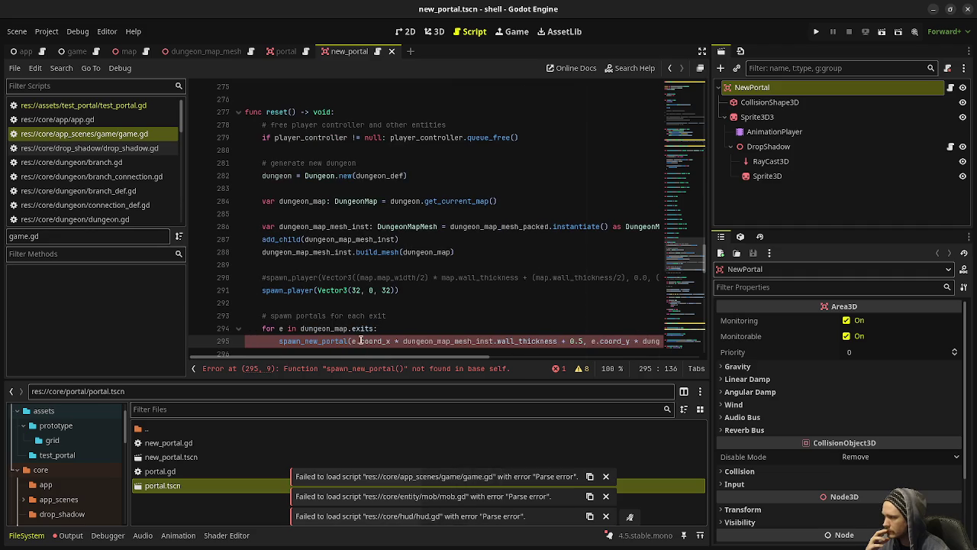
pyautogui.scroll(10, 367, 328)
pyautogui.scroll(15, 383, 317)
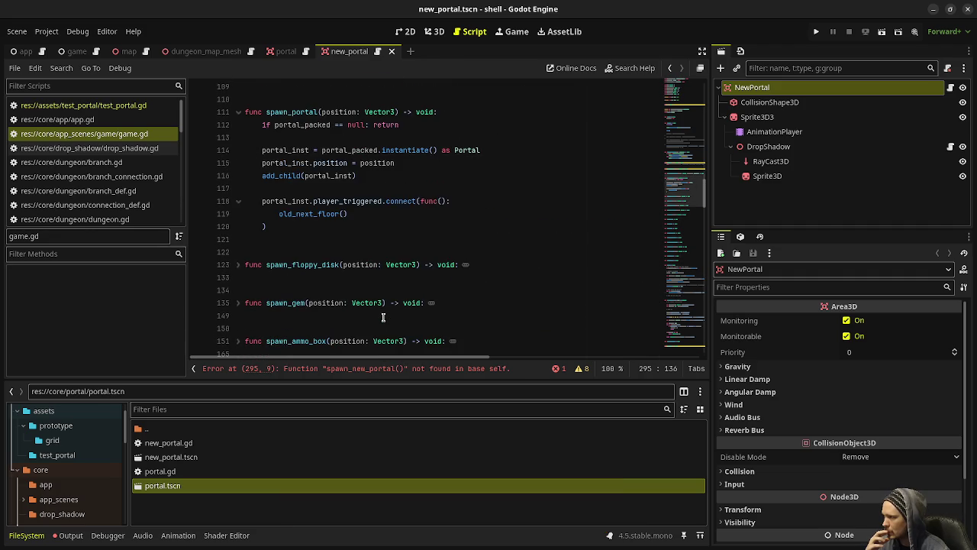
pyautogui.click(276, 278)
pyautogui.click(283, 290)
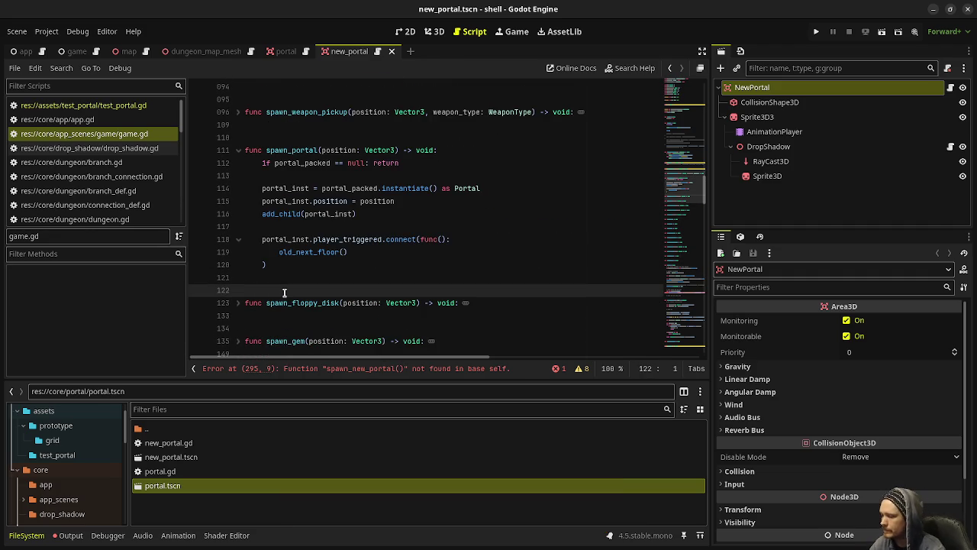
pyautogui.press('Return')
pyautogui.write('func spawn_new_portal')
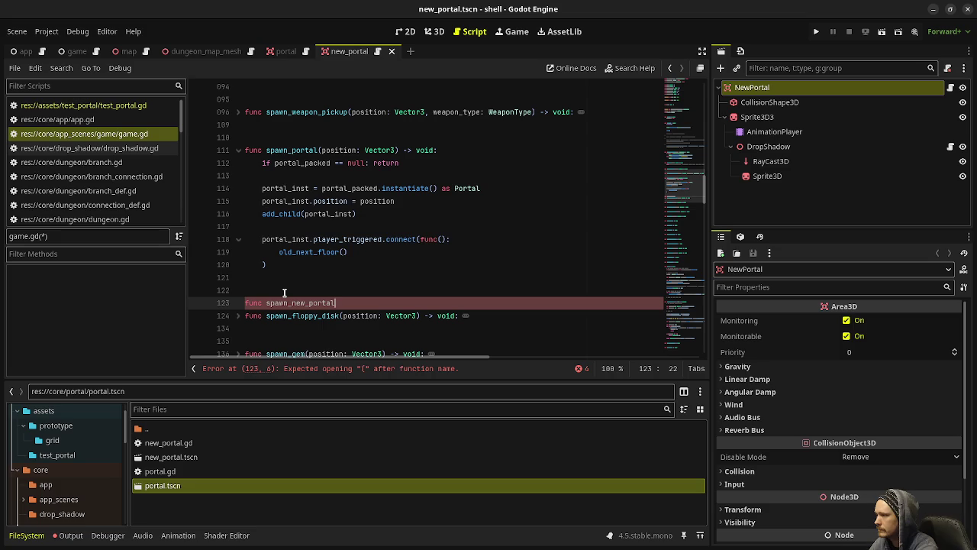
pyautogui.write('(position:')
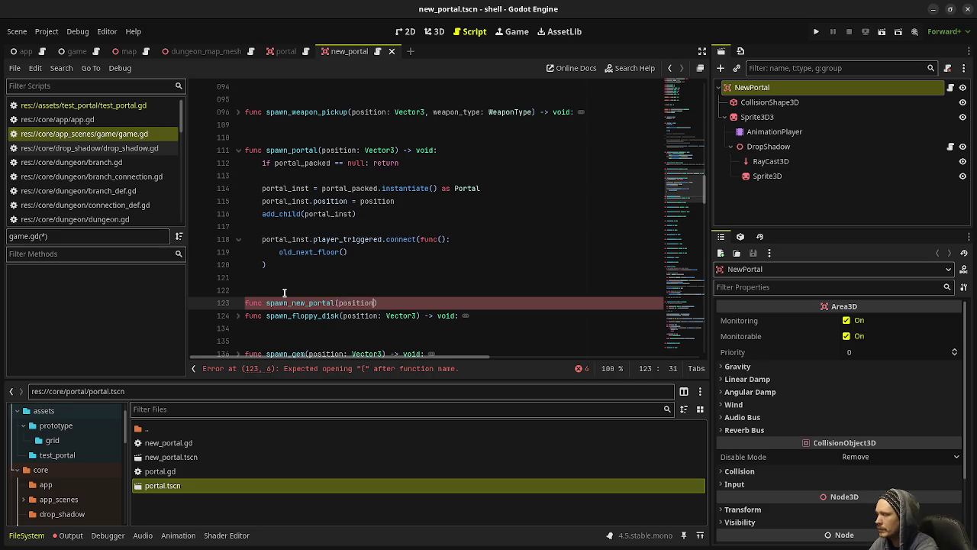
pyautogui.write(' Vector3) ->')
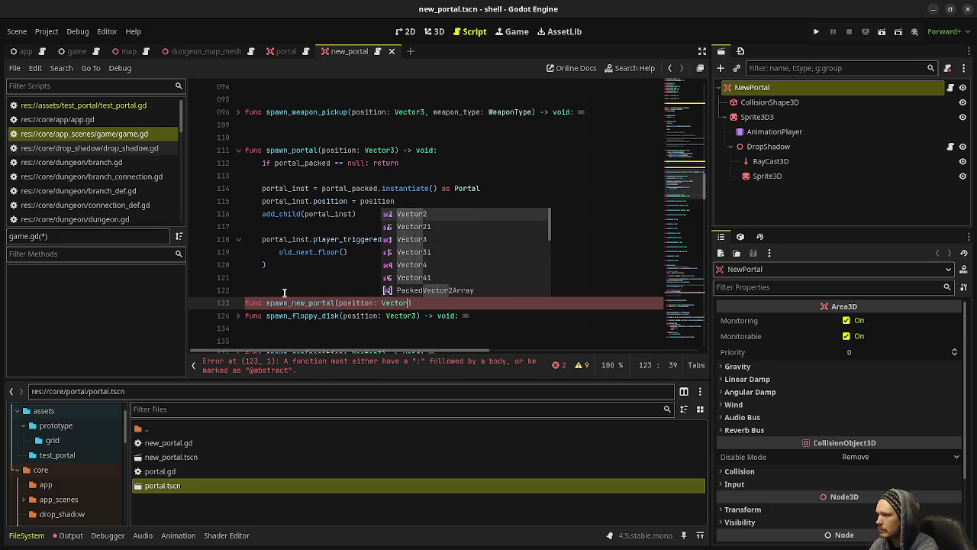
pyautogui.write(' void:')
pyautogui.press('Return')
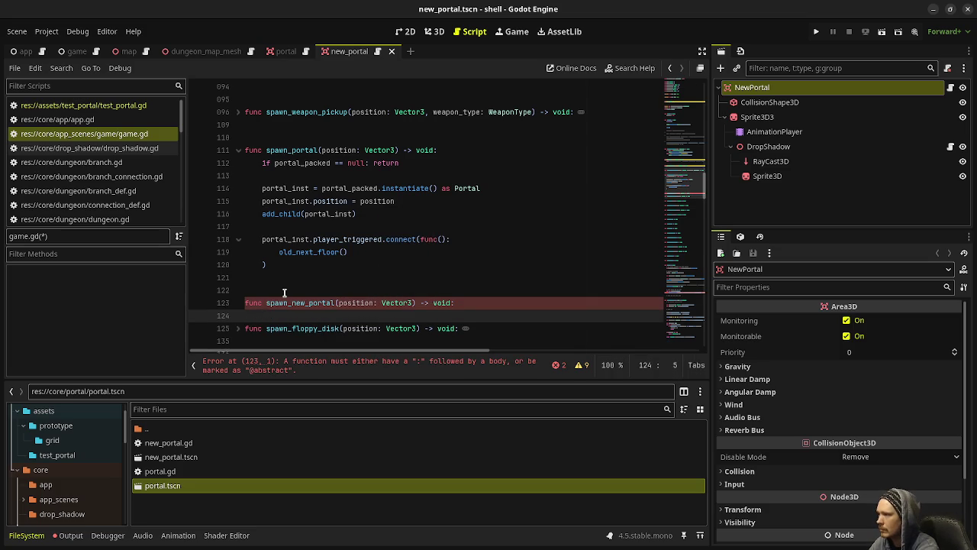
pyautogui.write('if new_')
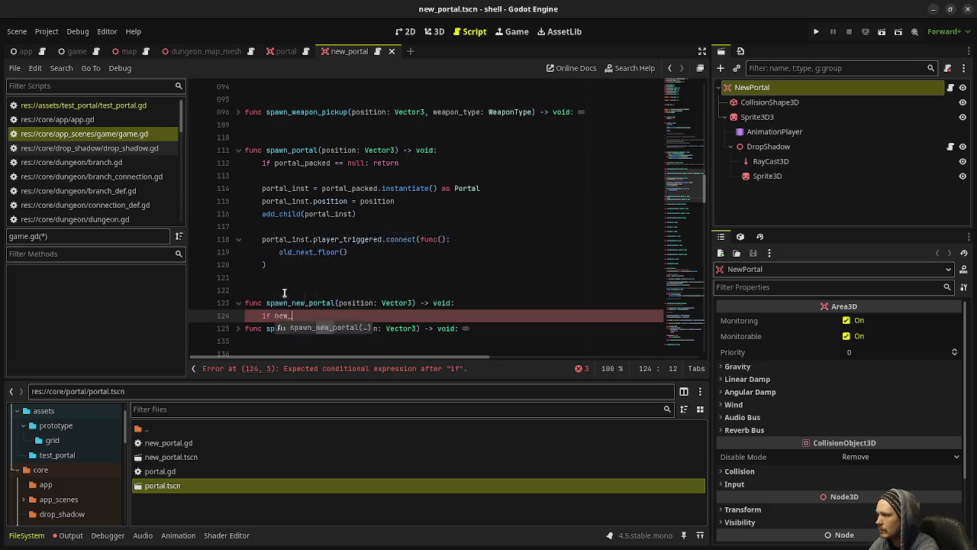
pyautogui.write('portal_packed ')
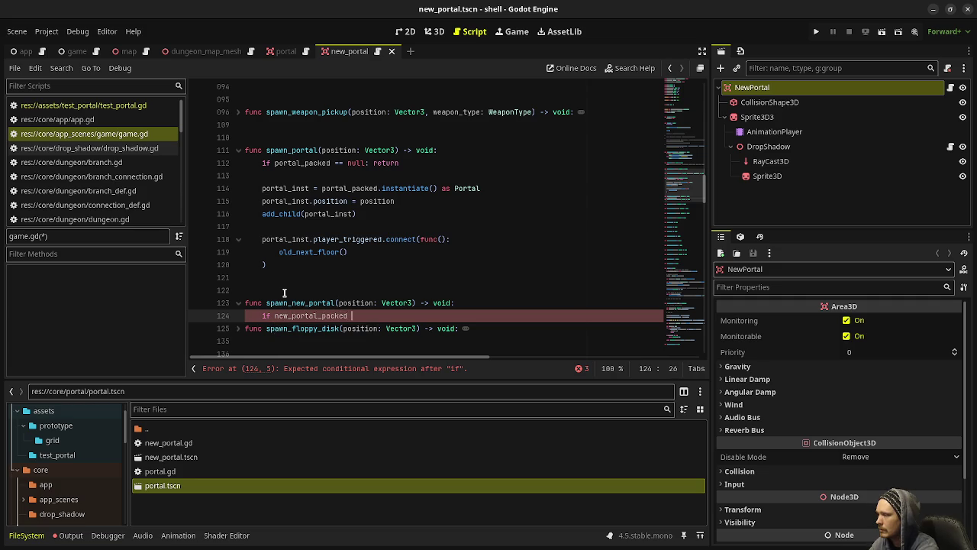
pyautogui.write('== null: return')
pyautogui.press('Return')
pyautogui.press('Return')
# Instantiate new_portal_inst as NewPortal, set its position, add it as a child, and push it onto new_portals
pyautogui.write('new')
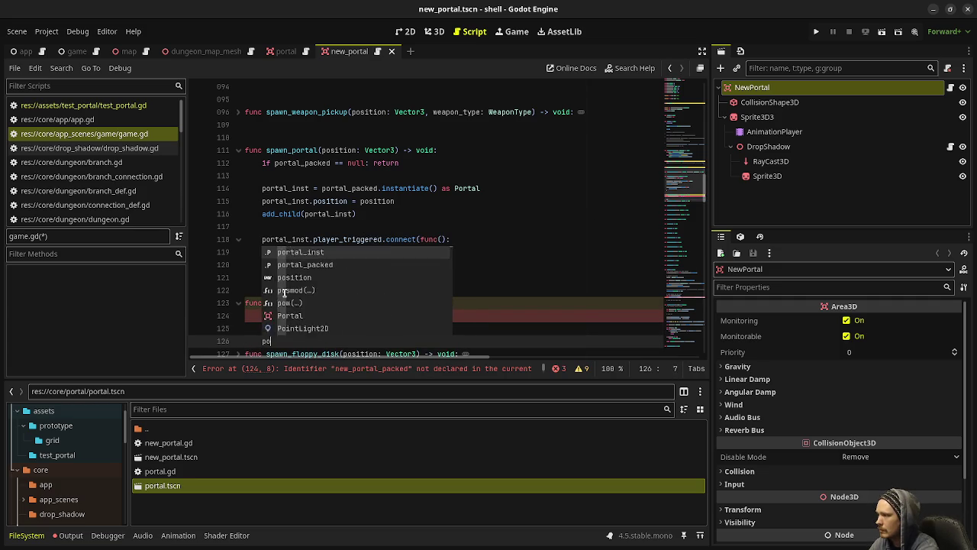
pyautogui.write('_portal')
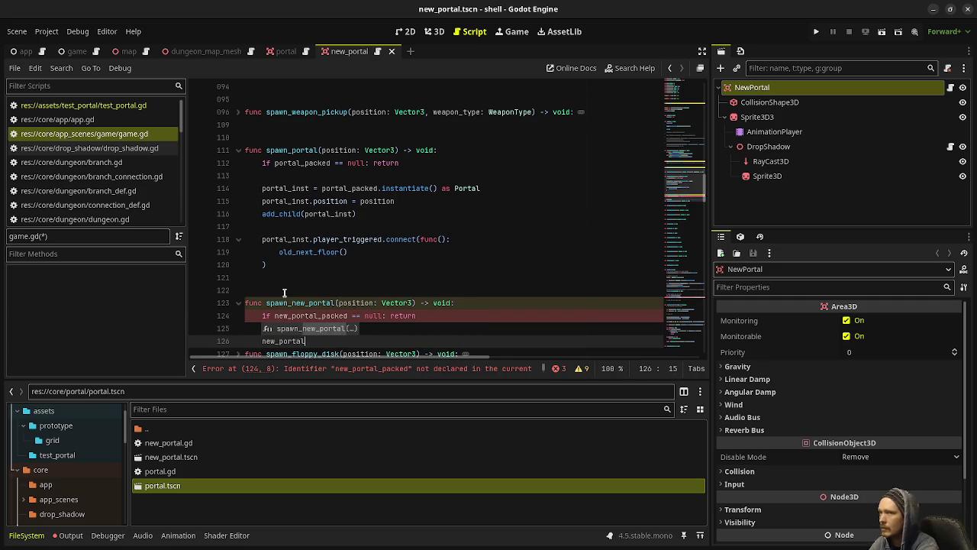
pyautogui.press('BackSpace')
pyautogui.press('BackSpace')
pyautogui.press('BackSpace')
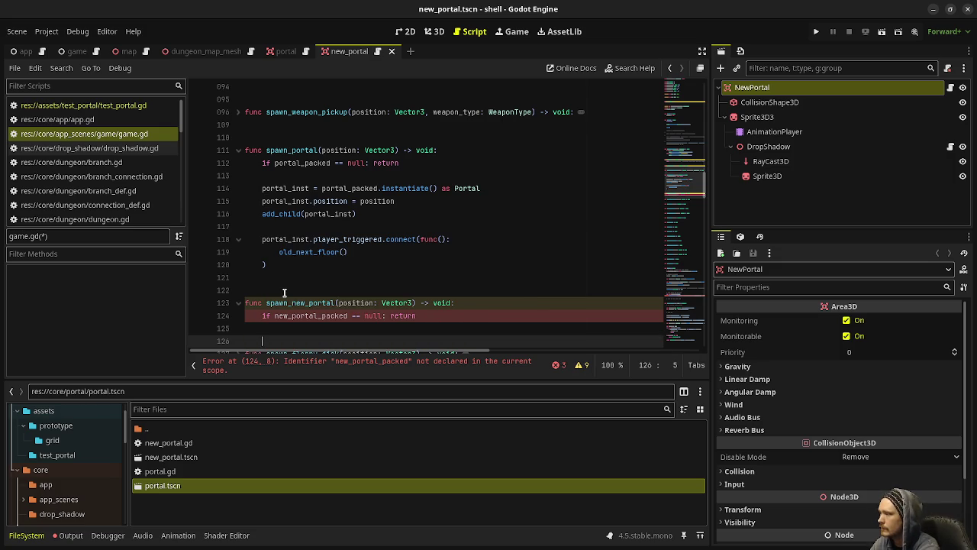
pyautogui.write('var po')
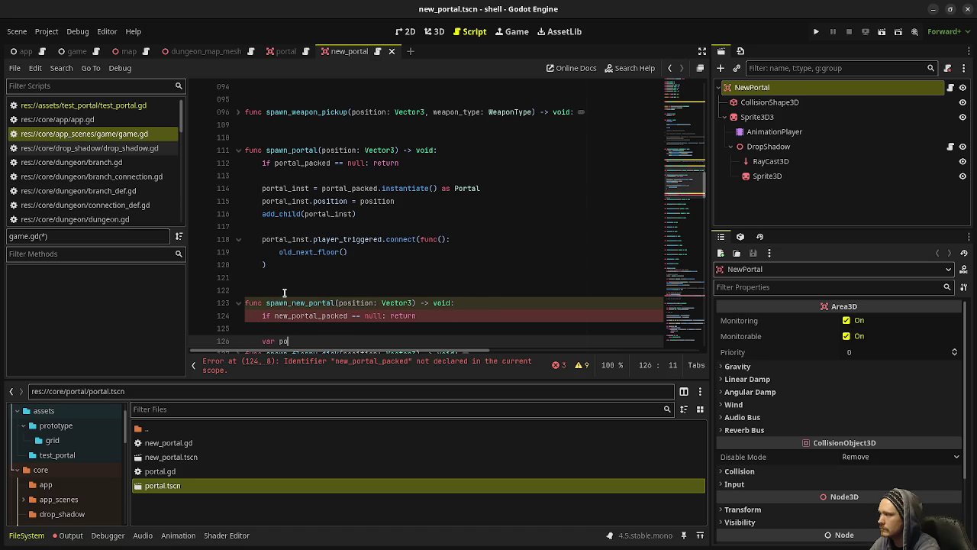
pyautogui.write('p')
pyautogui.press('BackSpace')
pyautogui.press('BackSpace')
pyautogui.write('n')
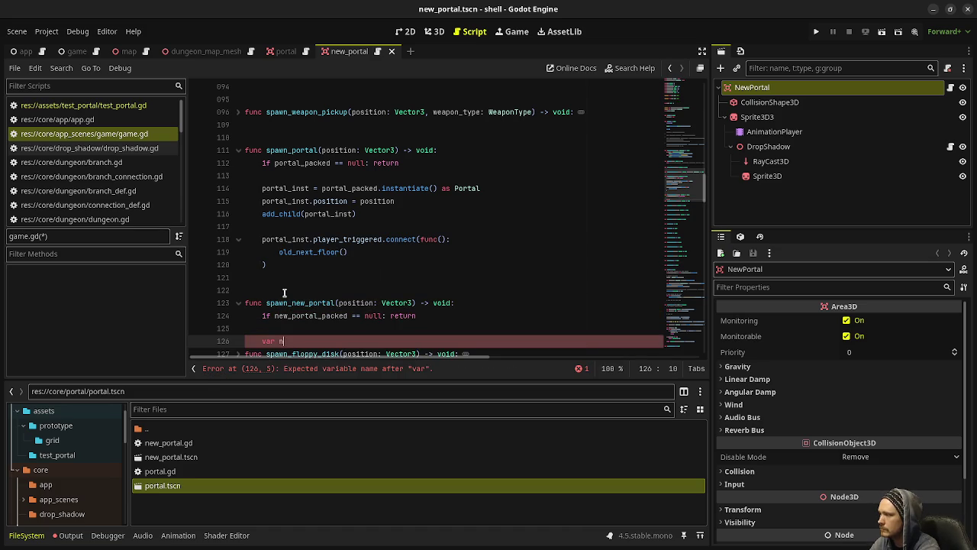
pyautogui.write('ew_portal_inst: ')
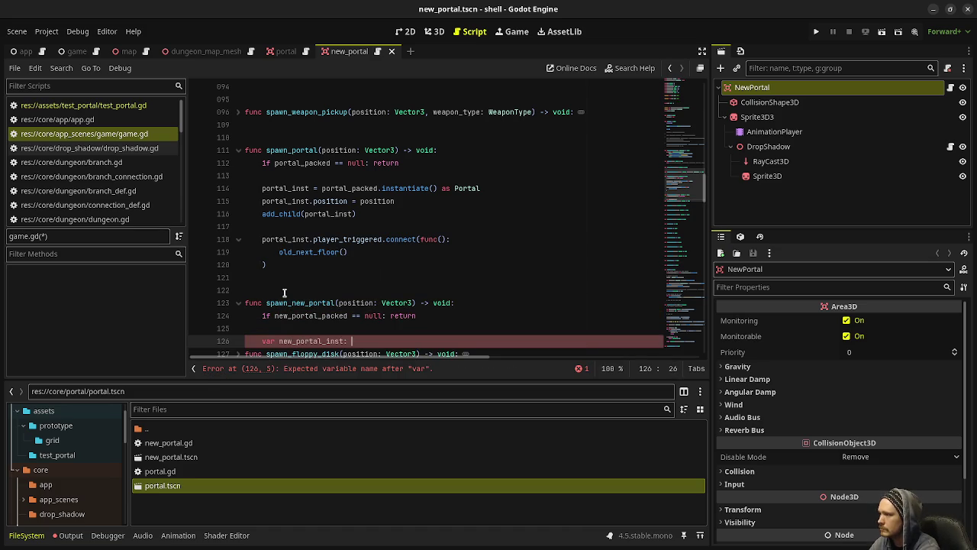
pyautogui.write('NewPo')
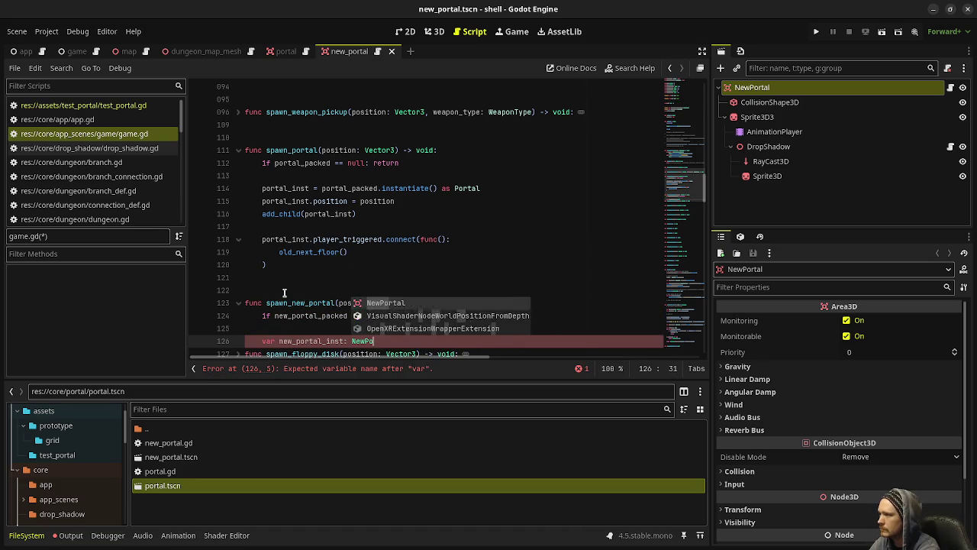
pyautogui.write('rtal =')
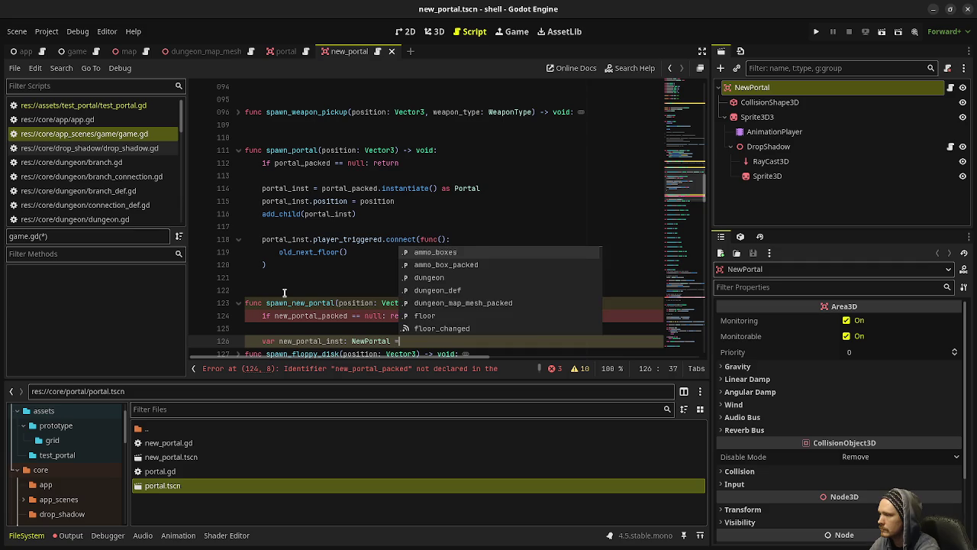
pyautogui.write(' new_portal_packe')
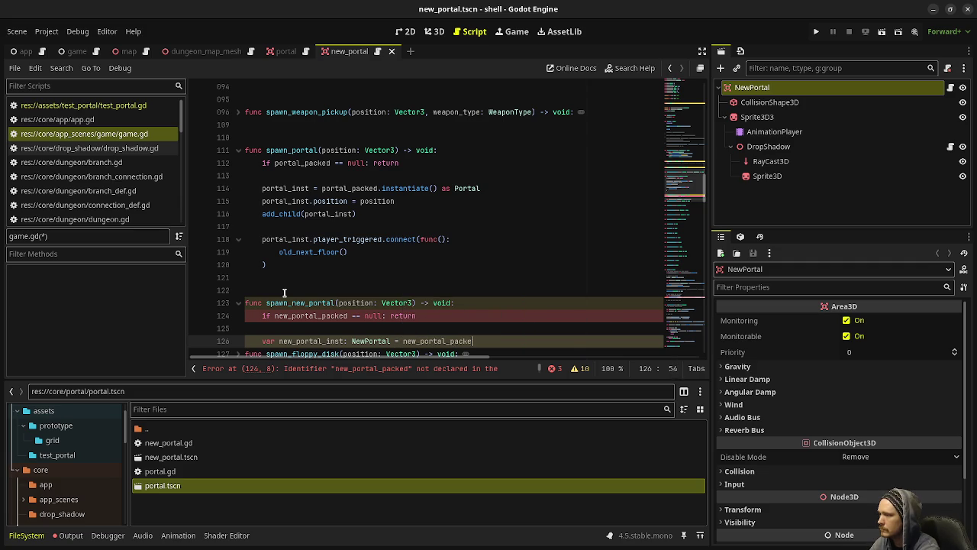
pyautogui.write('d.instantiate')
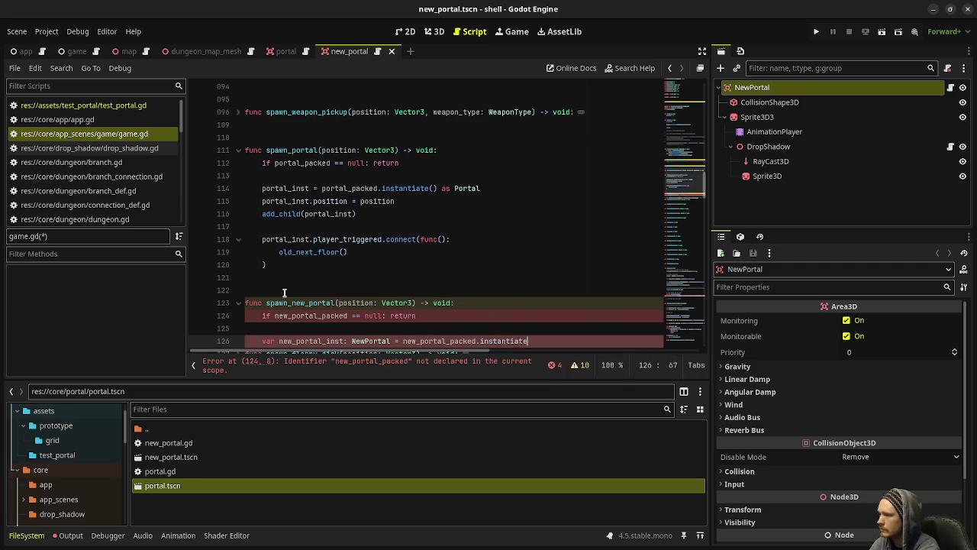
pyautogui.write('() as NewPor')
pyautogui.press('Return')
pyautogui.press('Return')
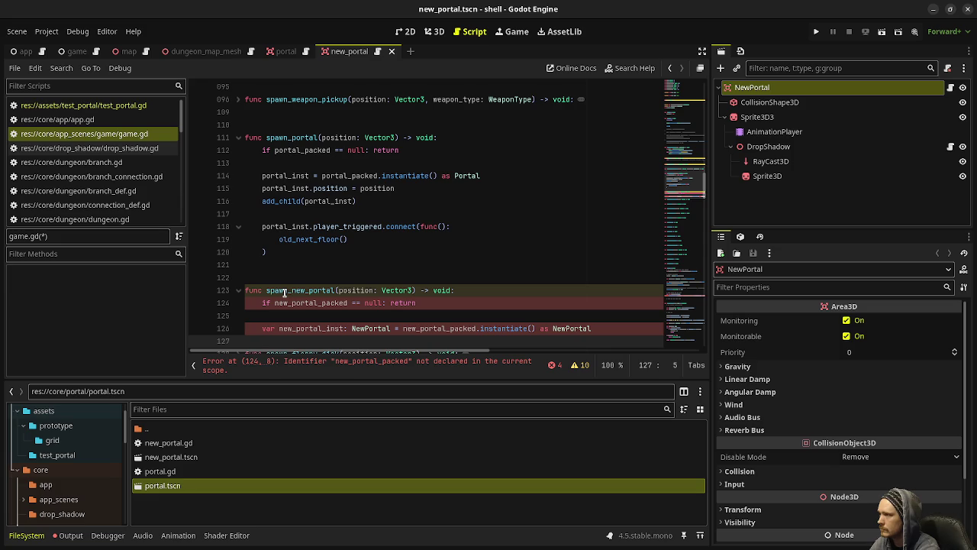
pyautogui.write('new_portal_p')
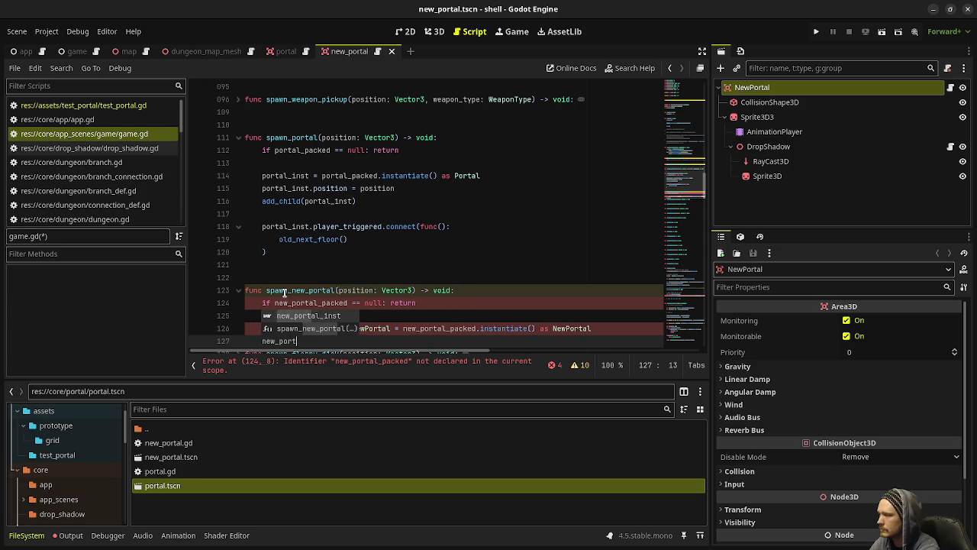
pyautogui.write('o')
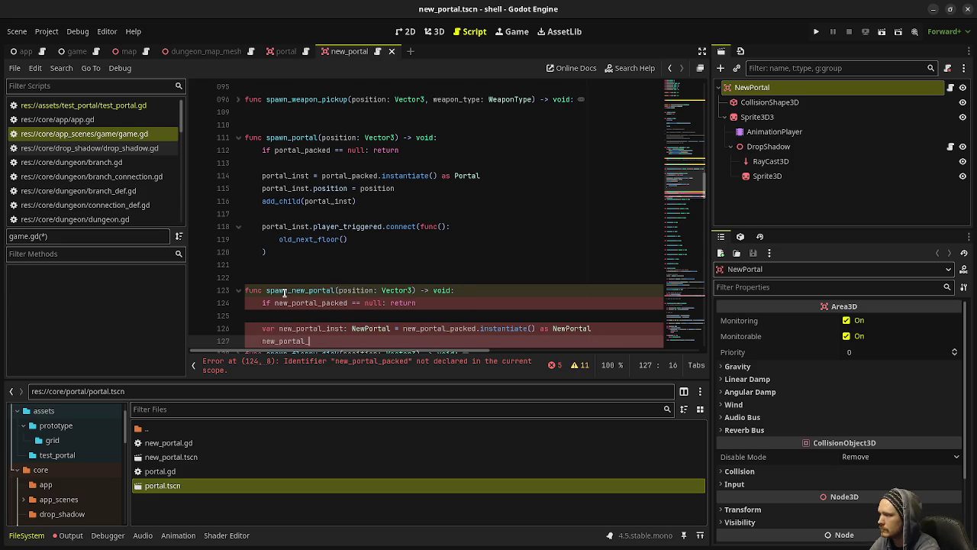
pyautogui.write('inst.p')
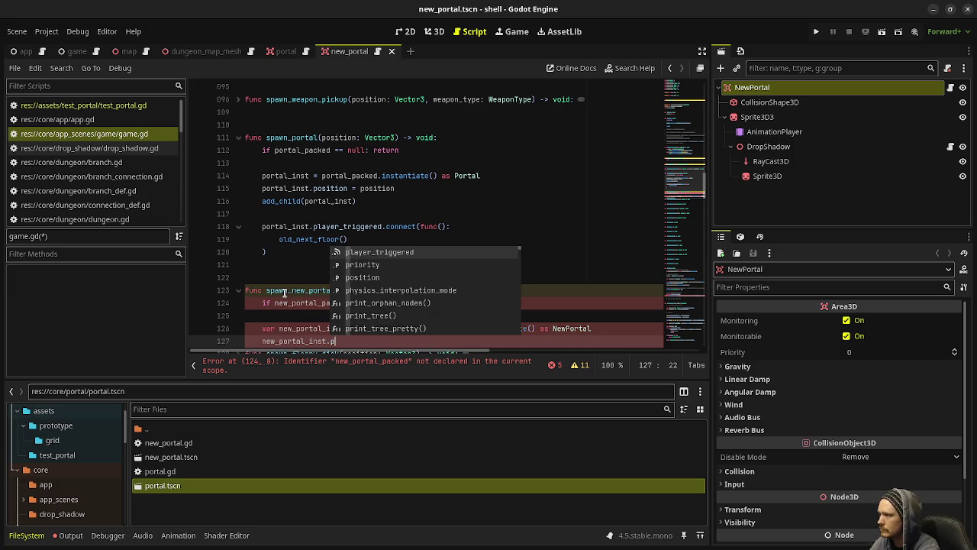
pyautogui.write('osition ')
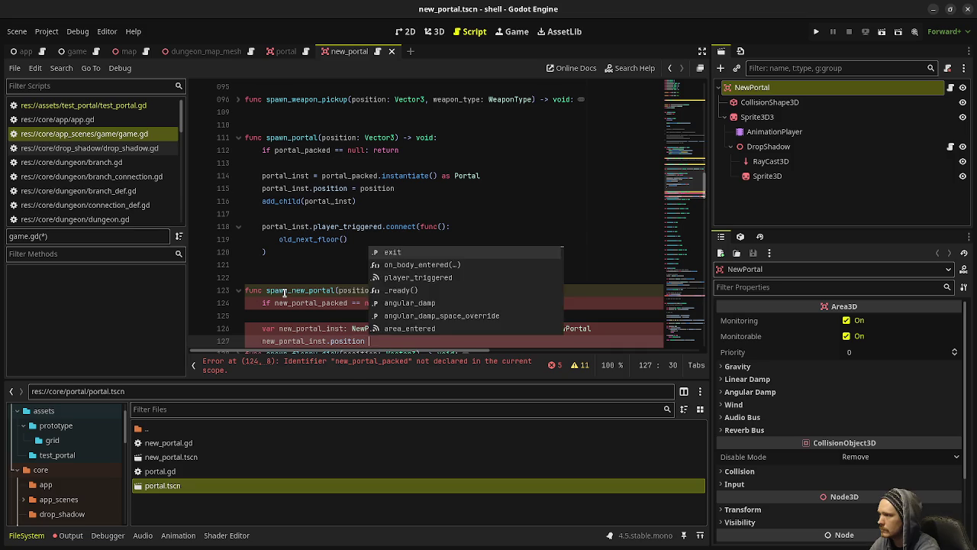
pyautogui.write('= position')
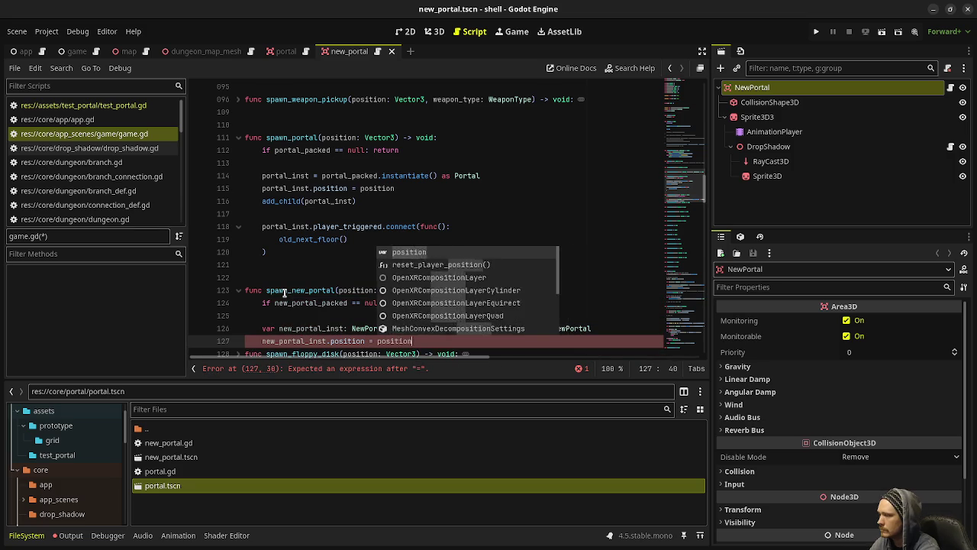
pyautogui.press('Return')
pyautogui.write('add')
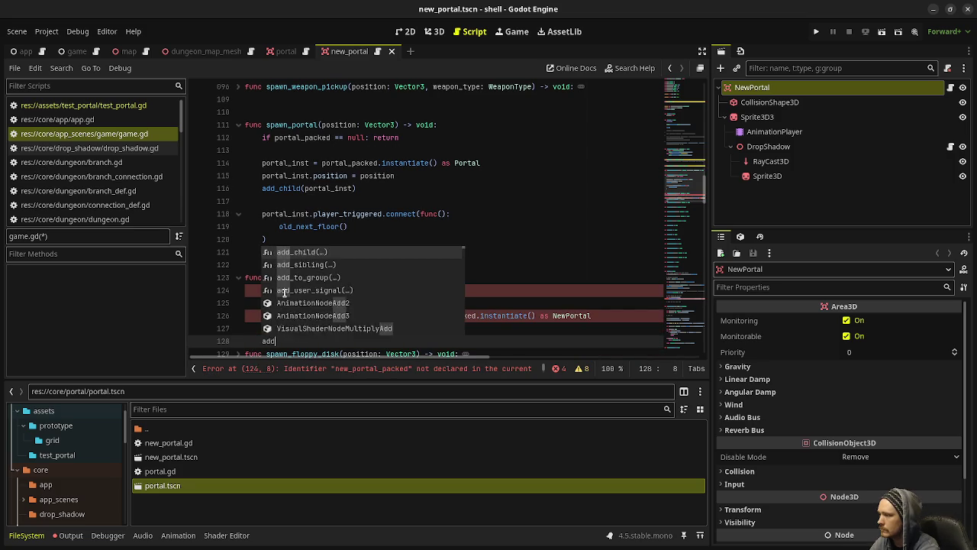
pyautogui.write('_child(portal_in')
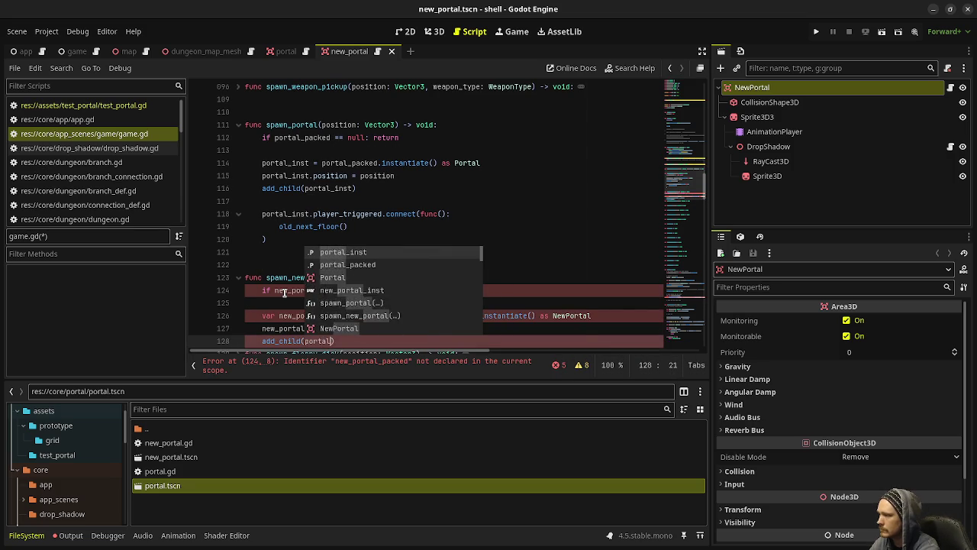
pyautogui.press('Down')
pyautogui.press('Return')
pyautogui.press('Return')
pyautogui.press('Return')
pyautogui.write('new_portals.push_bac')
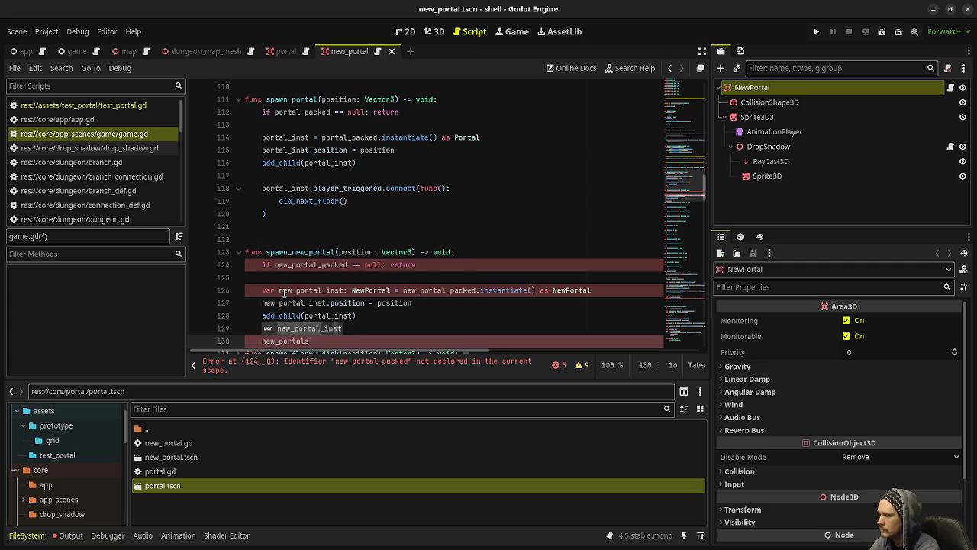
pyautogui.write('k(')
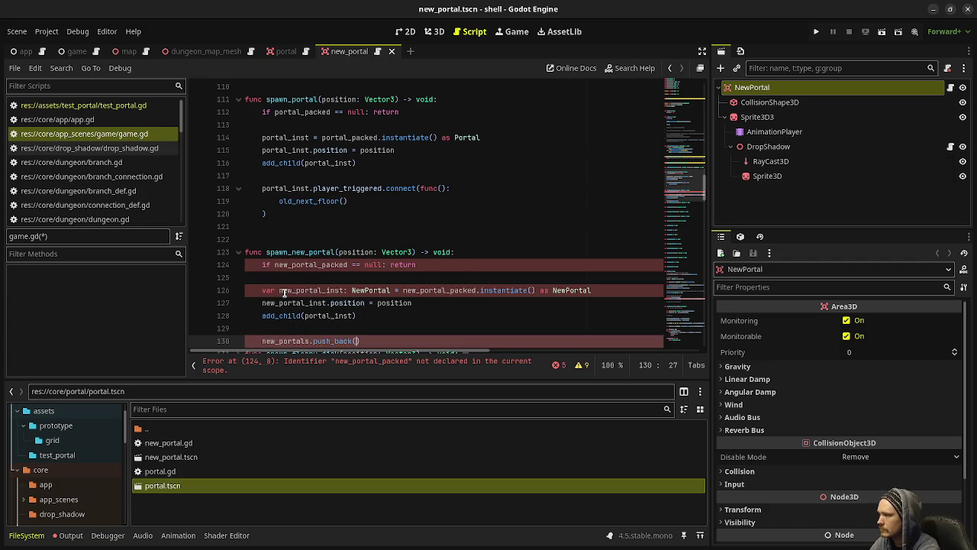
pyautogui.write('new_portal_ins')
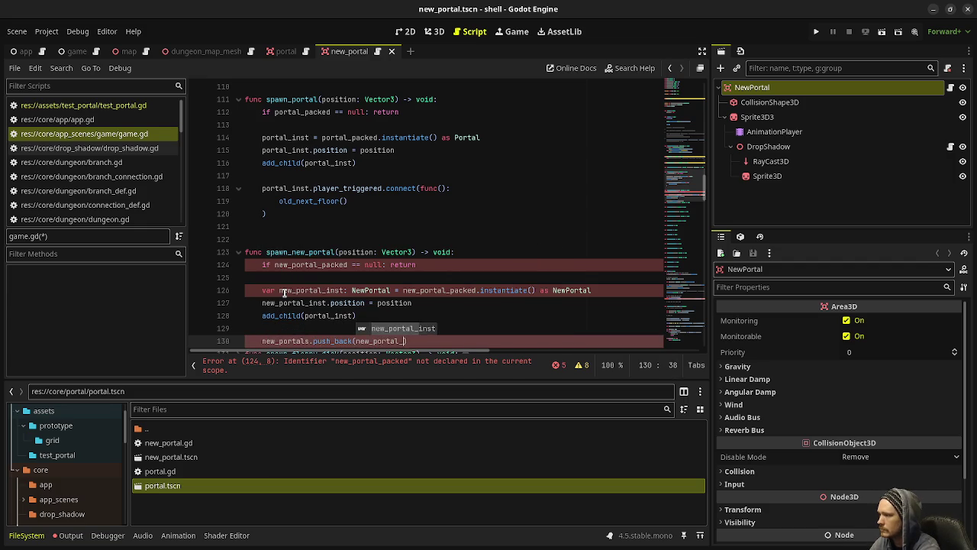
pyautogui.press('Return')
pyautogui.press('Return')
pyautogui.press('Return')
# Connect new_portal_inst.player_triggered to a lambda calling traverse_exit(new_portal_inst.exit), then save
pyautogui.write('n')
pyautogui.press('Escape')
pyautogui.write('ew_portal_in')
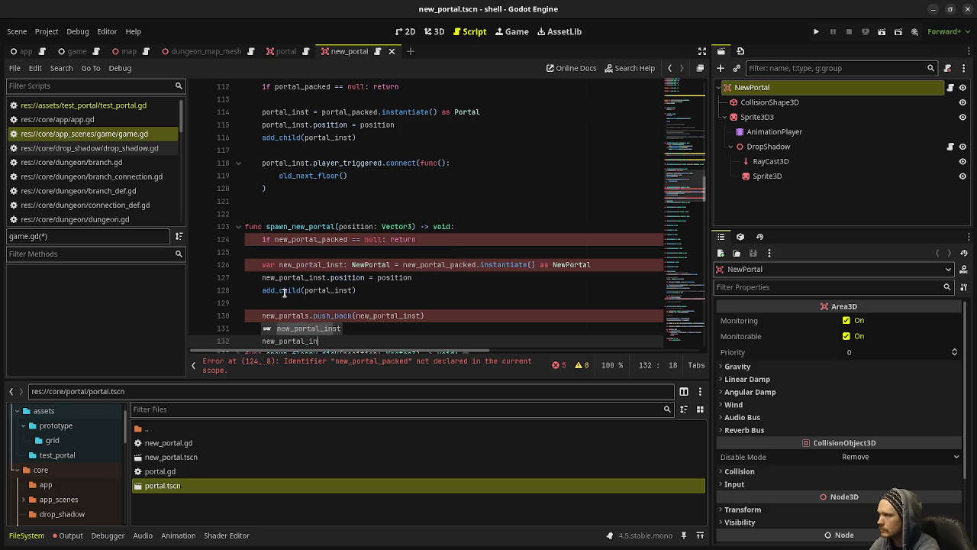
pyautogui.write('st.player_triggered')
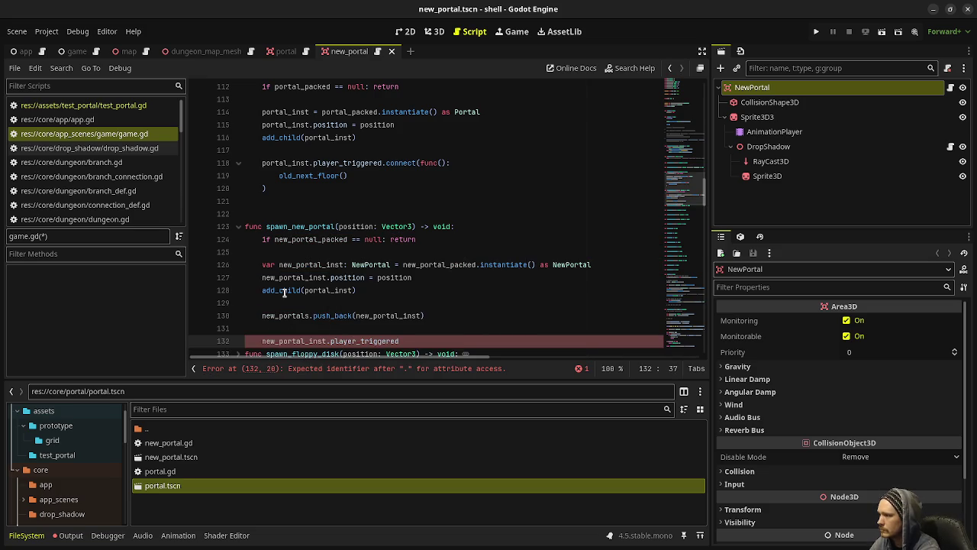
pyautogui.write('.connect(func')
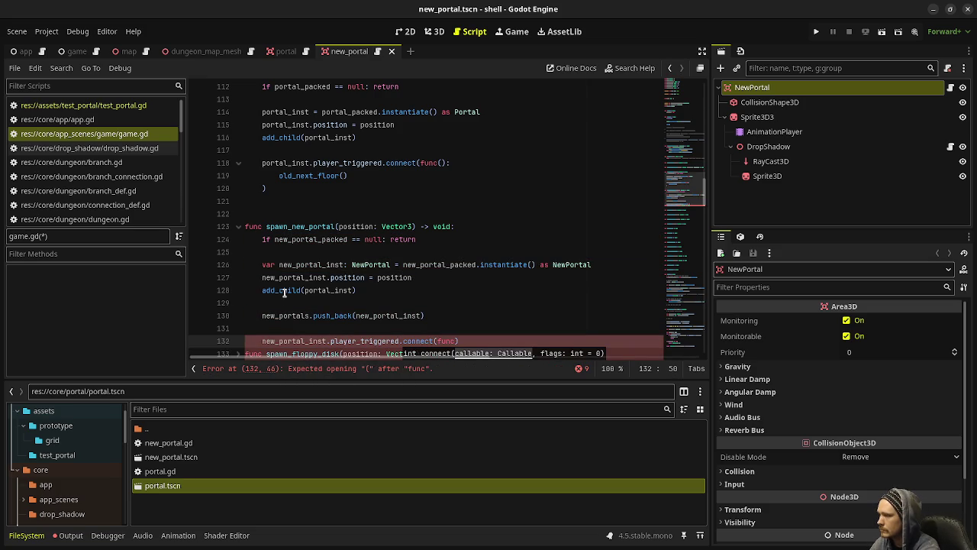
pyautogui.write('()')
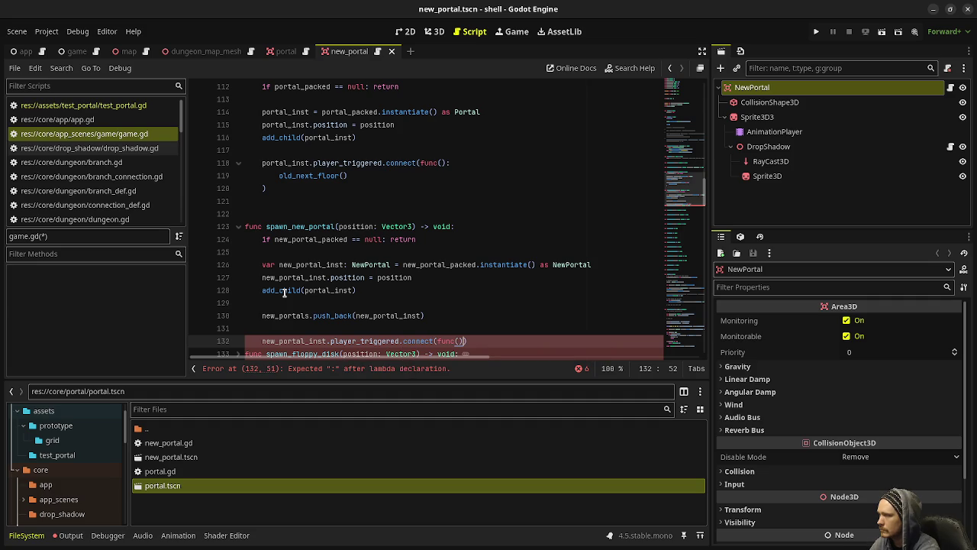
pyautogui.press('Return')
pyautogui.write('tra')
pyautogui.press('Return')
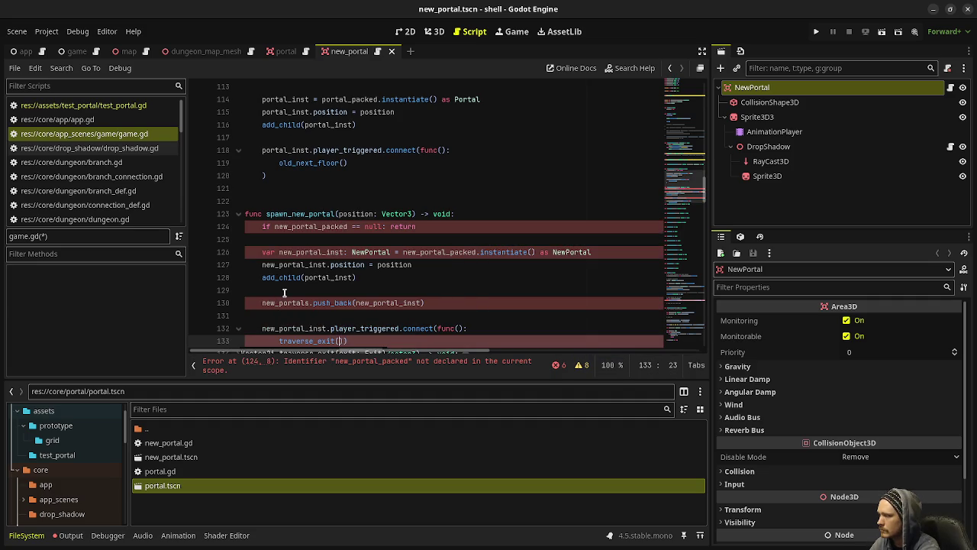
pyautogui.write('new_portal_')
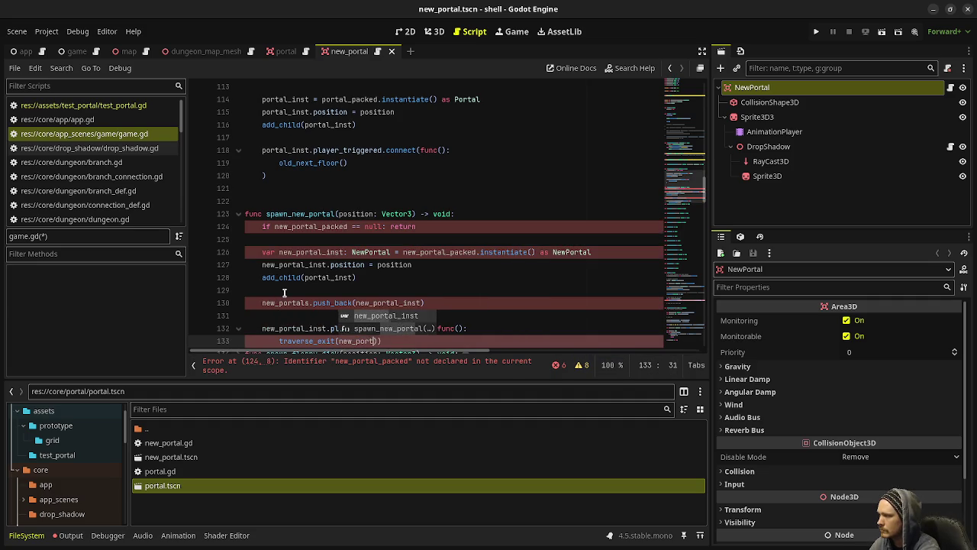
pyautogui.write('inst.exit)')
pyautogui.press('Return')
pyautogui.hotkey('ctrl', 's')
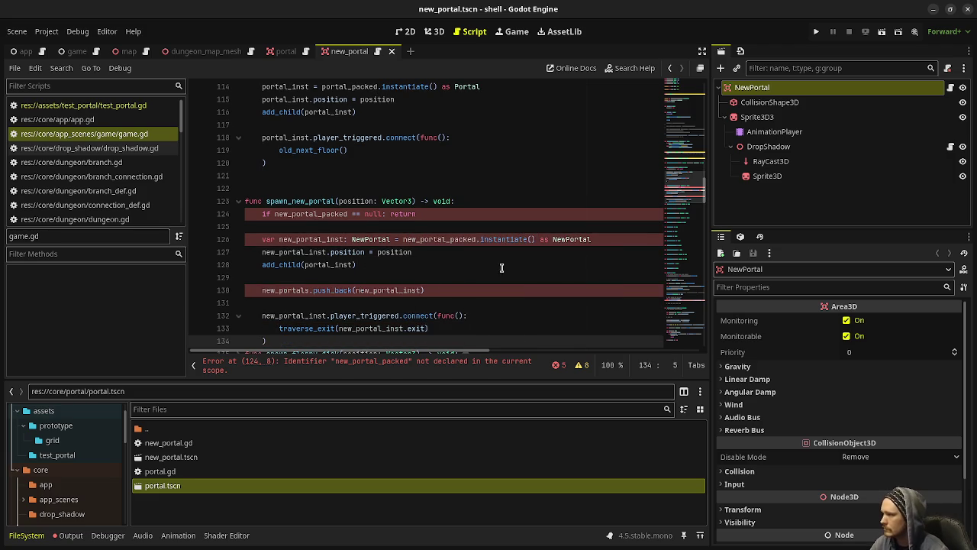
pyautogui.scroll(20, 480, 262)
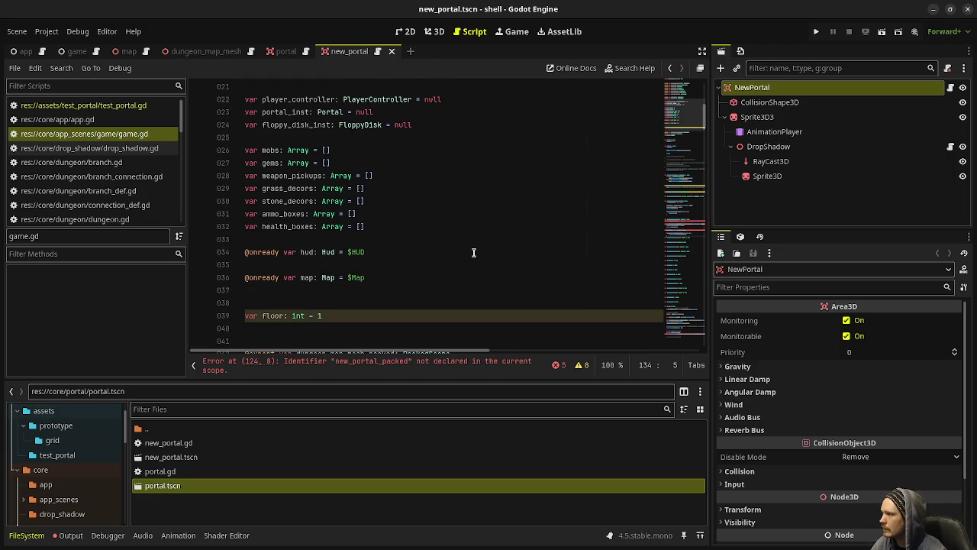
# Declare 'var new_portals: Array[NewPortal] = []' below the portal_inst declaration
pyautogui.click(386, 230)
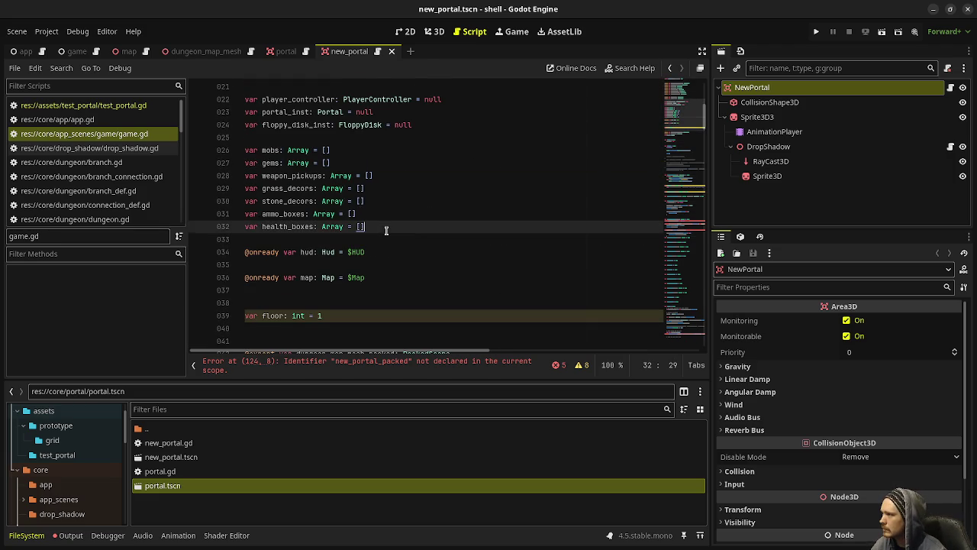
pyautogui.click(388, 100)
pyautogui.click(391, 112)
pyautogui.scroll(1, 392, 115)
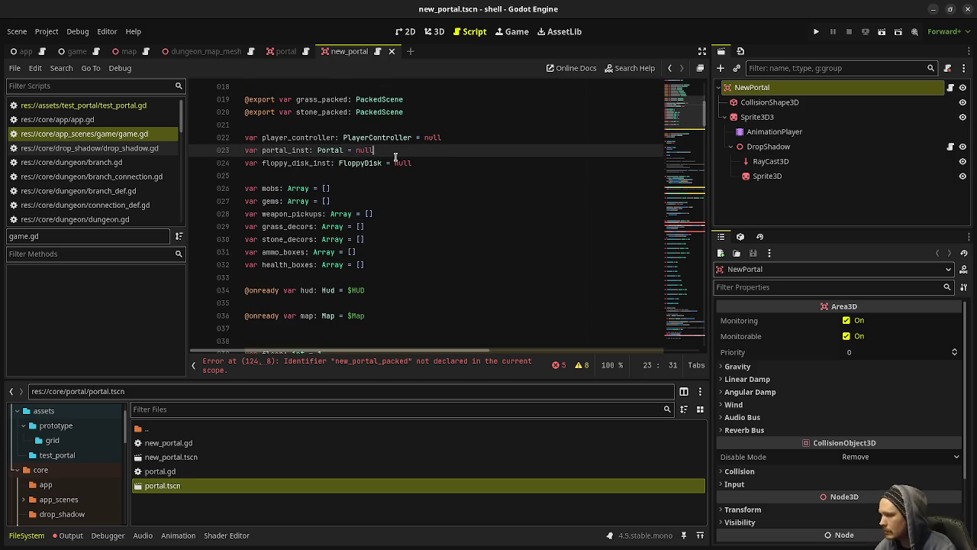
pyautogui.press('Return')
pyautogui.write('var new_portal')
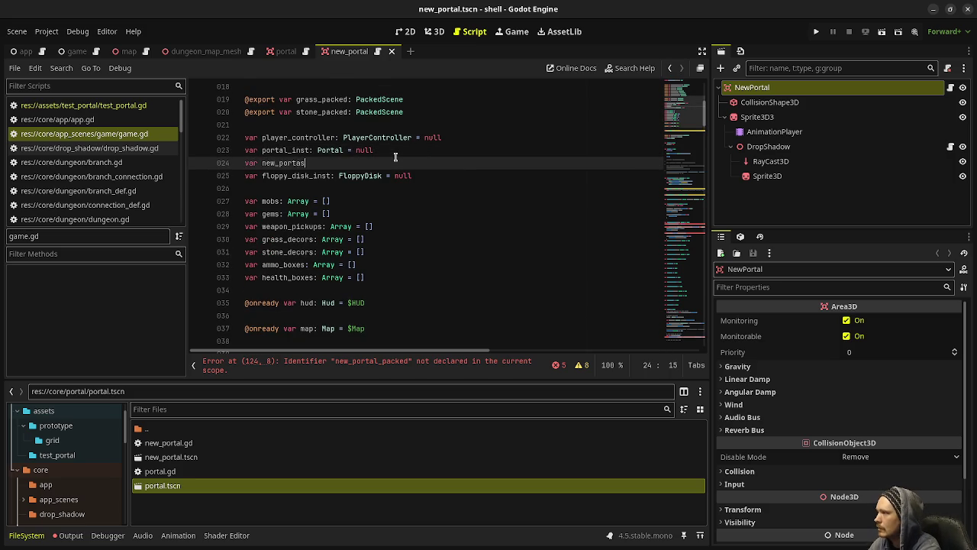
pyautogui.write('s: Array')
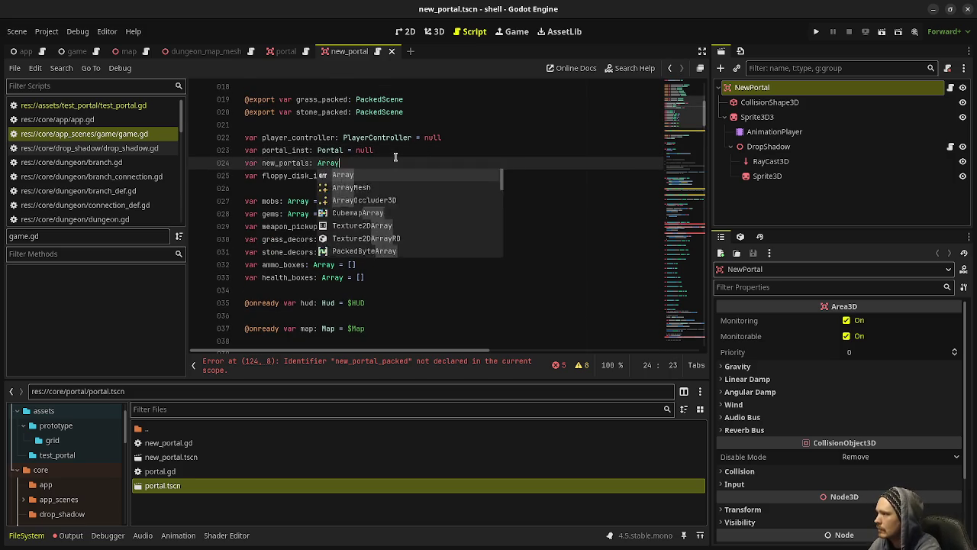
pyautogui.write('[NewPor')
pyautogui.press('Return')
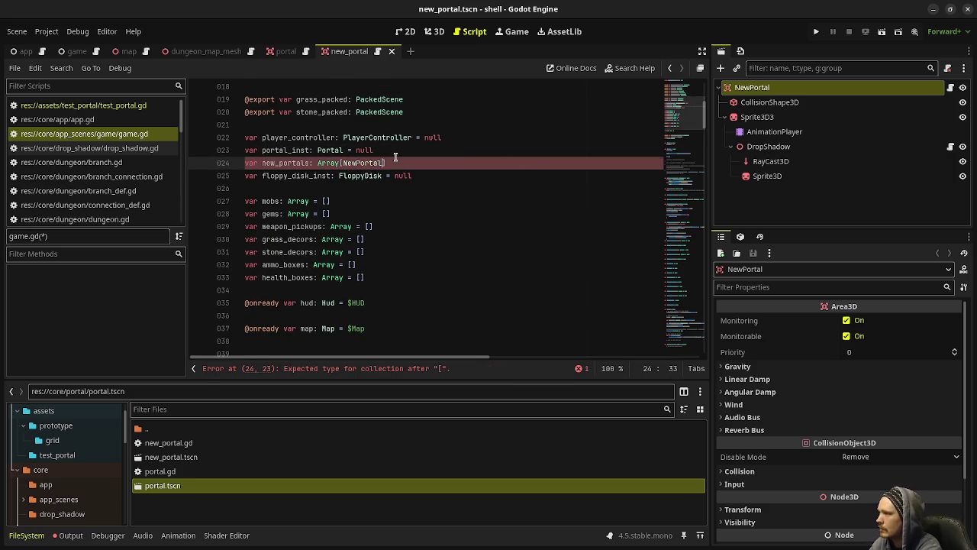
pyautogui.write(' = []')
pyautogui.scroll(4, 390, 171)
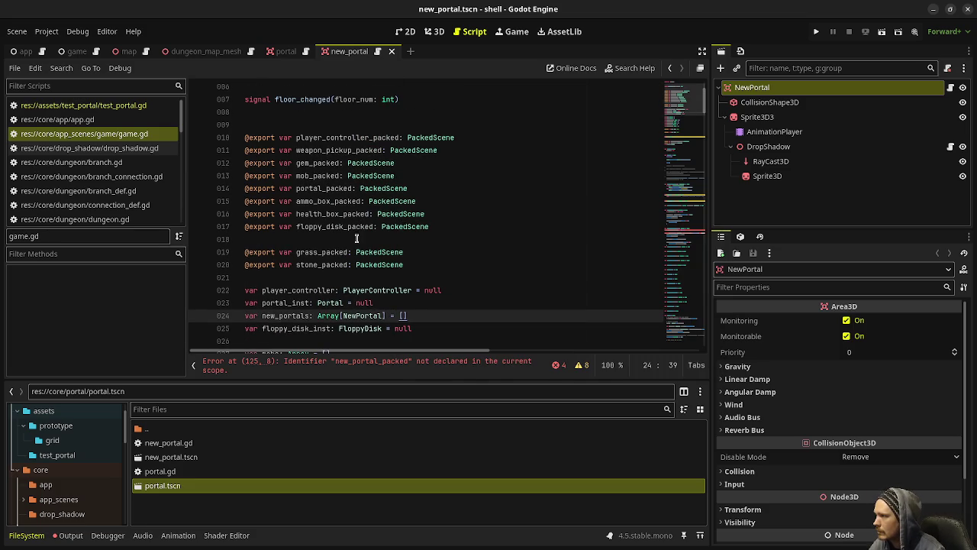
pyautogui.click(419, 187)
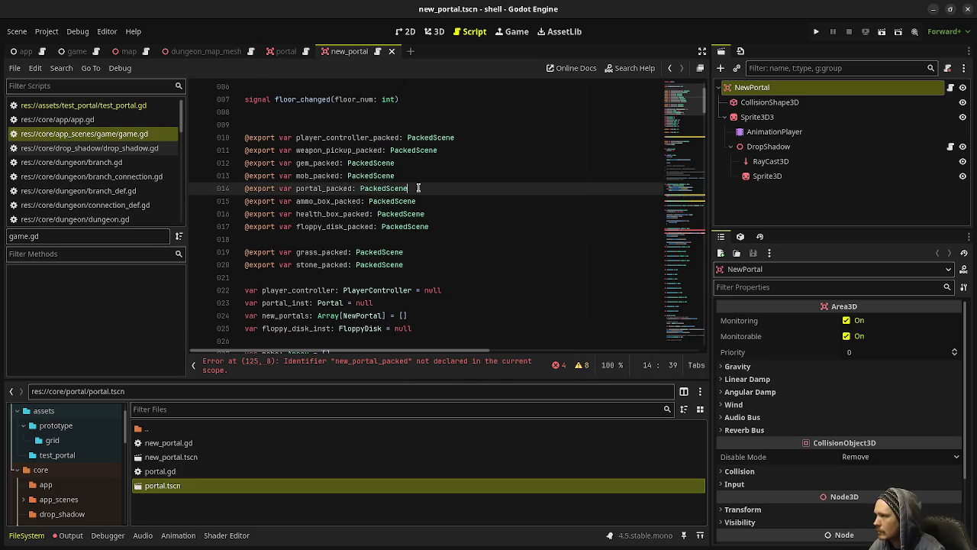
pyautogui.press('Return')
pyautogui.write('@ex')
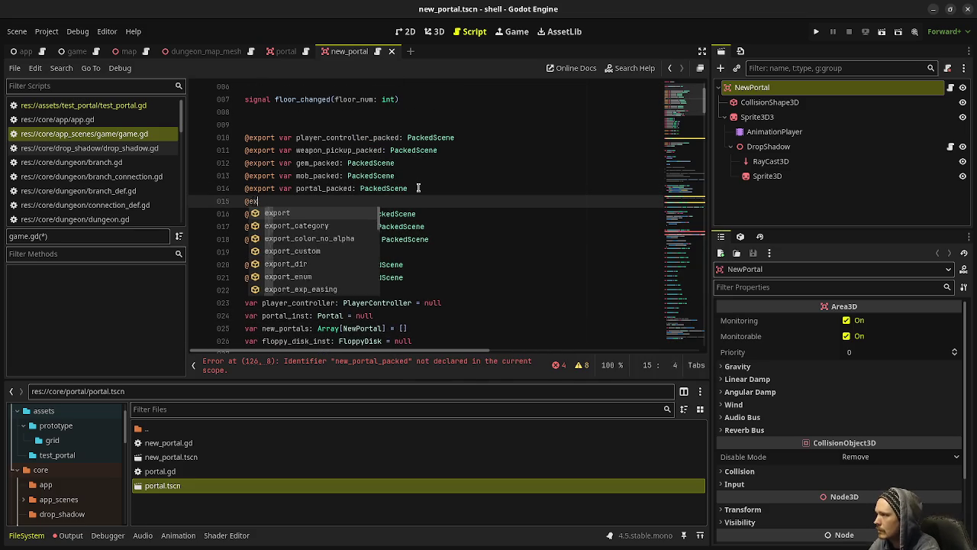
pyautogui.write('port var new_por')
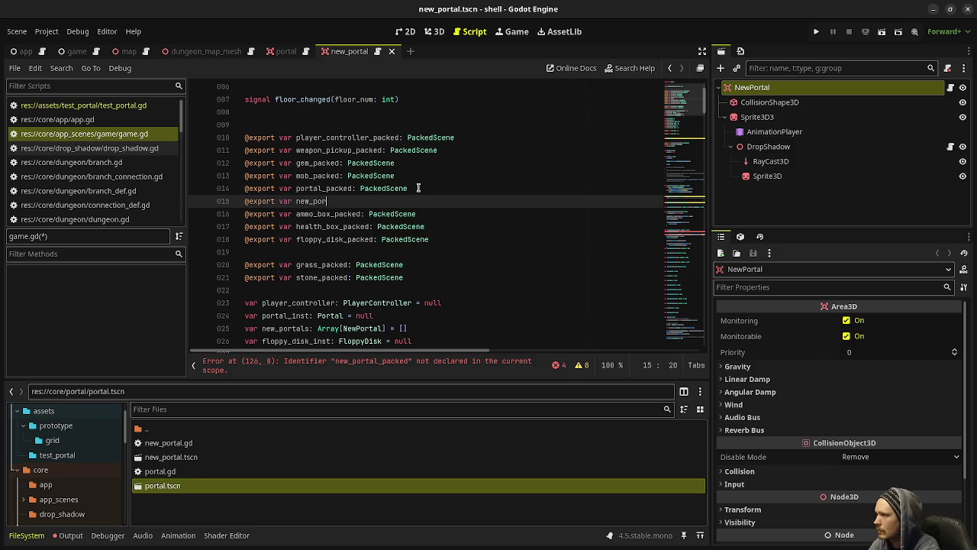
pyautogui.write('tal_packed: Pack')
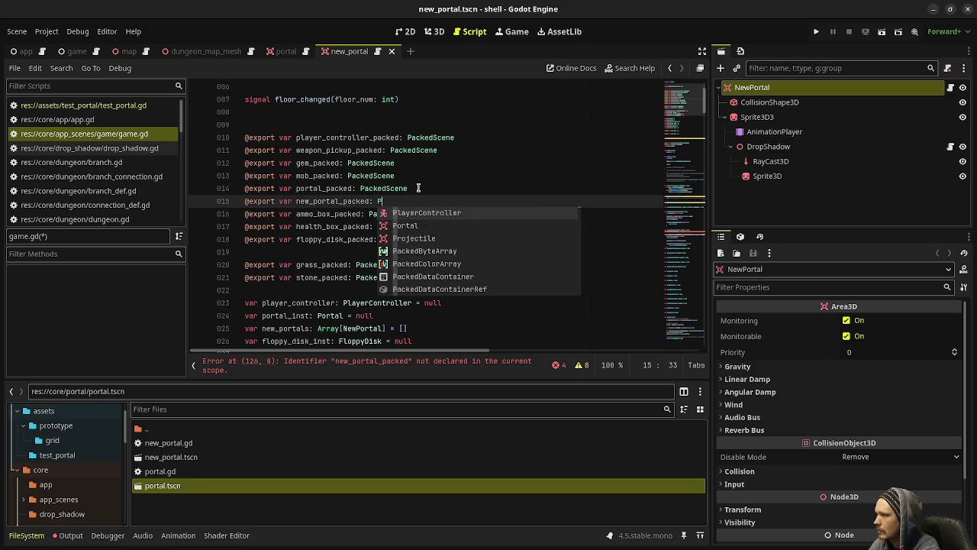
pyautogui.press('Return')
pyautogui.hotkey('ctrl', 's')
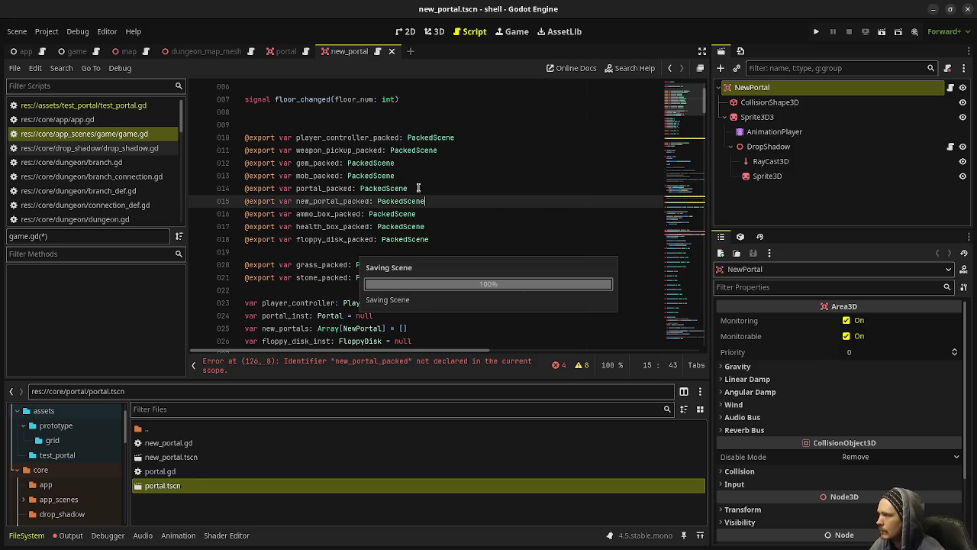
# Add blank lines after the spawn_new_portal call in the portal trigger callback
pyautogui.scroll(2, 418, 187)
pyautogui.scroll(-15, 418, 187)
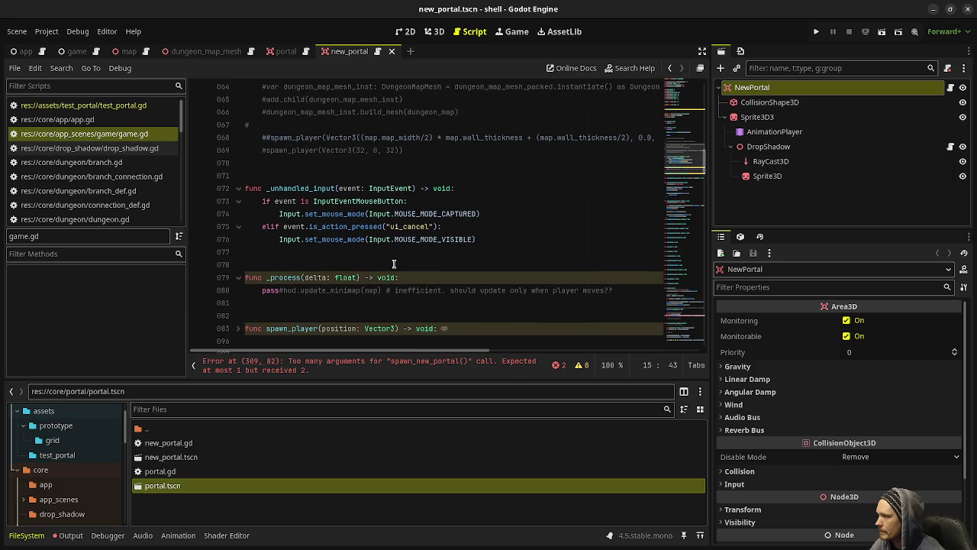
pyautogui.scroll(-4, 394, 264)
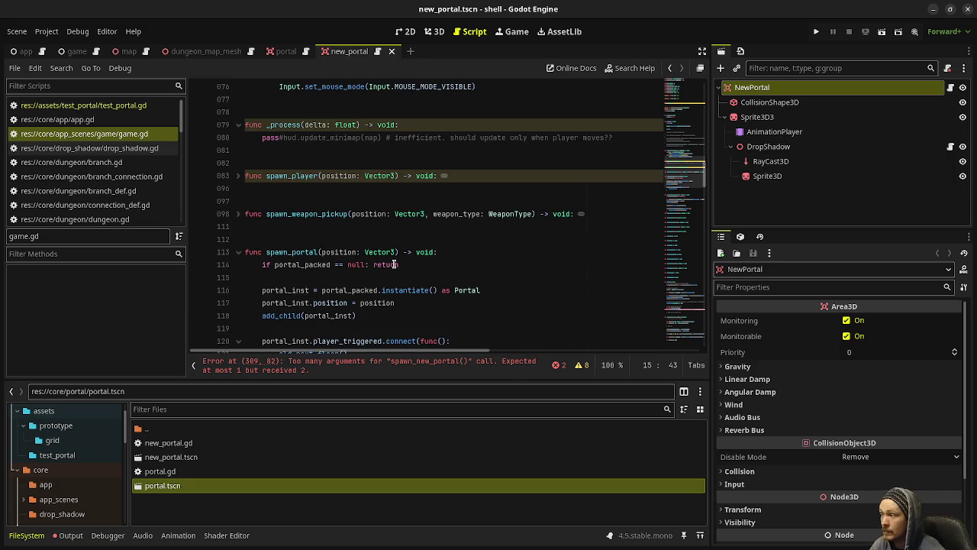
pyautogui.scroll(7, 330, 223)
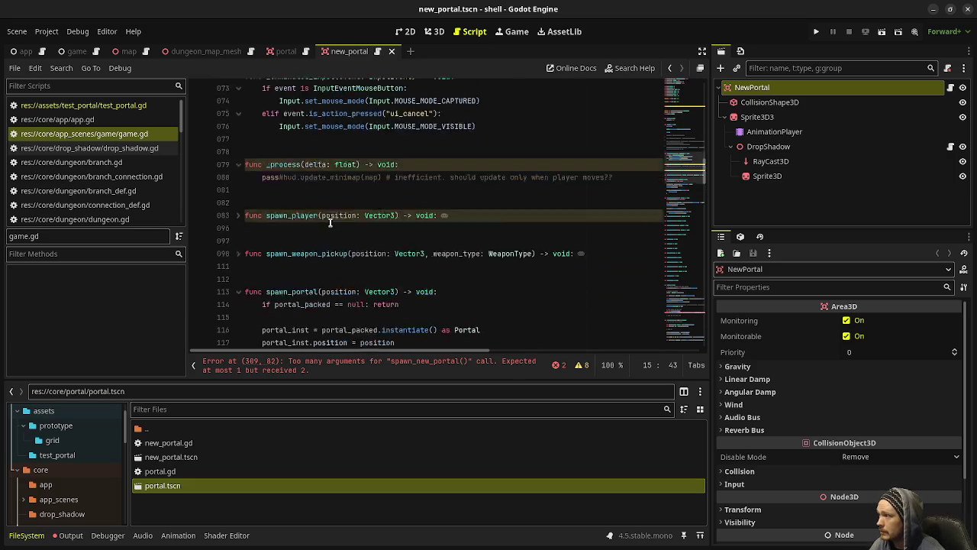
pyautogui.scroll(-20, 330, 227)
pyautogui.scroll(5, 332, 237)
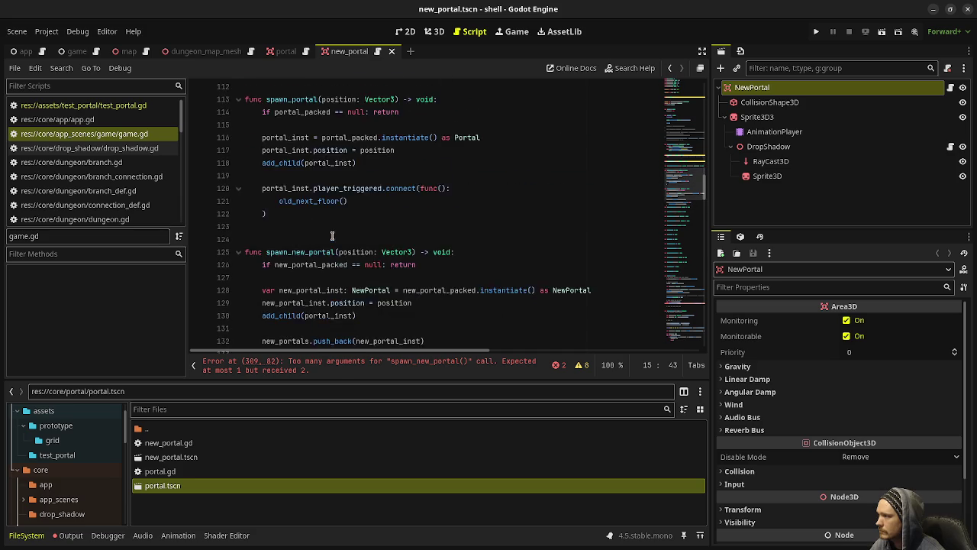
pyautogui.scroll(-4, 332, 237)
pyautogui.click(283, 280)
pyautogui.press('Return')
pyautogui.press('Return')
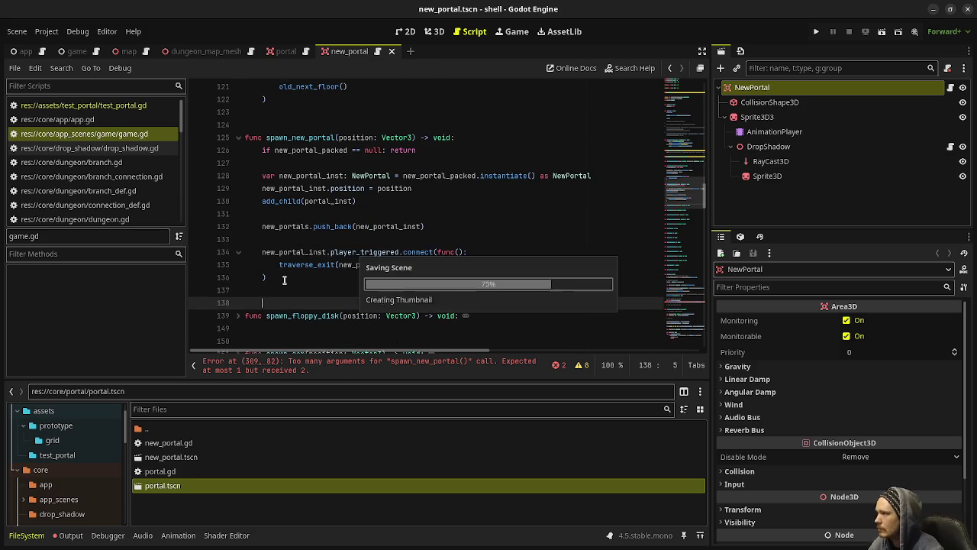
pyautogui.press('BackSpace')
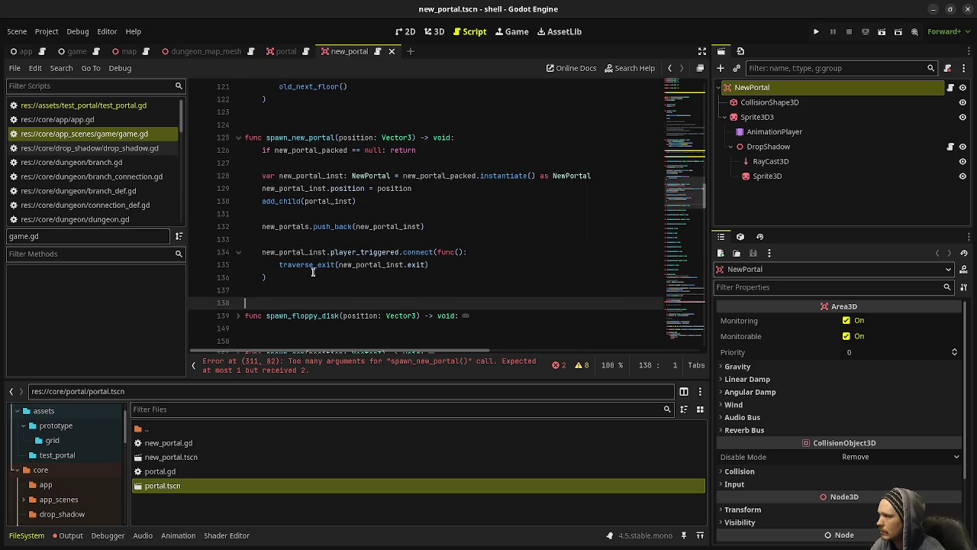
pyautogui.scroll(-15, 305, 244)
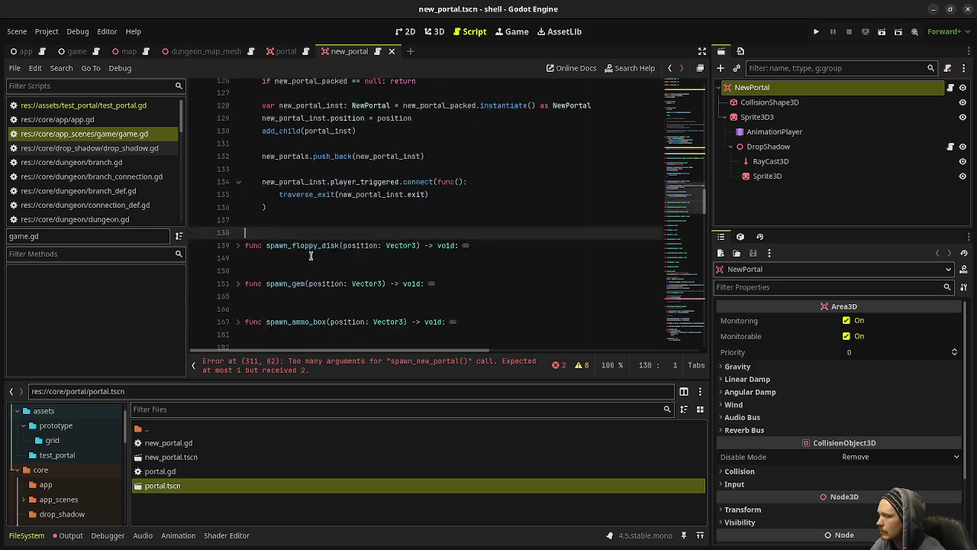
pyautogui.scroll(-3, 312, 255)
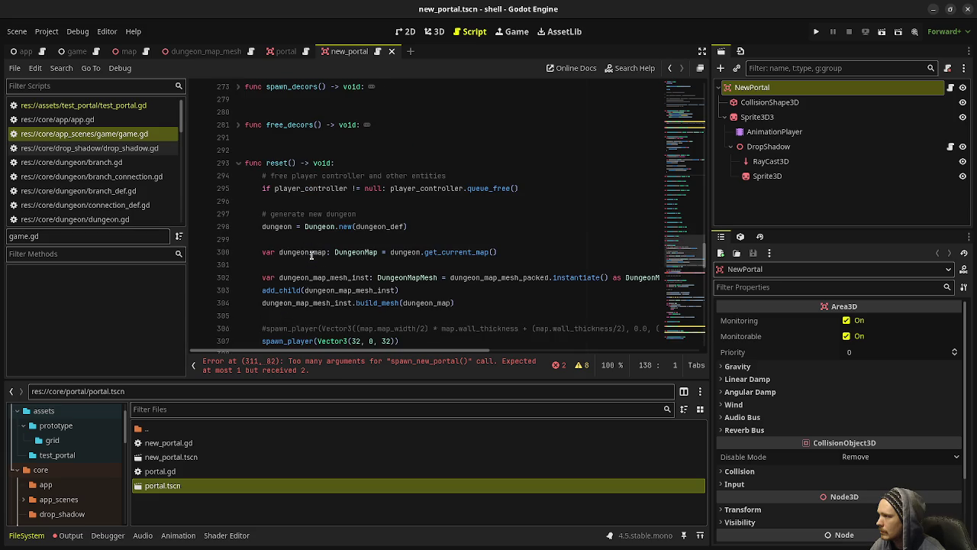
# In reset(), add 'for p in new_portals: p.queue_free()' and save
pyautogui.click(534, 184)
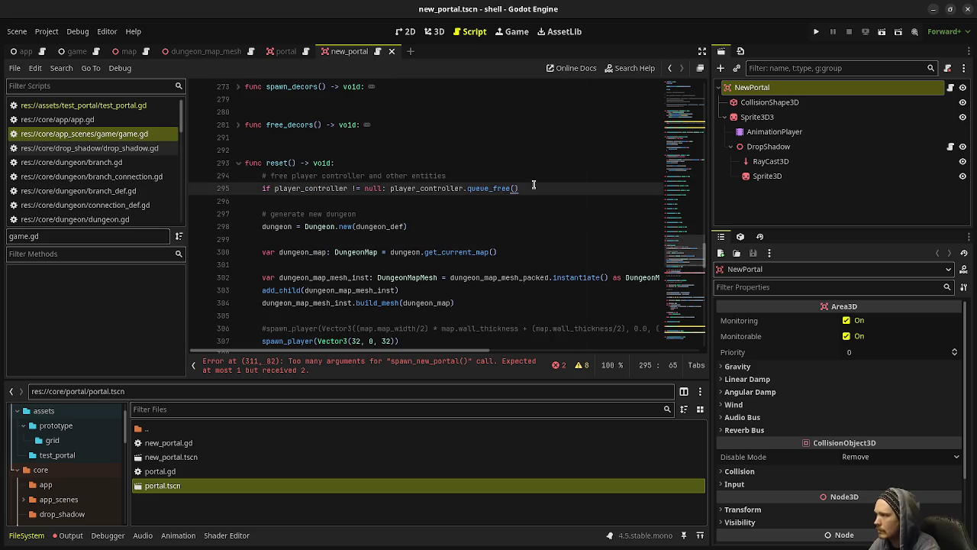
pyautogui.press('Return')
pyautogui.press('Return')
pyautogui.write('f')
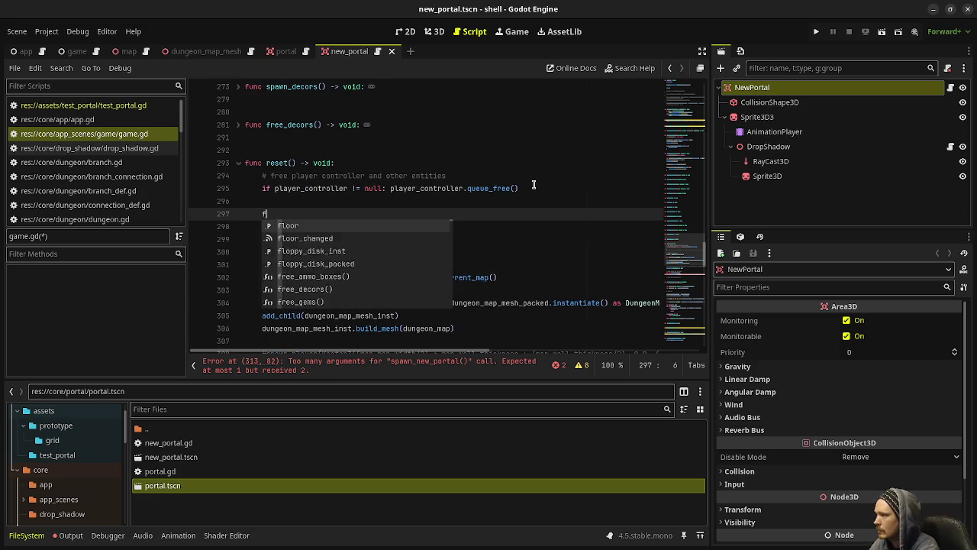
pyautogui.write('or p in new_po')
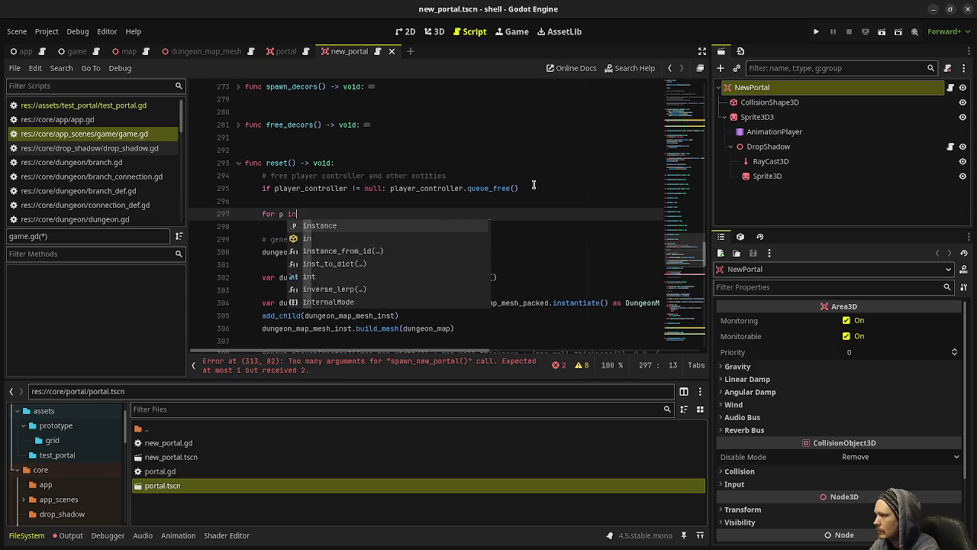
pyautogui.press('Return')
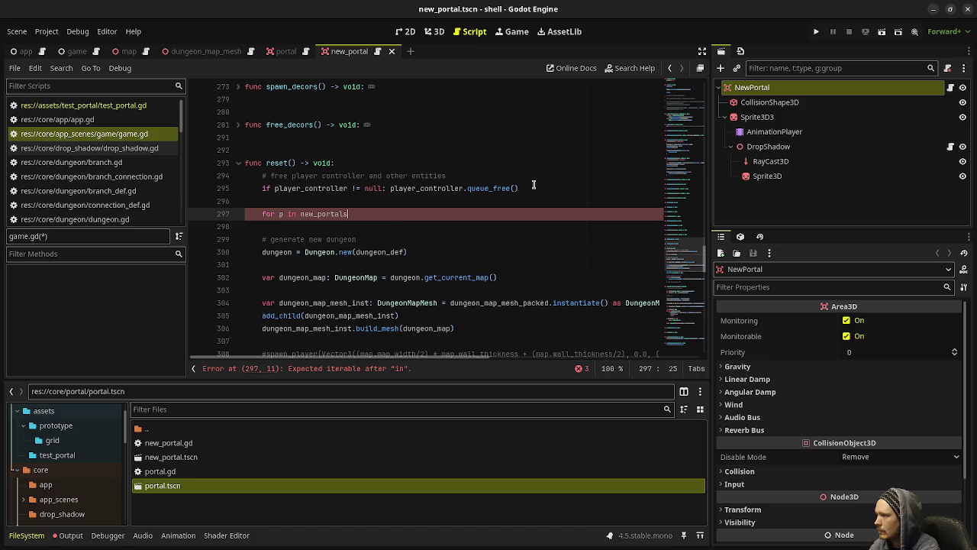
pyautogui.write(':')
pyautogui.press('Return')
pyautogui.write('p.queue_free')
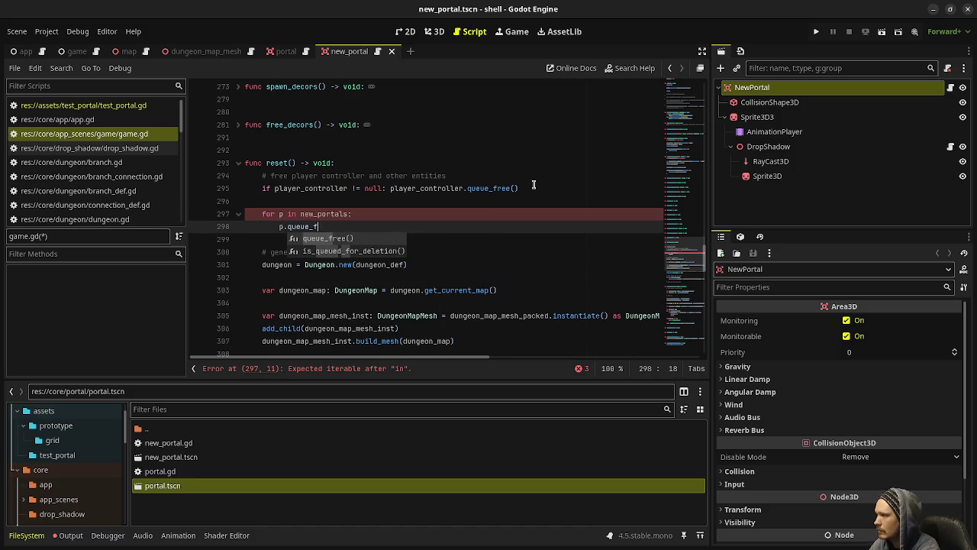
pyautogui.press('Return')
pyautogui.hotkey('ctrl', 's')
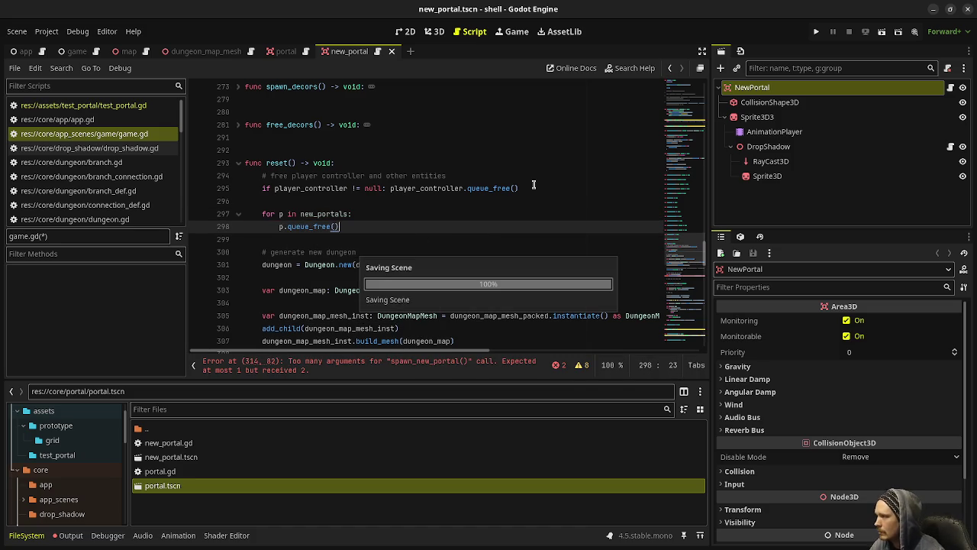
# Paste the same portal-freeing loop under '# free entities' in traverse_exit() and save
pyautogui.keyDown('shift'); pyautogui.click(264, 217); pyautogui.keyUp('shift')
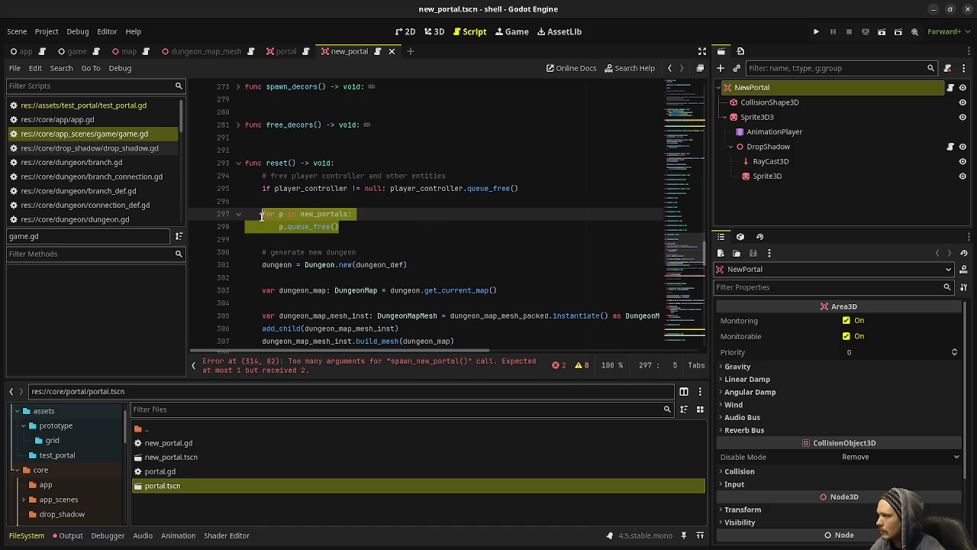
pyautogui.scroll(-12, 262, 216)
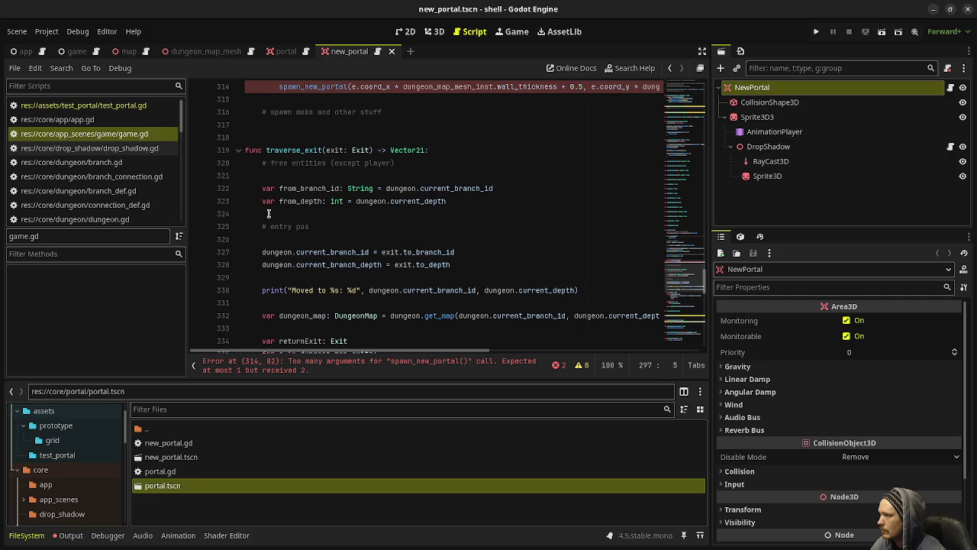
pyautogui.click(420, 163)
pyautogui.press('Return')
pyautogui.write('for p in new_portals: \t\tp.queue_free()')
pyautogui.hotkey('ctrl', 's')
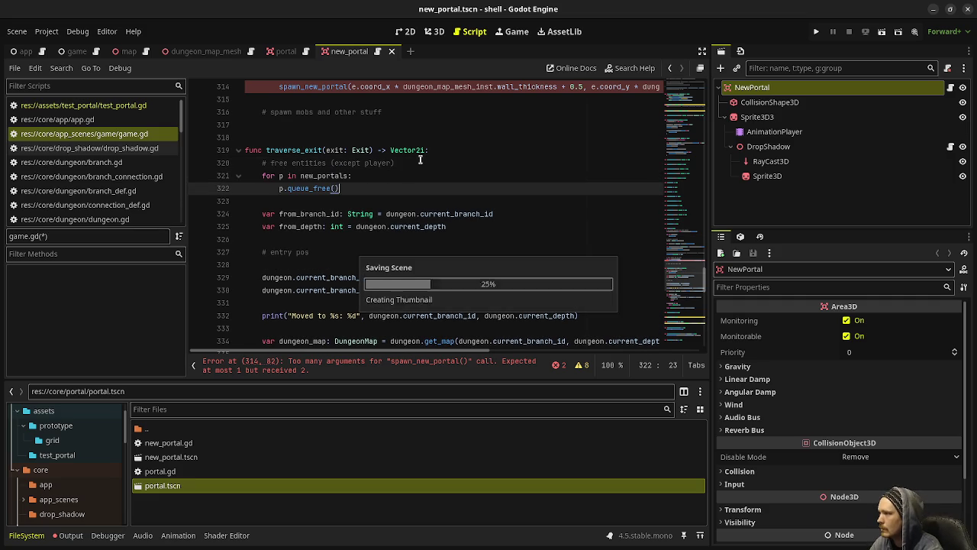
# Select the three map-mesh creation lines in reset()
pyautogui.scroll(-1, 419, 199)
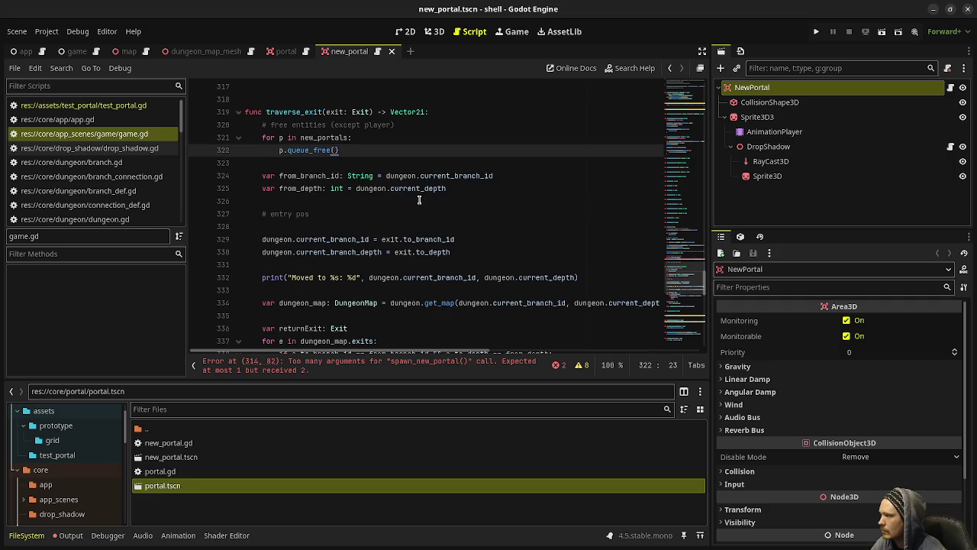
pyautogui.scroll(-1, 419, 200)
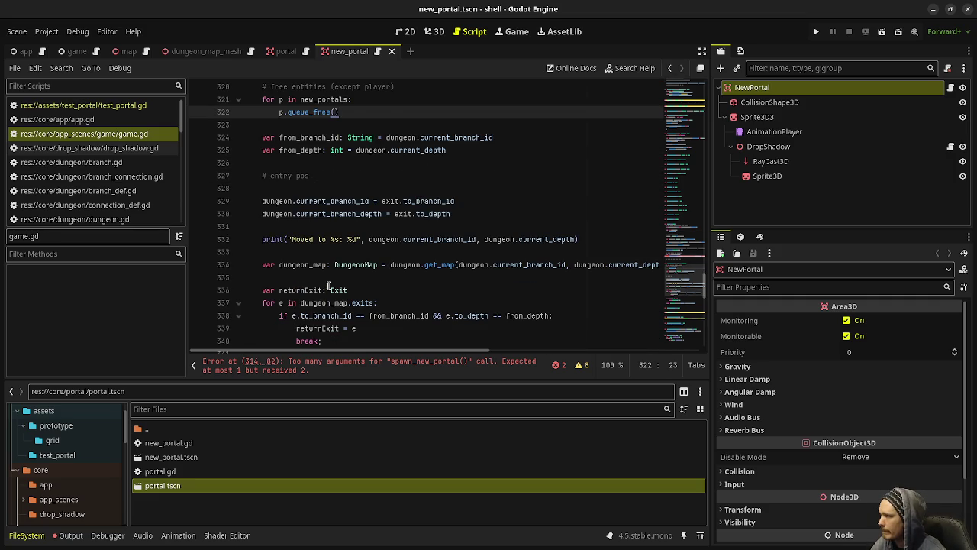
pyautogui.scroll(-1, 329, 286)
pyautogui.scroll(-1, 335, 281)
pyautogui.scroll(5, 341, 275)
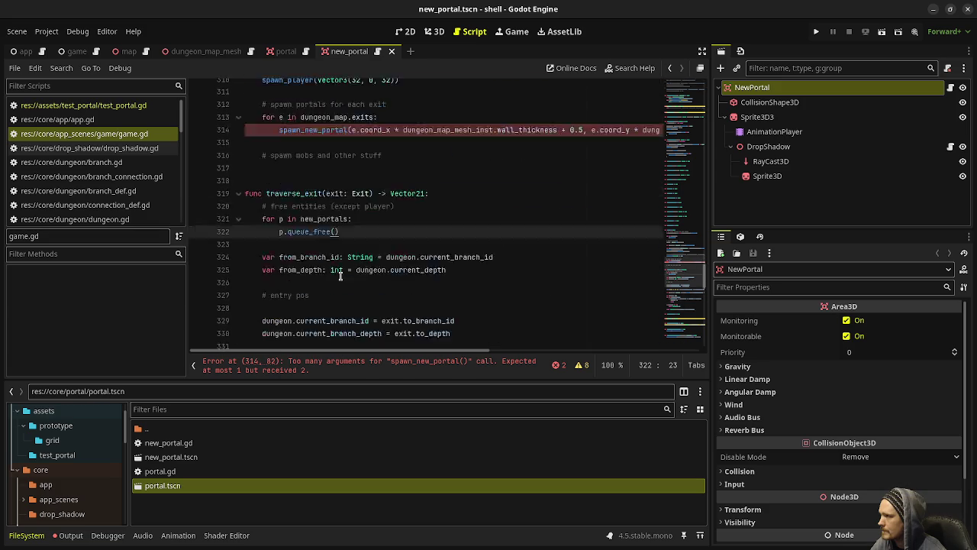
pyautogui.scroll(5, 340, 276)
pyautogui.moveTo(461, 188); pyautogui.dragTo(260, 163)
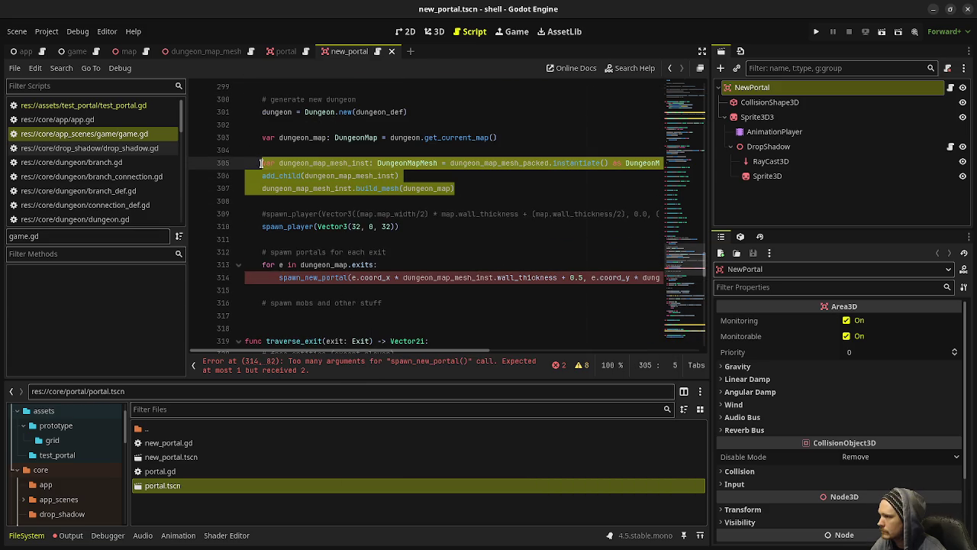
# Strip 'var' and the DungeonMapMesh type from line 305 so it assigns the member
pyautogui.click(342, 162)
pyautogui.doubleClick(267, 163)
pyautogui.press('Delete')
pyautogui.press('Delete')
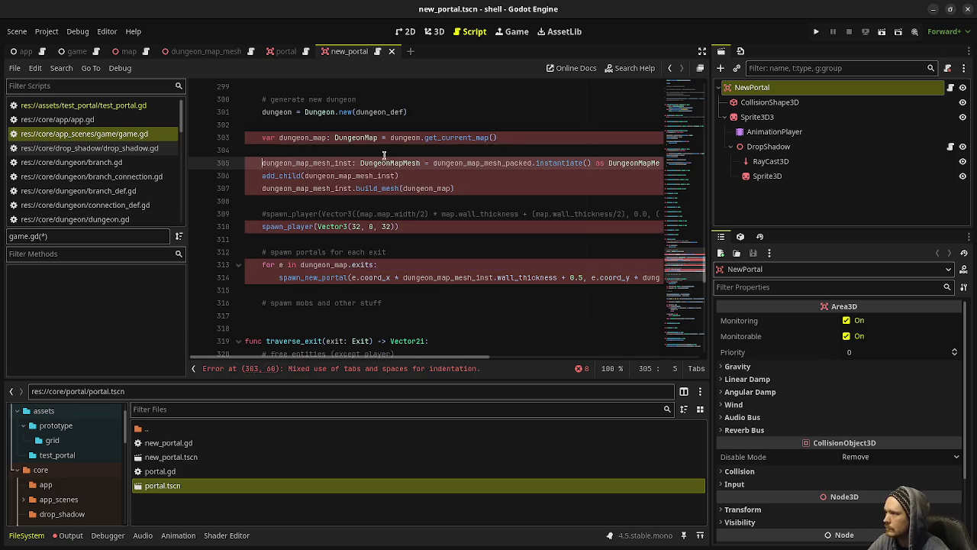
pyautogui.doubleClick(393, 162)
pyautogui.press('BackSpace')
pyautogui.press('BackSpace')
pyautogui.press('BackSpace')
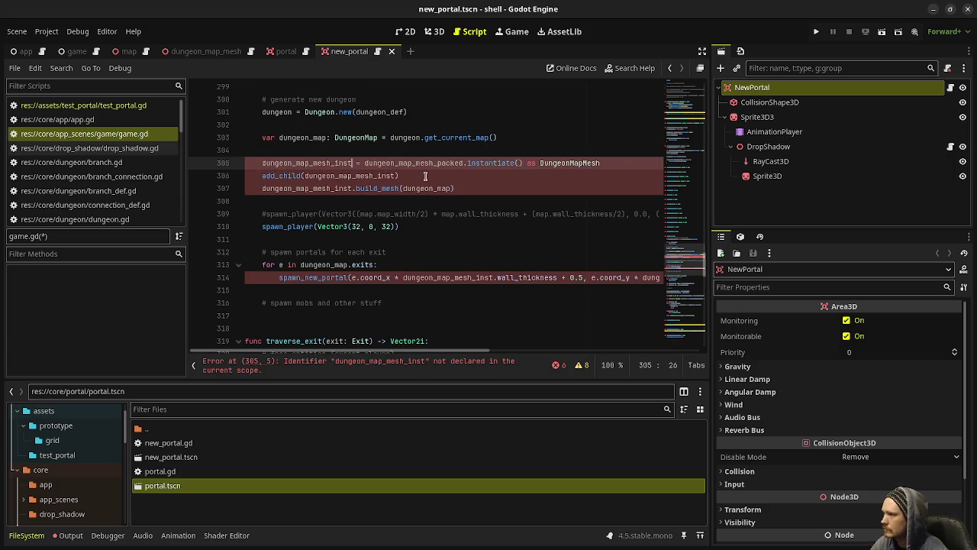
# Above the mesh instantiation, free dungeon_map_mesh_inst with queue_free() when it is not null
pyautogui.click(418, 176)
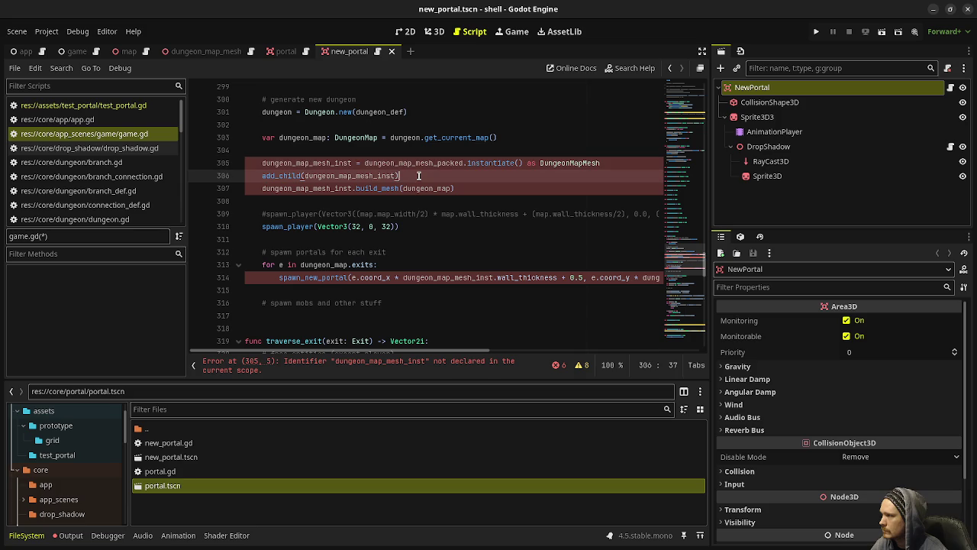
pyautogui.click(360, 155)
pyautogui.click(520, 137)
pyautogui.scroll(2, 519, 167)
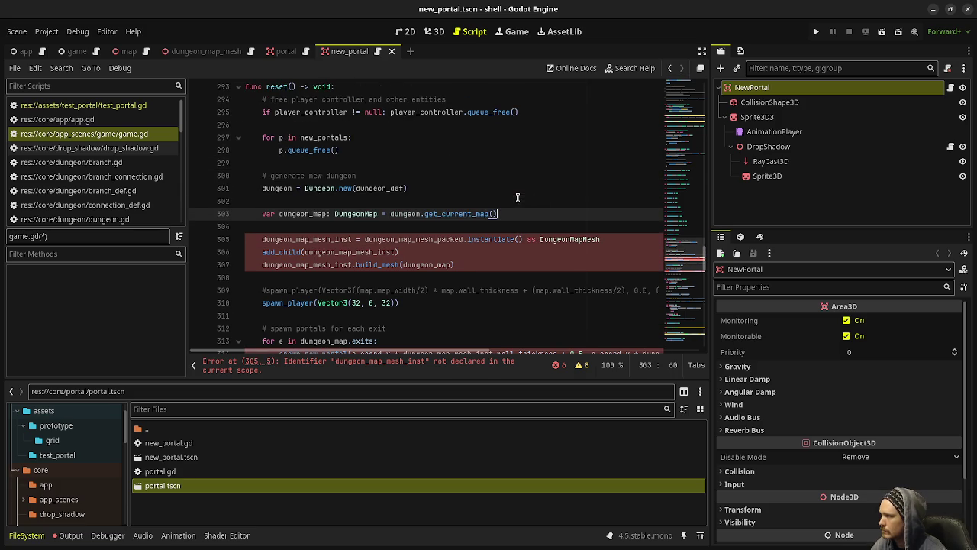
pyautogui.press('Return')
pyautogui.press('Return')
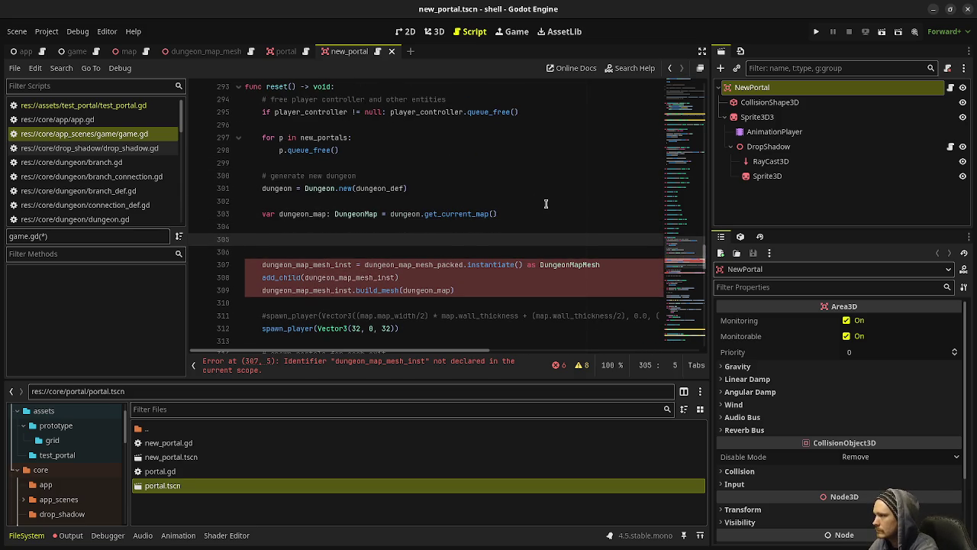
pyautogui.write('if dungeon_map_')
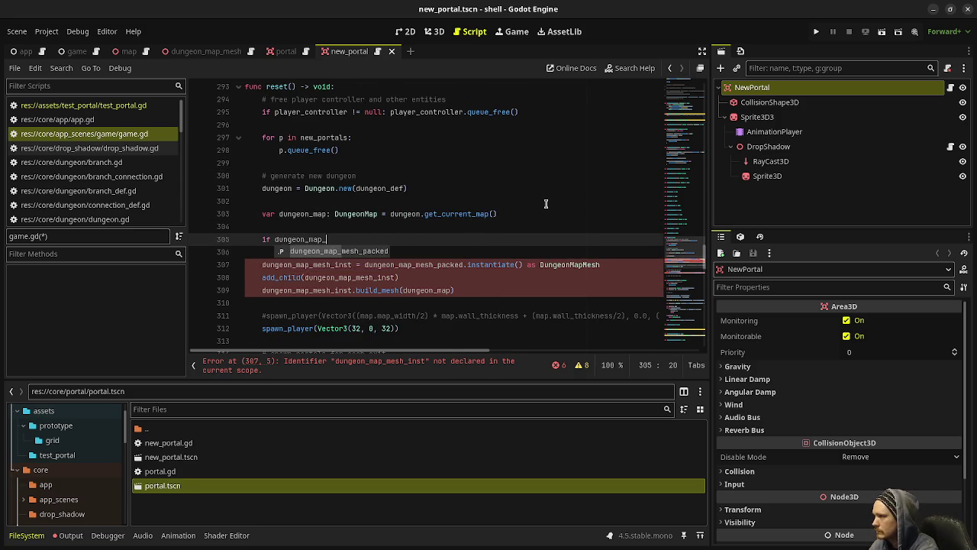
pyautogui.write('mesh_pac')
pyautogui.write('st != null:')
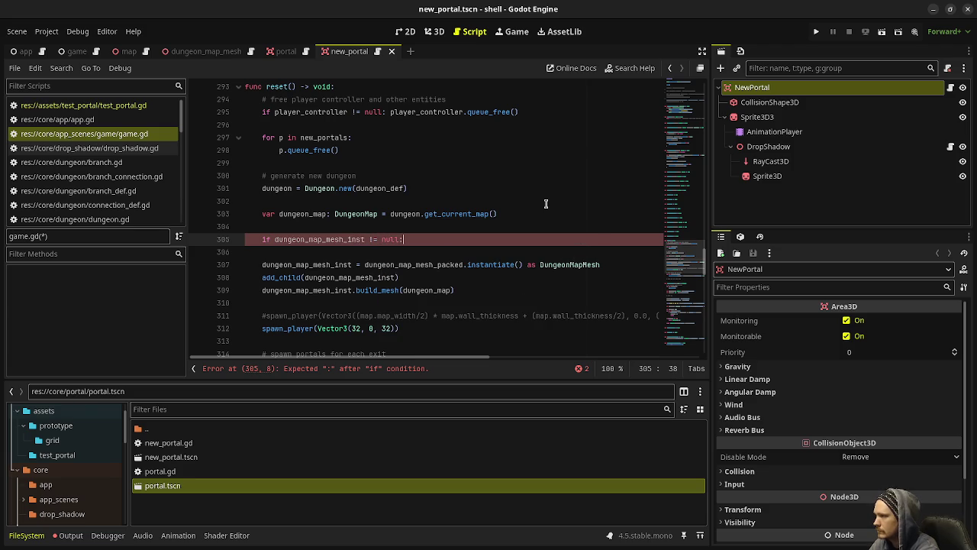
pyautogui.press('Return')
pyautogui.write('dungeon')
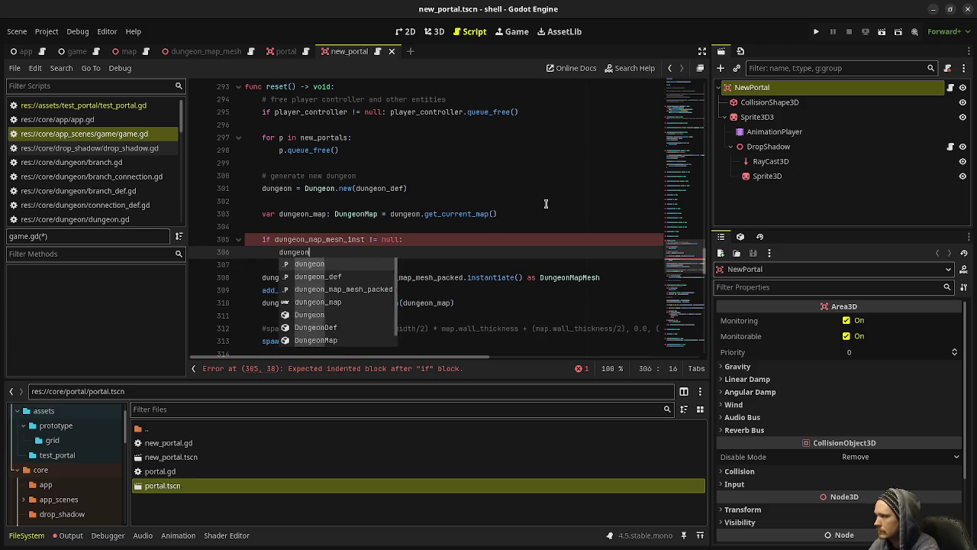
pyautogui.write('_map_mesh_inst.queue_free()')
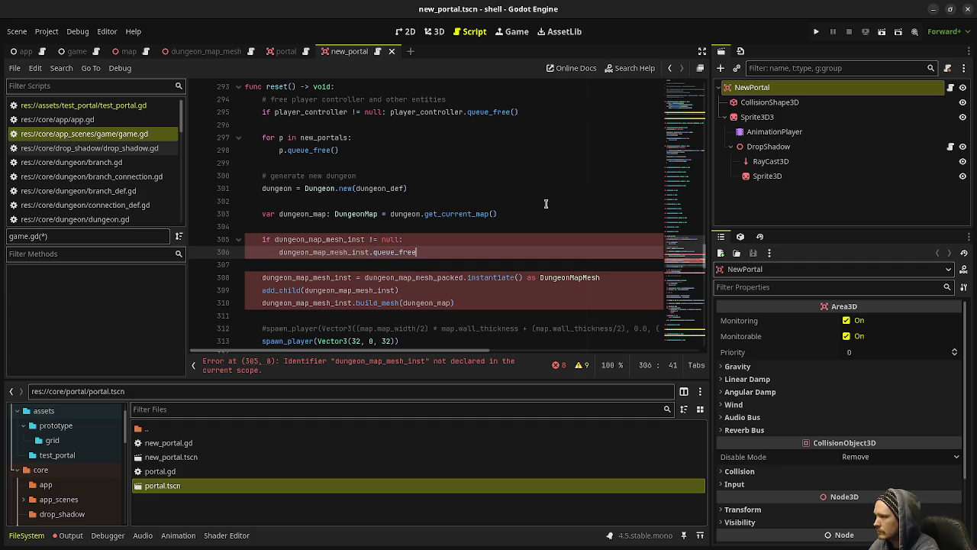
# Declare 'var dungeon_map_mesh_inst: DungeonMapMesh' below the dungeon variable and save
pyautogui.scroll(10, 545, 203)
pyautogui.scroll(10, 364, 215)
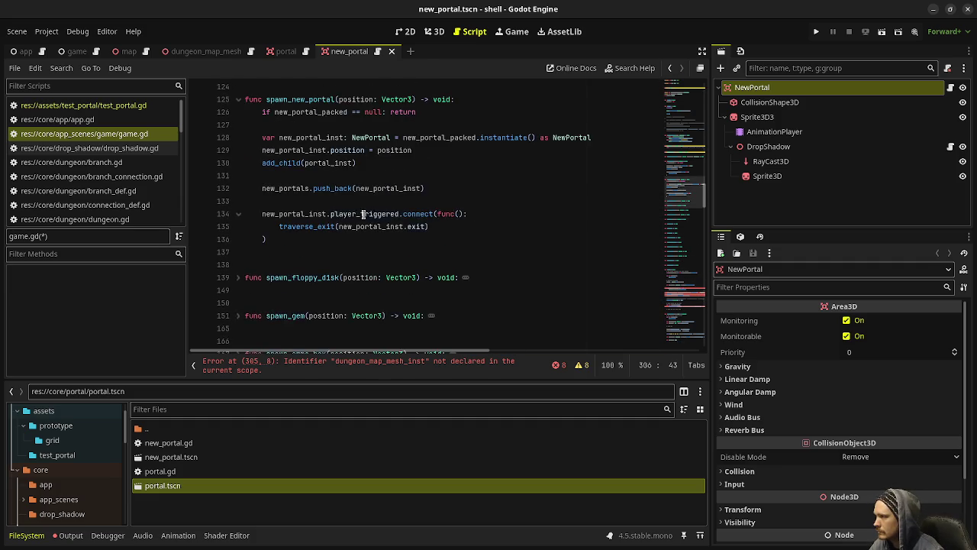
pyautogui.scroll(10, 352, 236)
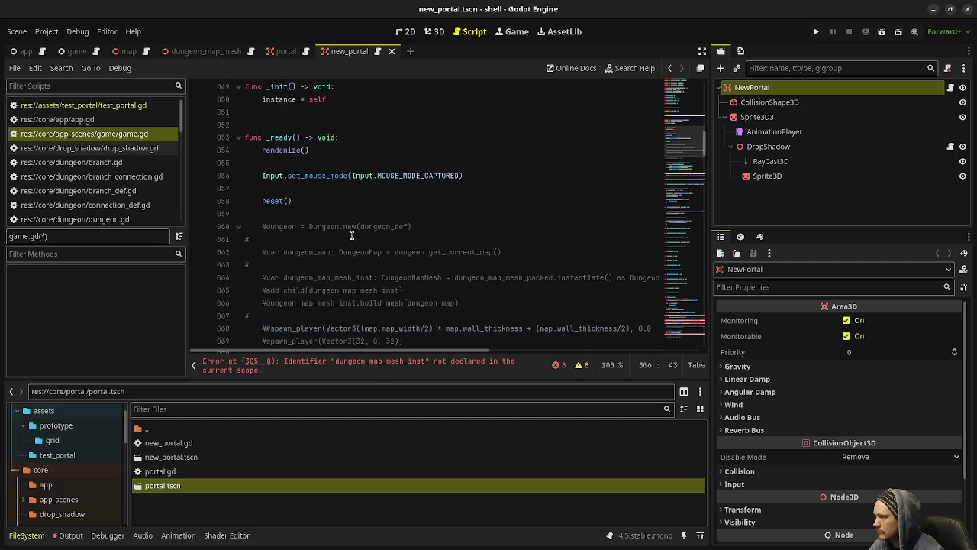
pyautogui.click(483, 211)
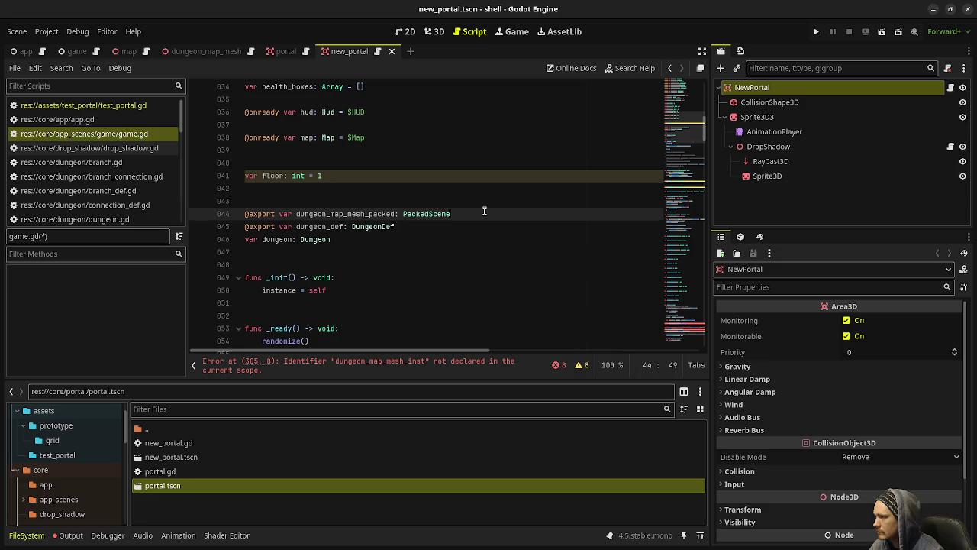
pyautogui.press('Down')
pyautogui.press('Down')
pyautogui.press('Return')
pyautogui.write('var dungeon_map_mesh_inst: D')
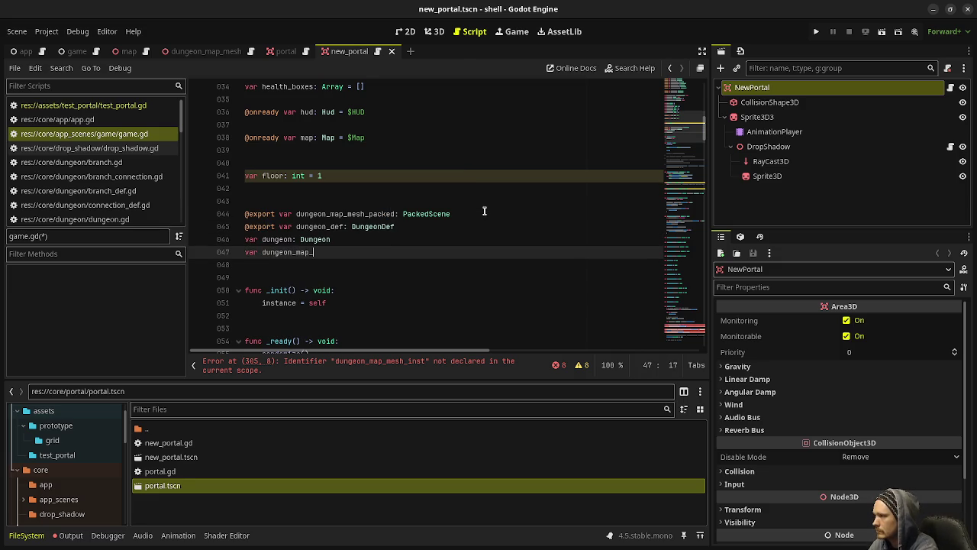
pyautogui.write('ungeonMapMesh')
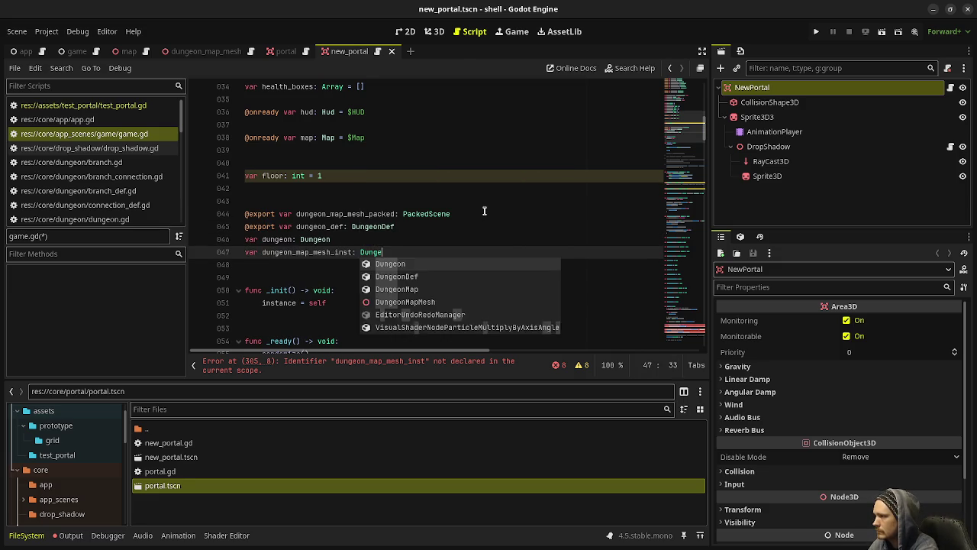
pyautogui.hotkey('ctrl', 's')
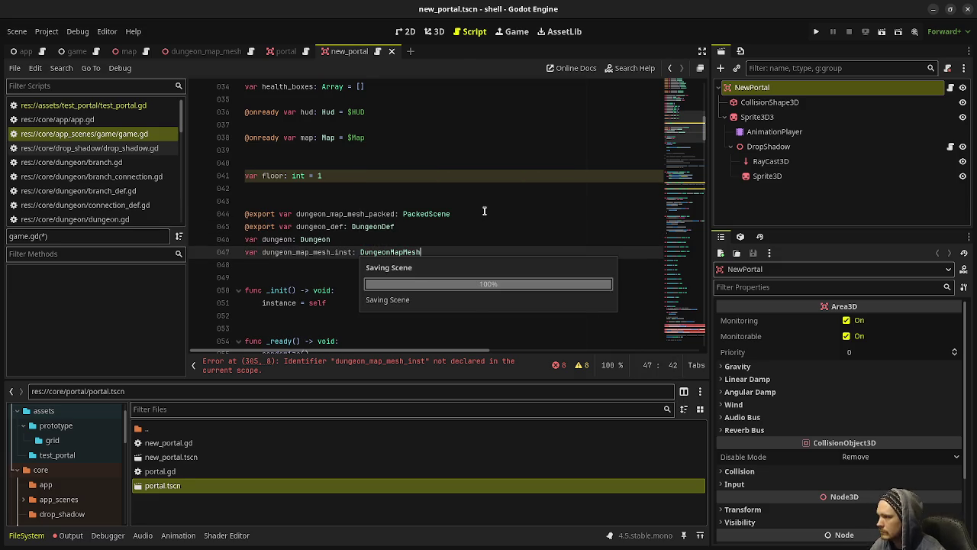
# Select the mesh-freeing and rebuild code in reset()
pyautogui.scroll(-10, 470, 221)
pyautogui.scroll(-15, 470, 228)
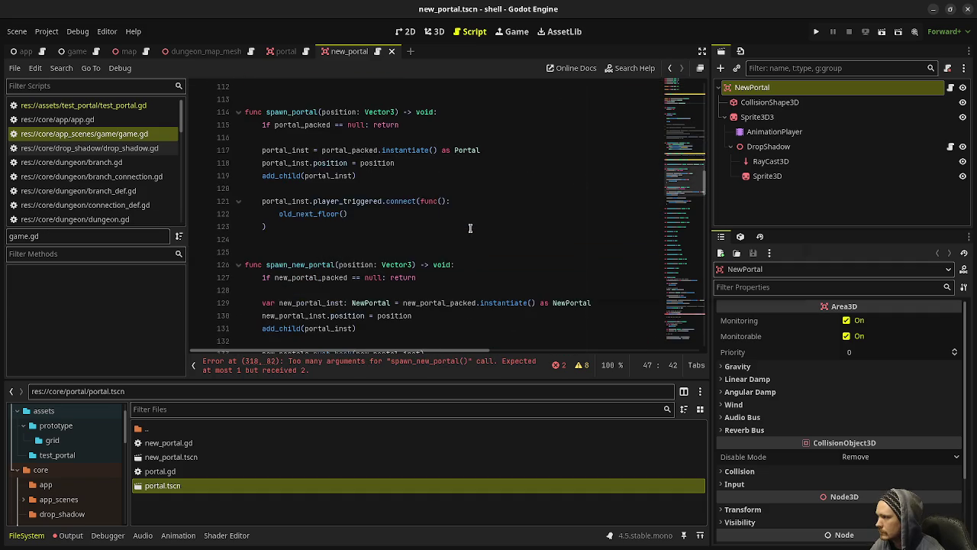
pyautogui.scroll(-10, 470, 227)
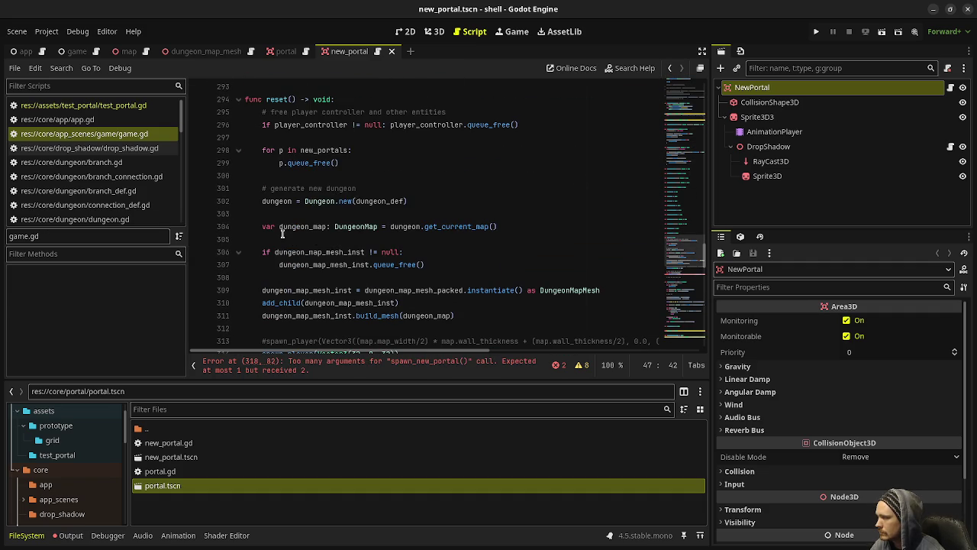
pyautogui.scroll(-8, 435, 263)
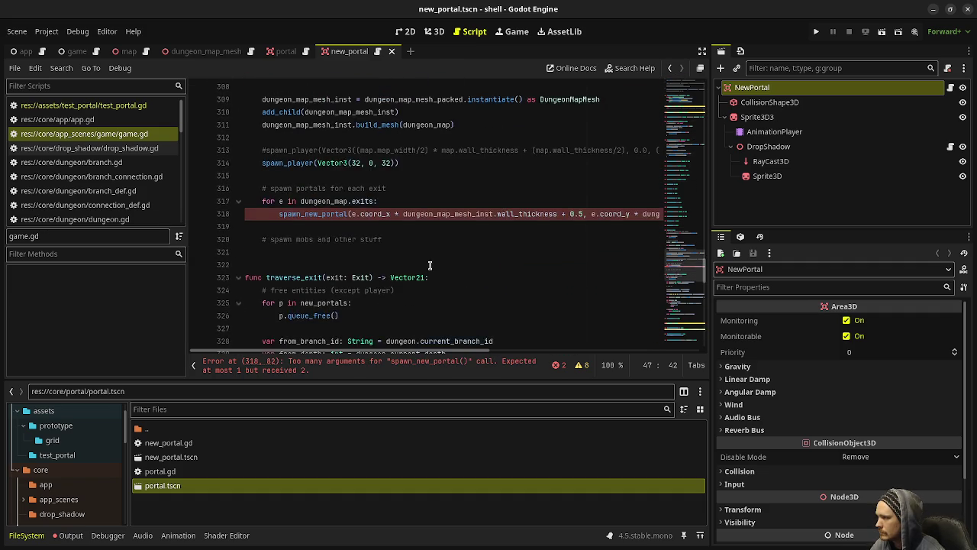
pyautogui.scroll(7, 411, 259)
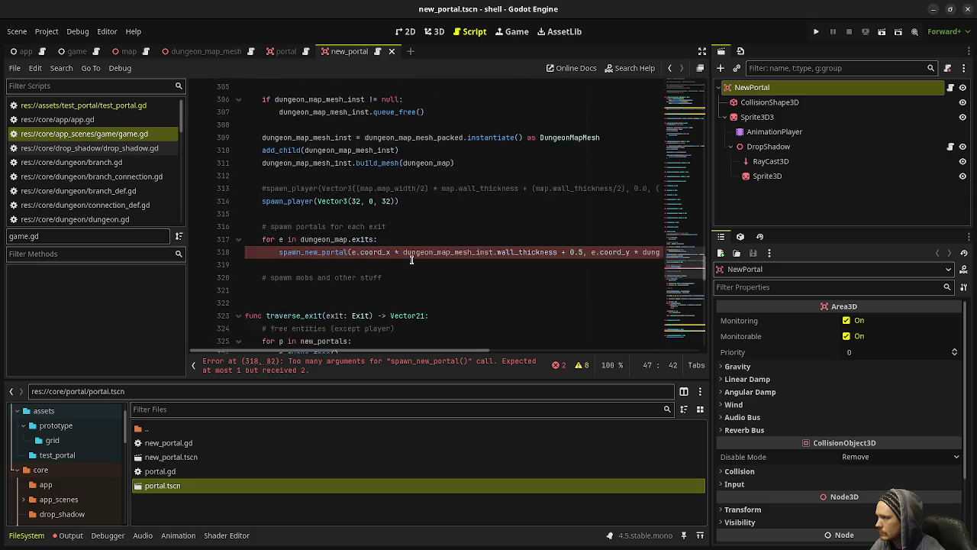
pyautogui.moveTo(470, 277)
pyautogui.mouseDown()
pyautogui.moveTo(252, 241)
pyautogui.moveTo(254, 217)
pyautogui.mouseUp()
pyautogui.hotkey('ctrl', 'c')
# Hide the side panels, paste the mesh block after traverse_exit()'s get_map line, and save
pyautogui.scroll(-6, 317, 233)
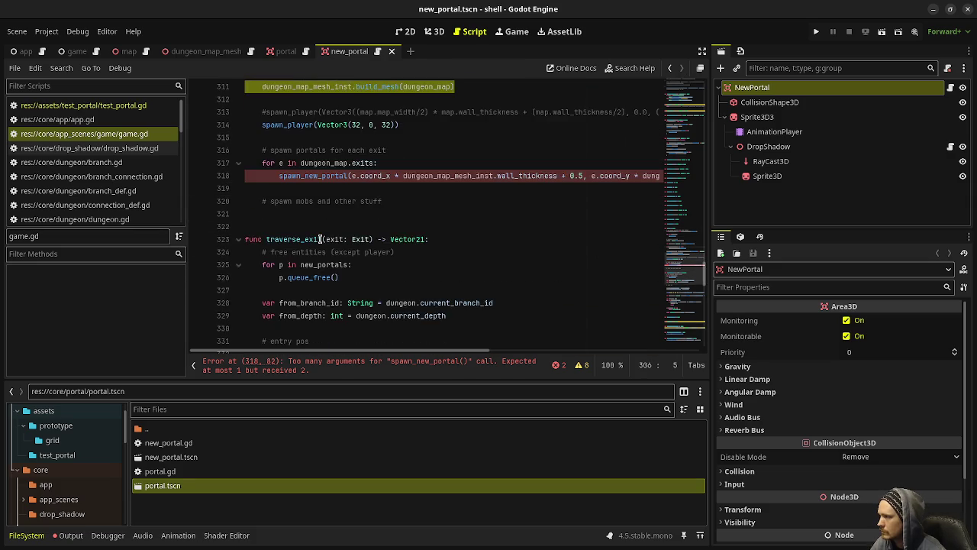
pyautogui.scroll(-4, 319, 239)
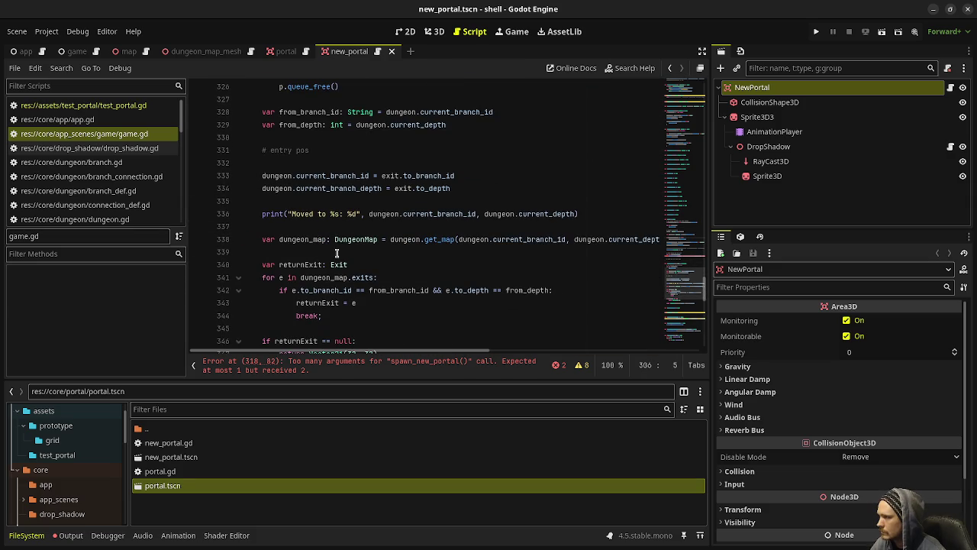
pyautogui.click(701, 51)
pyautogui.click(698, 238)
pyautogui.press('Return')
pyautogui.hotkey('ctrl', 'v')
pyautogui.hotkey('ctrl', 's')
# Locate the spawn_new_portal call and place the caret at its arguments
pyautogui.scroll(-6, 508, 218)
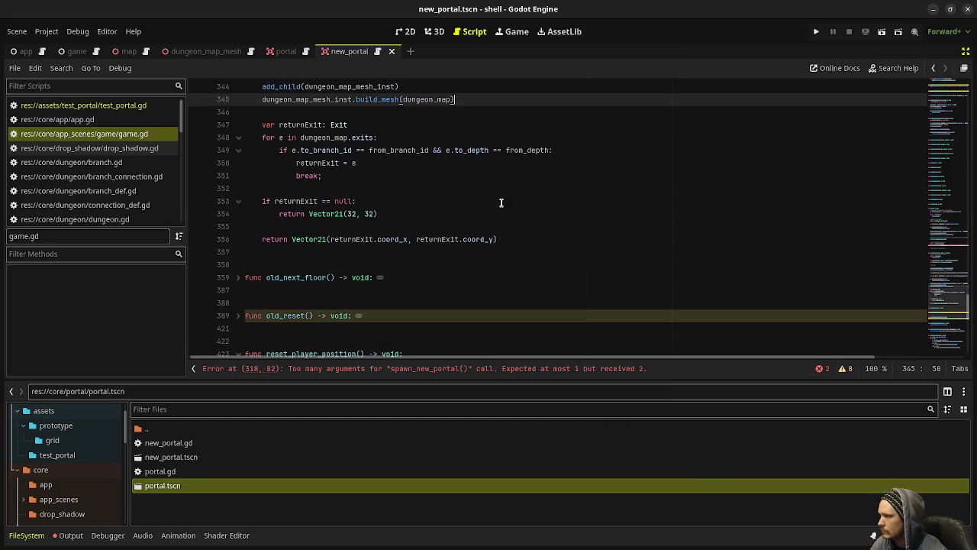
pyautogui.scroll(2, 496, 232)
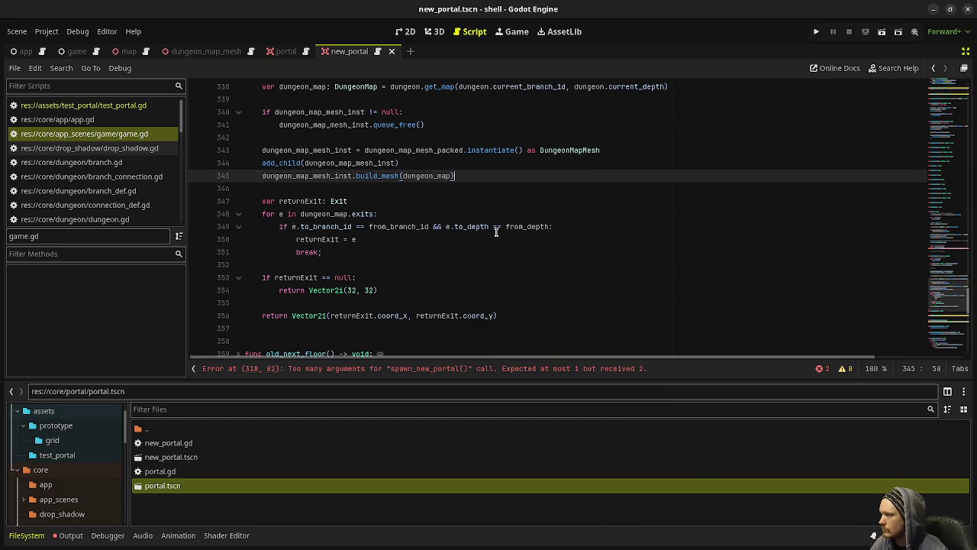
pyautogui.scroll(13, 496, 232)
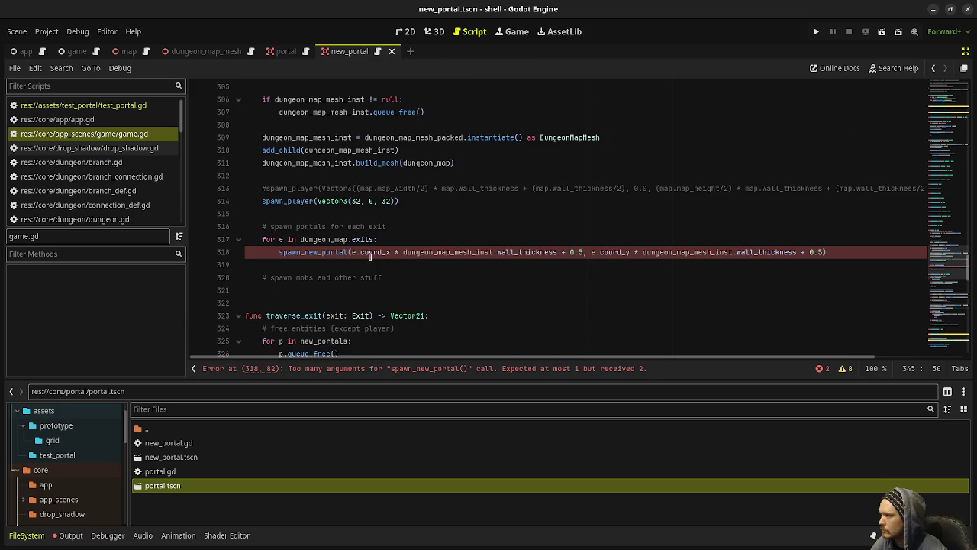
pyautogui.scroll(12, 351, 263)
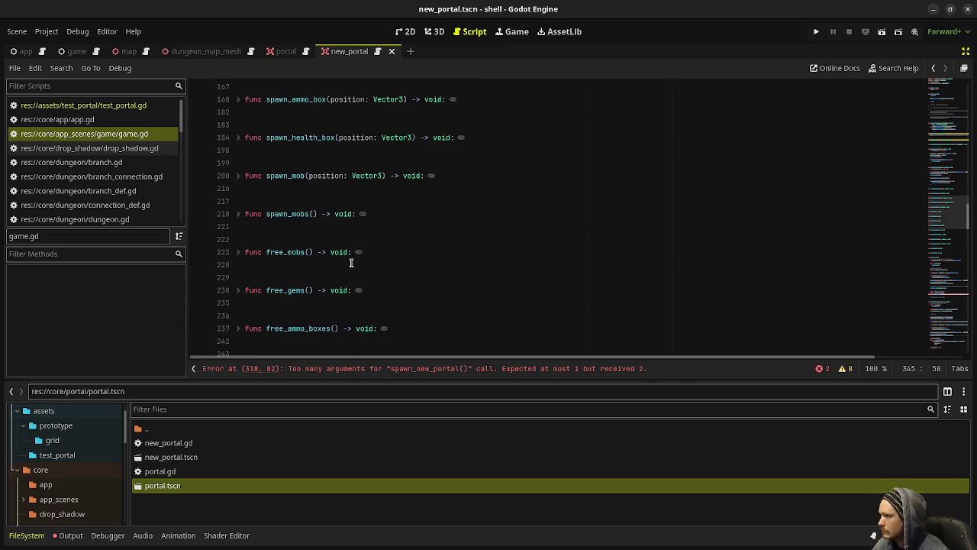
pyautogui.scroll(-6, 351, 263)
pyautogui.scroll(4, 351, 264)
pyautogui.scroll(-4, 351, 263)
pyautogui.scroll(1, 352, 290)
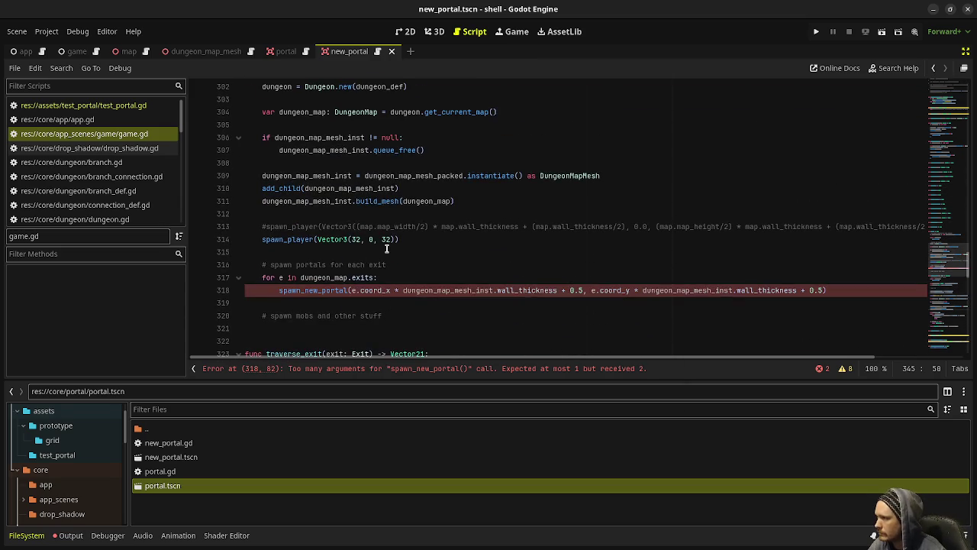
pyautogui.click(353, 289)
# Wrap the spawn_new_portal position on line 318 in Vector3(x, 0.0, z) and save
pyautogui.write('Vector3(')
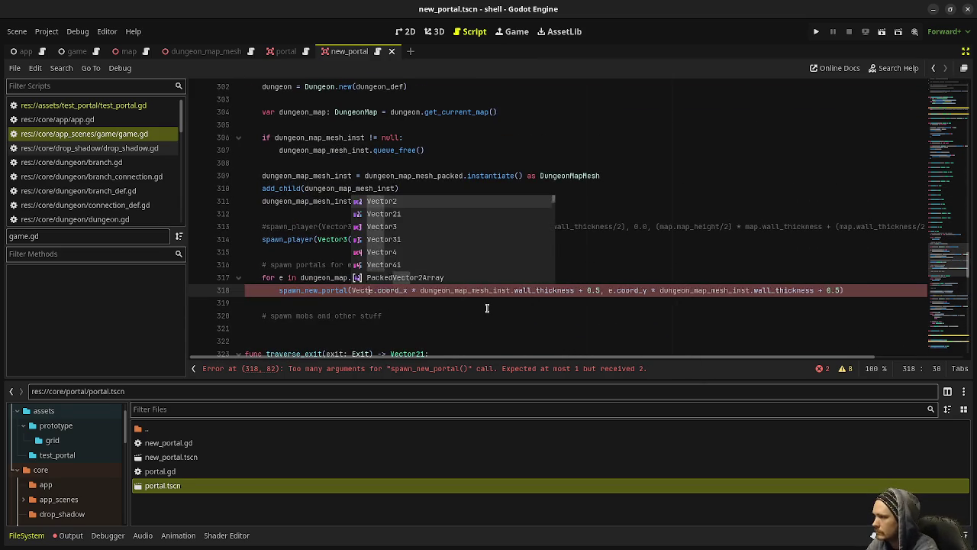
pyautogui.click(625, 290)
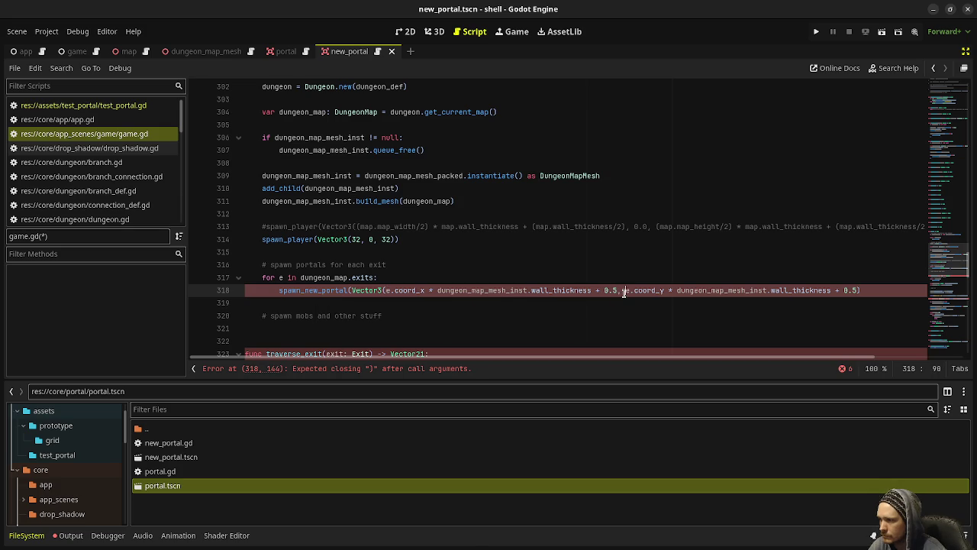
pyautogui.write('0.0,')
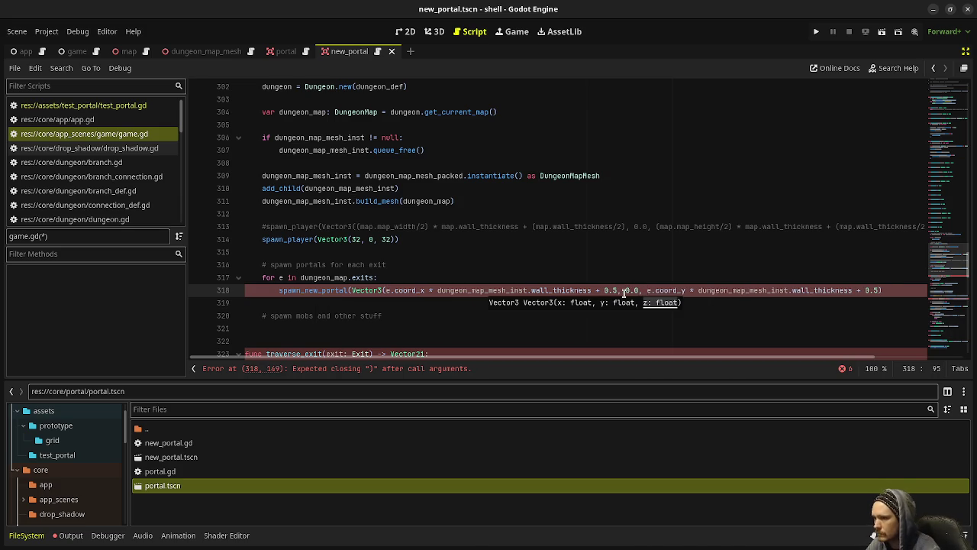
pyautogui.click(897, 290)
pyautogui.write('))')
pyautogui.hotkey('ctrl', 's')
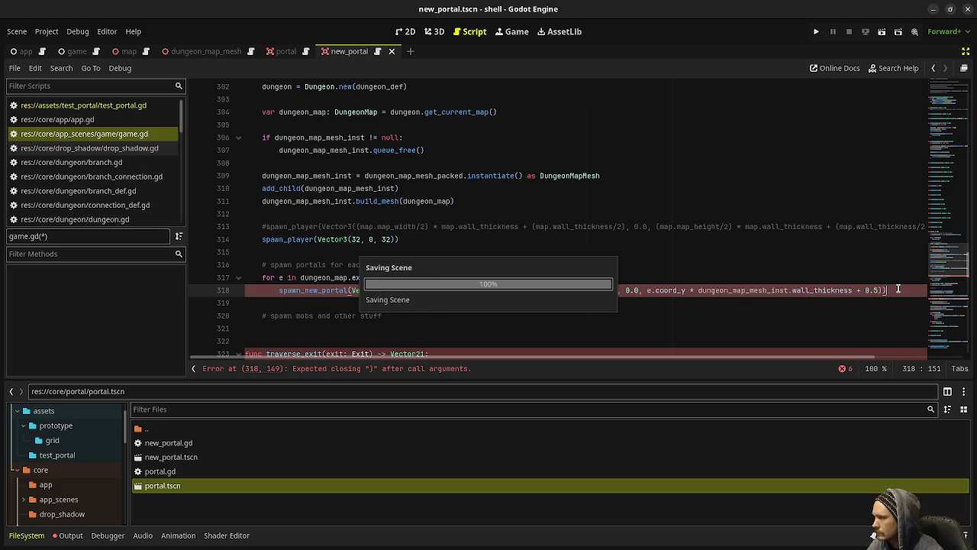
pyautogui.click(493, 226)
pyautogui.scroll(-3, 473, 277)
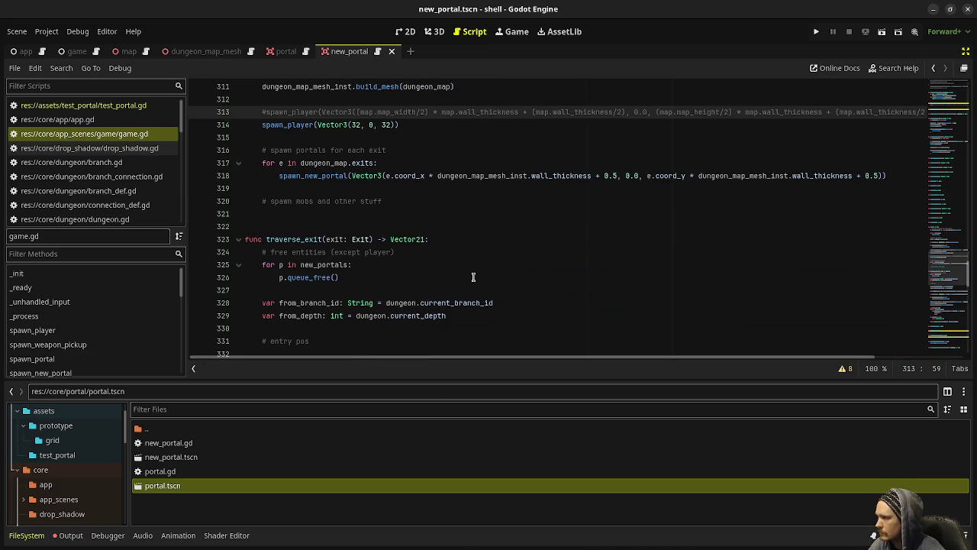
# Leave distraction-free mode with Ctrl+Shift+F11 and select the NewPortal root node
pyautogui.scroll(-4, 473, 277)
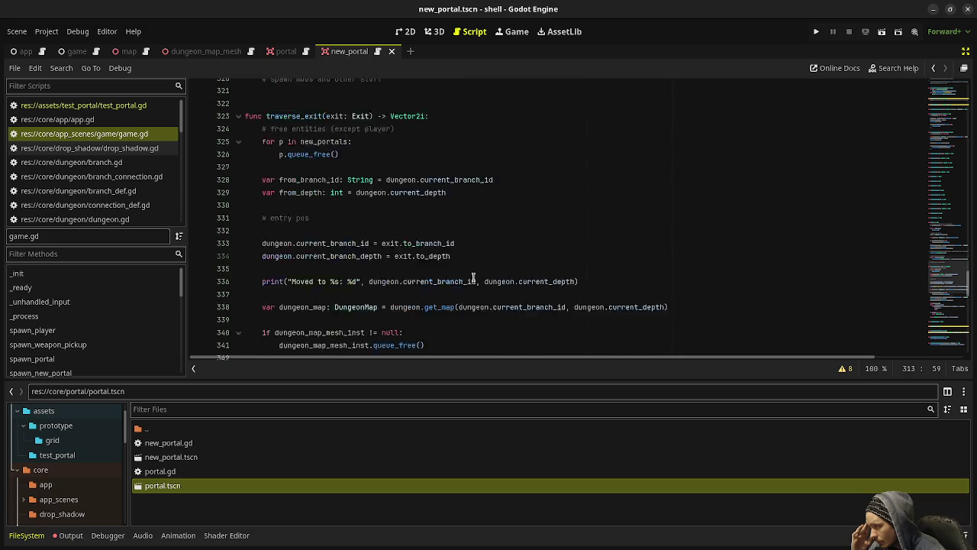
pyautogui.scroll(-9, 474, 278)
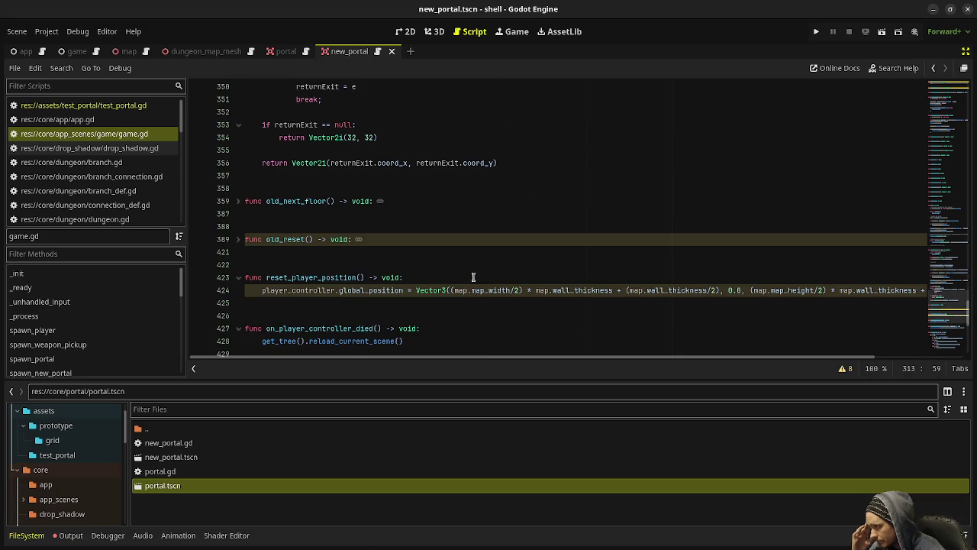
pyautogui.scroll(10, 473, 277)
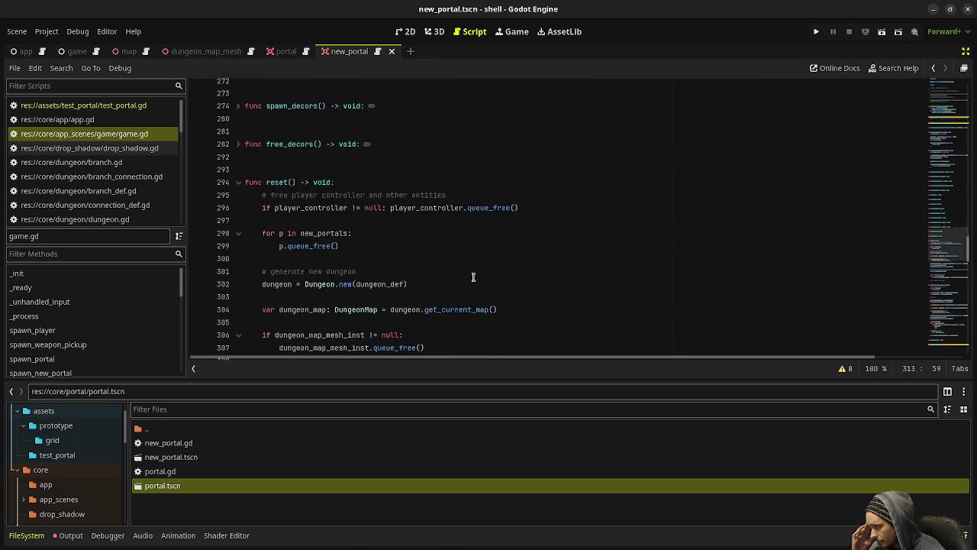
pyautogui.scroll(15, 473, 277)
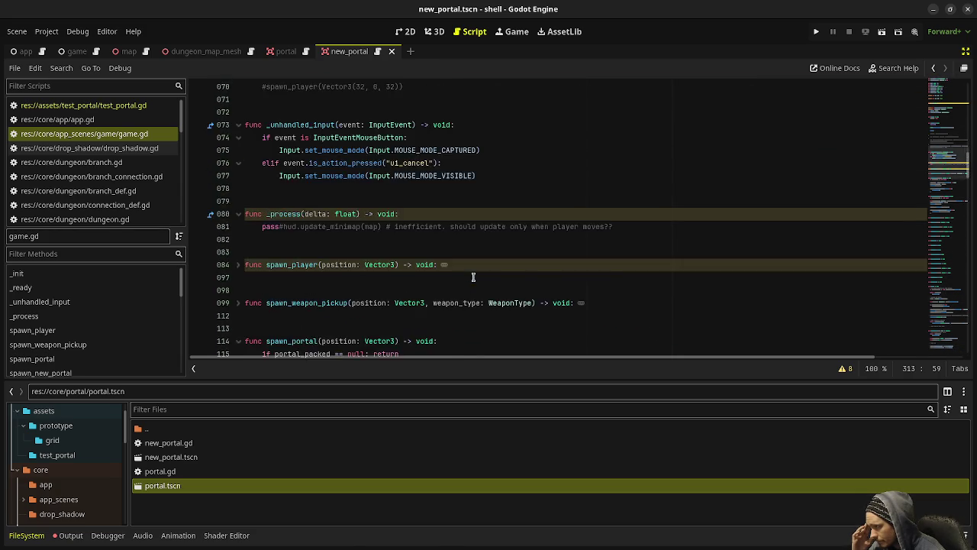
pyautogui.scroll(9, 474, 277)
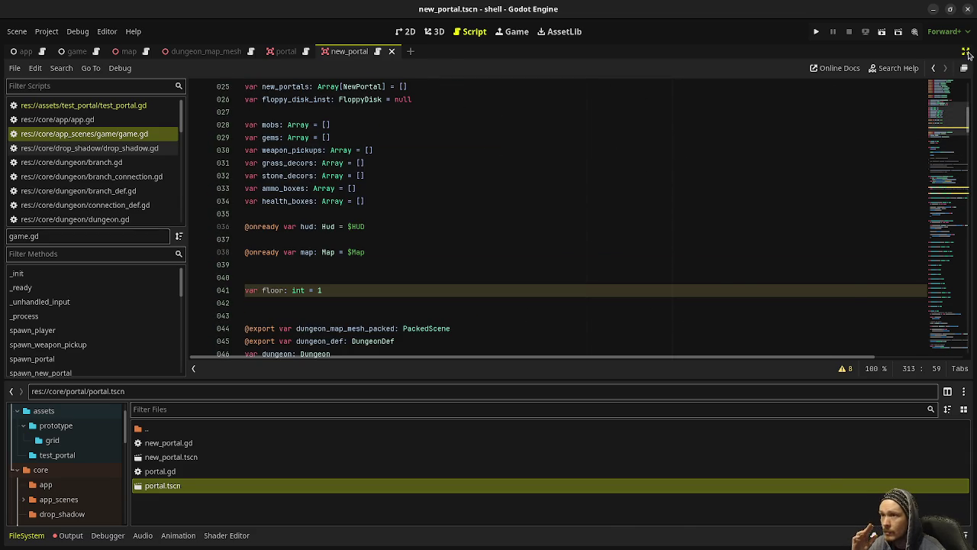
pyautogui.hotkey('ctrl', 'shift', 'F11')
pyautogui.click(847, 90)
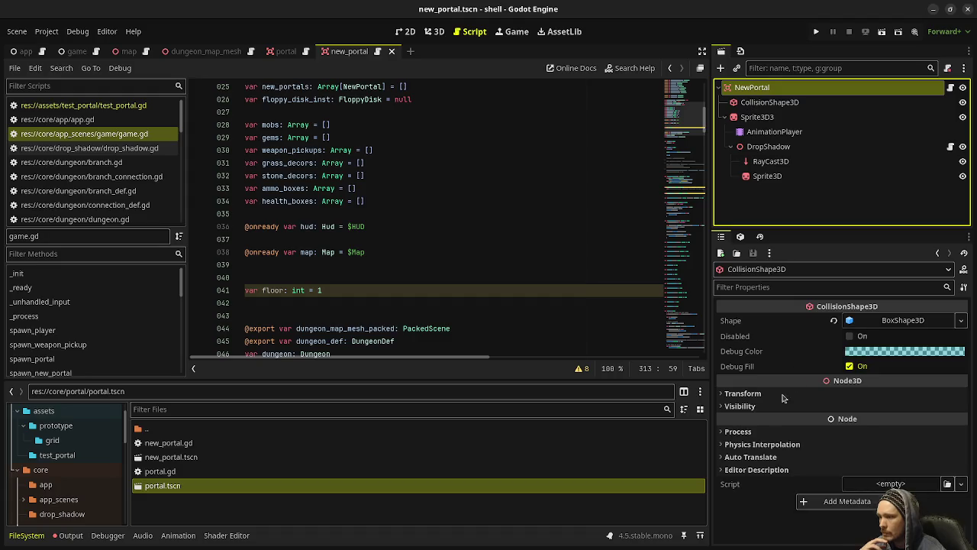
# Remove NewPortal from collision layer 1 and set its mask to layer 2 only
pyautogui.click(755, 468)
pyautogui.click(731, 501)
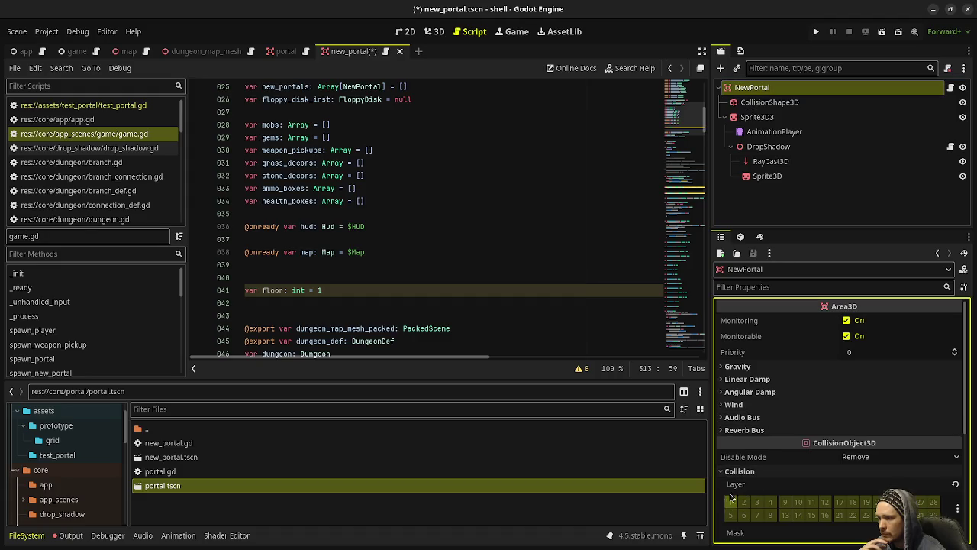
pyautogui.scroll(-2, 737, 489)
pyautogui.click(744, 460)
pyautogui.click(730, 460)
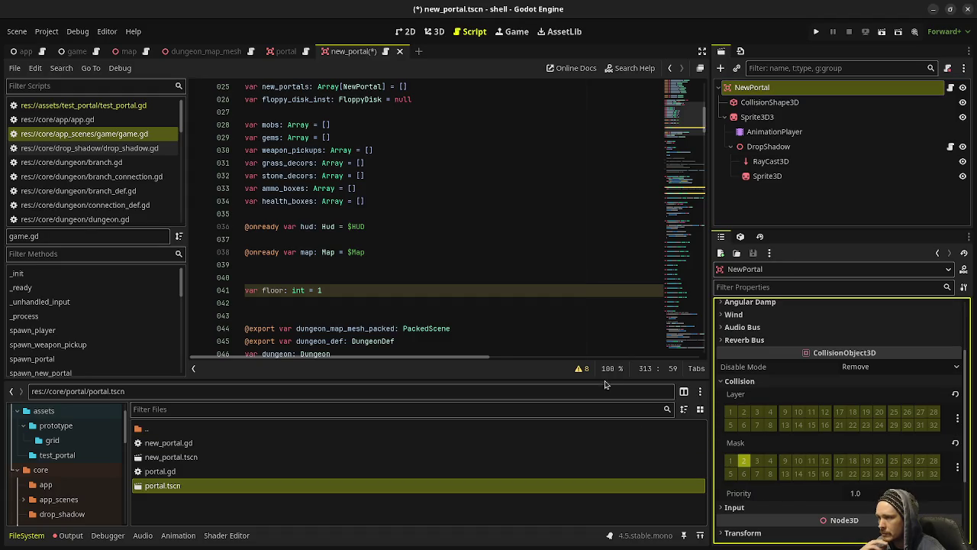
# Compare against the old portal scene's collision settings and save new_portal.tscn
pyautogui.click(287, 51)
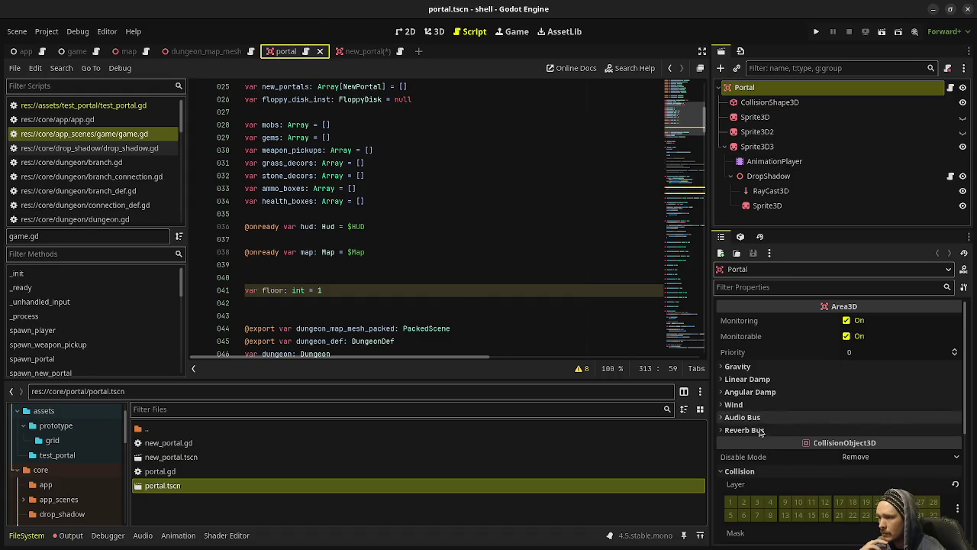
pyautogui.scroll(-2, 785, 428)
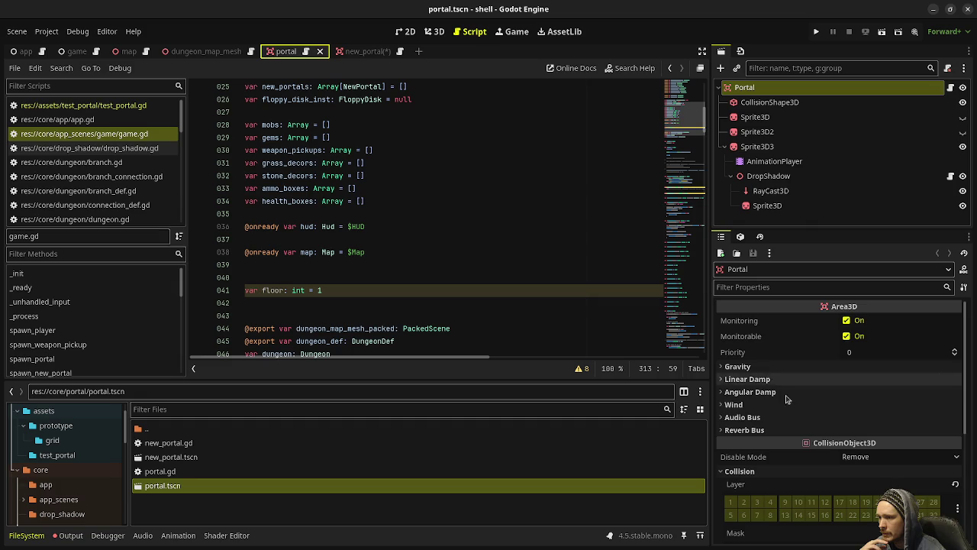
pyautogui.scroll(-2, 787, 413)
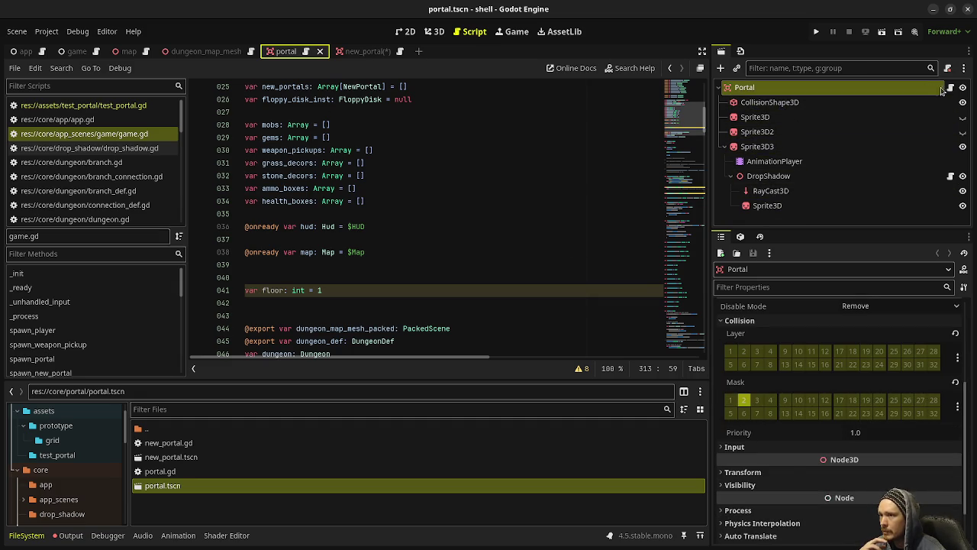
pyautogui.click(359, 51)
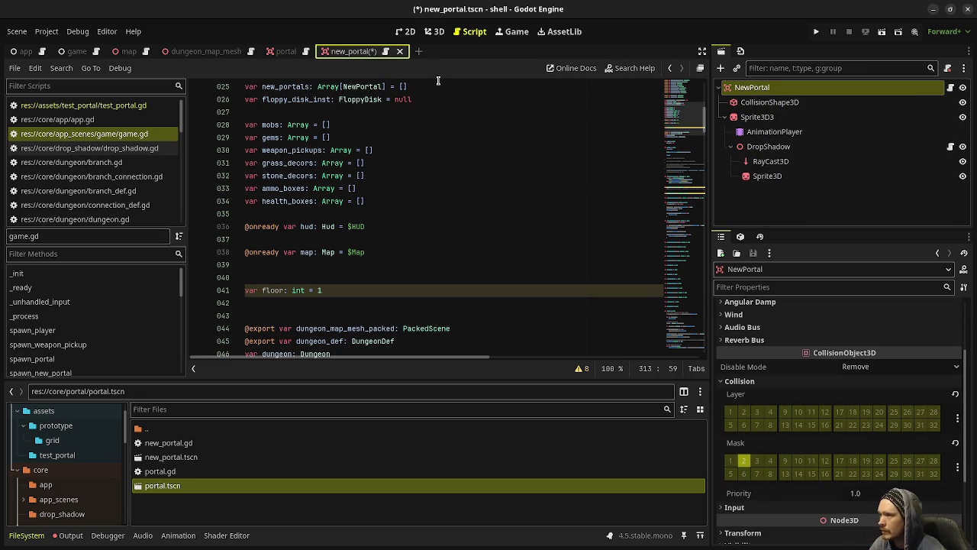
pyautogui.hotkey('ctrl', 's')
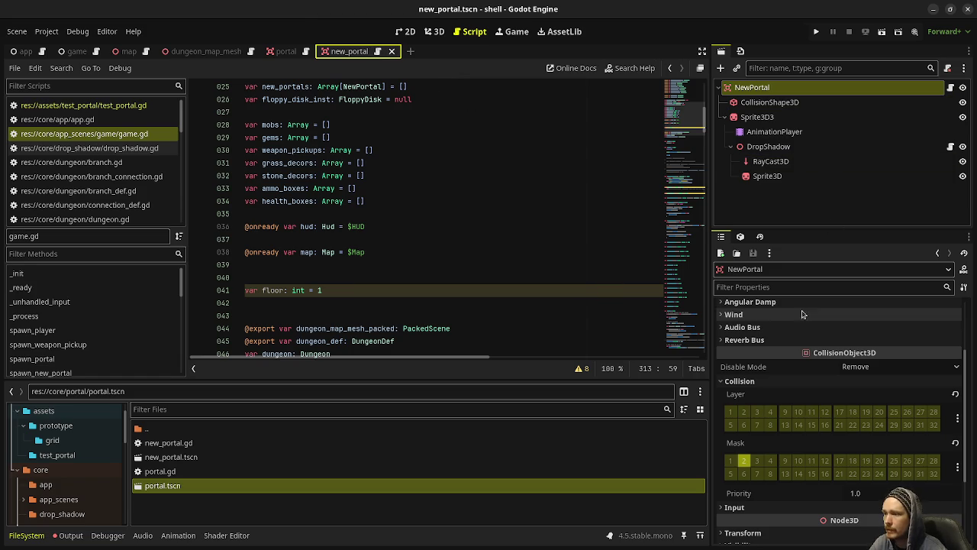
pyautogui.scroll(2, 799, 384)
pyautogui.scroll(1, 799, 384)
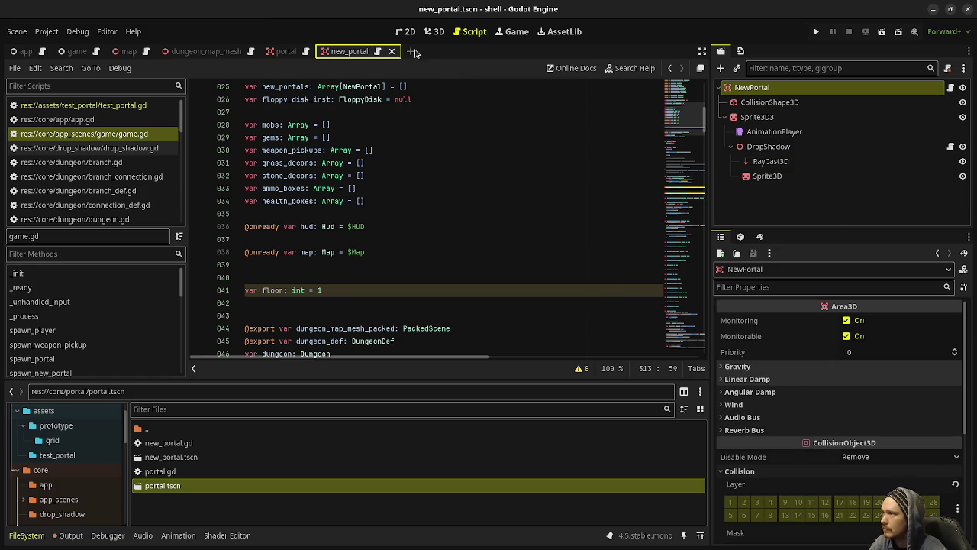
pyautogui.click(377, 51)
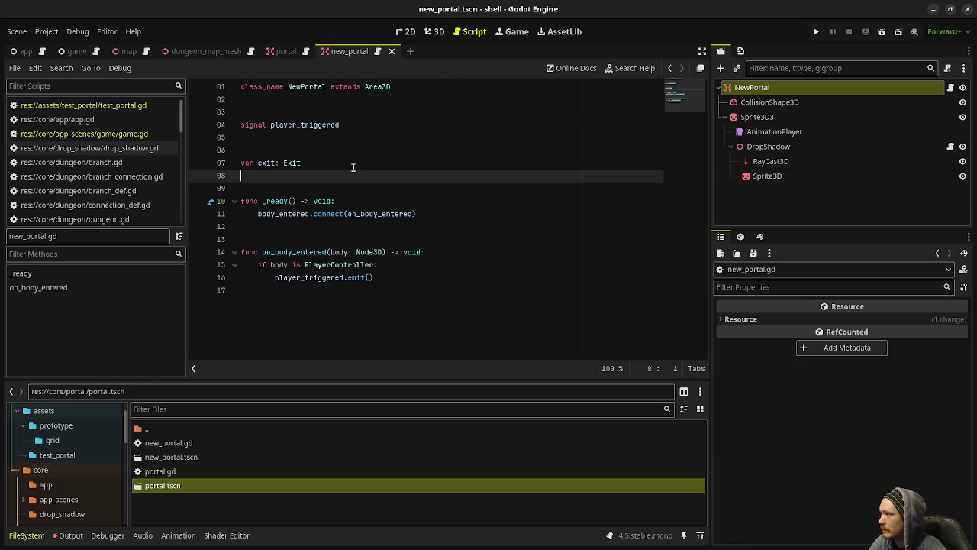
pyautogui.moveTo(316, 162); pyautogui.dragTo(245, 152)
pyautogui.click(327, 165)
pyautogui.hotkey('shift', 'Home')
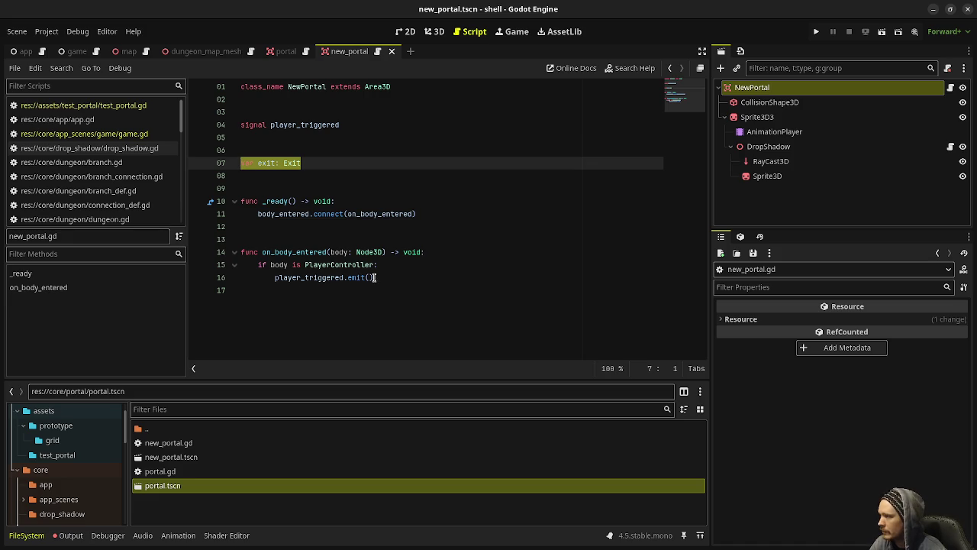
pyautogui.click(136, 135)
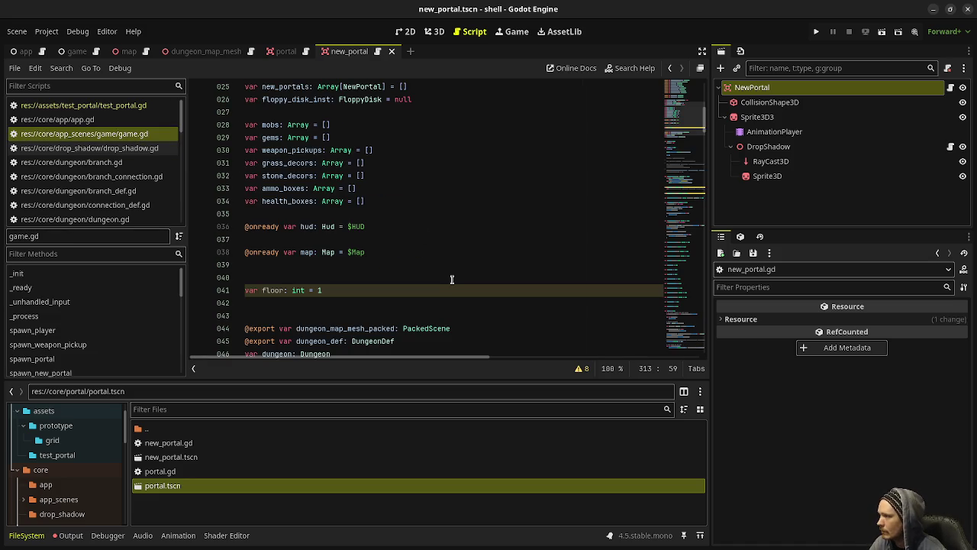
pyautogui.scroll(-7, 448, 270)
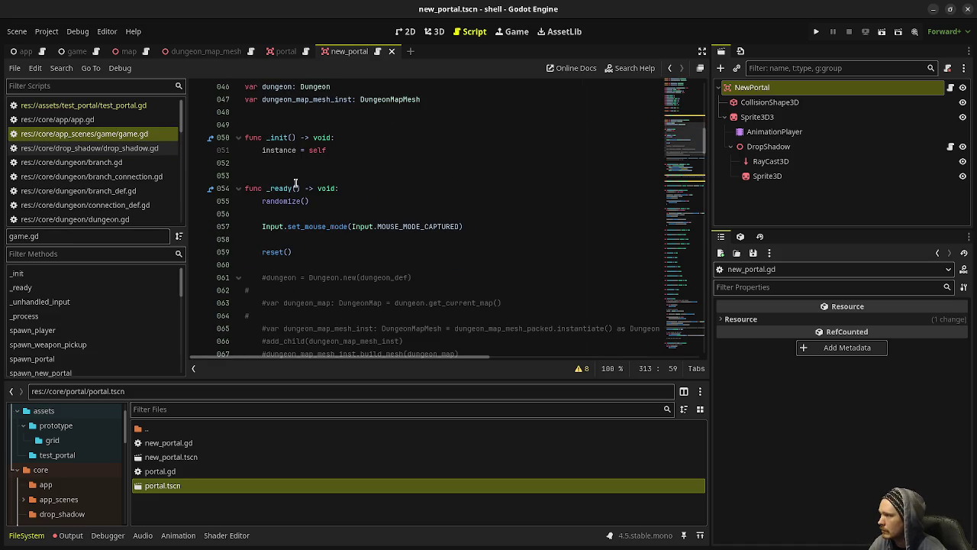
pyautogui.click(295, 252)
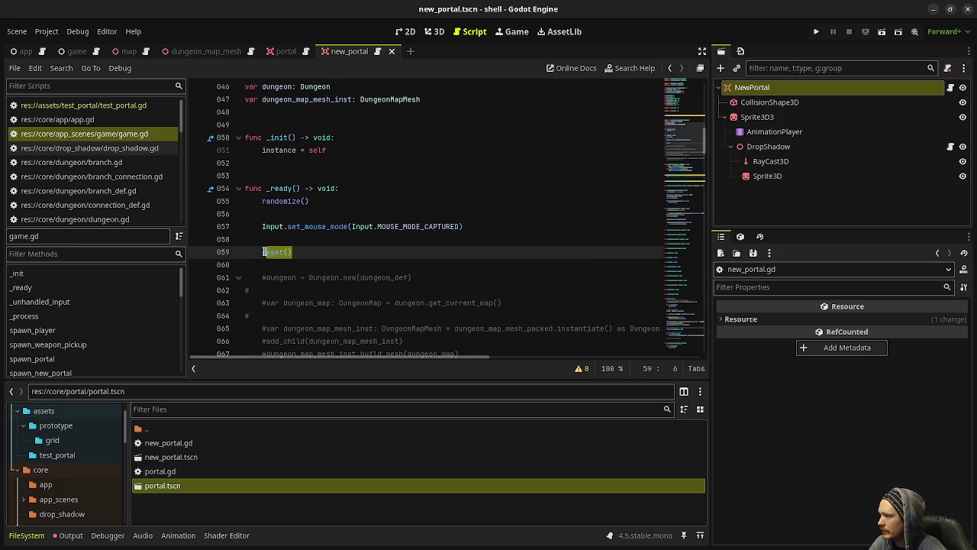
pyautogui.scroll(-15, 668, 198)
pyautogui.scroll(-20, 668, 199)
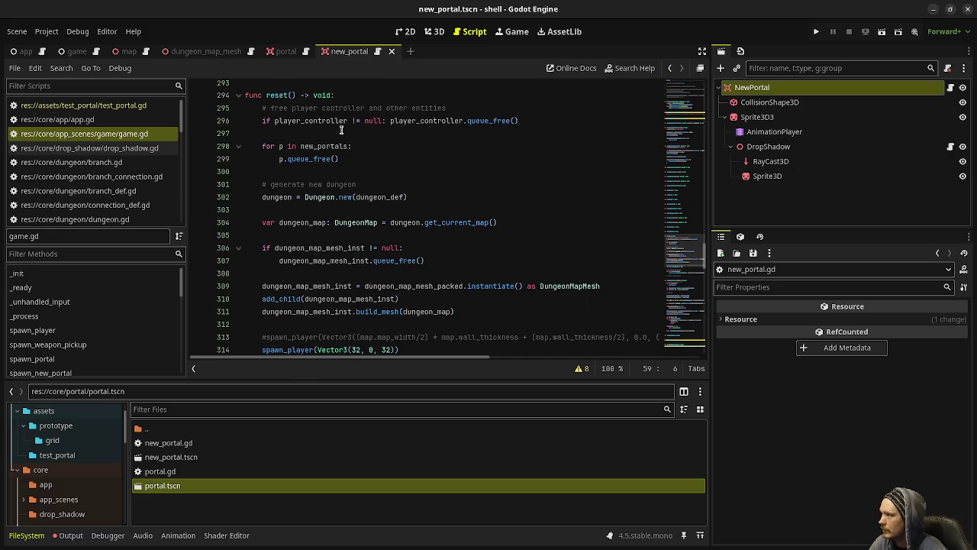
pyautogui.moveTo(538, 120); pyautogui.dragTo(291, 122)
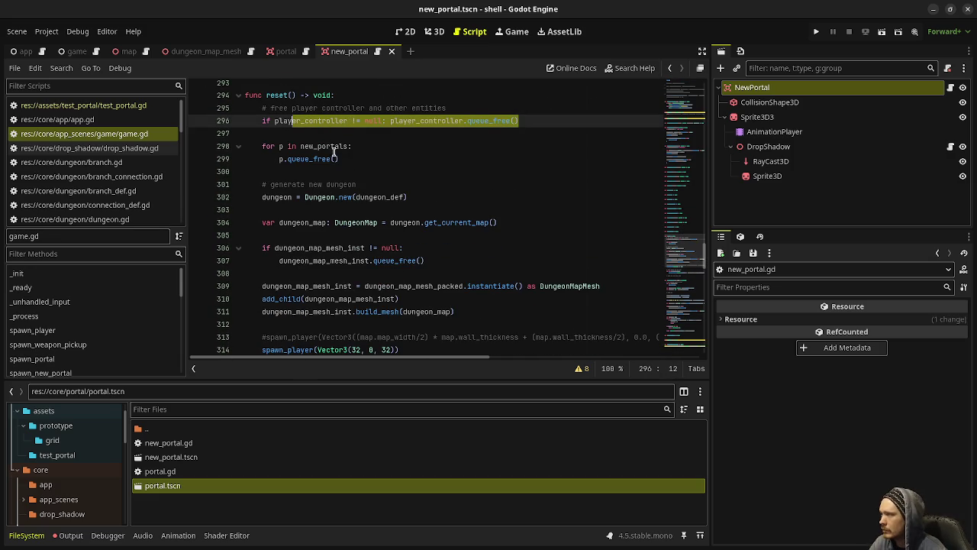
pyautogui.moveTo(350, 159)
pyautogui.mouseDown()
pyautogui.moveTo(278, 146)
pyautogui.moveTo(268, 154)
pyautogui.mouseUp()
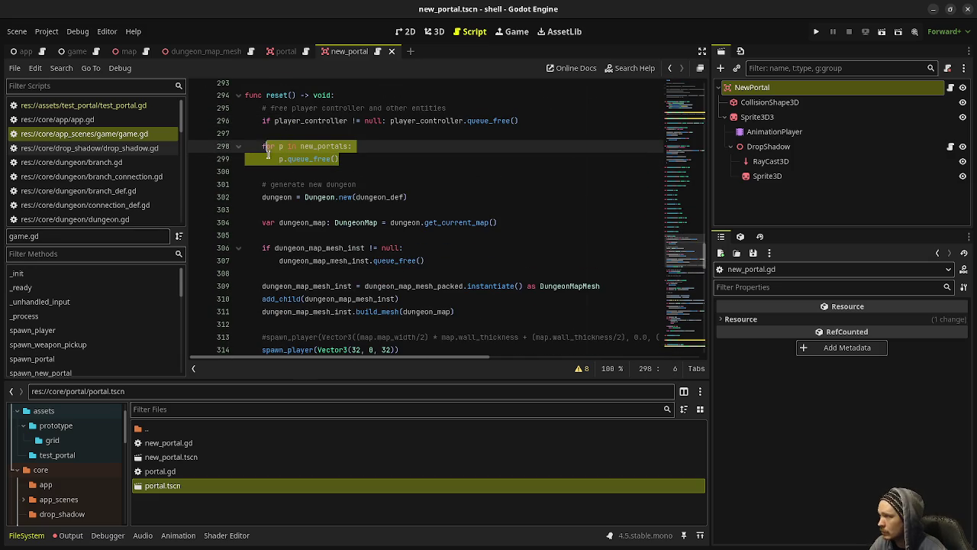
pyautogui.click(416, 197)
pyautogui.moveTo(416, 196); pyautogui.dragTo(261, 197)
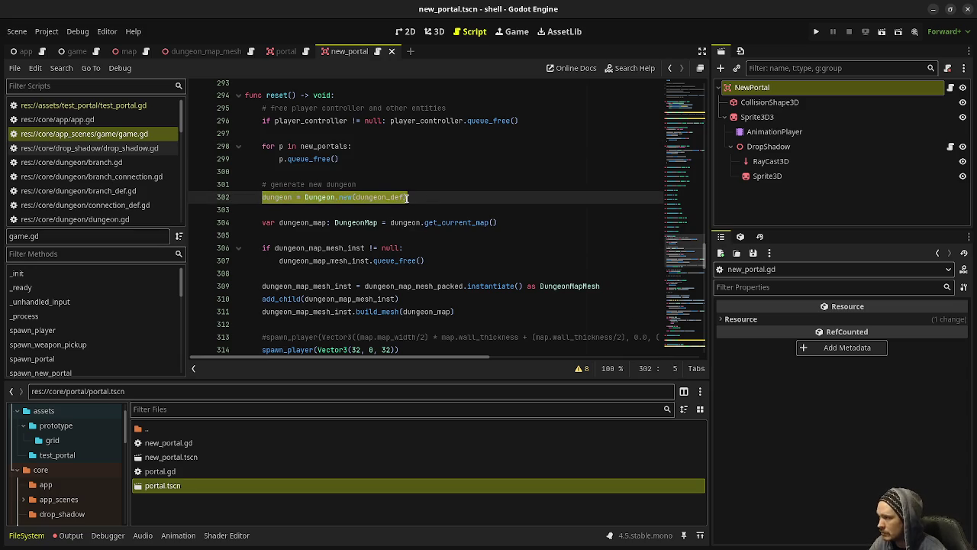
pyautogui.moveTo(508, 222); pyautogui.dragTo(327, 223)
pyautogui.scroll(-1, 366, 229)
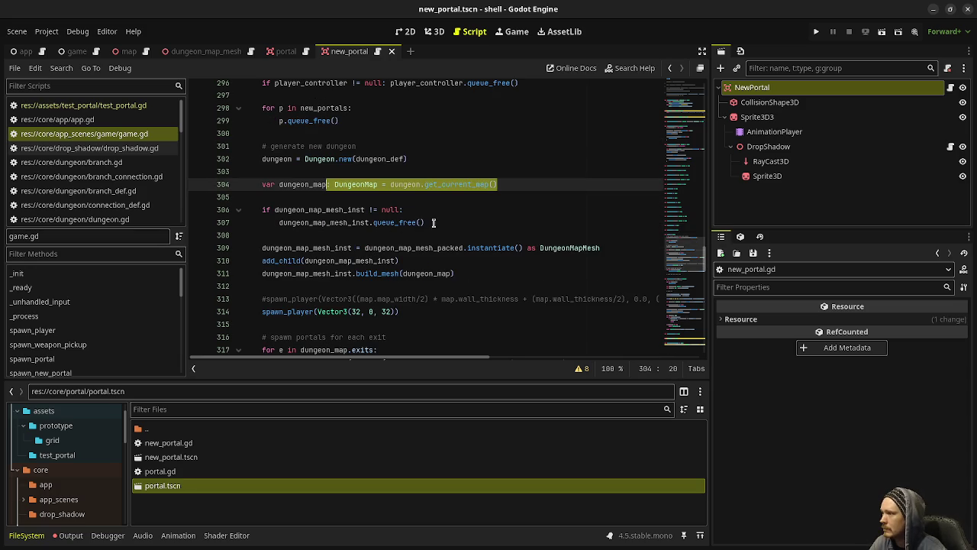
pyautogui.click(433, 223)
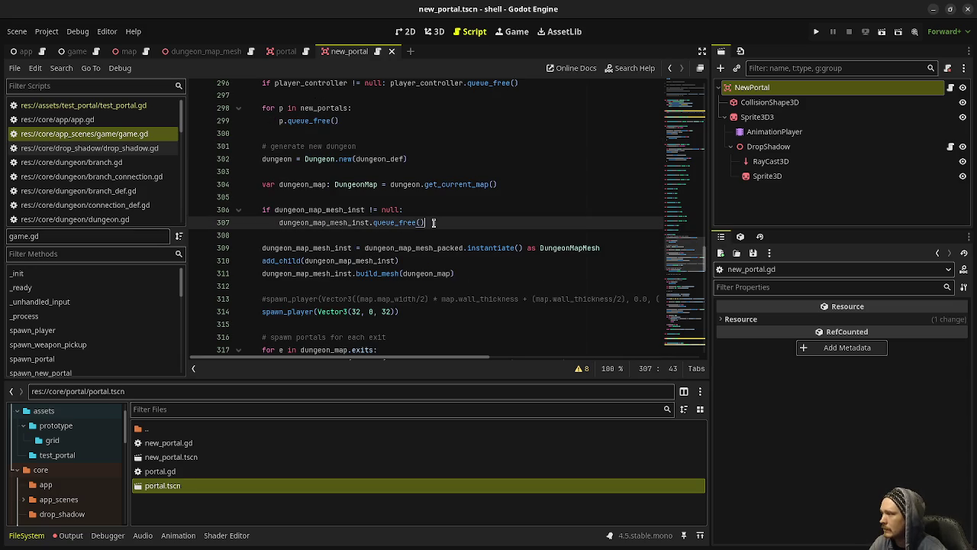
pyautogui.click(503, 185)
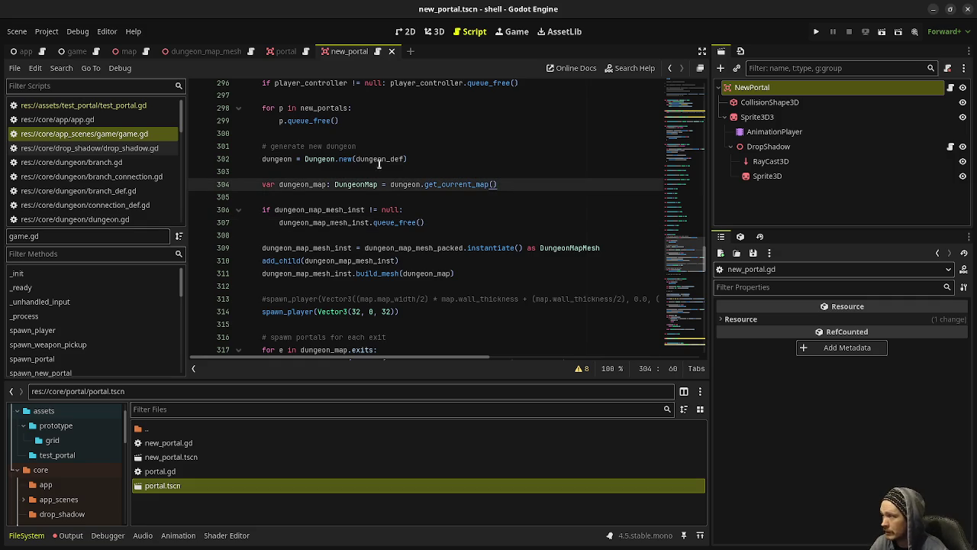
pyautogui.moveTo(507, 184); pyautogui.dragTo(390, 184)
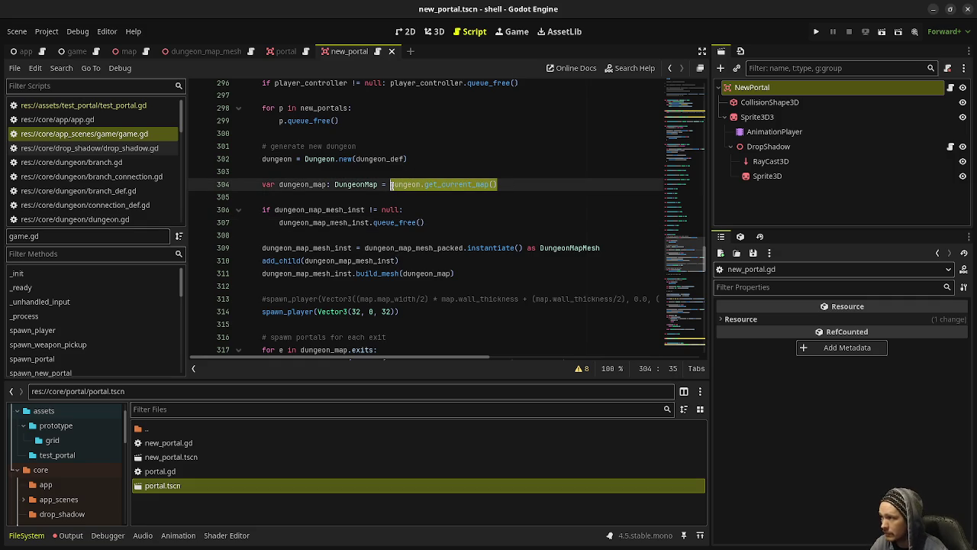
pyautogui.click(367, 184)
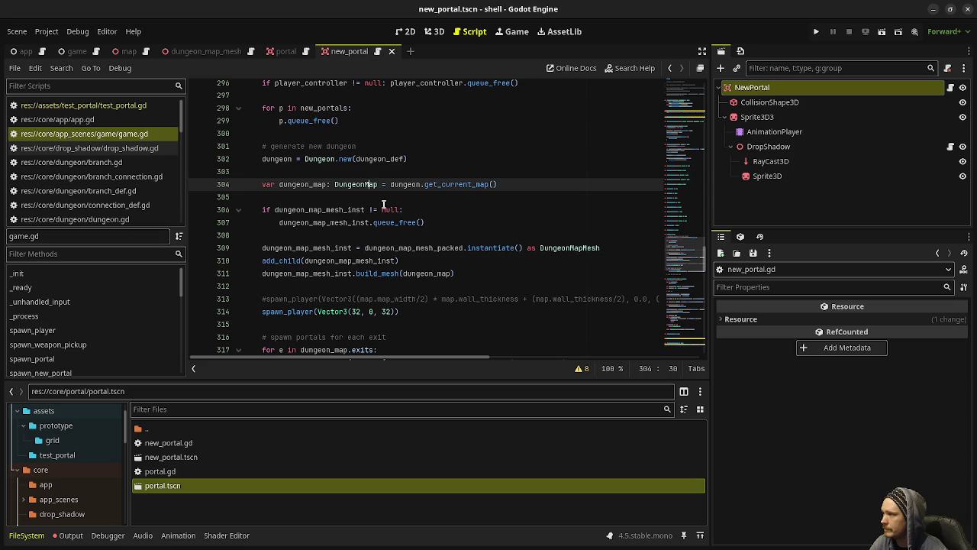
pyautogui.moveTo(420, 225); pyautogui.dragTo(282, 210)
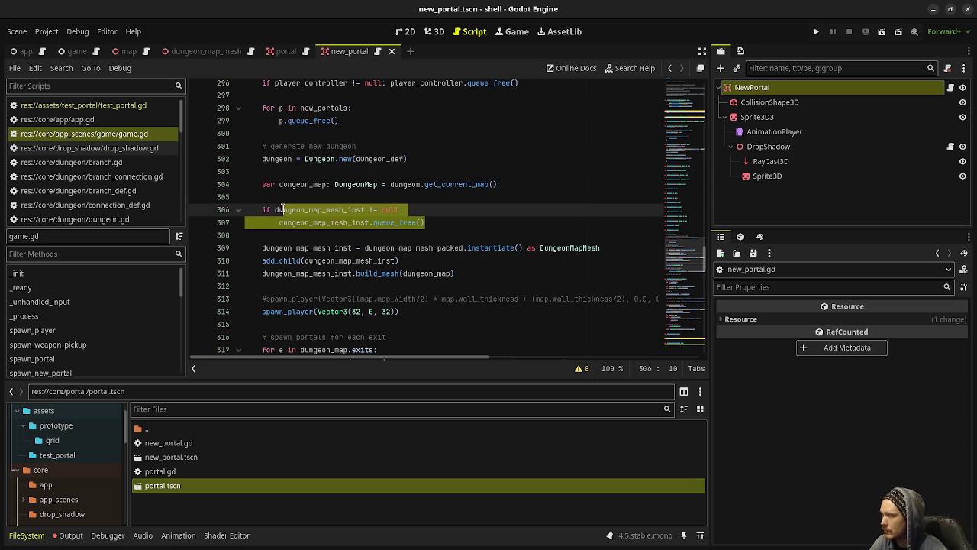
pyautogui.moveTo(462, 276); pyautogui.dragTo(262, 248)
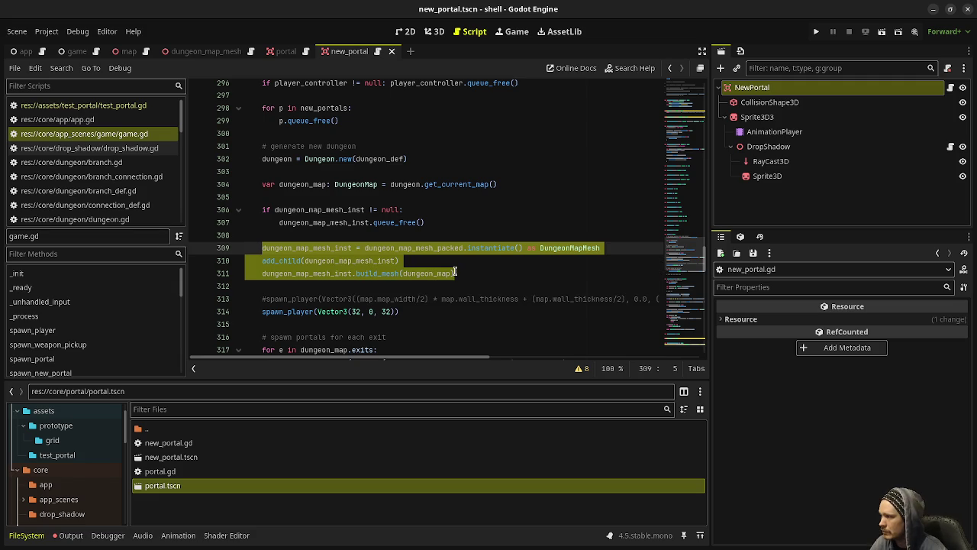
pyautogui.click(470, 266)
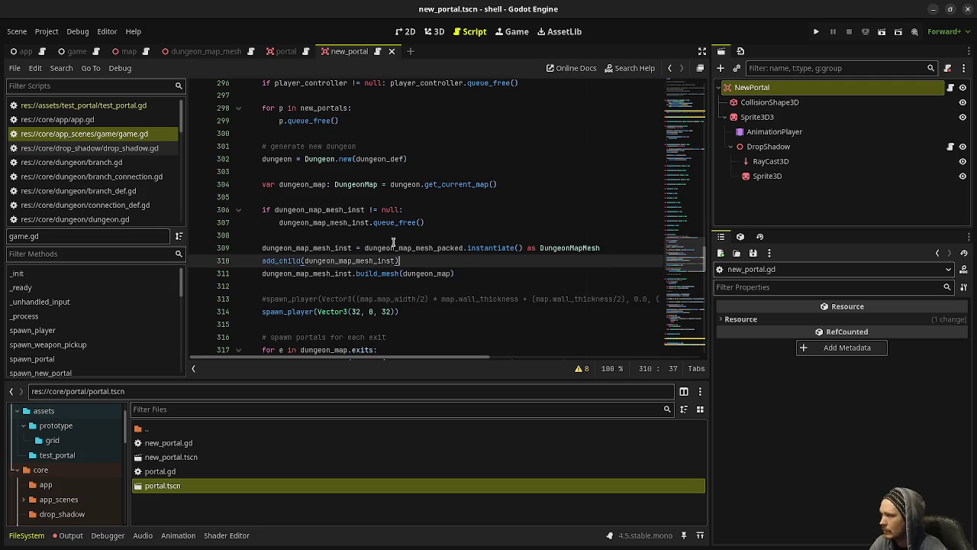
pyautogui.click(315, 249)
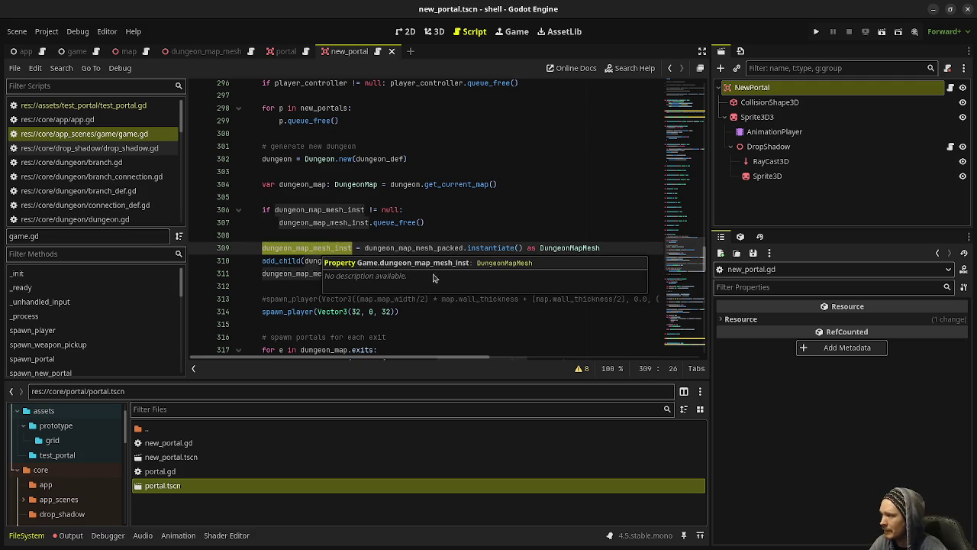
pyautogui.click(422, 231)
pyautogui.click(427, 272)
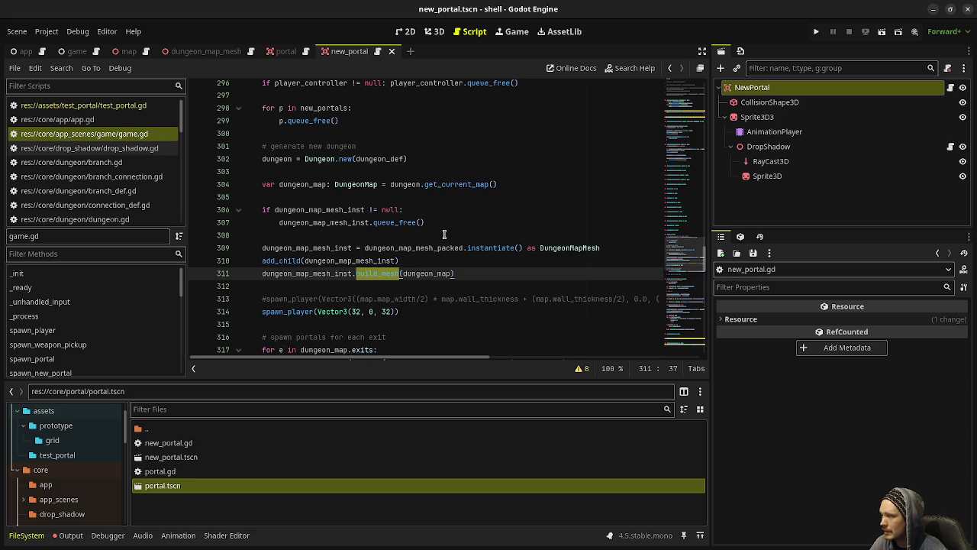
pyautogui.doubleClick(307, 186)
pyautogui.scroll(-1, 465, 255)
pyautogui.scroll(-1, 465, 256)
pyautogui.moveTo(399, 235); pyautogui.dragTo(288, 235)
pyautogui.moveTo(263, 273); pyautogui.dragTo(374, 273)
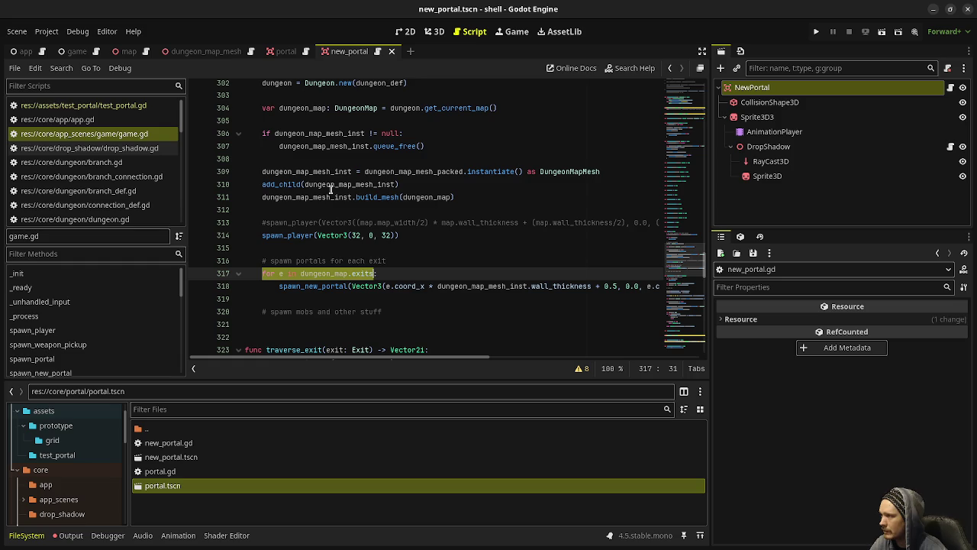
pyautogui.moveTo(319, 286); pyautogui.dragTo(393, 285)
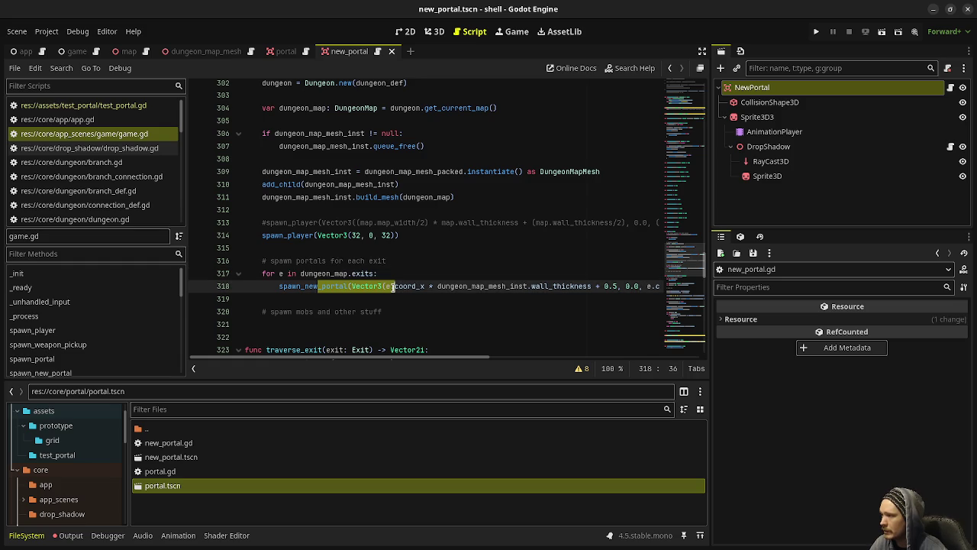
pyautogui.hscroll(2, 371, 286)
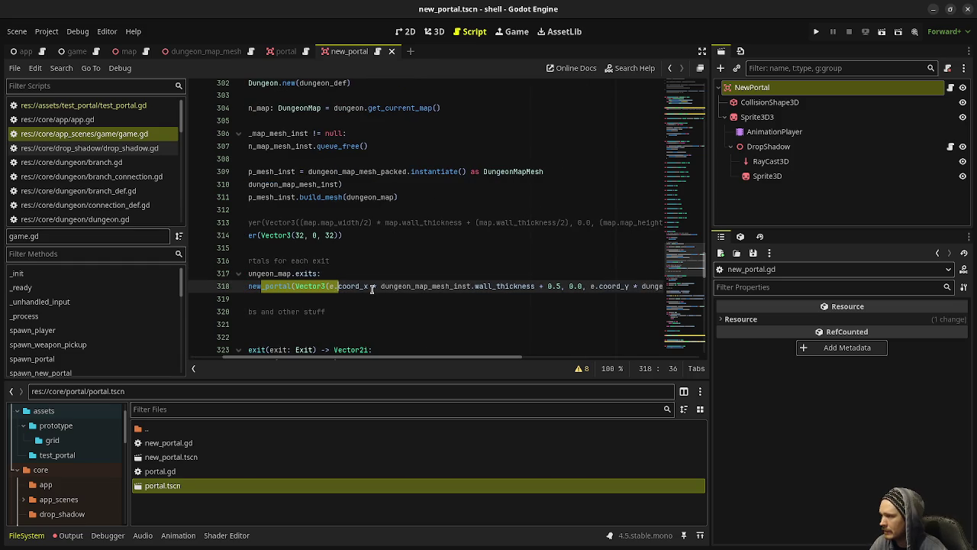
pyautogui.moveTo(420, 351)
pyautogui.mouseDown()
pyautogui.moveTo(516, 348)
pyautogui.moveTo(284, 344)
pyautogui.mouseUp()
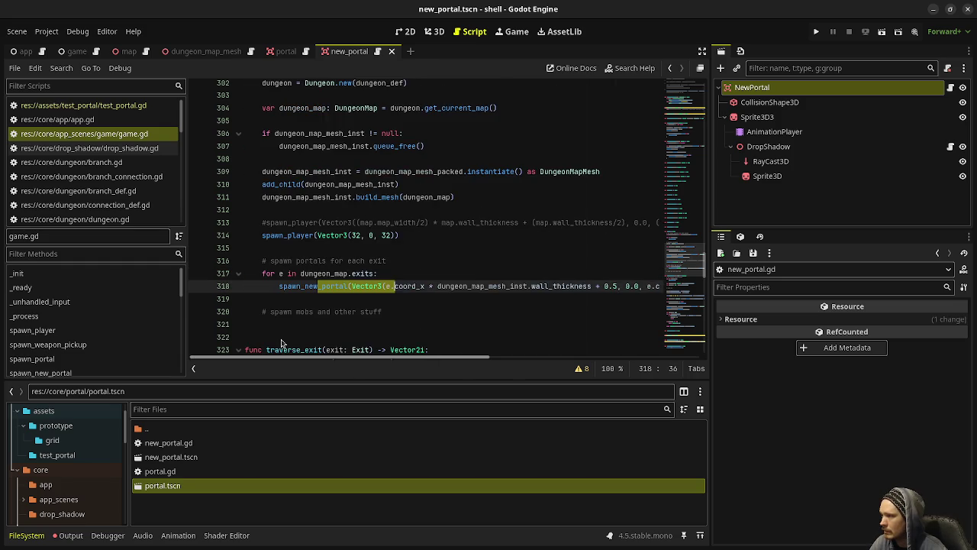
pyautogui.scroll(-2, 361, 269)
pyautogui.scroll(-2, 362, 269)
pyautogui.scroll(8, 374, 267)
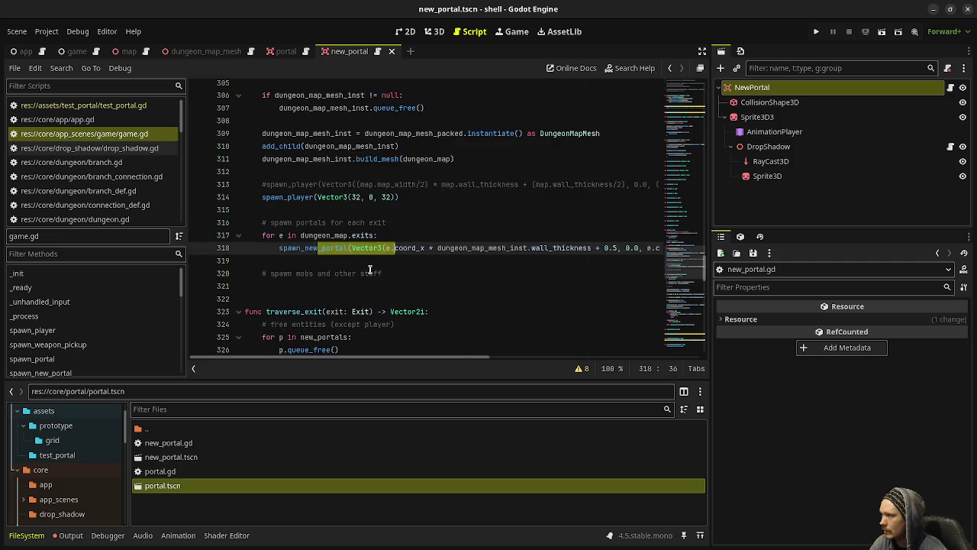
pyautogui.moveTo(494, 164)
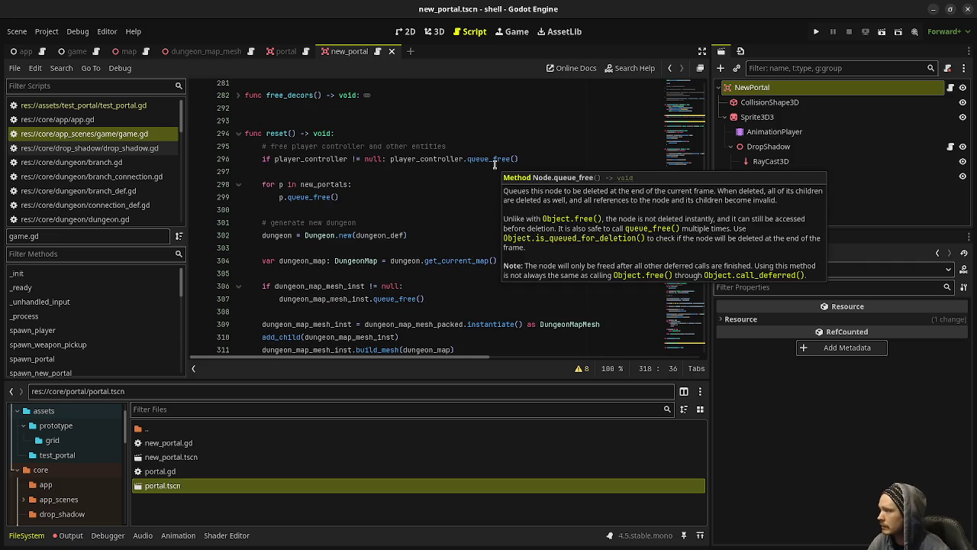
pyautogui.scroll(20, 394, 207)
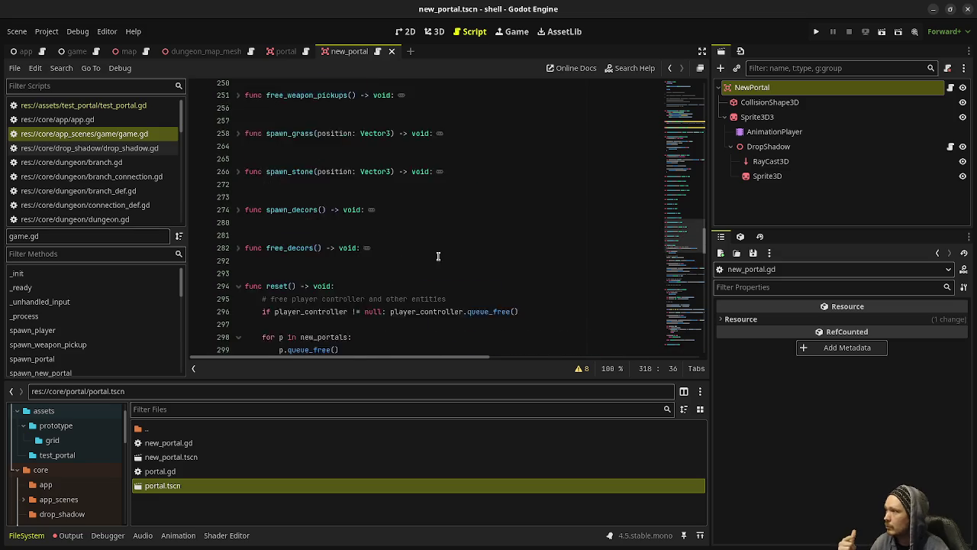
pyautogui.scroll(-1, 434, 242)
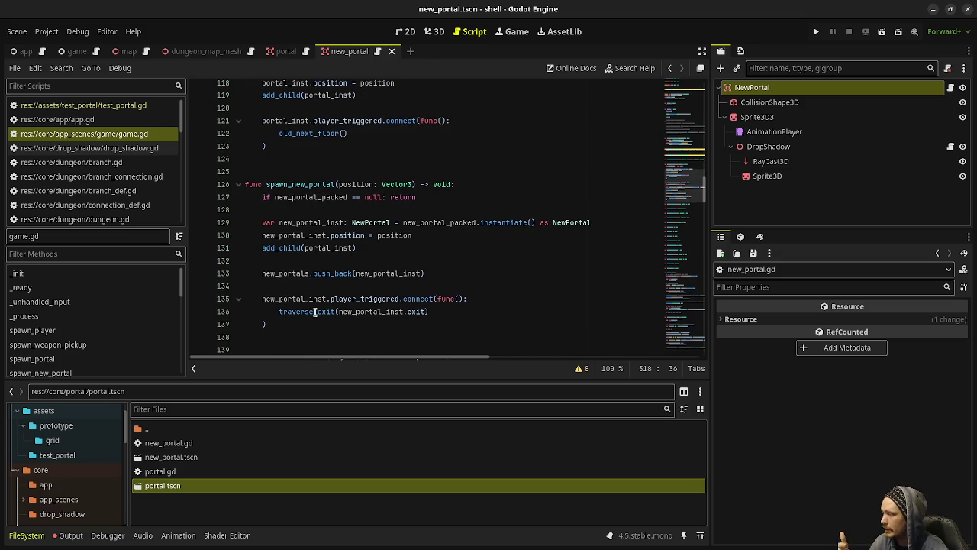
pyautogui.moveTo(326, 313)
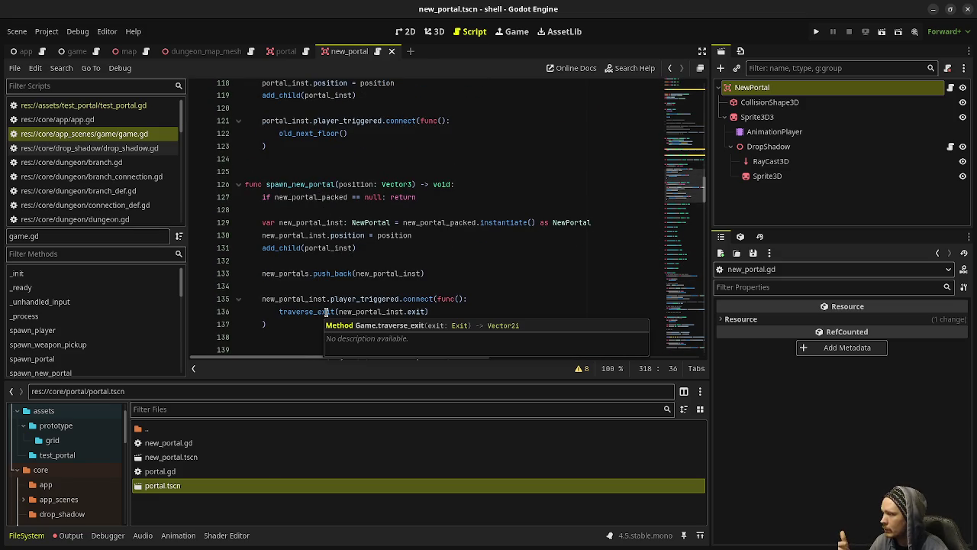
pyautogui.doubleClick(281, 311)
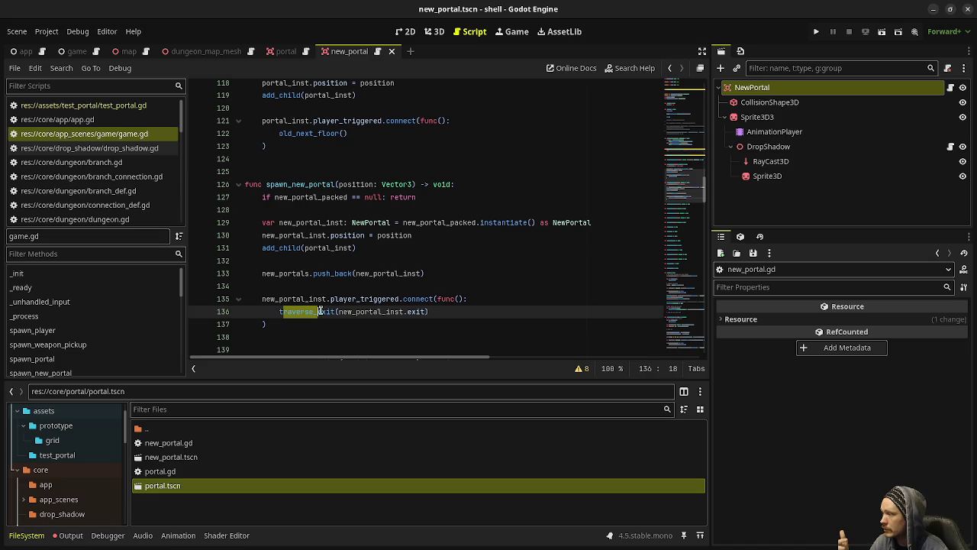
pyautogui.doubleClick(416, 311)
pyautogui.doubleClick(388, 311)
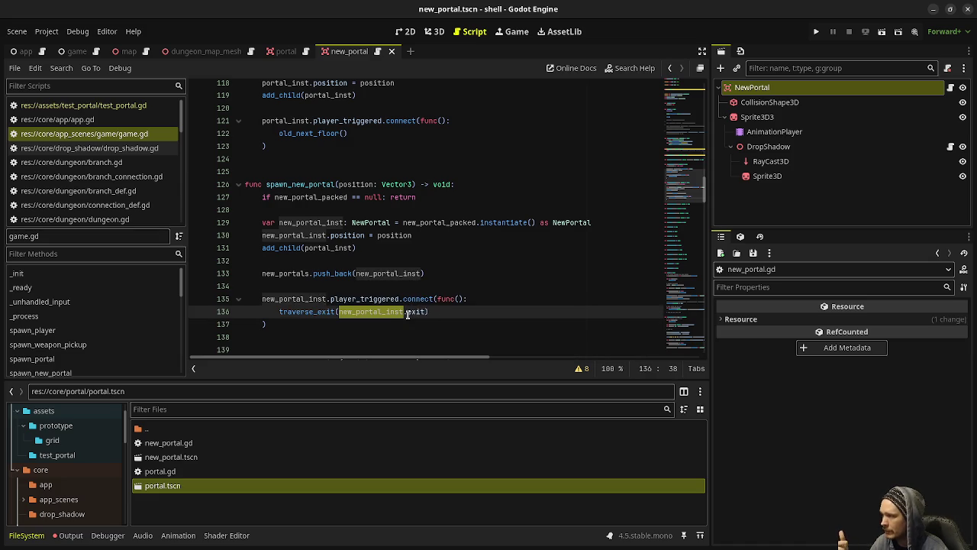
pyautogui.scroll(-3, 399, 303)
pyautogui.scroll(-20, 399, 302)
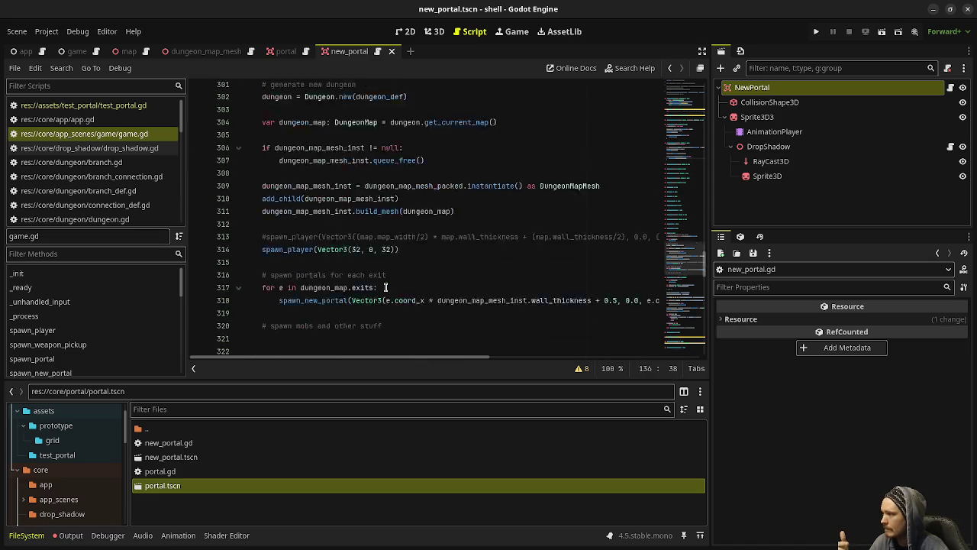
pyautogui.scroll(-1, 386, 285)
pyautogui.click(347, 156)
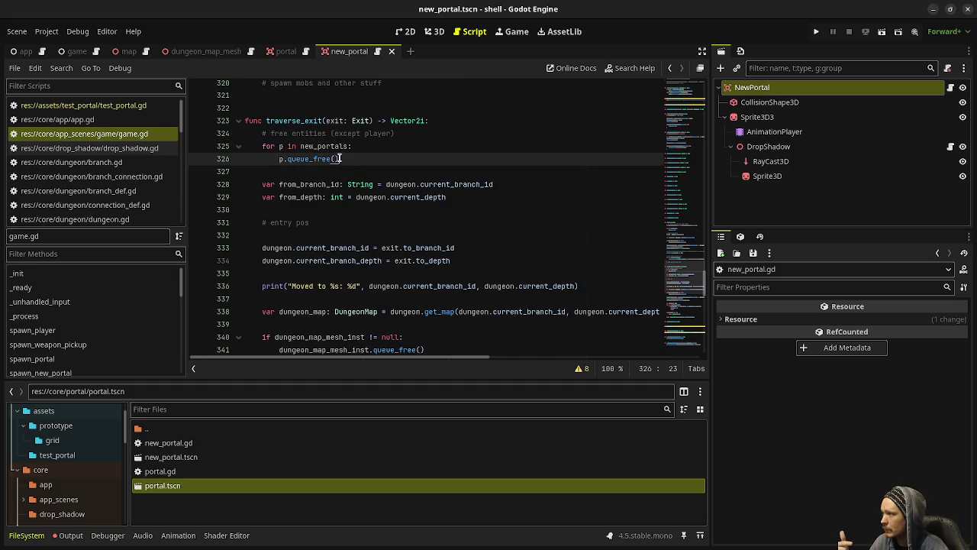
# Review traverse_exit's portal-freeing loop and its branch, depth, get_map and old-mesh lines
pyautogui.keyDown('shift'); pyautogui.click(266, 147); pyautogui.keyUp('shift')
pyautogui.keyDown('shift'); pyautogui.click(261, 146); pyautogui.keyUp('shift')
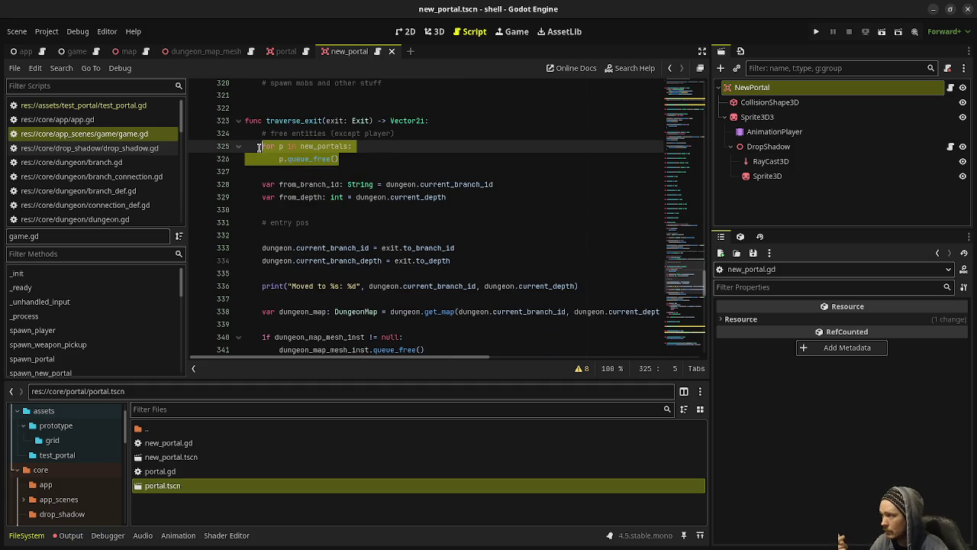
pyautogui.click(461, 197)
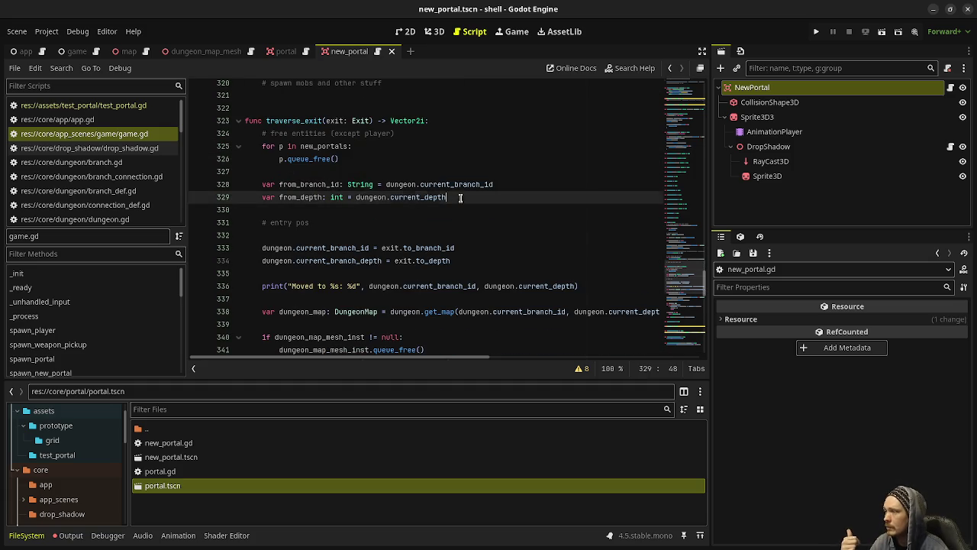
pyautogui.keyDown('shift'); pyautogui.click(260, 187); pyautogui.keyUp('shift')
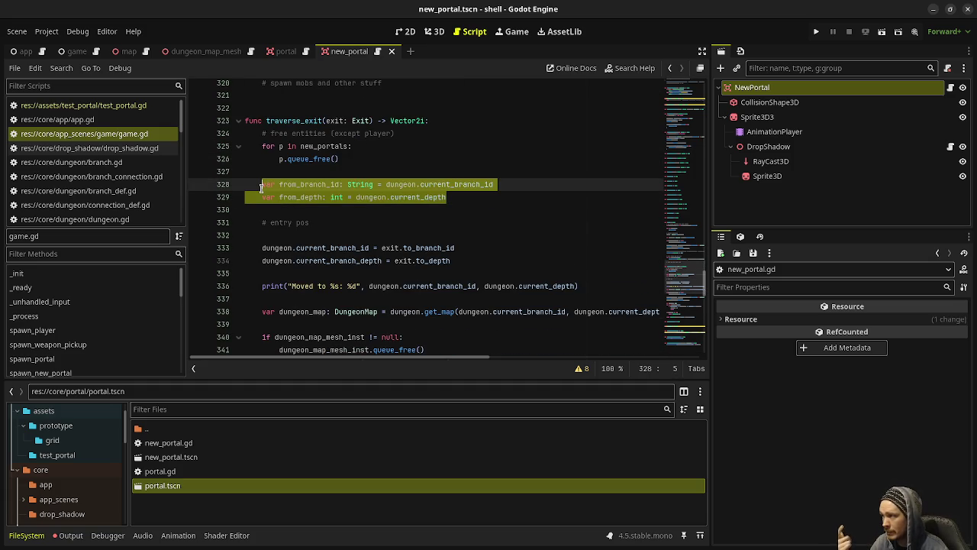
pyautogui.scroll(-1, 370, 213)
pyautogui.click(461, 222)
pyautogui.keyDown('shift'); pyautogui.click(267, 209); pyautogui.keyUp('shift')
pyautogui.hotkey('shift', 'Left')
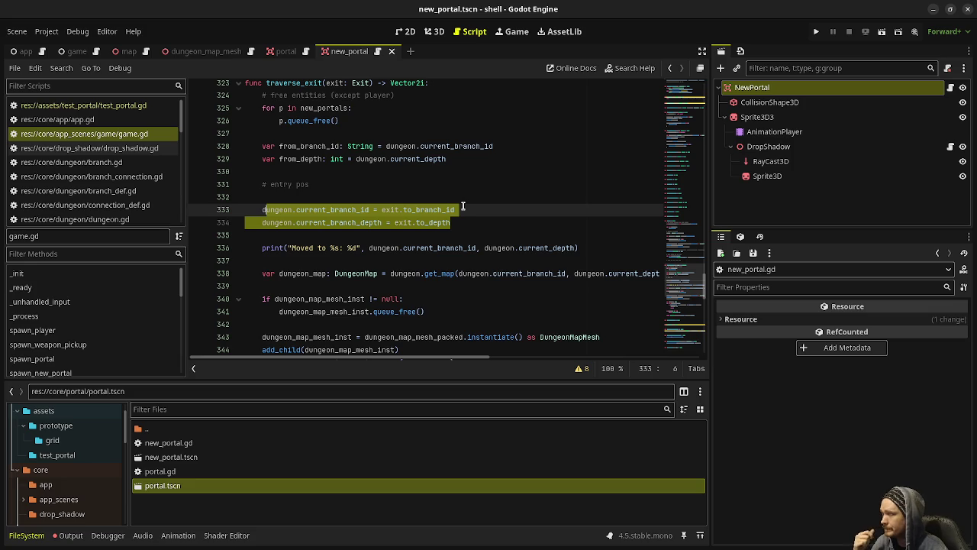
pyautogui.scroll(-1, 463, 206)
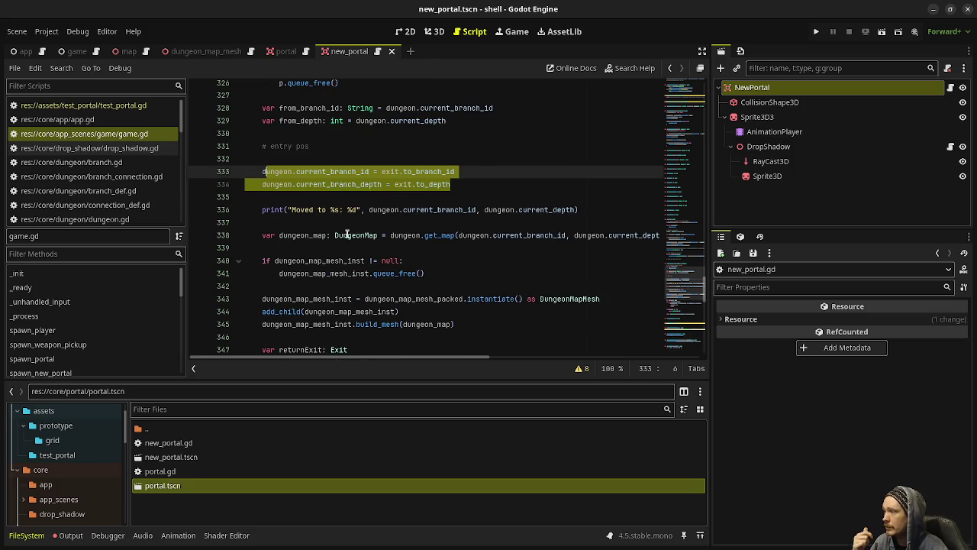
pyautogui.moveTo(334, 235); pyautogui.dragTo(490, 238)
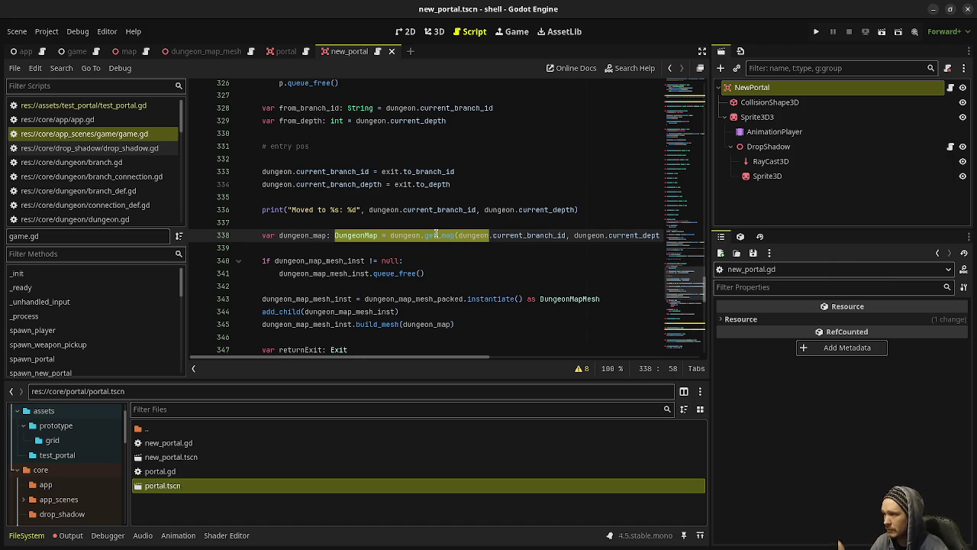
pyautogui.scroll(-1, 421, 252)
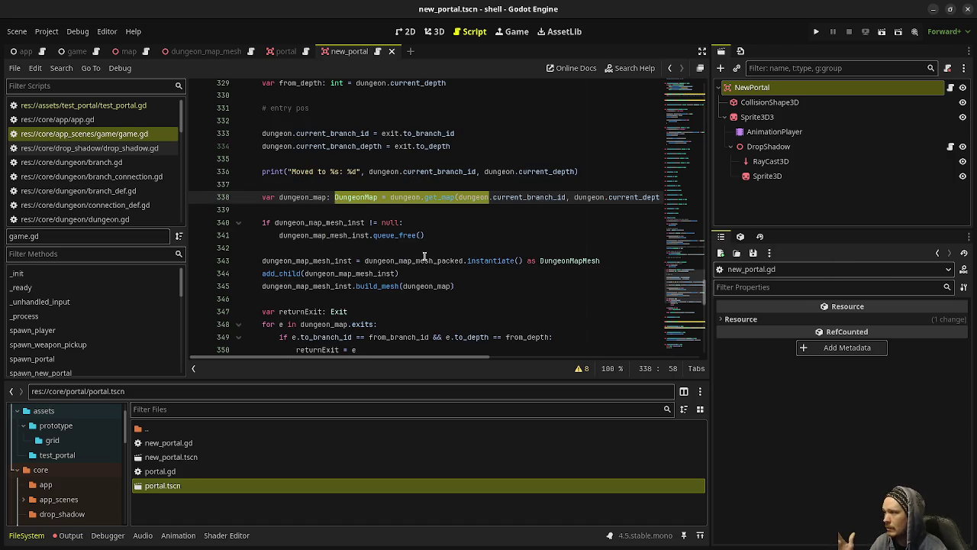
pyautogui.moveTo(439, 236); pyautogui.dragTo(315, 223)
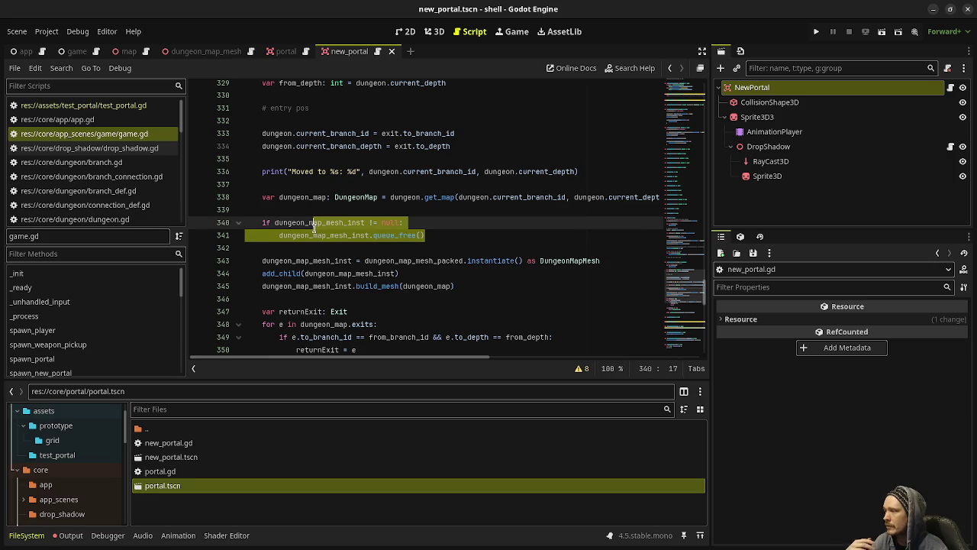
# Check the returnExit search loop and the Vector2i(32, 32) fallback return after build_mesh
pyautogui.click(267, 256)
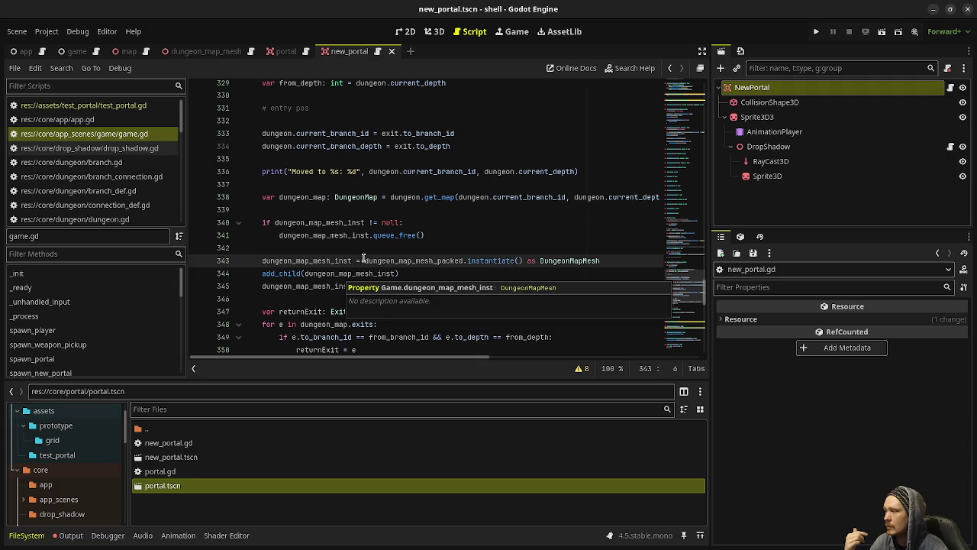
pyautogui.doubleClick(388, 286)
pyautogui.doubleClick(425, 286)
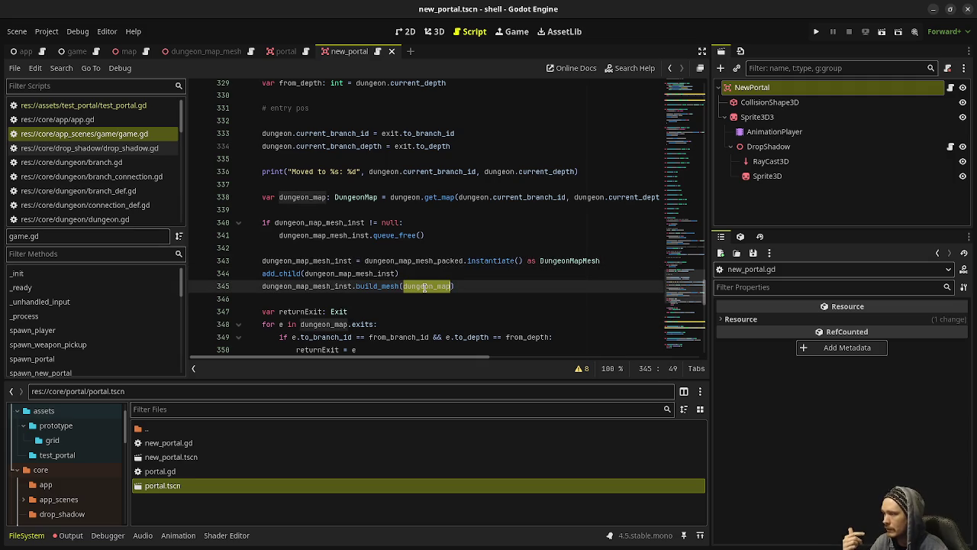
pyautogui.scroll(-2, 424, 286)
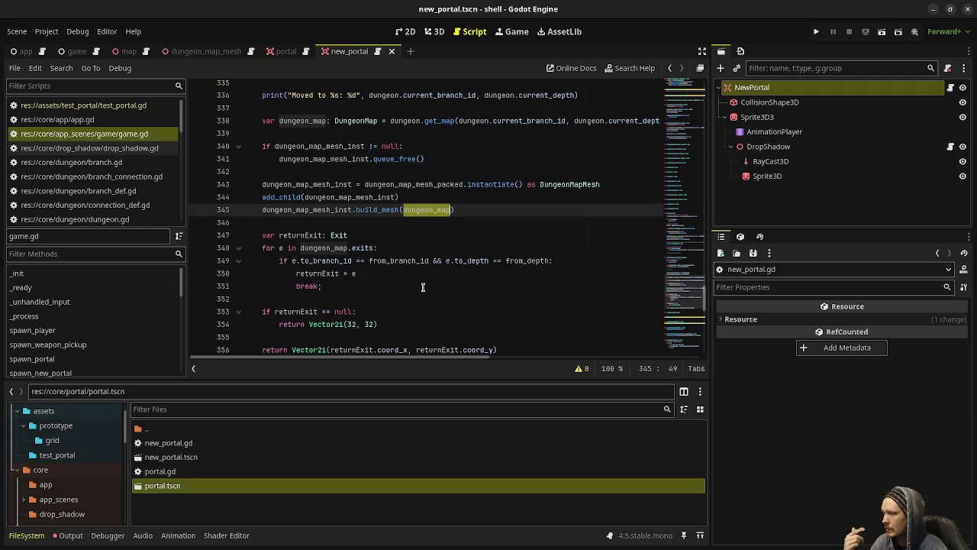
pyautogui.moveTo(336, 285); pyautogui.dragTo(261, 236)
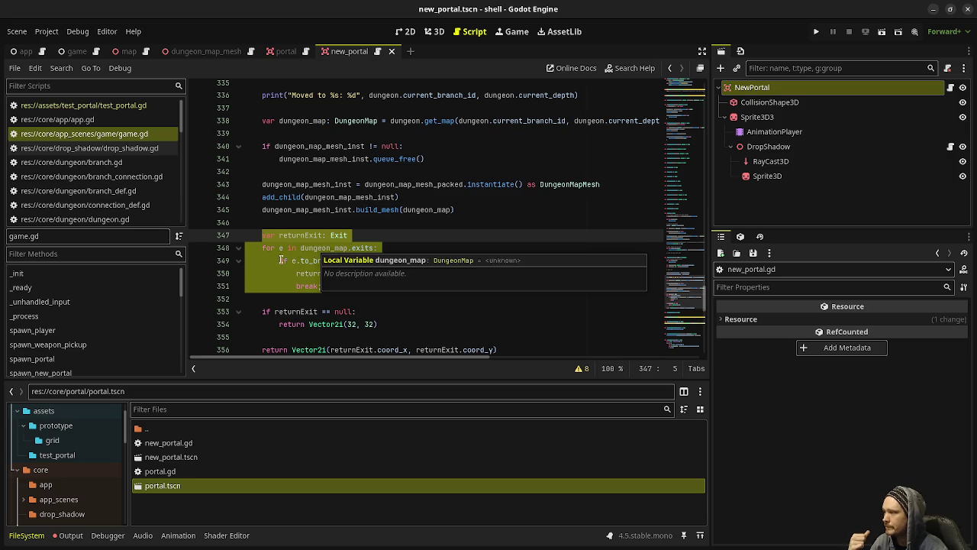
pyautogui.click(313, 271)
pyautogui.moveTo(331, 260)
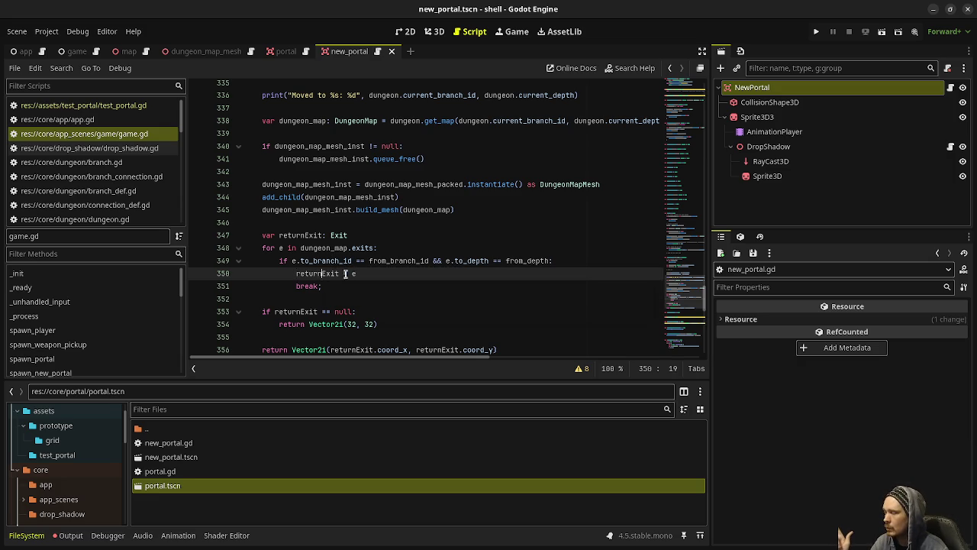
pyautogui.doubleClick(330, 273)
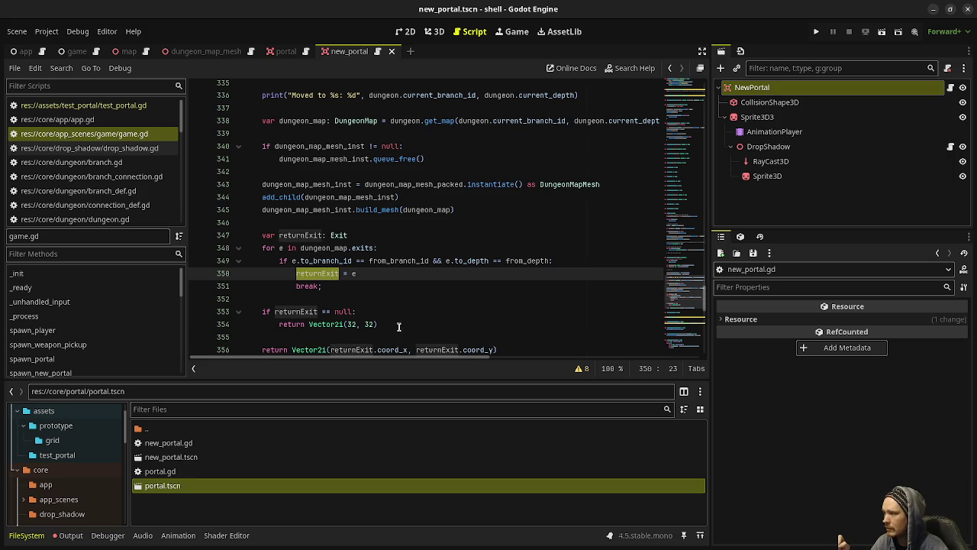
pyautogui.moveTo(404, 326); pyautogui.dragTo(308, 311)
pyautogui.scroll(-2, 340, 314)
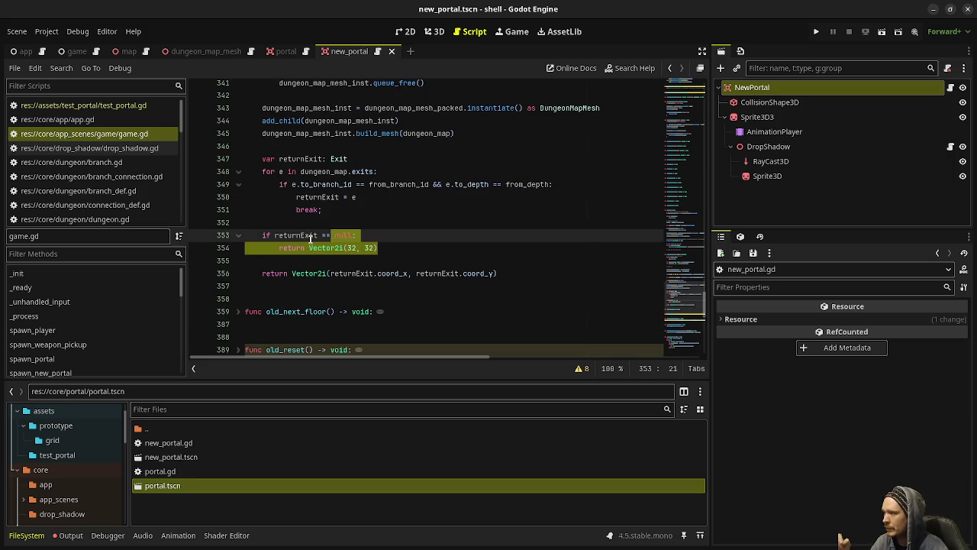
pyautogui.moveTo(378, 249); pyautogui.dragTo(296, 249)
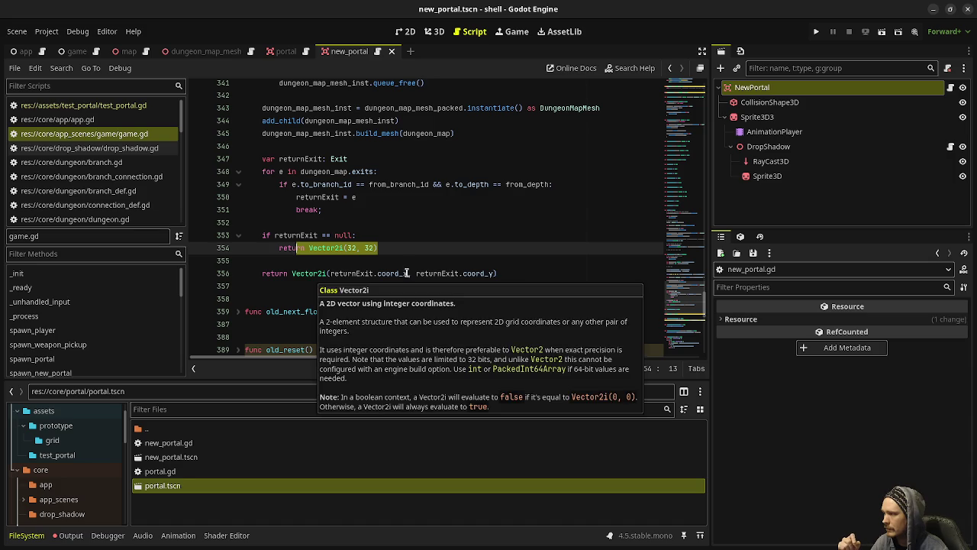
pyautogui.moveTo(502, 272); pyautogui.dragTo(316, 272)
pyautogui.scroll(14, 349, 261)
pyautogui.scroll(20, 349, 261)
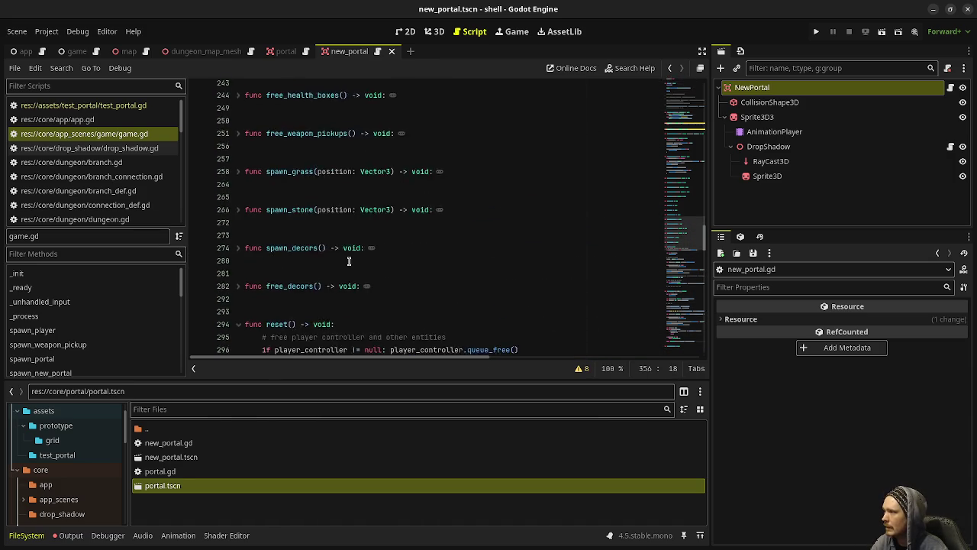
# Prefix the traverse_exit call with 'var pos: Vector2i =' and save game.gd
pyautogui.scroll(-3, 264, 285)
pyautogui.click(281, 235)
pyautogui.write('var ')
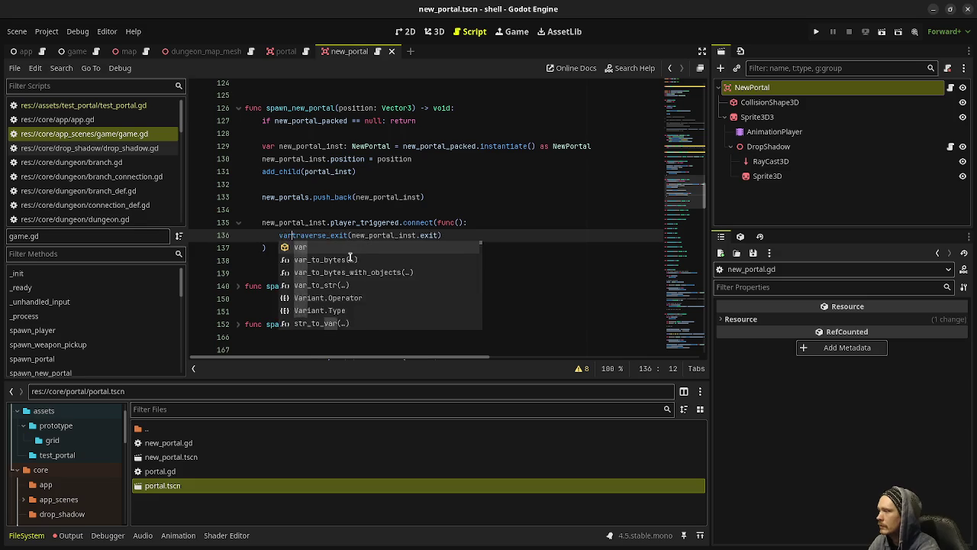
pyautogui.write('pos: Vector2')
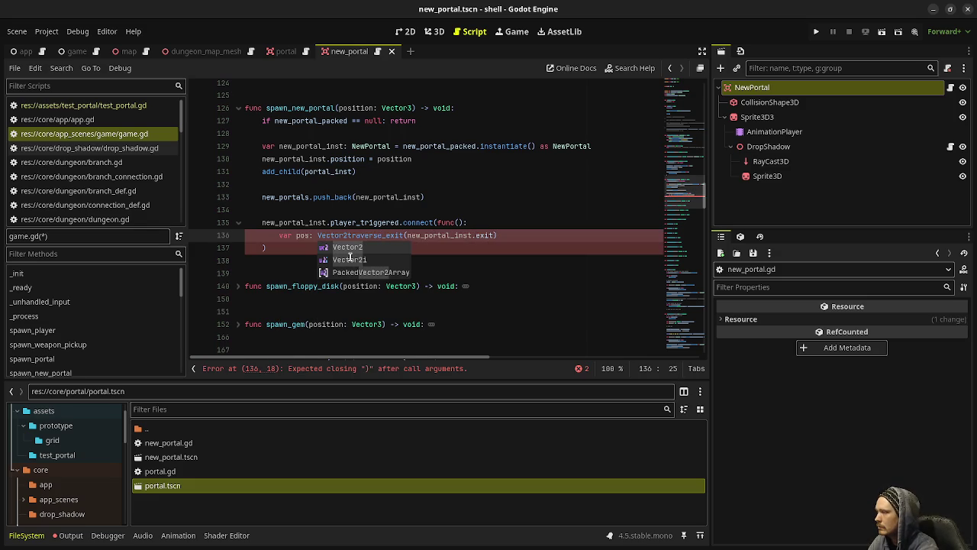
pyautogui.write('i =')
pyautogui.hotkey('ctrl', 's')
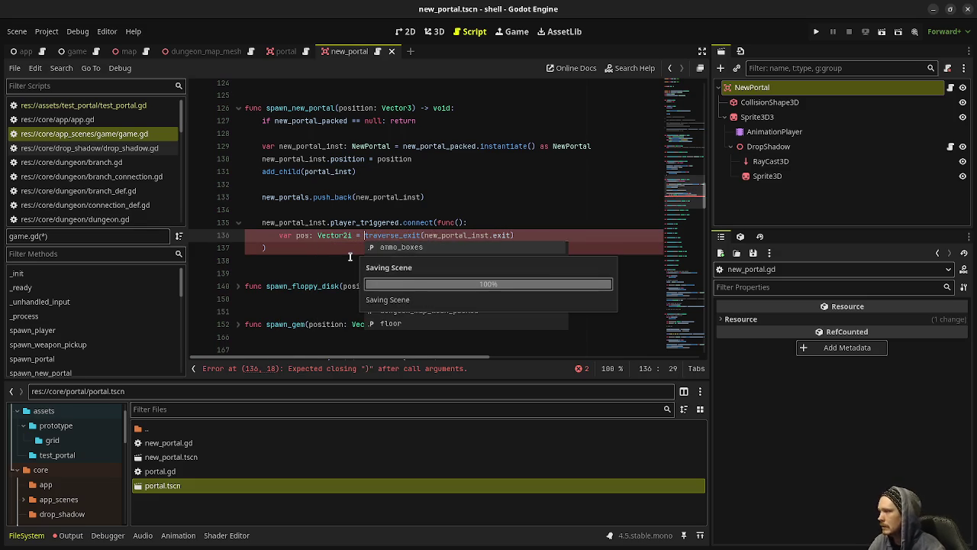
pyautogui.scroll(-20, 430, 197)
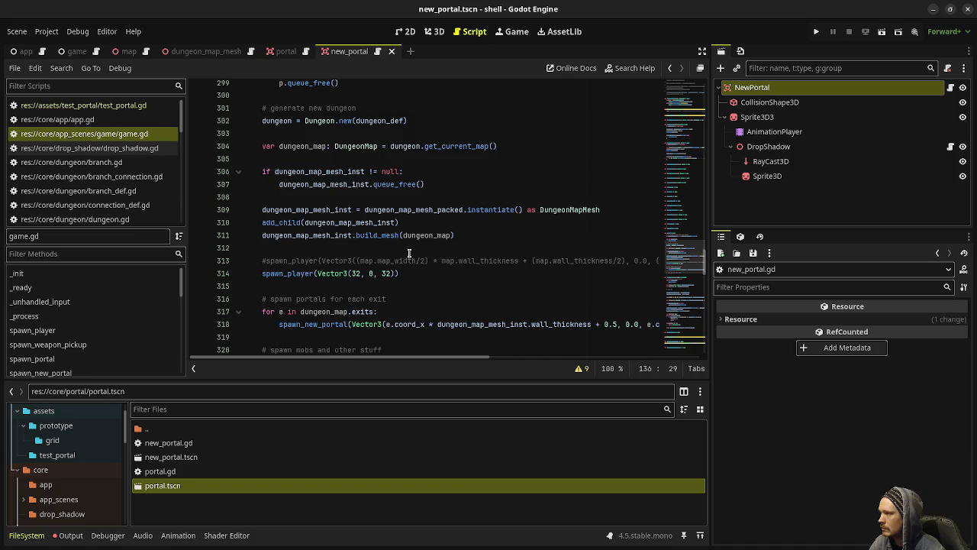
pyautogui.scroll(6, 412, 249)
pyautogui.scroll(-12, 428, 229)
pyautogui.scroll(3, 437, 216)
pyautogui.scroll(20, 509, 226)
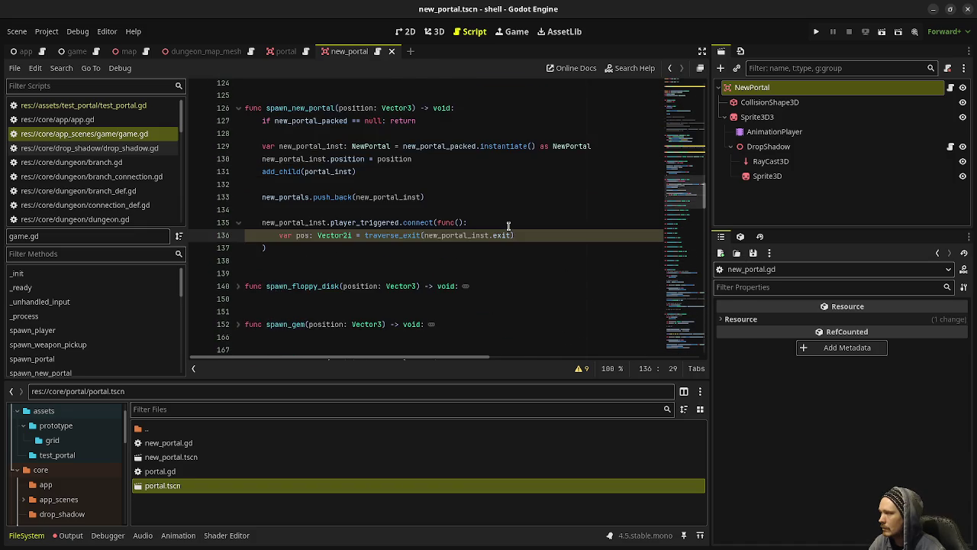
pyautogui.scroll(-20, 508, 226)
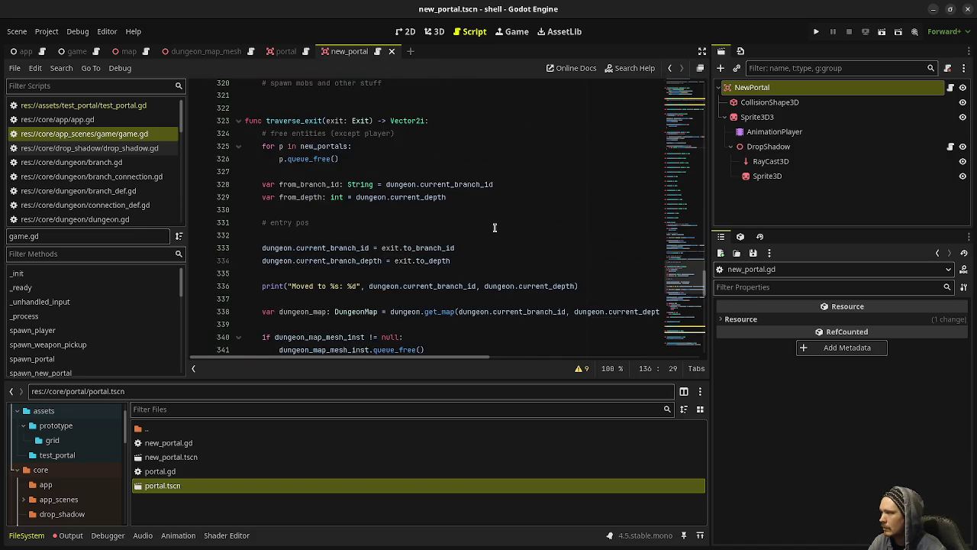
pyautogui.scroll(-4, 495, 228)
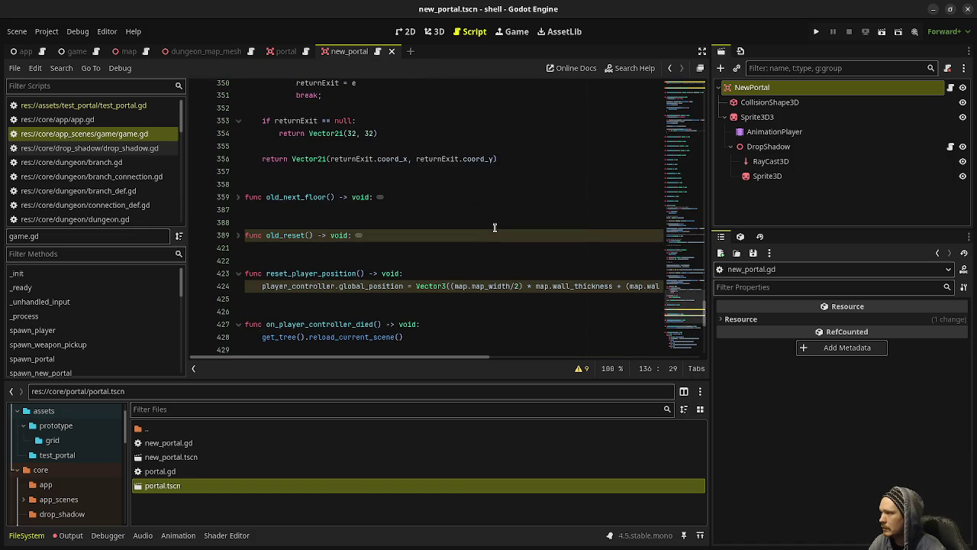
pyautogui.scroll(6, 496, 229)
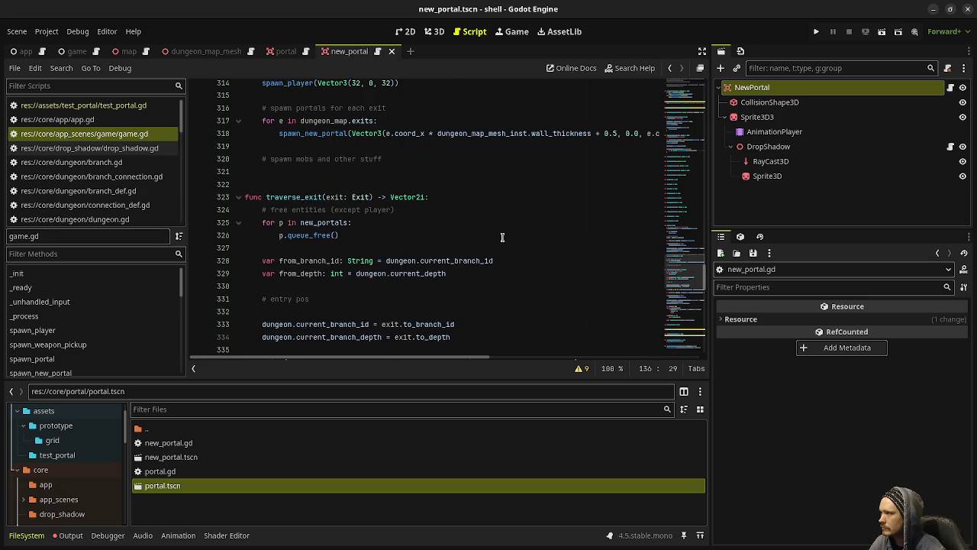
pyautogui.scroll(1, 502, 237)
pyautogui.scroll(-9, 503, 237)
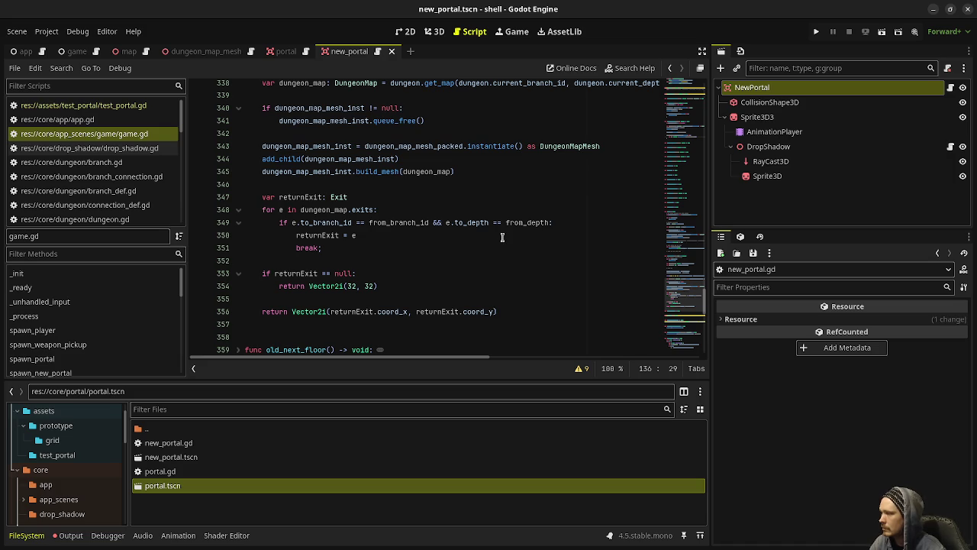
pyautogui.scroll(20, 516, 266)
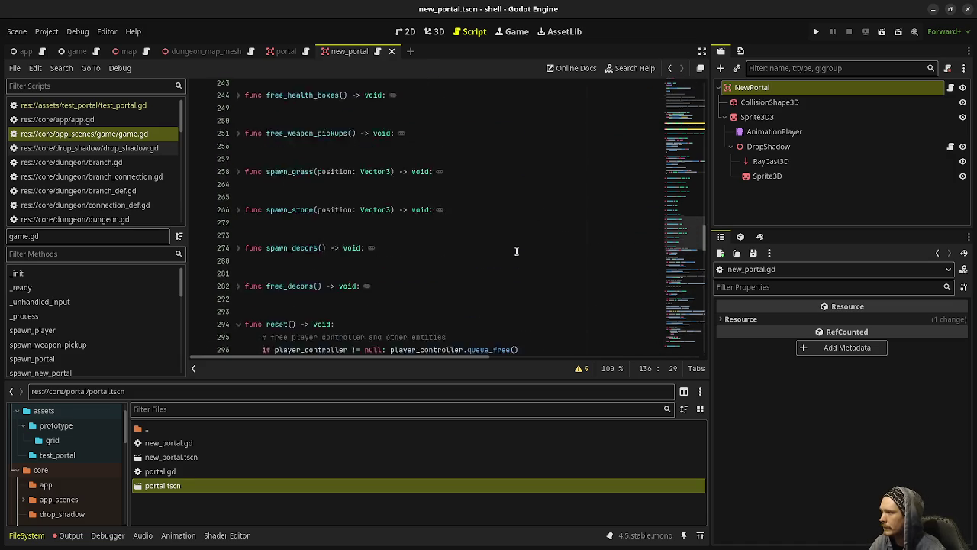
pyautogui.scroll(-2, 516, 251)
# Set player_controller.global_position.x to pos.x * dungeon_map_mesh_inst.wall_thickness + 0.5
pyautogui.click(524, 235)
pyautogui.press('Return')
pyautogui.write('player_controller.')
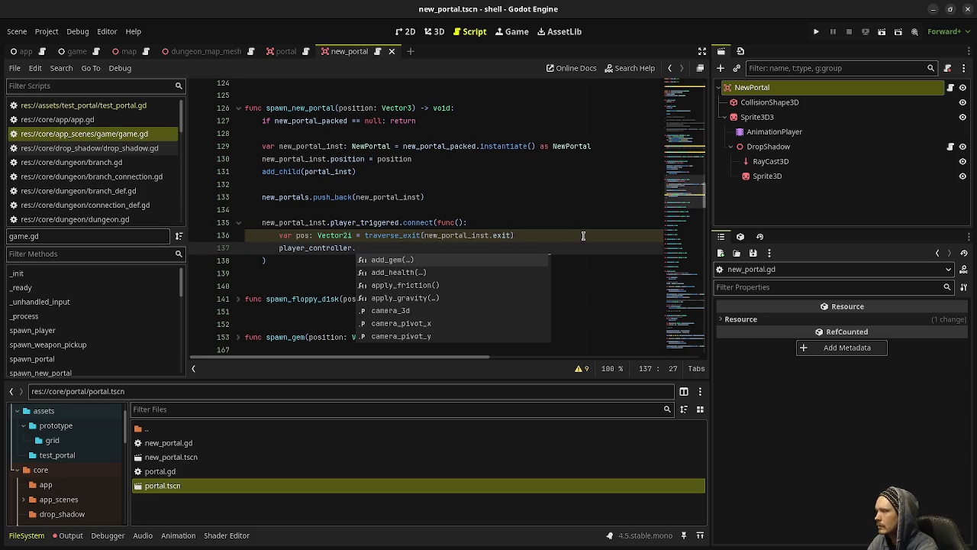
pyautogui.write('global_')
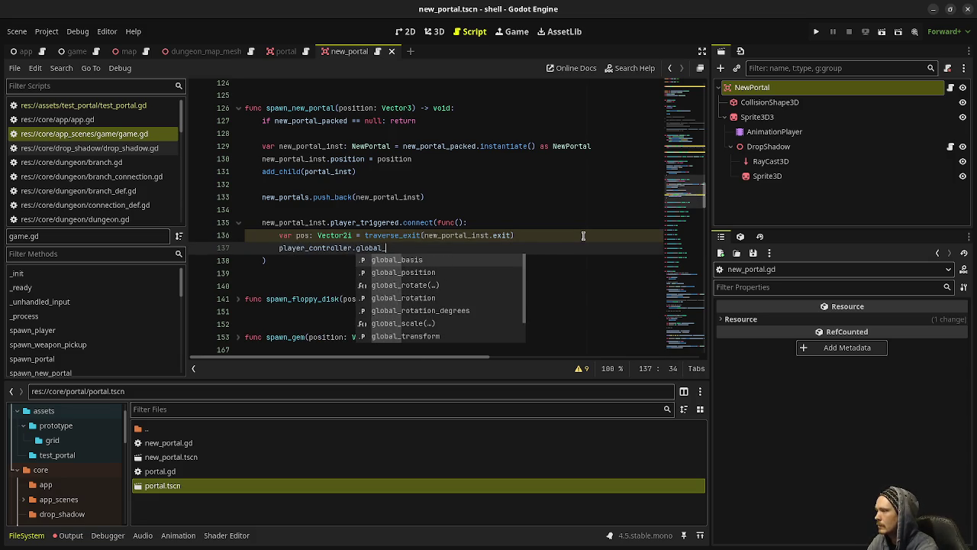
pyautogui.write('position.x = ')
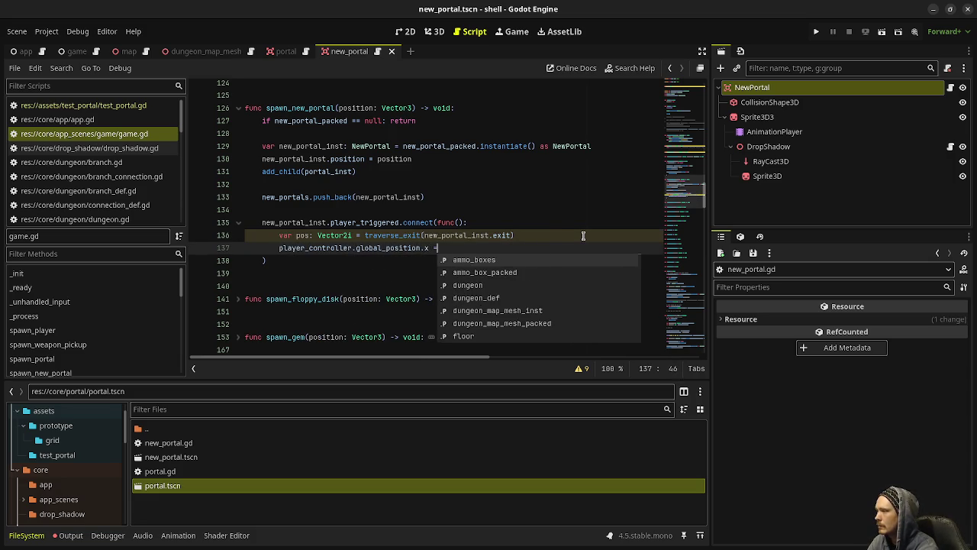
pyautogui.write('pos.x * ')
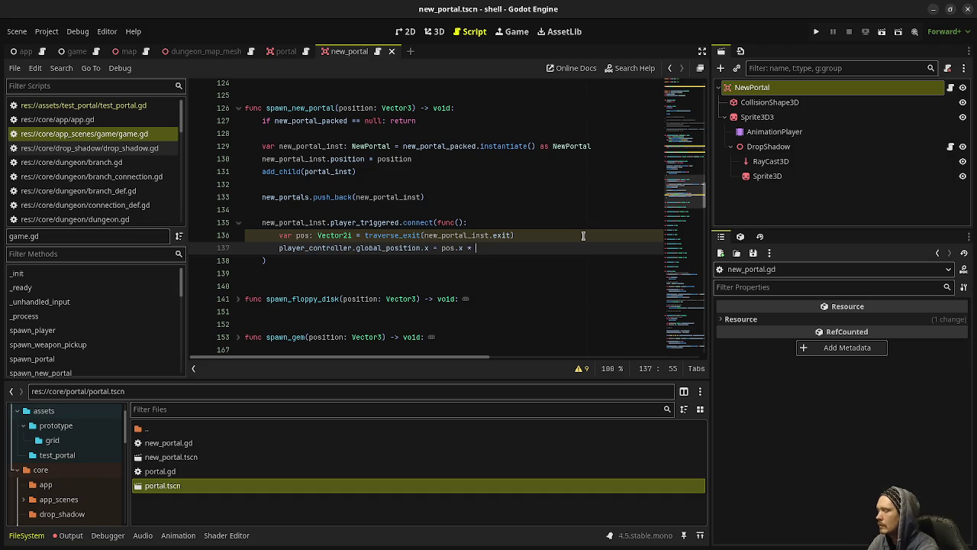
pyautogui.write('dungeon_map_')
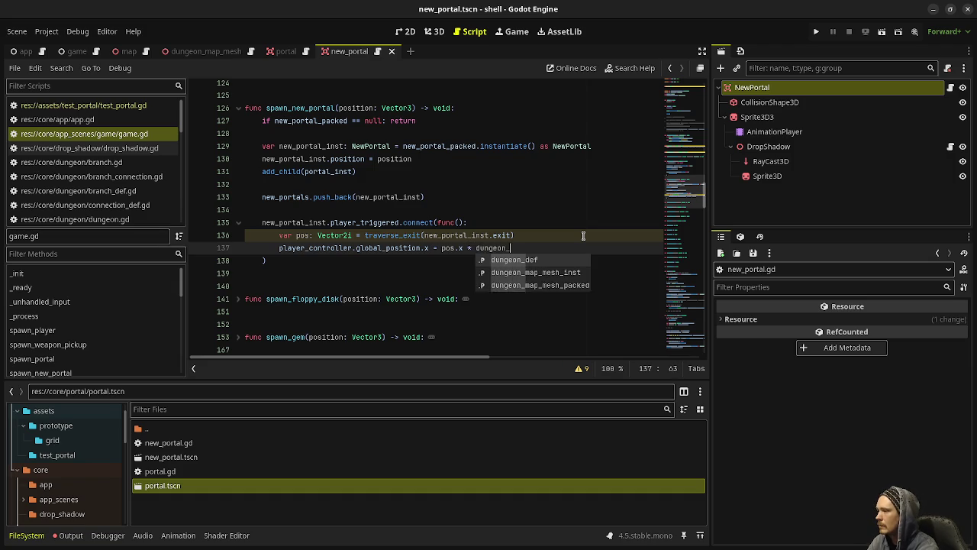
pyautogui.press('Return')
pyautogui.write('.')
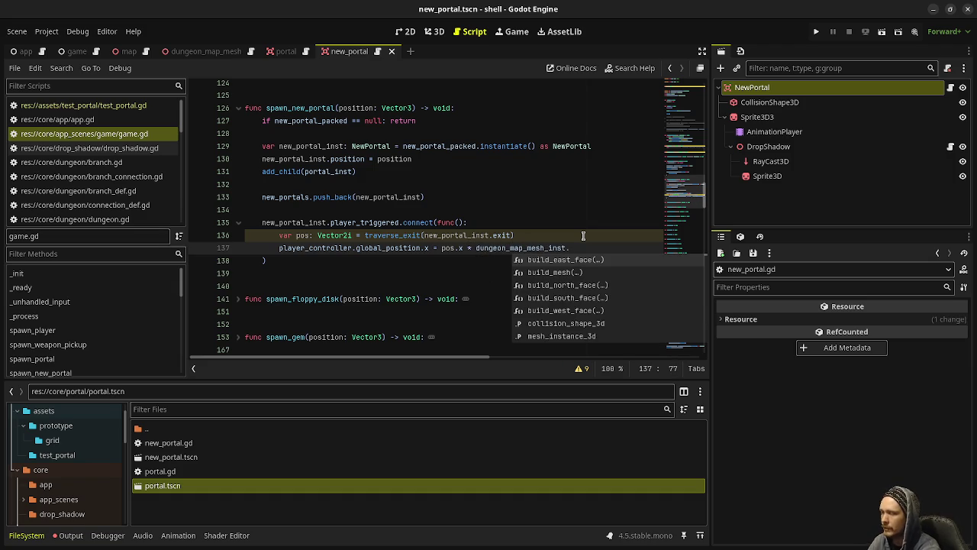
pyautogui.write('wall_thick')
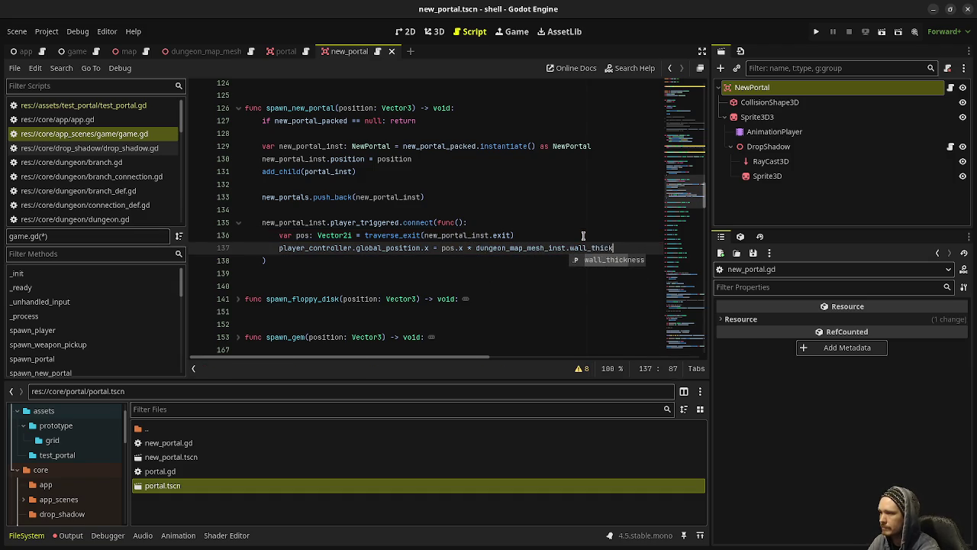
pyautogui.press('Return')
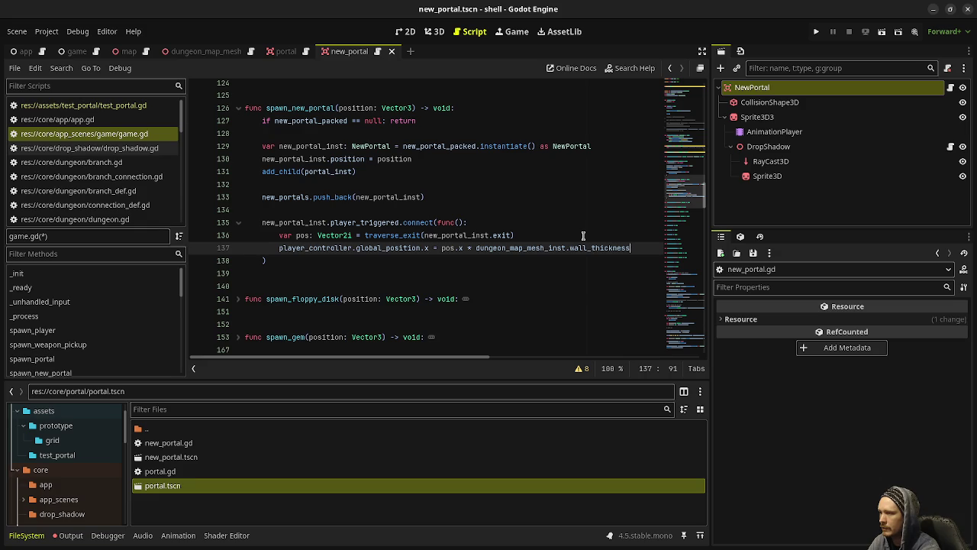
pyautogui.write(' + 0.5')
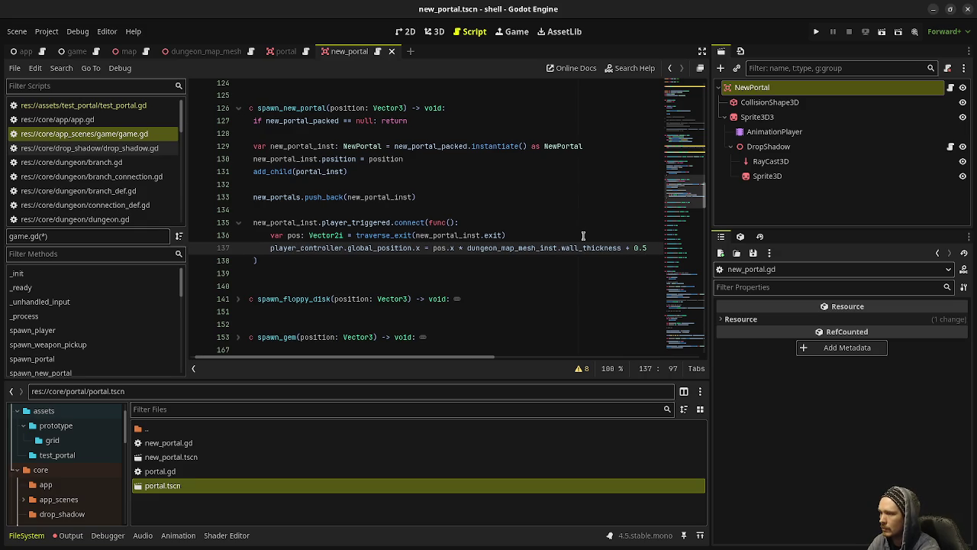
# Add the matching z-position line from pos.y times wall_thickness, then save game.gd
pyautogui.press('Return')
pyautogui.write('player_con')
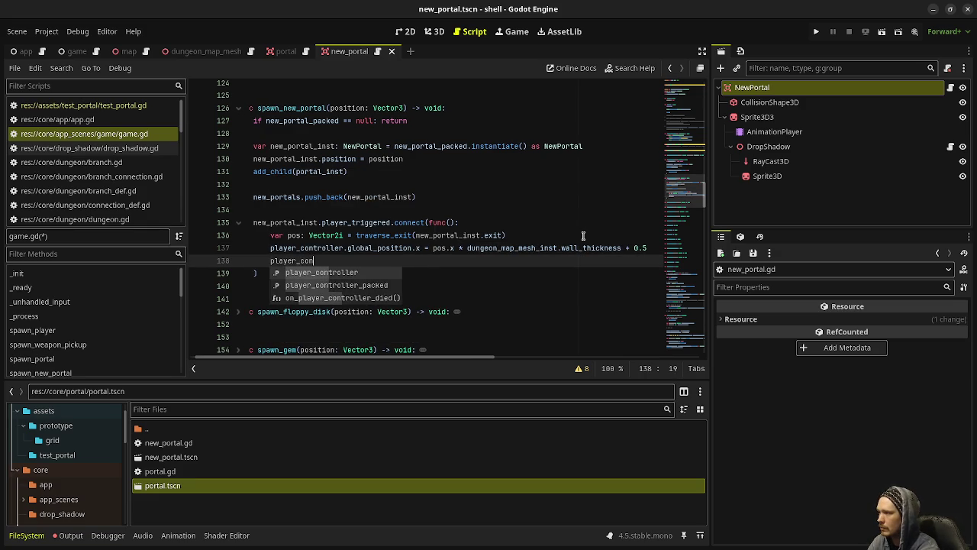
pyautogui.write('troller.global_po')
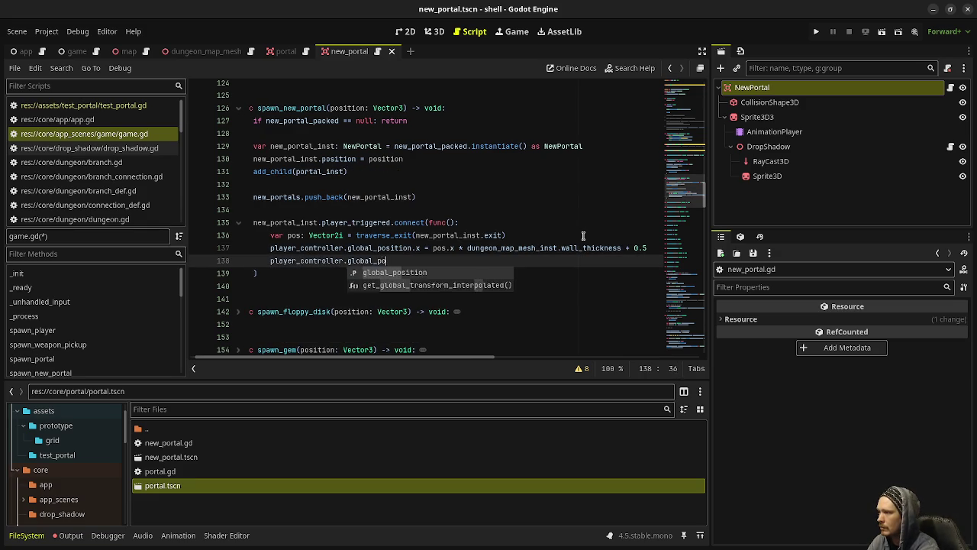
pyautogui.write('sition.')
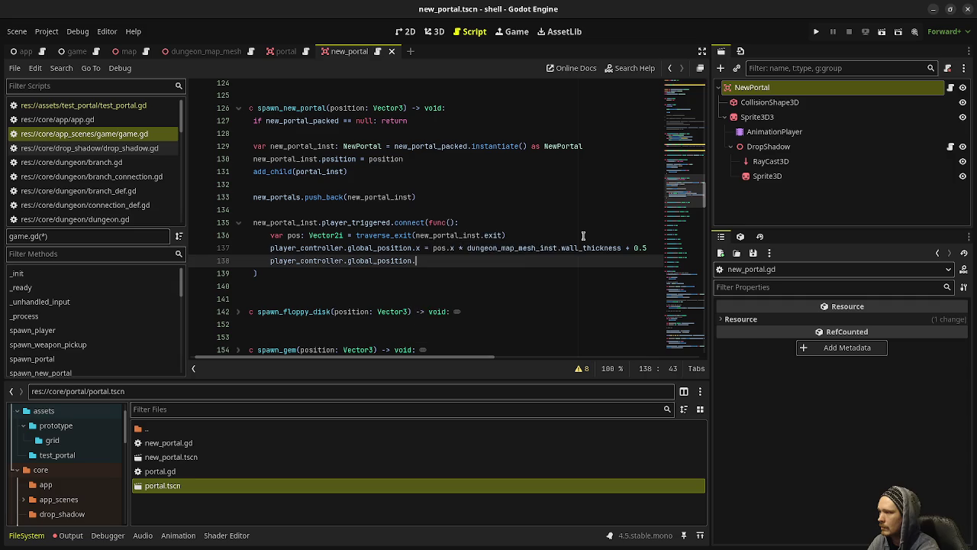
pyautogui.write('yz = pos.y * ')
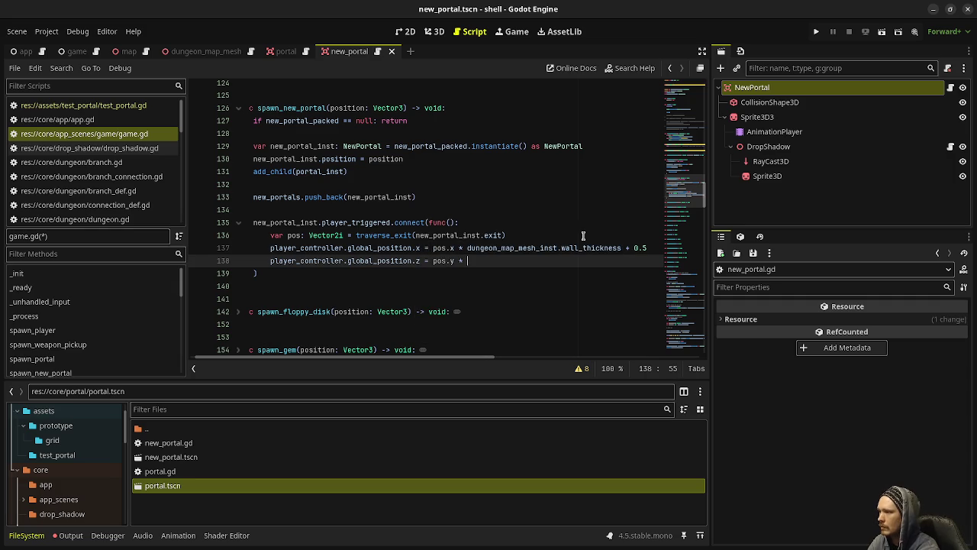
pyautogui.write('dungeon_map_')
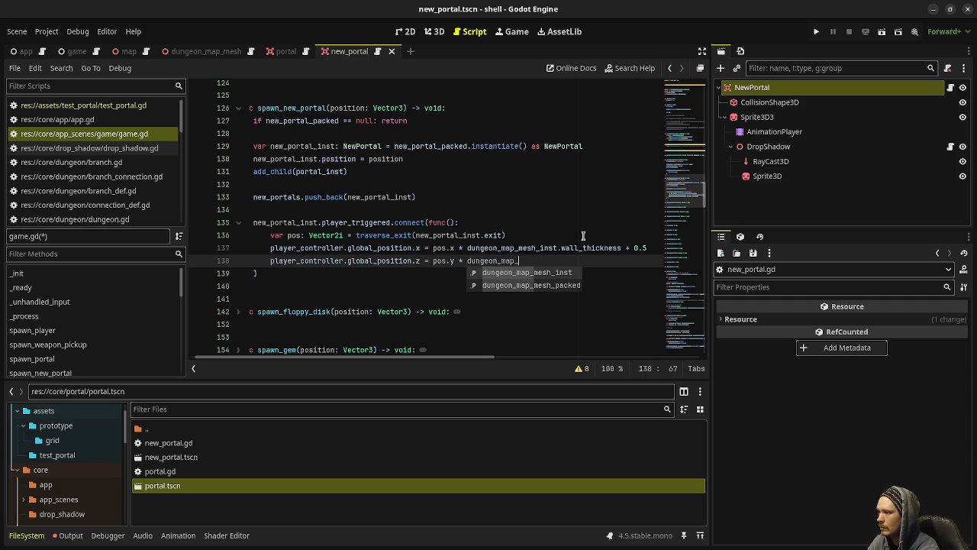
pyautogui.write('mesh_inst.wall_thi')
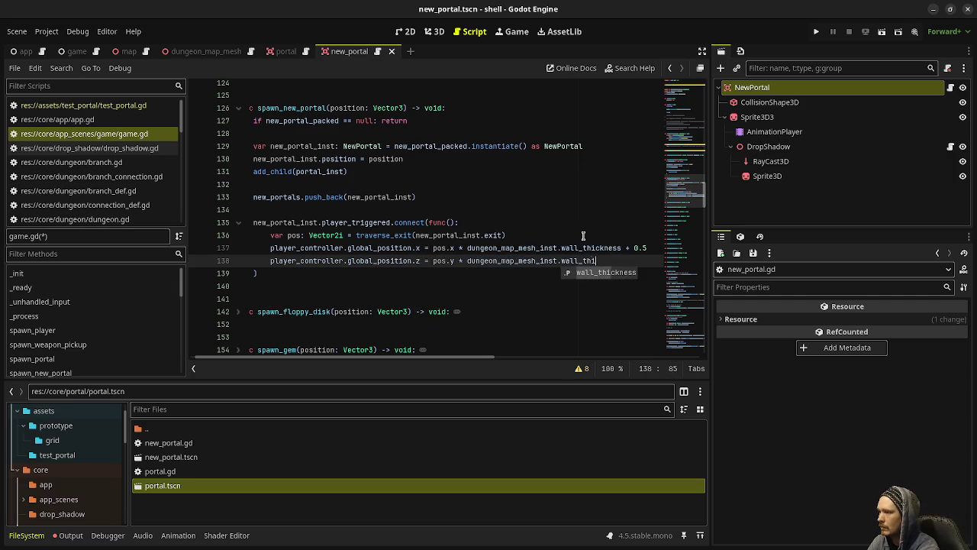
pyautogui.write('ckness +0.5')
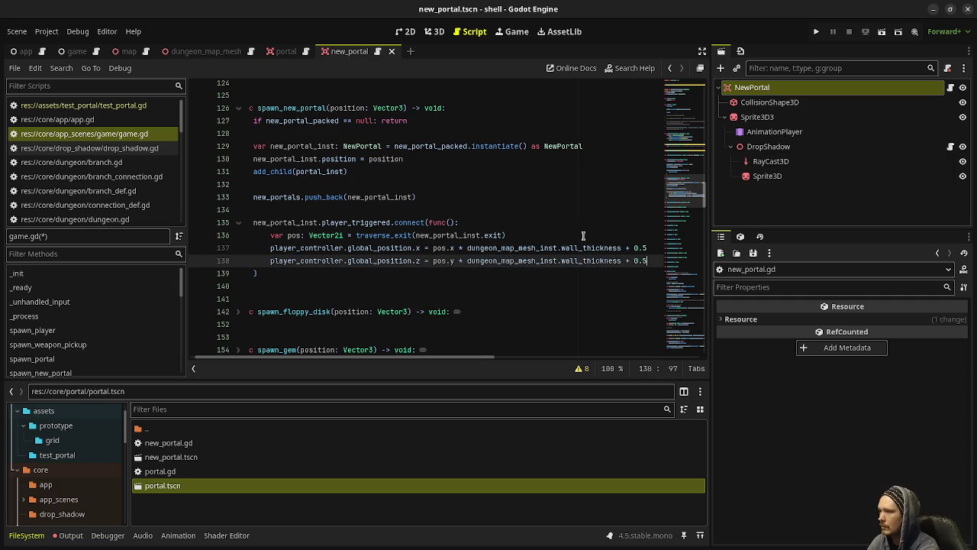
pyautogui.hotkey('ctrl', 's')
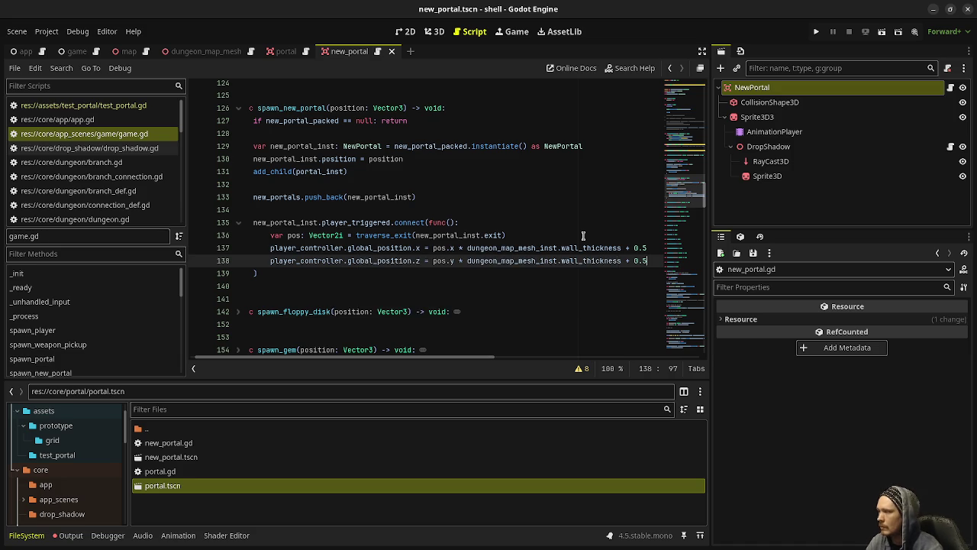
pyautogui.moveTo(383, 221)
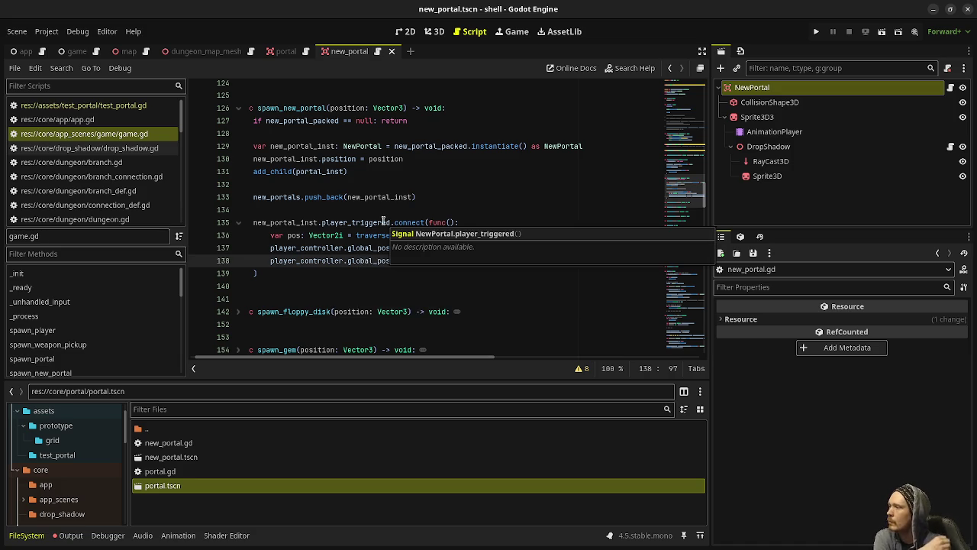
pyautogui.doubleClick(390, 235)
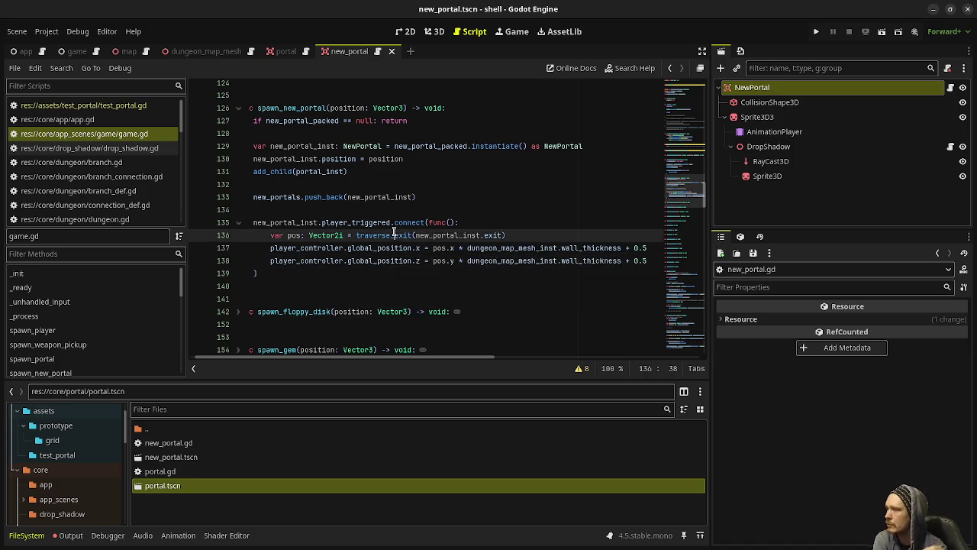
pyautogui.scroll(-15, 371, 231)
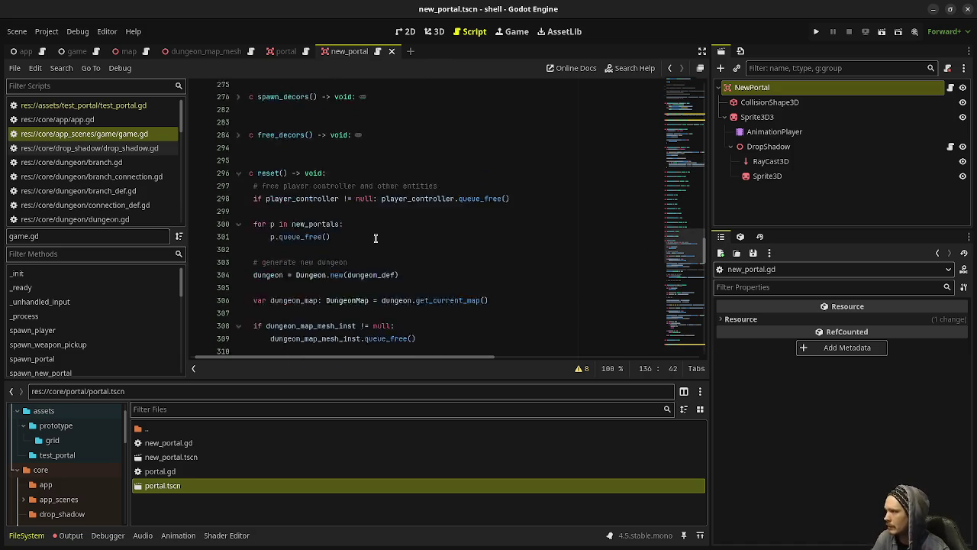
pyautogui.scroll(-4, 330, 273)
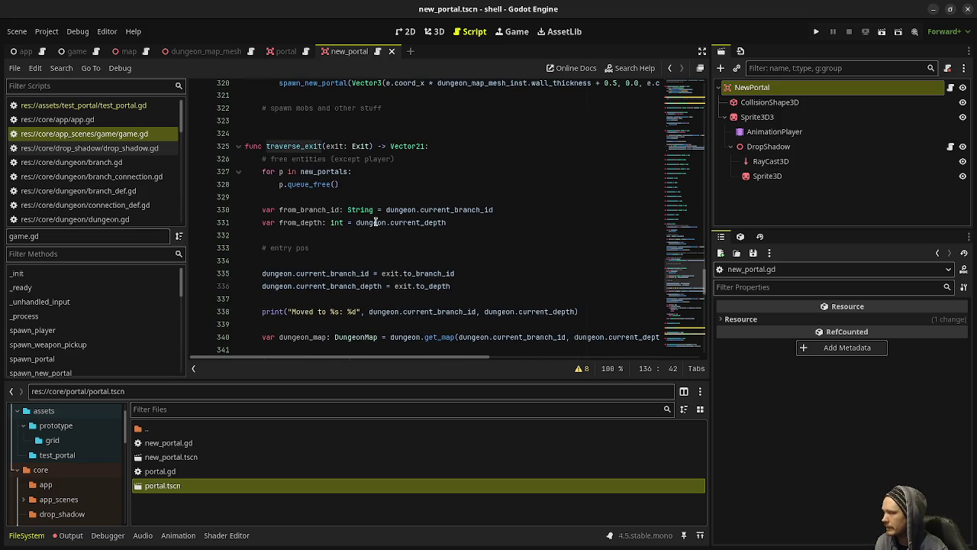
pyautogui.scroll(-2, 456, 225)
pyautogui.moveTo(455, 205)
pyautogui.mouseDown()
pyautogui.moveTo(317, 191)
pyautogui.moveTo(416, 222)
pyautogui.mouseUp()
pyautogui.scroll(-1, 318, 222)
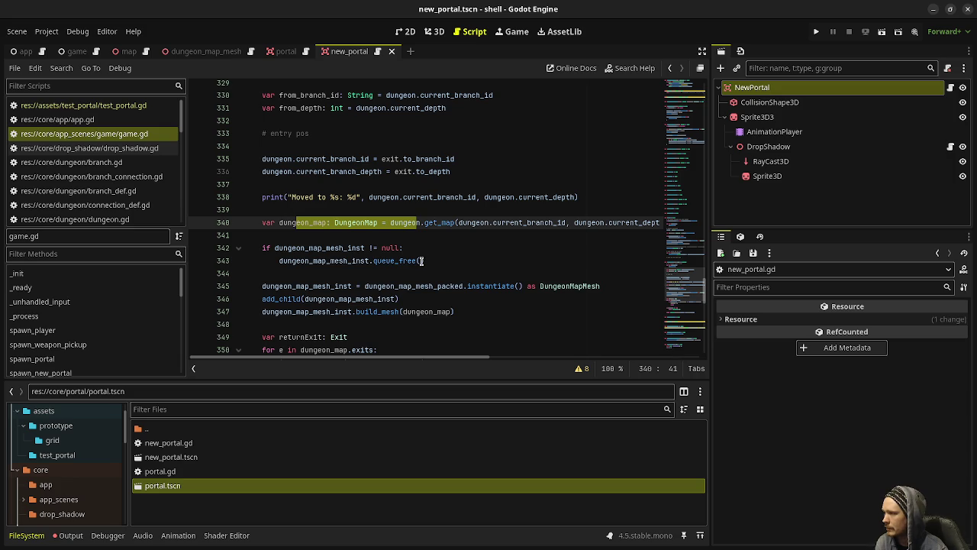
pyautogui.moveTo(457, 264); pyautogui.dragTo(372, 248)
pyautogui.moveTo(456, 312)
pyautogui.mouseDown()
pyautogui.moveTo(381, 311)
pyautogui.moveTo(340, 287)
pyautogui.mouseUp()
pyautogui.scroll(-2, 351, 284)
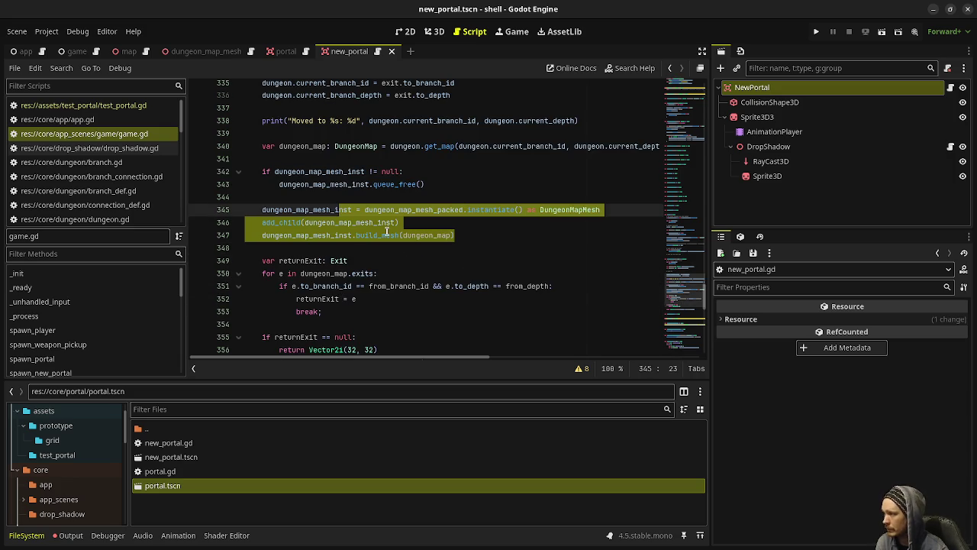
pyautogui.scroll(-1, 366, 274)
pyautogui.moveTo(341, 275)
pyautogui.mouseDown()
pyautogui.moveTo(298, 261)
pyautogui.moveTo(257, 222)
pyautogui.mouseUp()
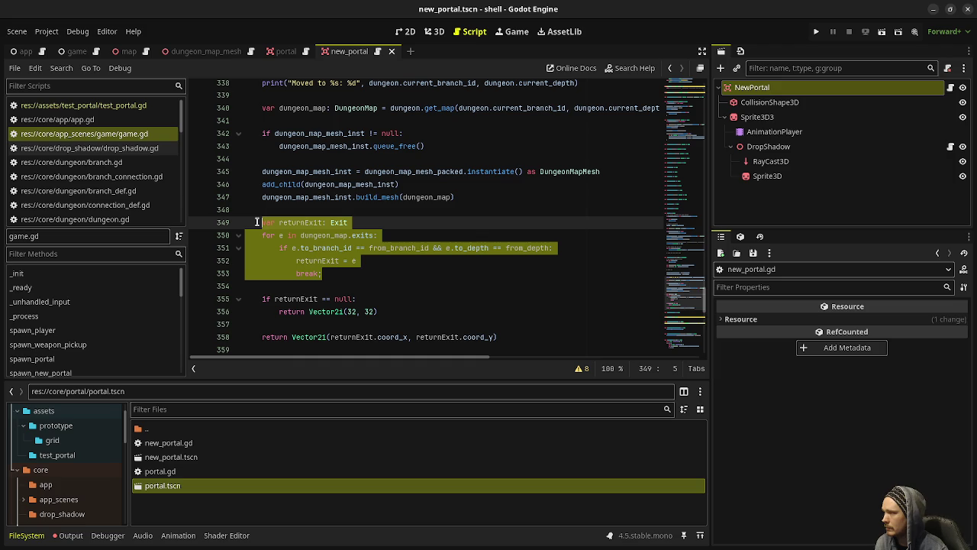
pyautogui.moveTo(392, 314)
pyautogui.mouseDown()
pyautogui.moveTo(321, 238)
pyautogui.moveTo(260, 222)
pyautogui.mouseUp()
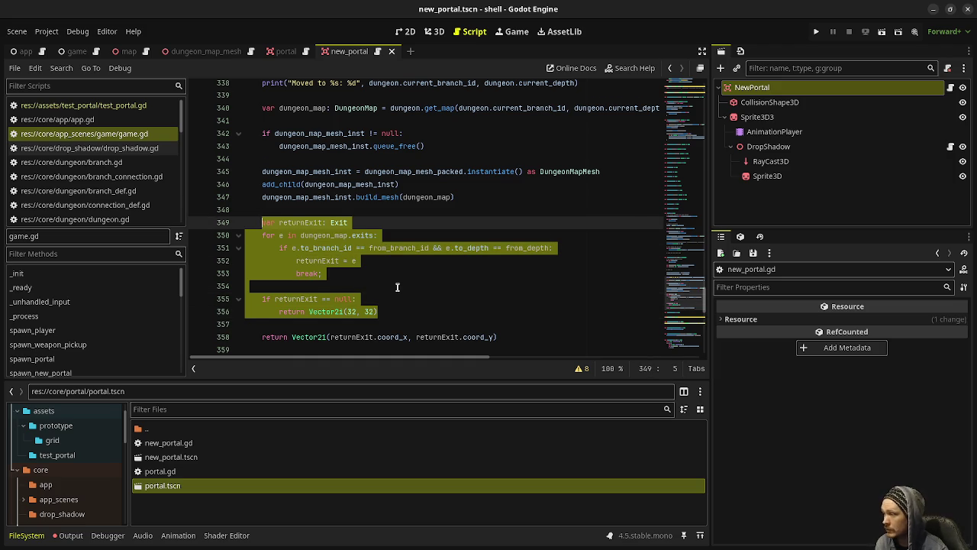
pyautogui.scroll(-2, 396, 287)
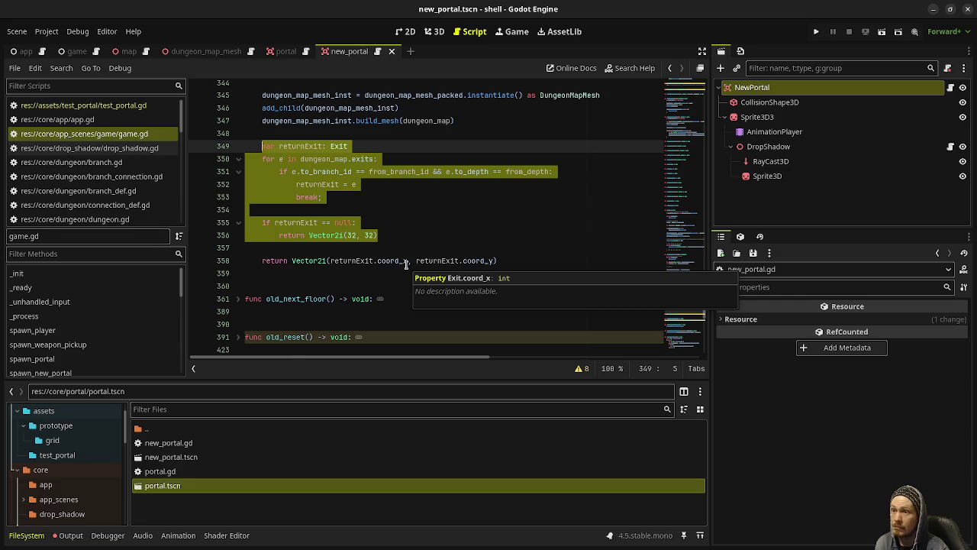
pyautogui.scroll(12, 406, 264)
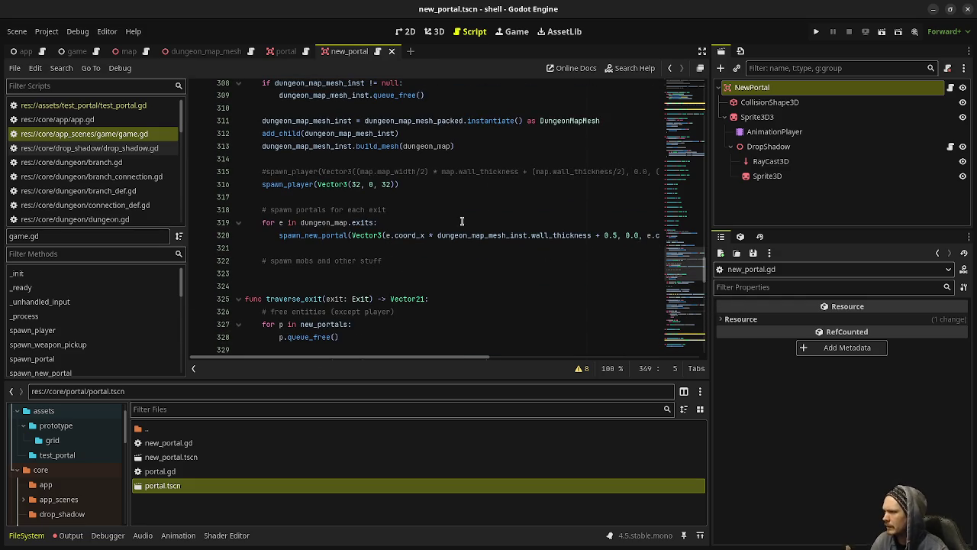
# In full-width editor view, select the for-exits spawn_new_portal loop from reset
pyautogui.click(701, 51)
pyautogui.click(865, 239)
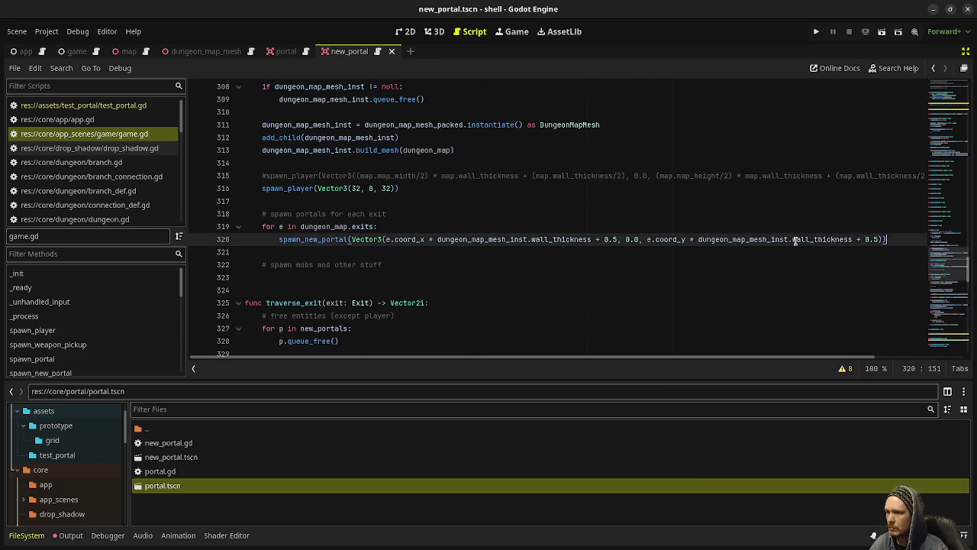
pyautogui.moveTo(865, 239); pyautogui.dragTo(254, 224)
pyautogui.hotkey('ctrl', 'c')
pyautogui.scroll(-10, 372, 246)
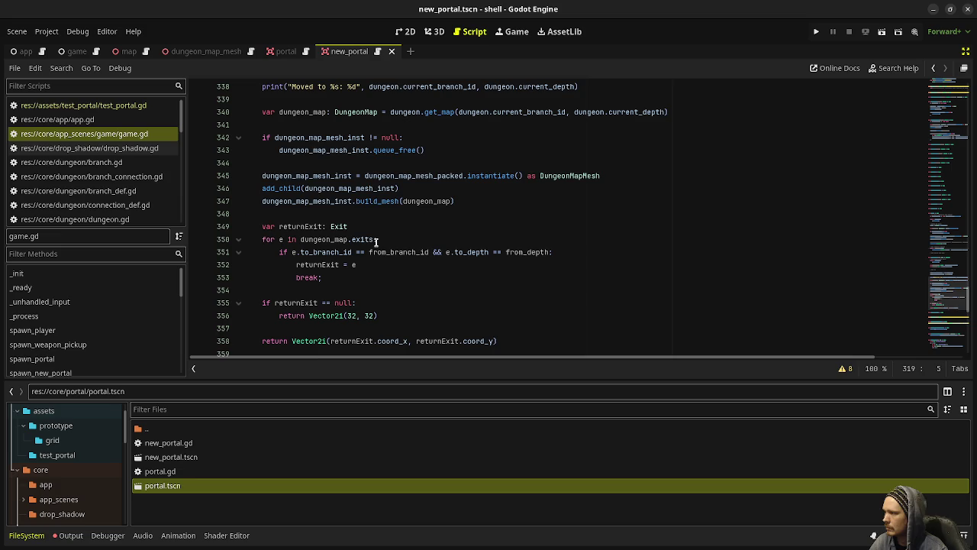
pyautogui.scroll(-2, 377, 242)
pyautogui.scroll(1, 376, 241)
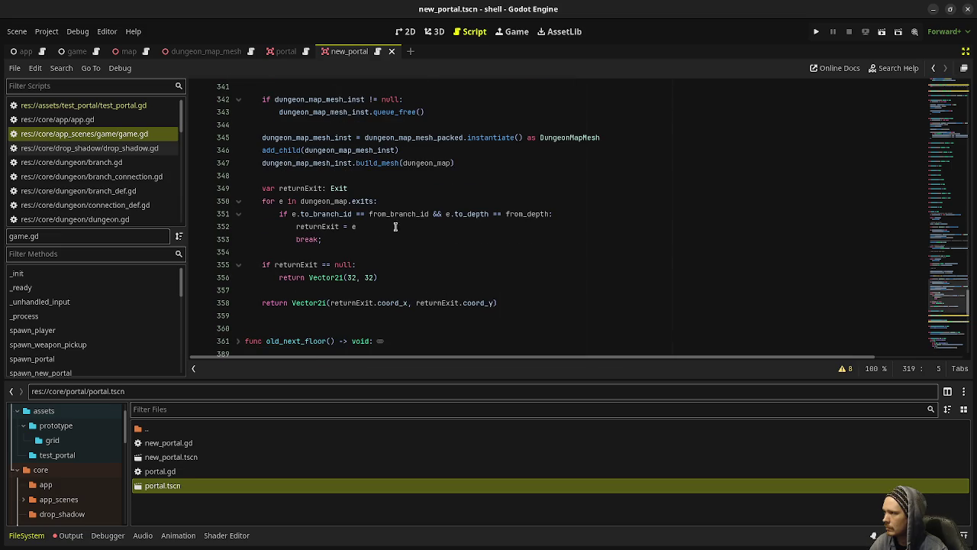
pyautogui.scroll(10, 467, 184)
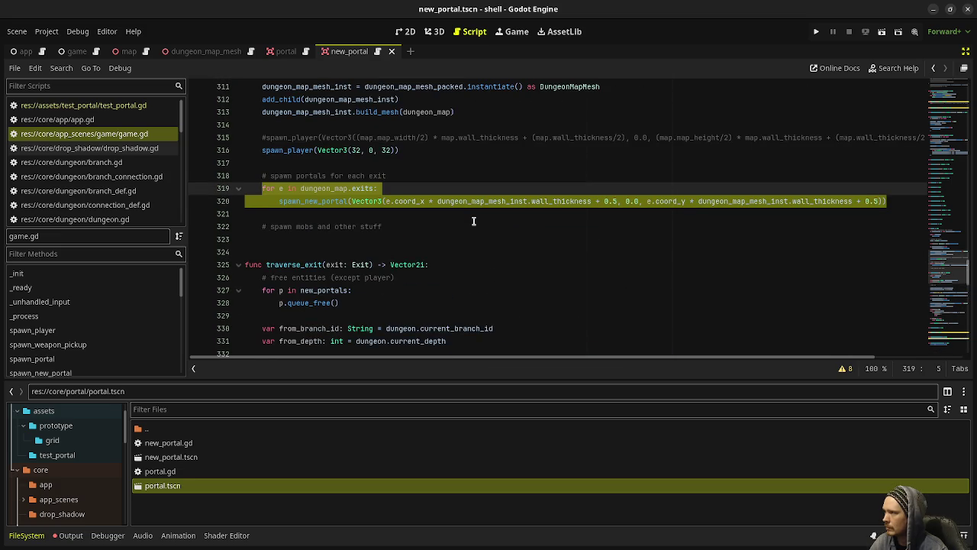
pyautogui.scroll(-8, 474, 222)
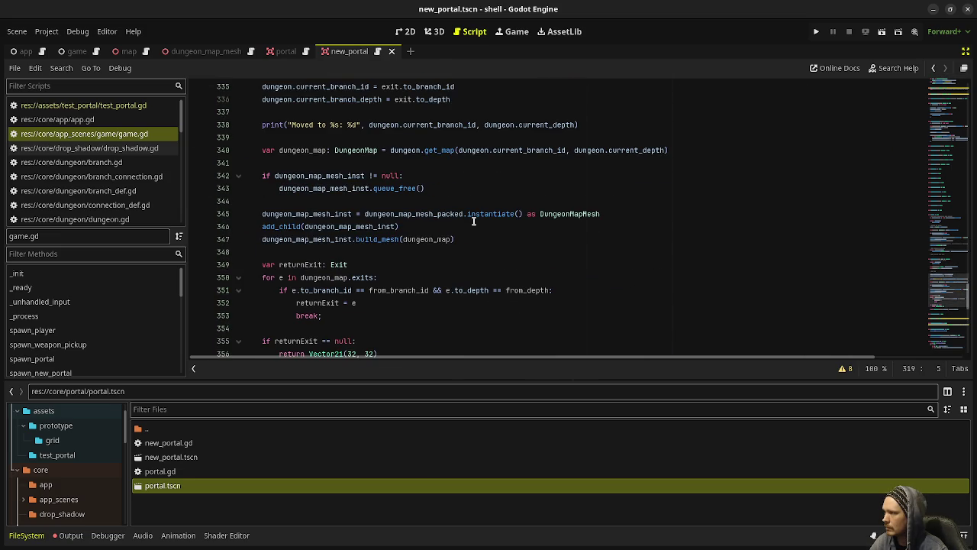
# Paste the portal spawning loop after build_mesh in traverse_exit and save
pyautogui.click(507, 242)
pyautogui.hotkey('ctrl', 'v')
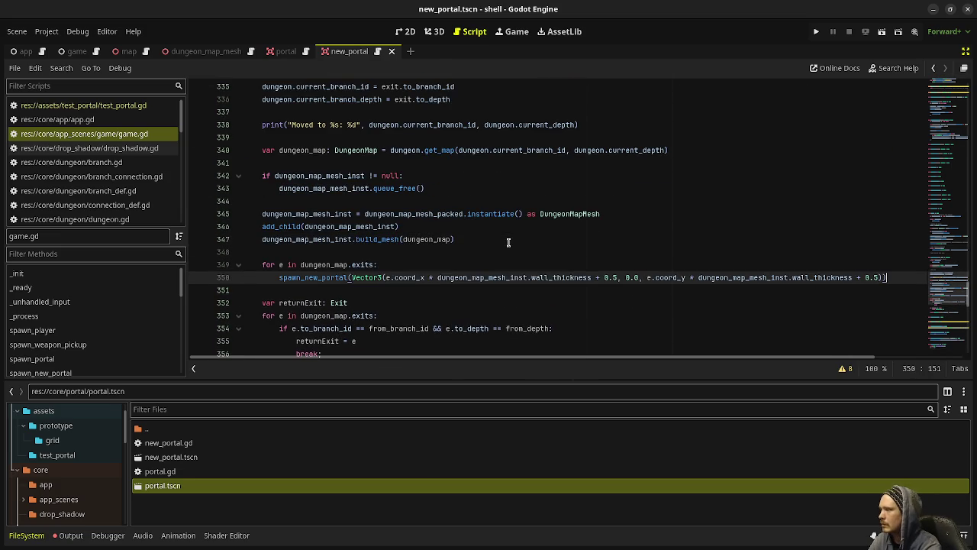
pyautogui.hotkey('ctrl', 's')
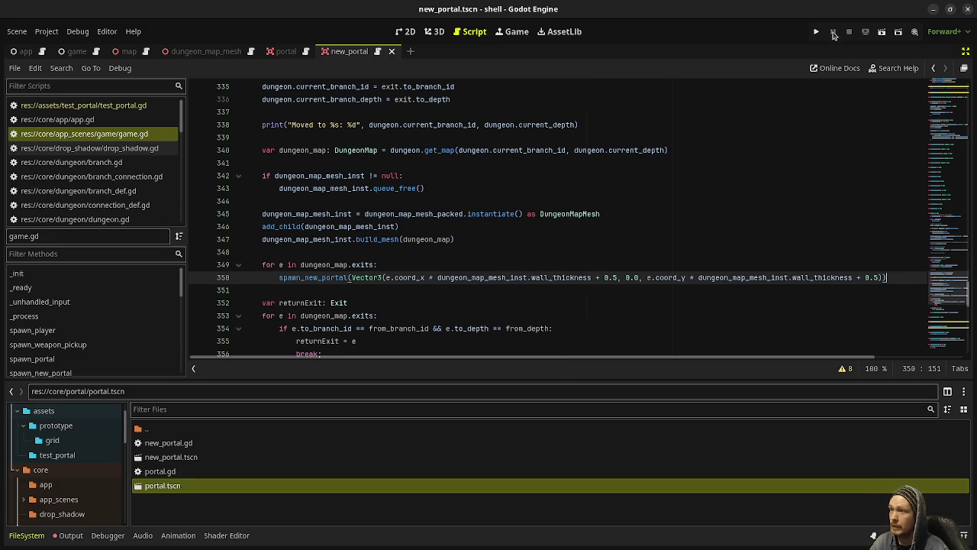
# Run the game with F5, stop it with F8, and switch to the dungeon_map_mesh scene
pyautogui.press('F5')
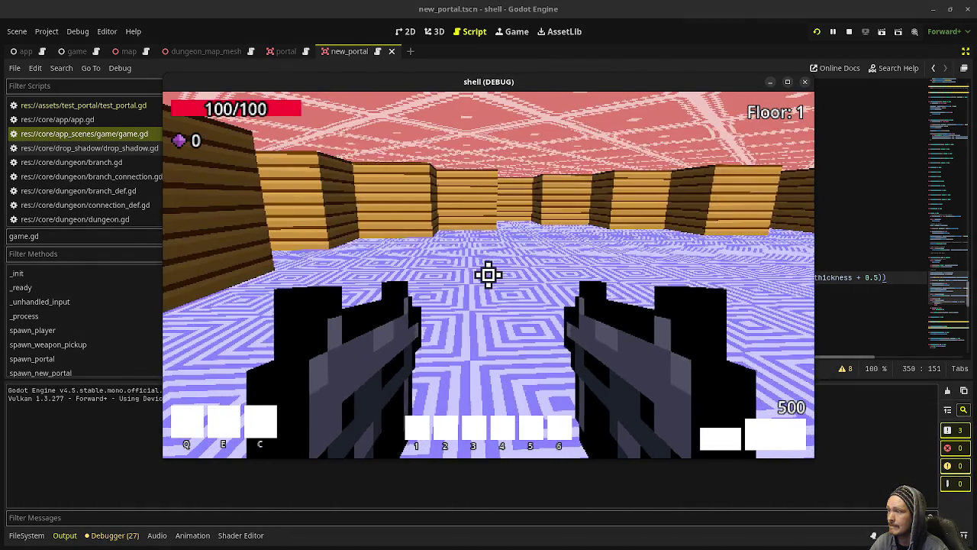
pyautogui.press('F8')
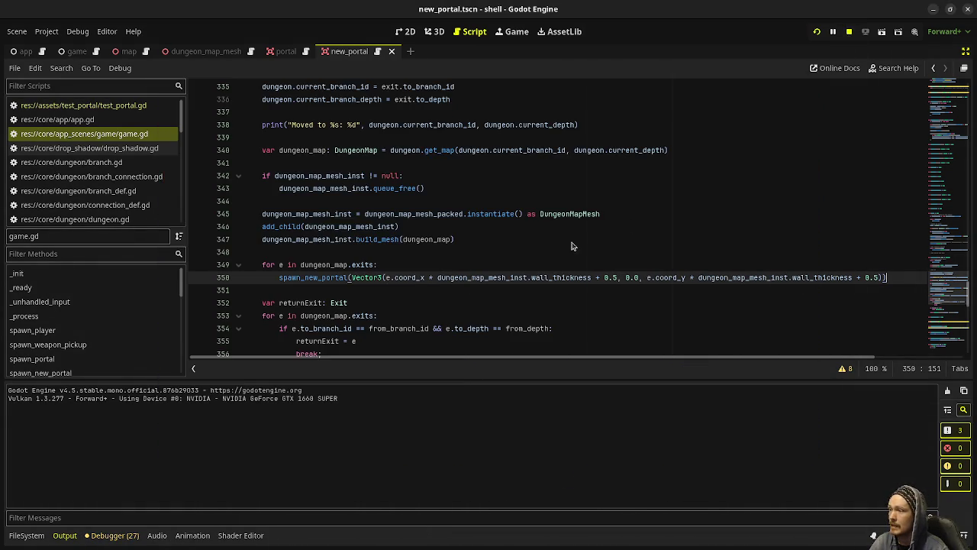
pyautogui.click(216, 55)
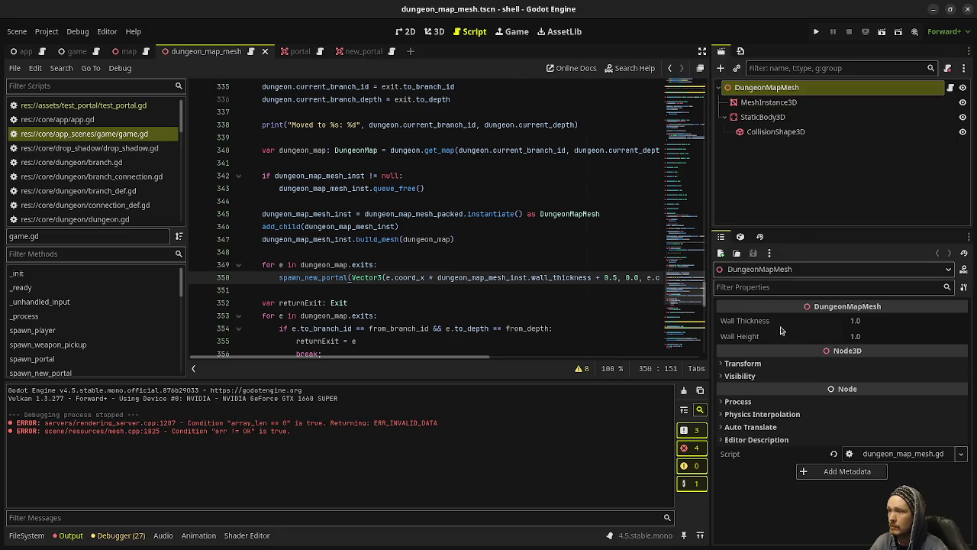
# Set the Inspector's Wall Height to -2 and run the project
pyautogui.click(857, 338)
pyautogui.write('-2')
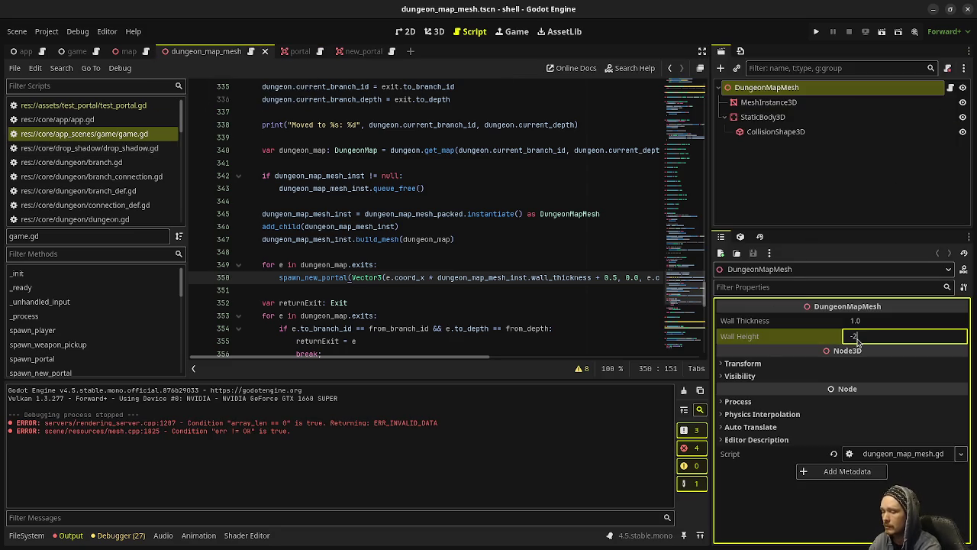
pyautogui.press('Return')
pyautogui.click(816, 31)
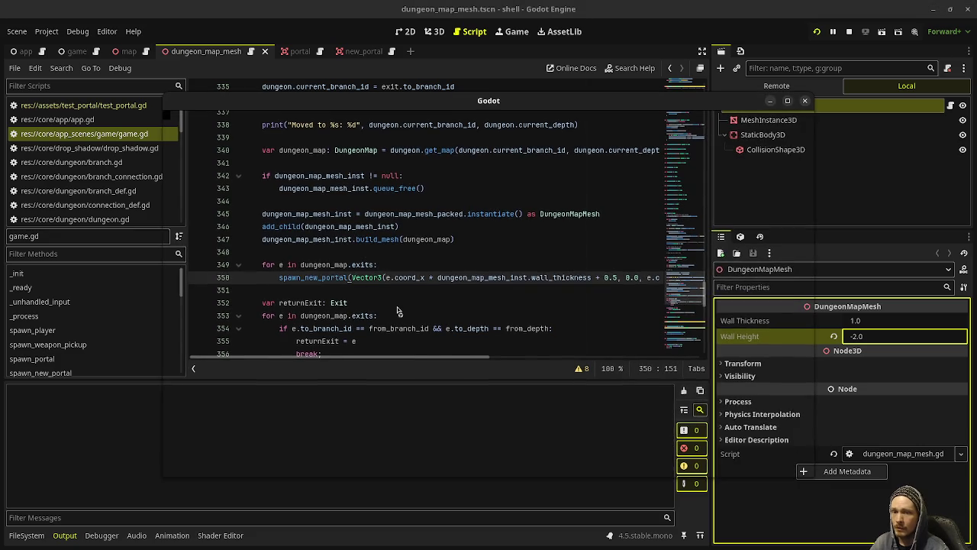
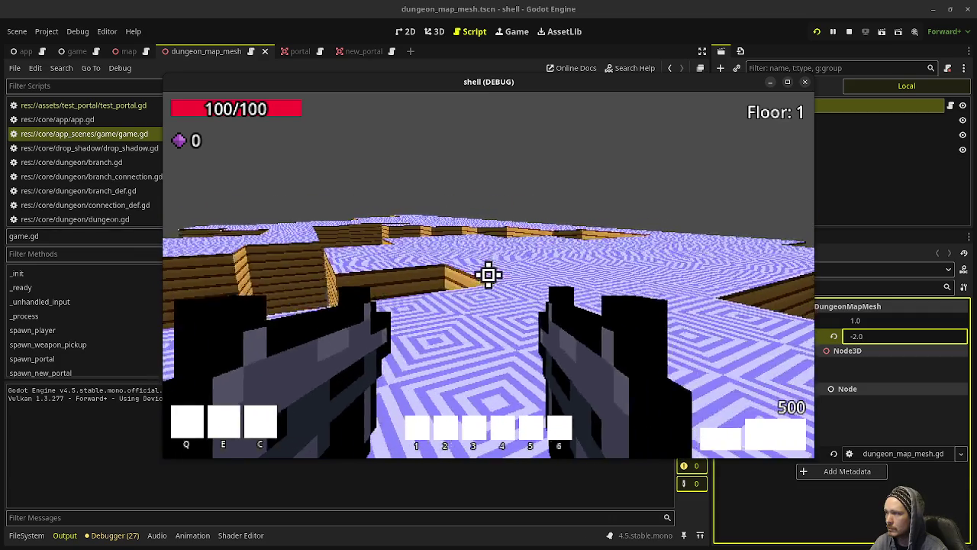
# Stop the game and add print("ahhhh!") inside the dungeon_map.exits loop, then save game.gd
pyautogui.press('F8')
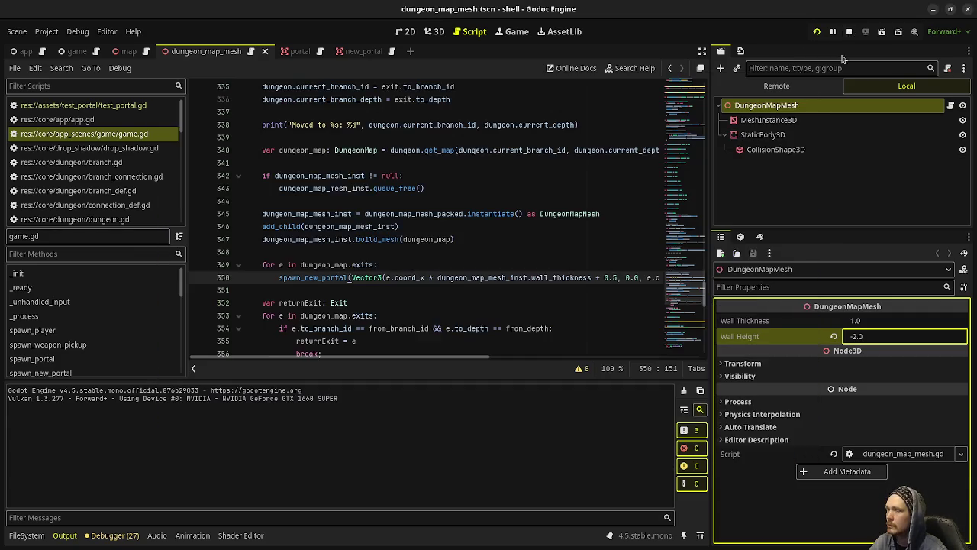
pyautogui.scroll(4, 503, 242)
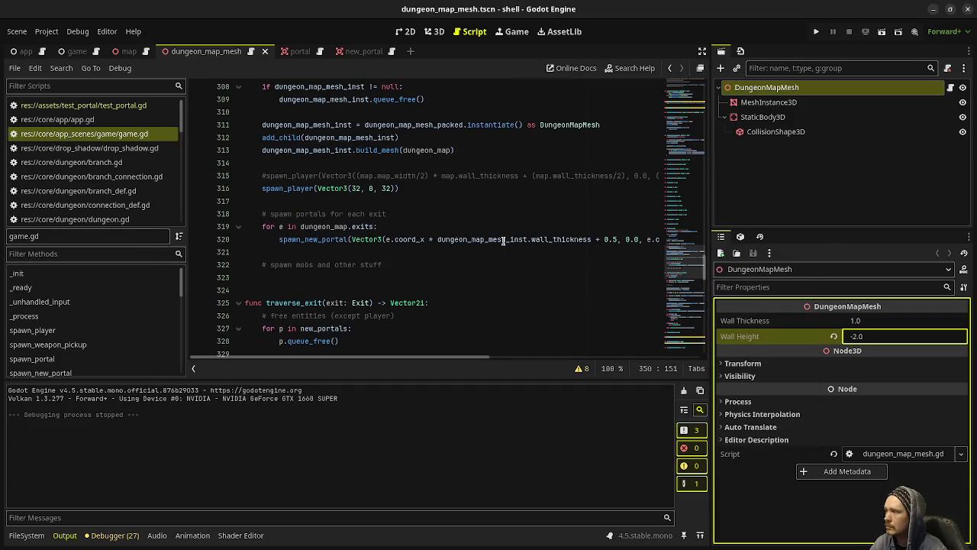
pyautogui.click(425, 227)
pyautogui.press('Return')
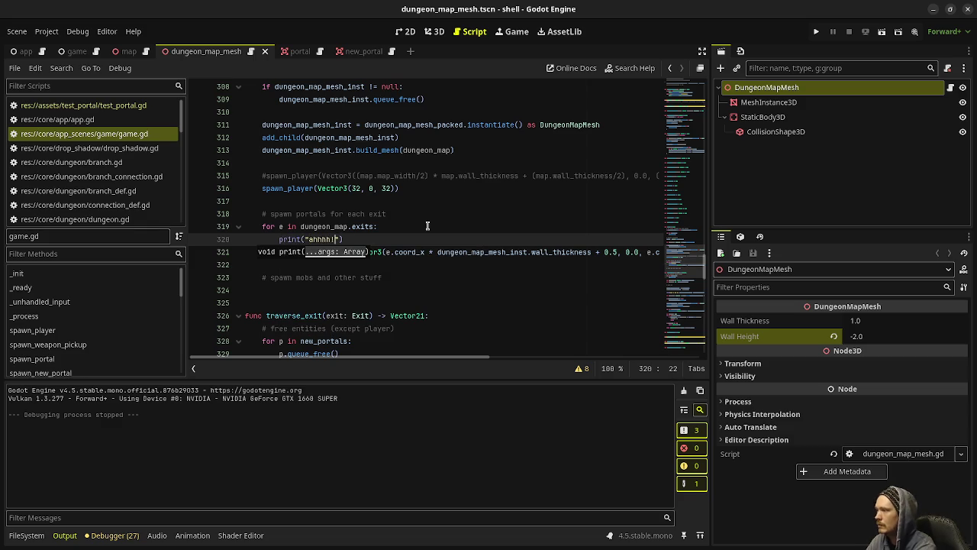
pyautogui.write('!')
pyautogui.hotkey('ctrl', 's')
# Run the game, walk around to confirm ahhhh! is logged, then stop it
pyautogui.press('F5')
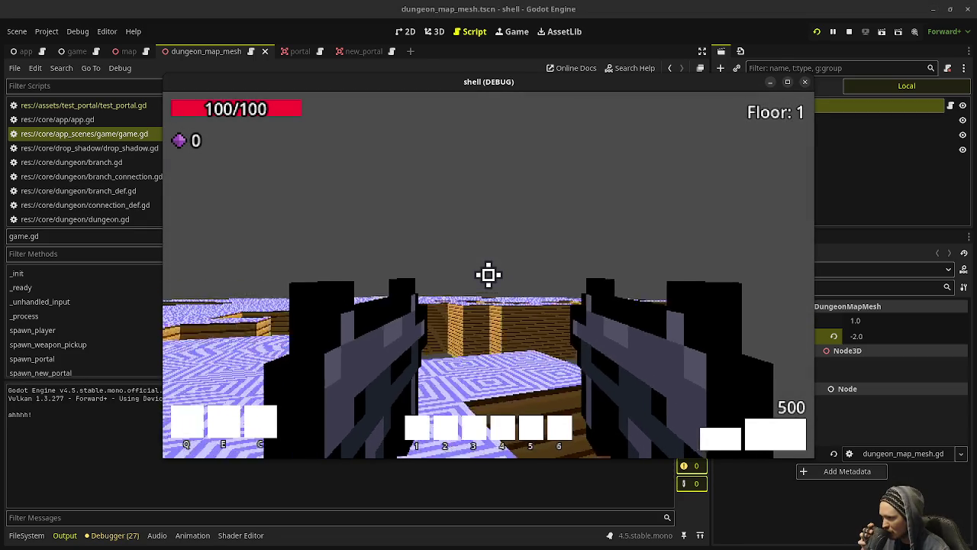
pyautogui.press('w')
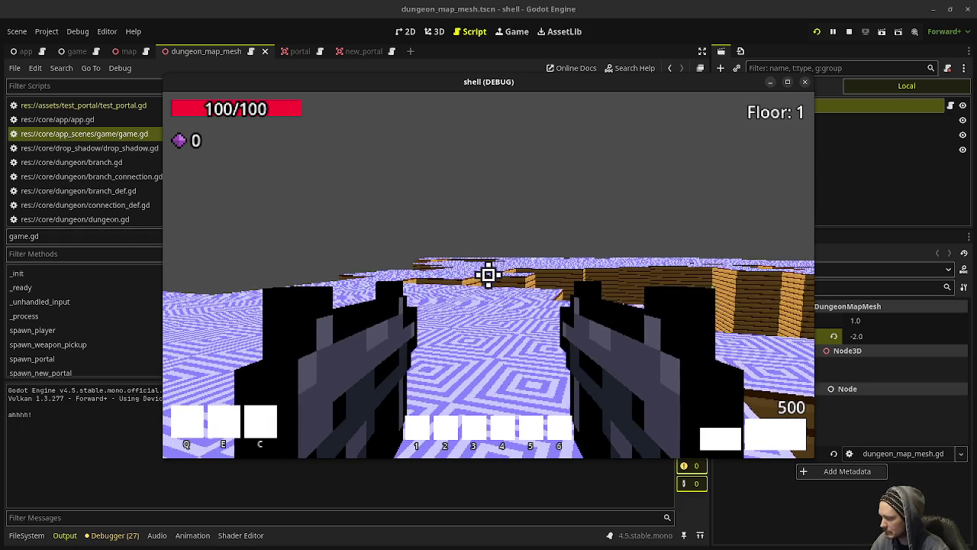
pyautogui.press('w')
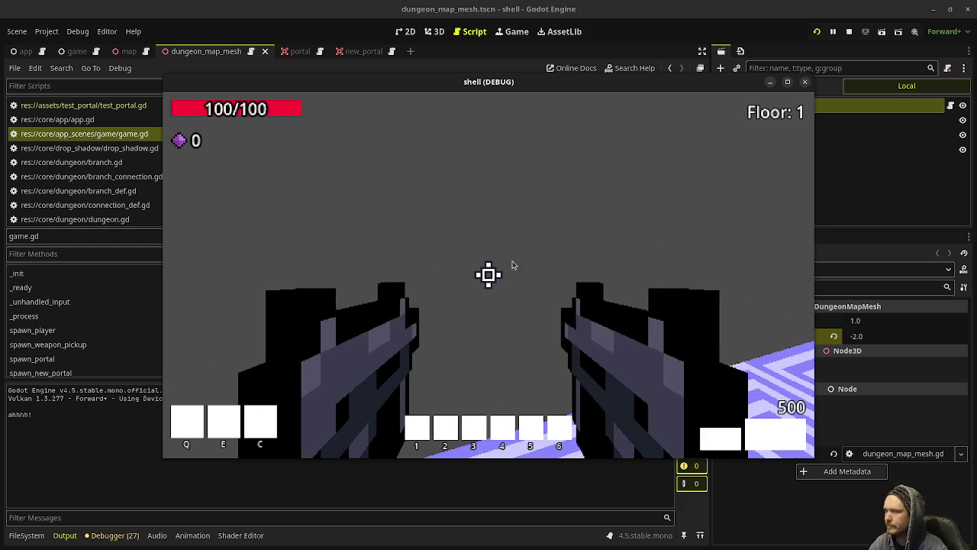
pyautogui.press('F8')
pyautogui.scroll(4, 381, 260)
# Review the spawn_new_portal function in game.gd, then switch to the new_portal scene tab
pyautogui.click(328, 265)
pyautogui.scroll(-4, 328, 265)
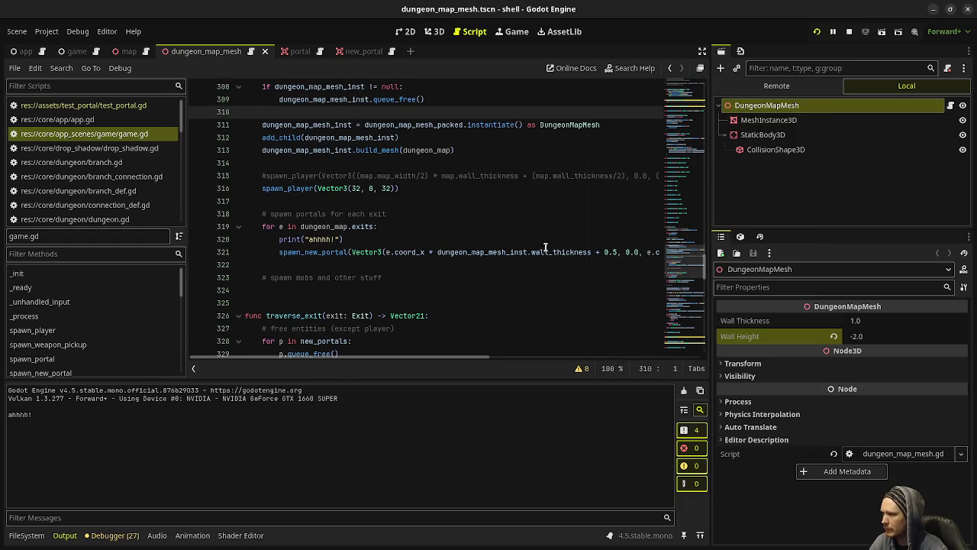
pyautogui.hscroll(2, 437, 359)
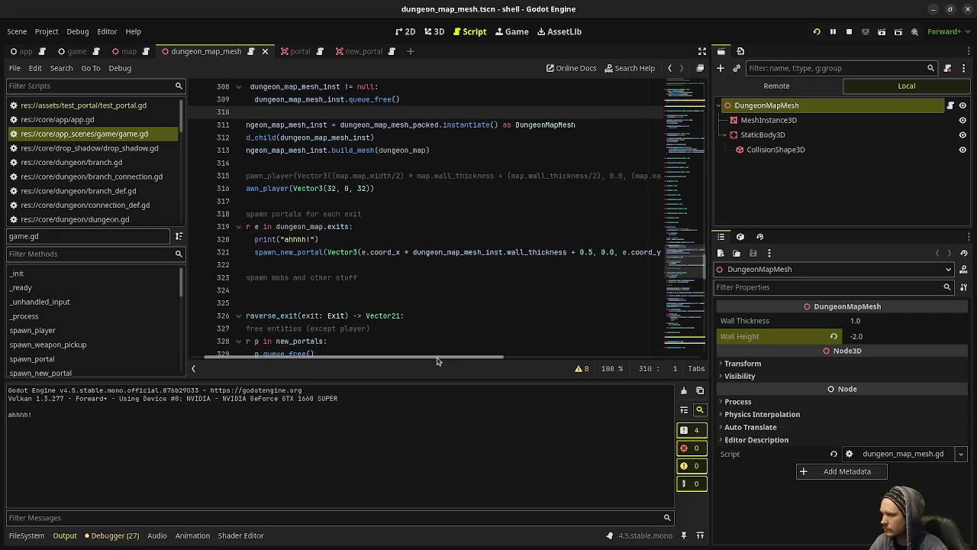
pyautogui.moveTo(437, 361); pyautogui.dragTo(568, 355)
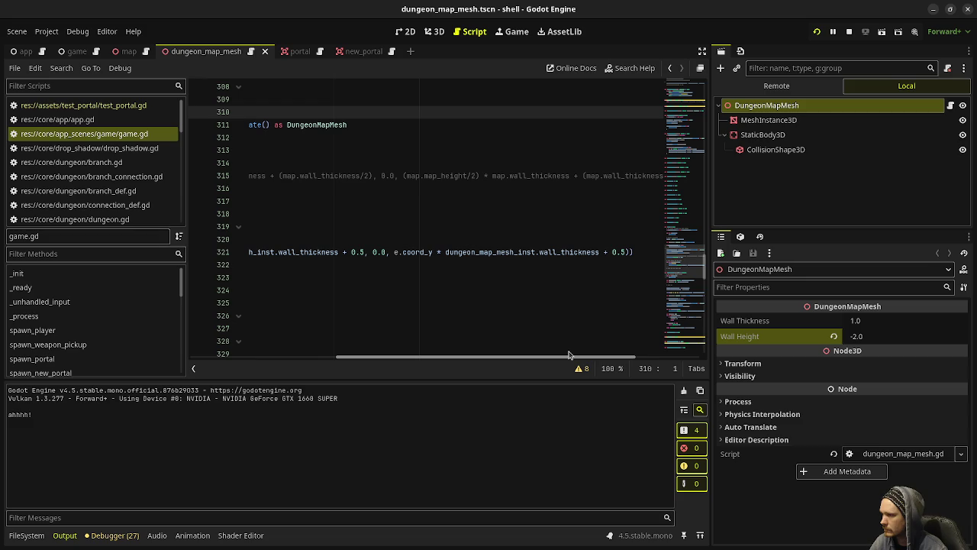
pyautogui.moveTo(568, 355); pyautogui.dragTo(420, 352)
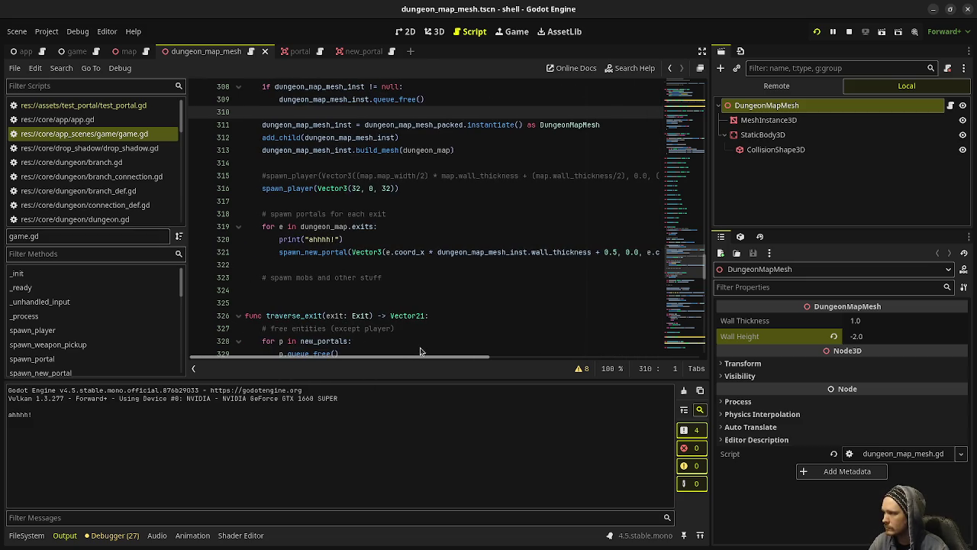
pyautogui.scroll(10, 417, 284)
pyautogui.scroll(10, 417, 283)
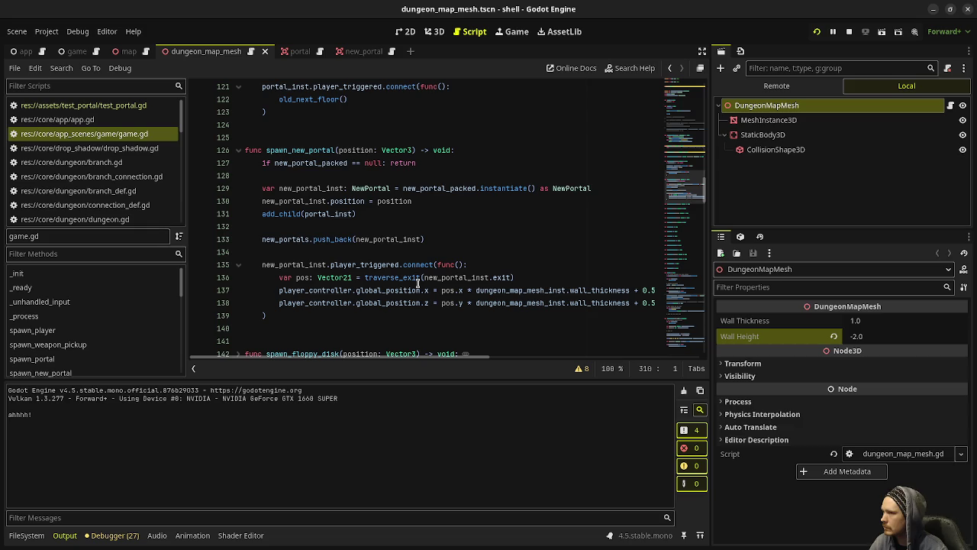
pyautogui.click(358, 53)
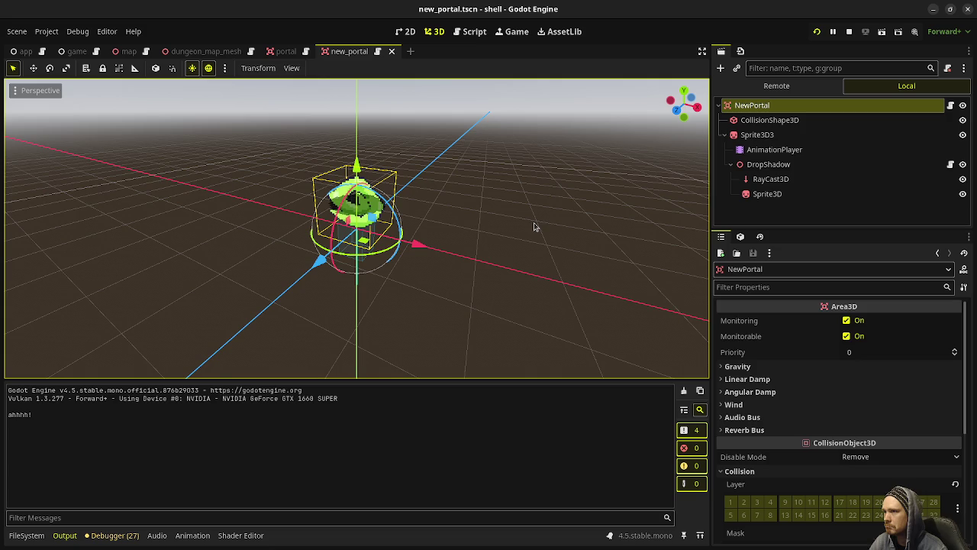
# Inspect the Remote scene tree, expanding App, SceneRoot and Game
pyautogui.click(776, 86)
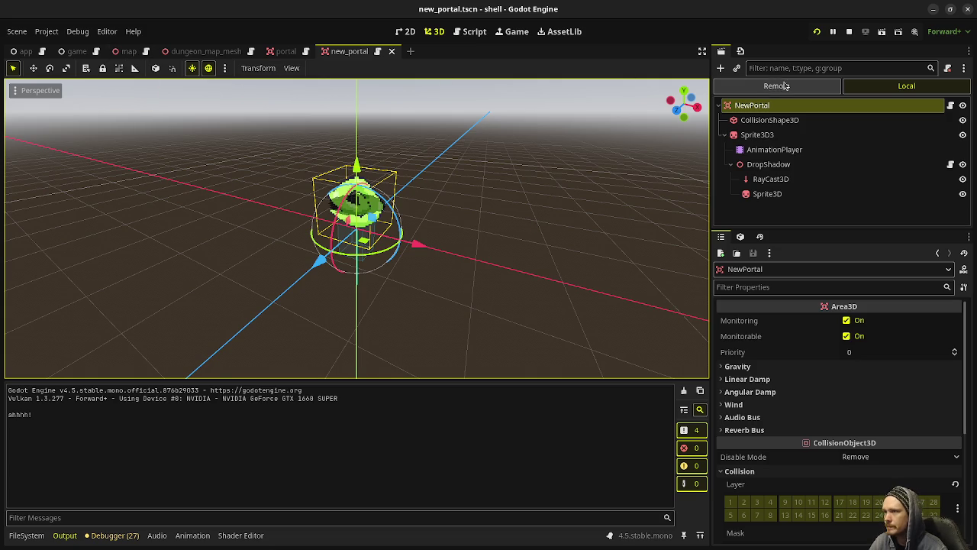
pyautogui.click(727, 120)
pyautogui.click(733, 134)
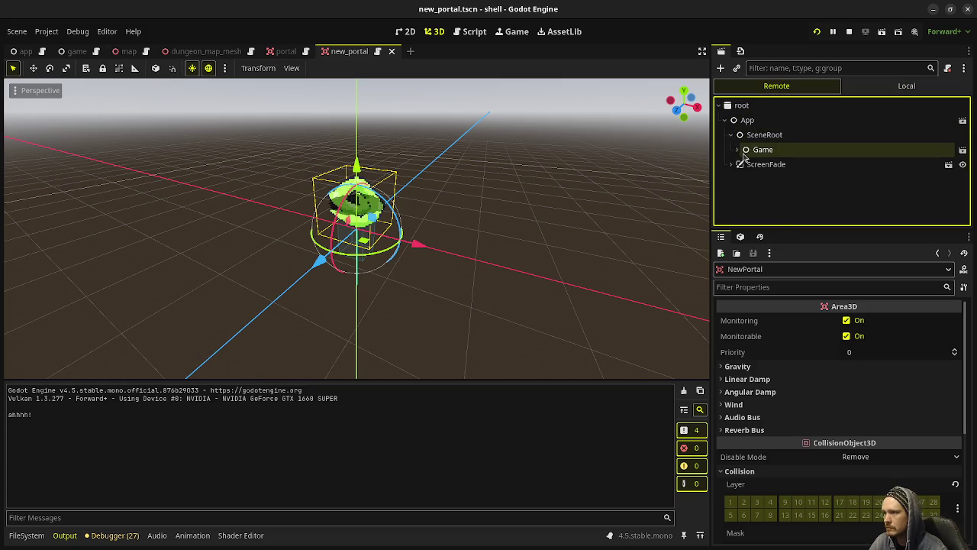
pyautogui.click(738, 149)
pyautogui.scroll(-1, 753, 163)
pyautogui.scroll(-3, 752, 163)
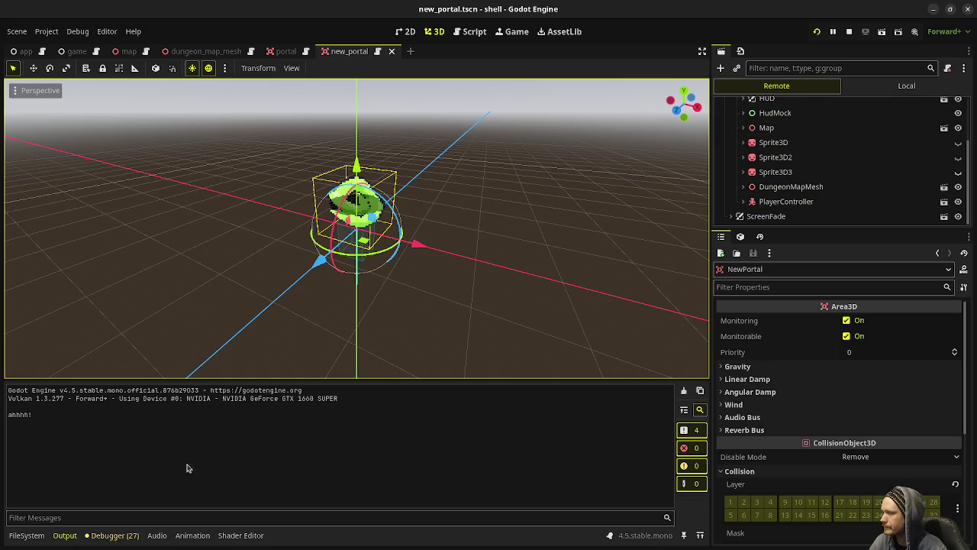
# Return to game.gd and jump from the line 321 call to spawn_new_portal's definition
pyautogui.click(470, 32)
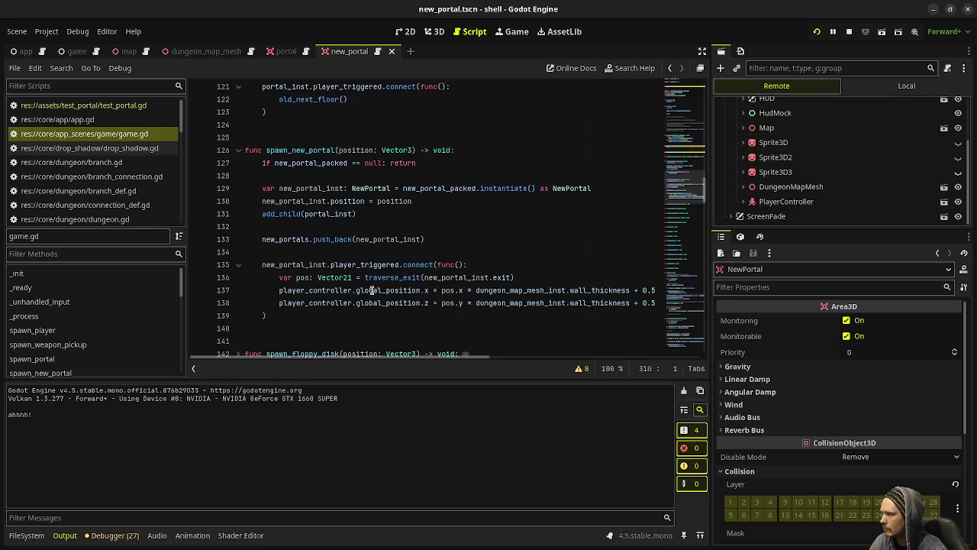
pyautogui.scroll(-10, 385, 256)
pyautogui.scroll(-15, 383, 256)
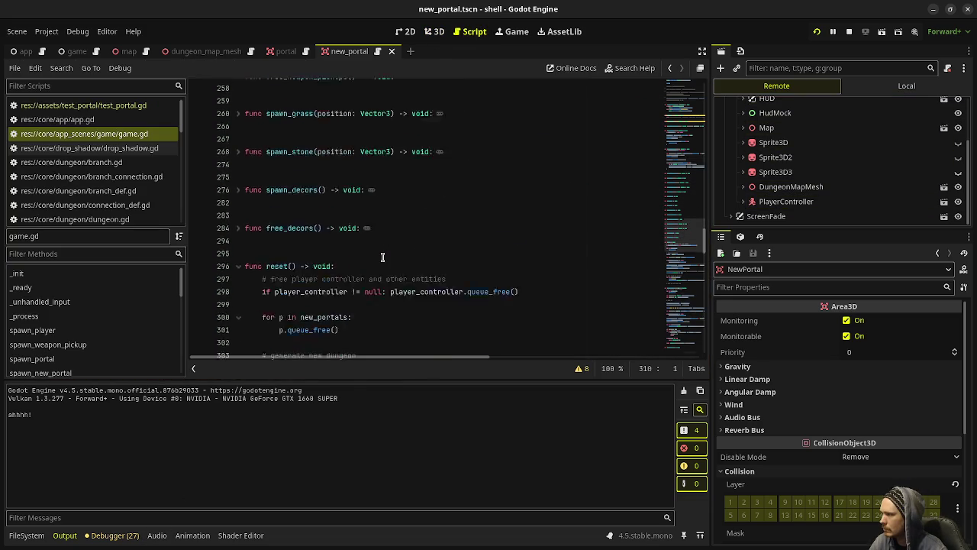
pyautogui.doubleClick(328, 252)
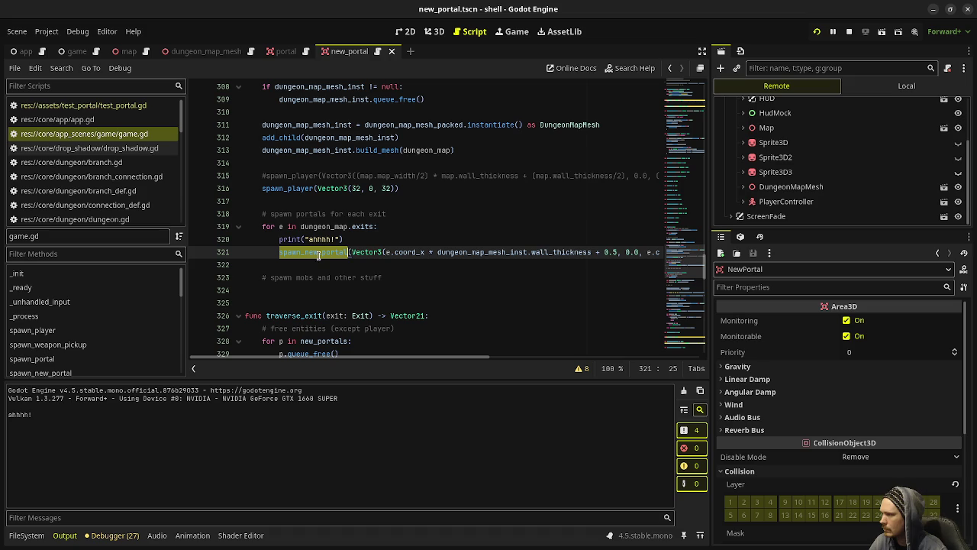
pyautogui.keyDown('ctrl'); pyautogui.click(318, 253); pyautogui.keyUp('ctrl')
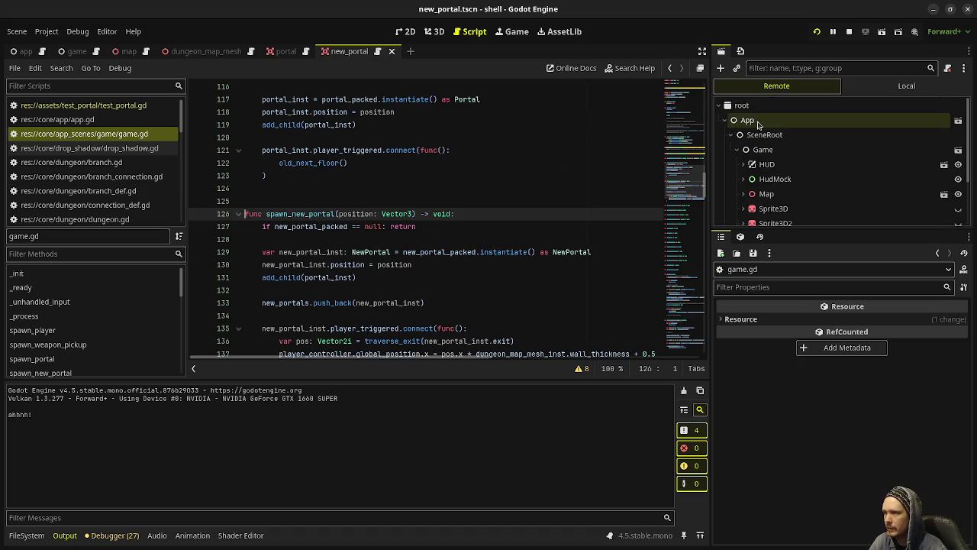
# Open the game scene, stop the game, and assign new_portal.tscn to New Portal Packed
pyautogui.click(75, 51)
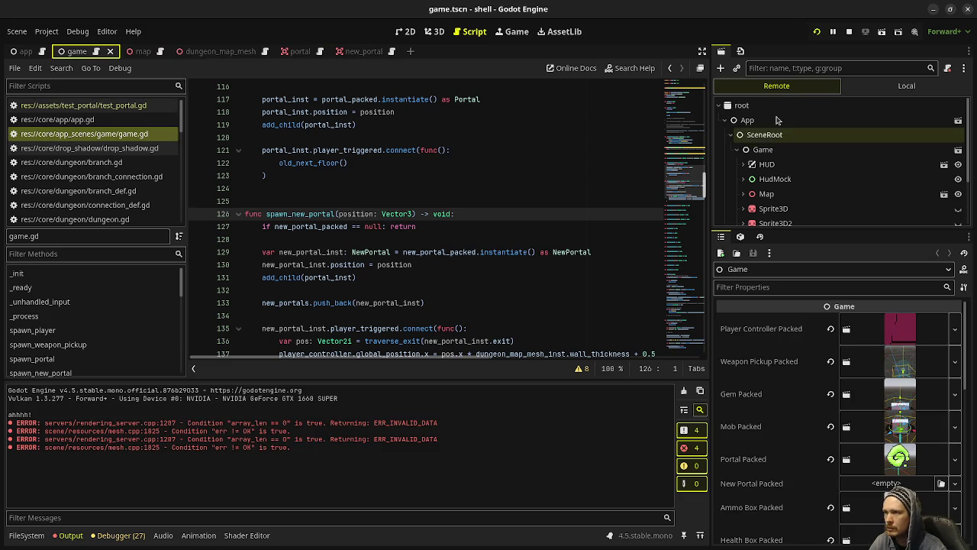
pyautogui.click(849, 31)
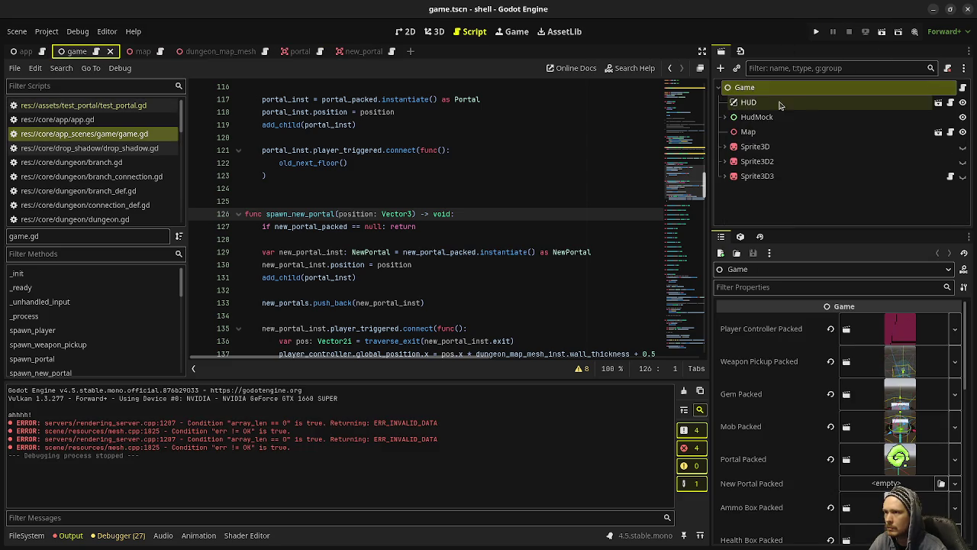
pyautogui.click(26, 535)
pyautogui.moveTo(164, 462); pyautogui.dragTo(864, 486)
# Run the game, walk and jump across the maze walls, then open the Debugger
pyautogui.press('F5')
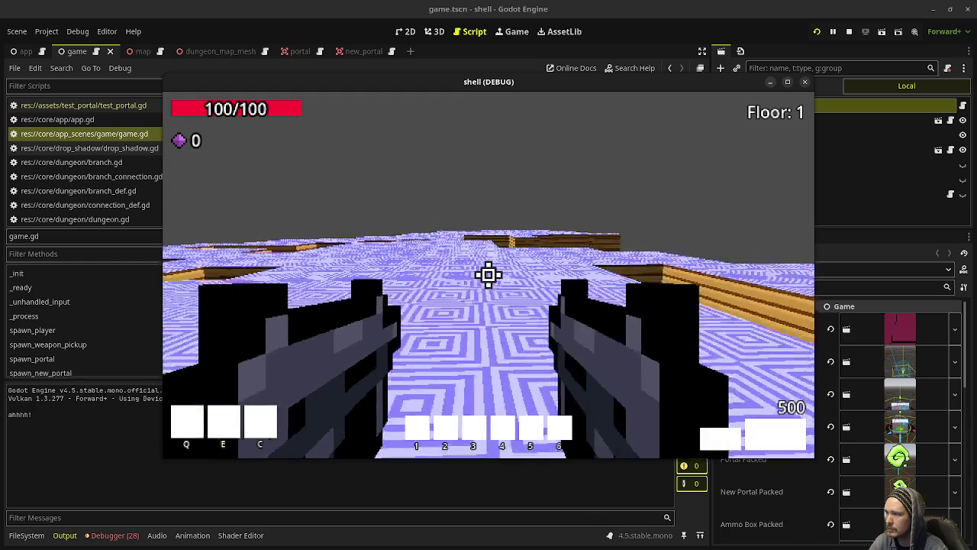
pyautogui.press('w')
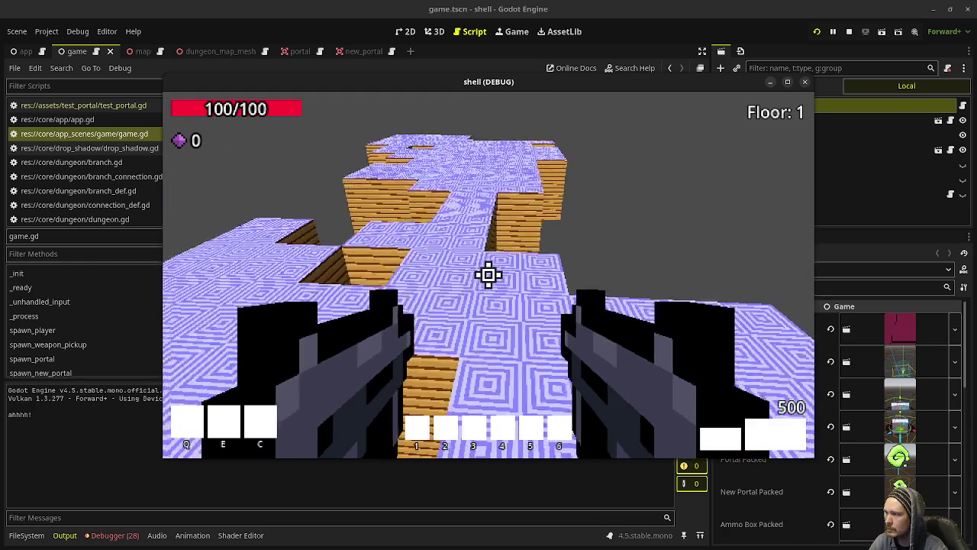
pyautogui.press('w')
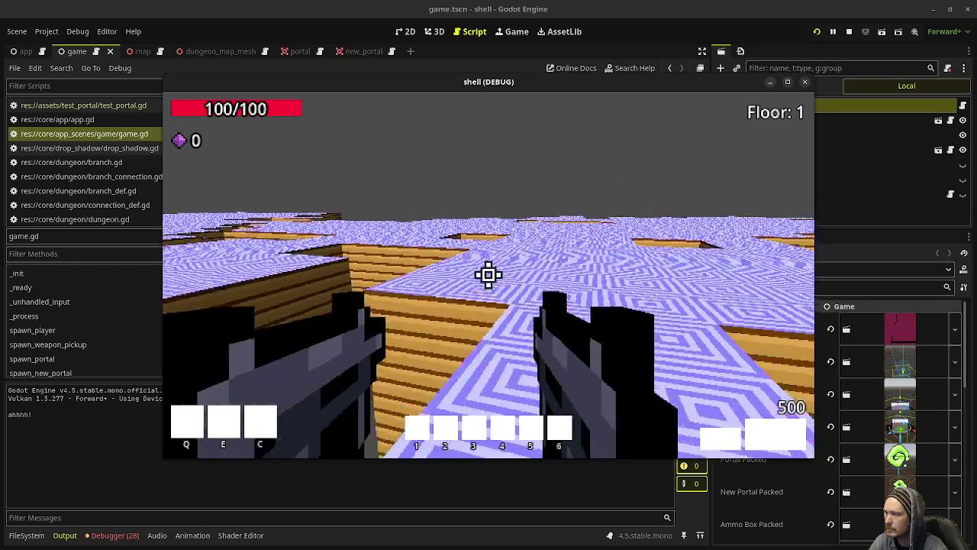
pyautogui.press('space')
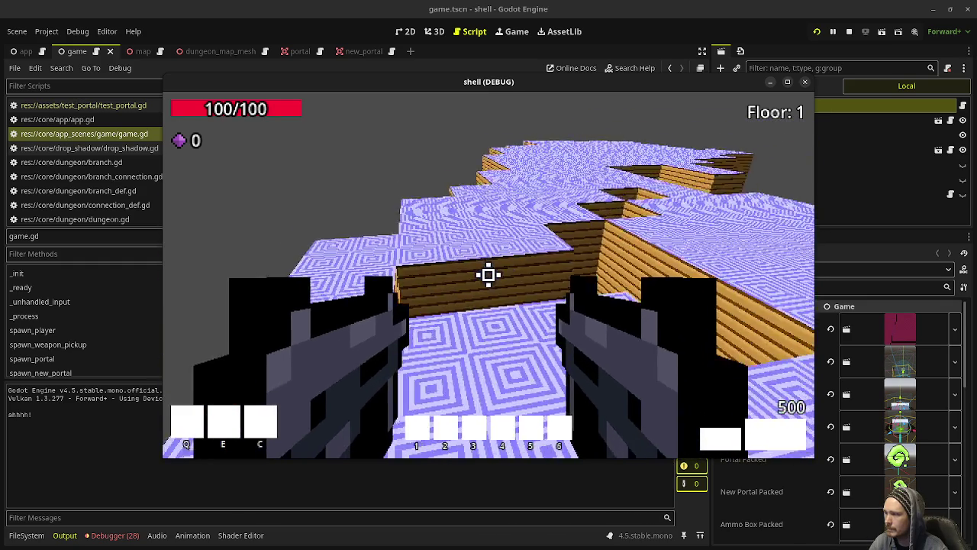
pyautogui.press('w')
pyautogui.press('w')
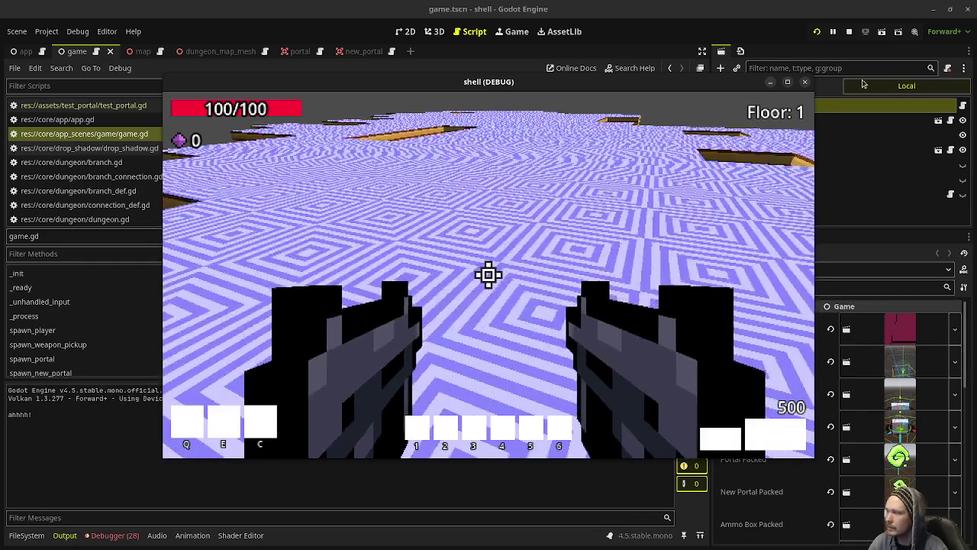
pyautogui.click(111, 535)
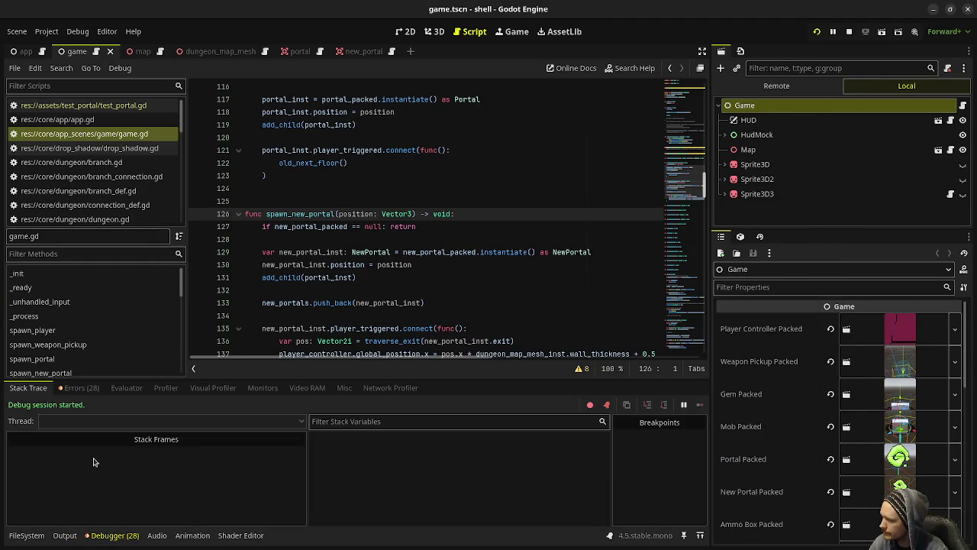
# Open the debugger's error list and jump to the null p_child error on line 131
pyautogui.click(76, 387)
pyautogui.scroll(-10, 185, 474)
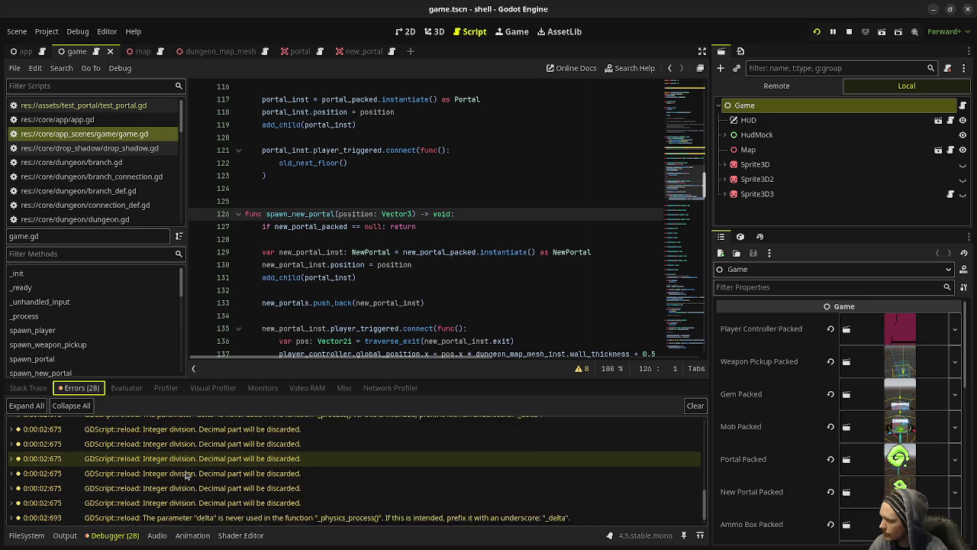
pyautogui.scroll(-1, 185, 475)
pyautogui.doubleClick(196, 513)
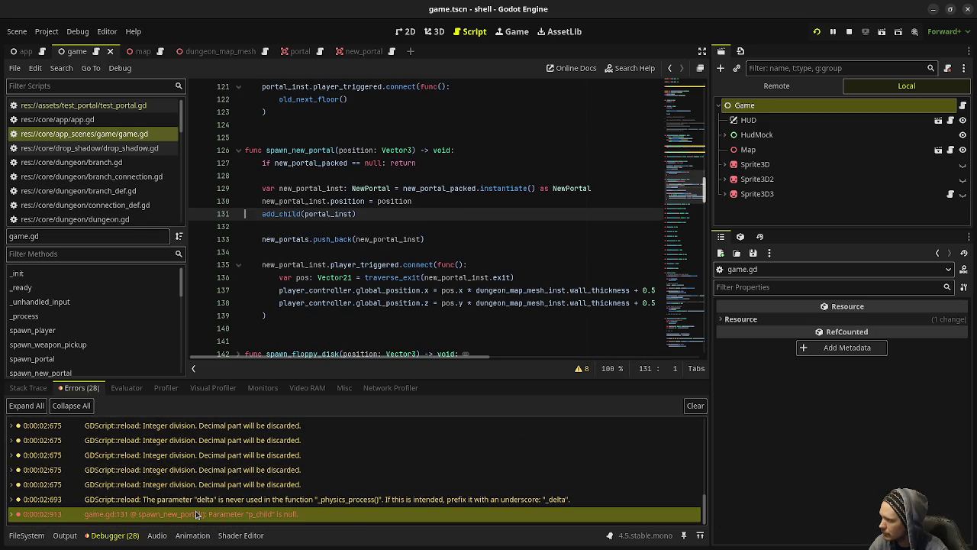
# Change add_child(portal_inst) to add_child(new_portal_inst), save, and relaunch the game
pyautogui.doubleClick(302, 206)
pyautogui.hotkey('ctrl', 'c')
pyautogui.doubleClick(331, 212)
pyautogui.hotkey('ctrl', 'v')
pyautogui.hotkey('ctrl', 's')
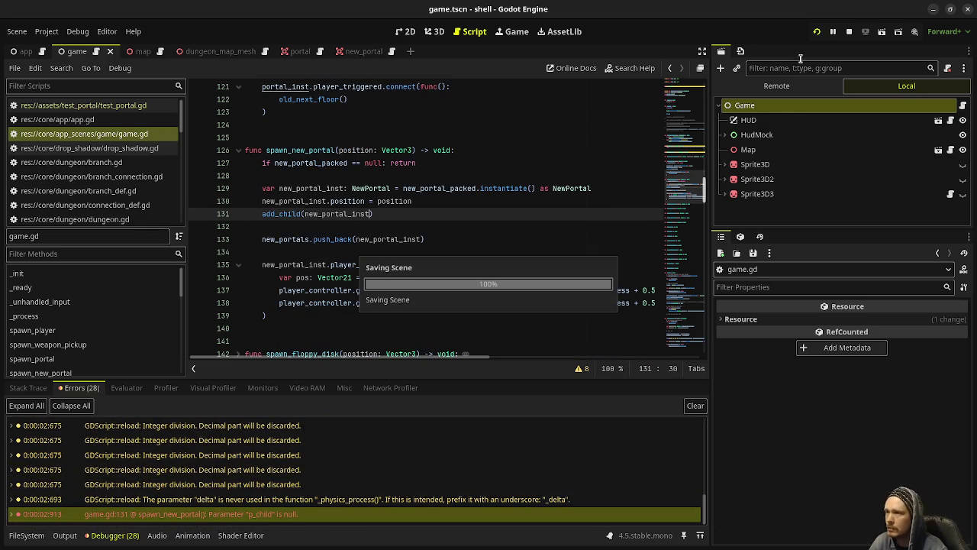
pyautogui.click(848, 34)
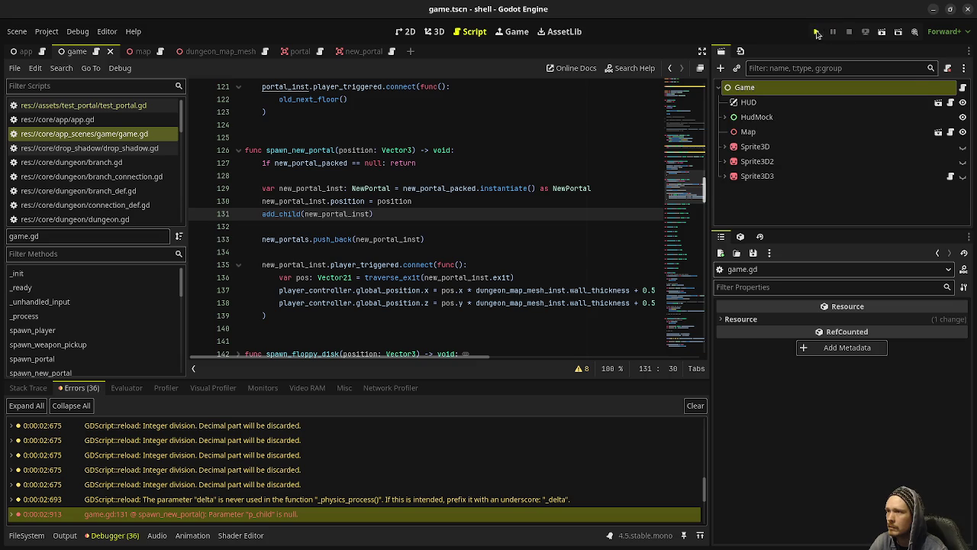
pyautogui.click(816, 31)
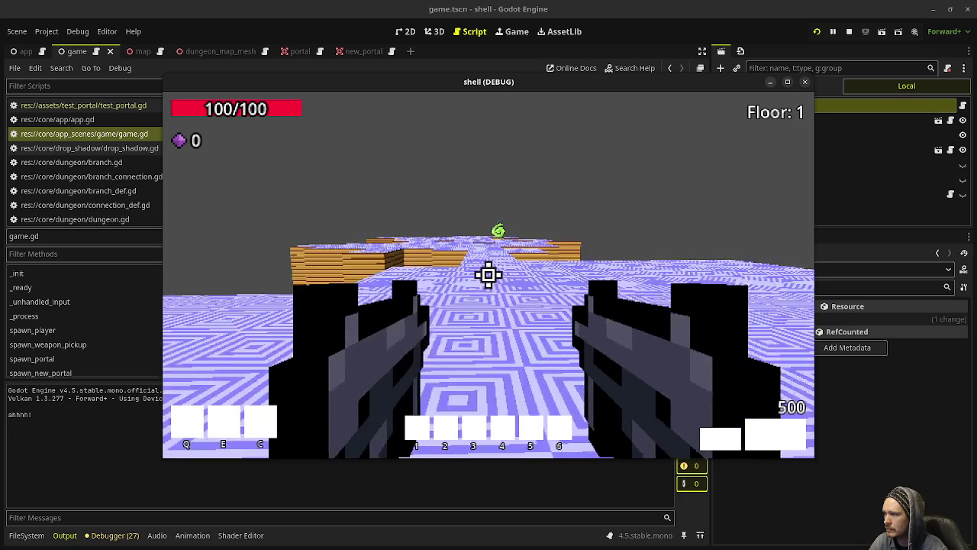
# Walk the player down the corridor into the green portal, breaking at line 336 with a Nil exit
pyautogui.press('w')
pyautogui.press('w')
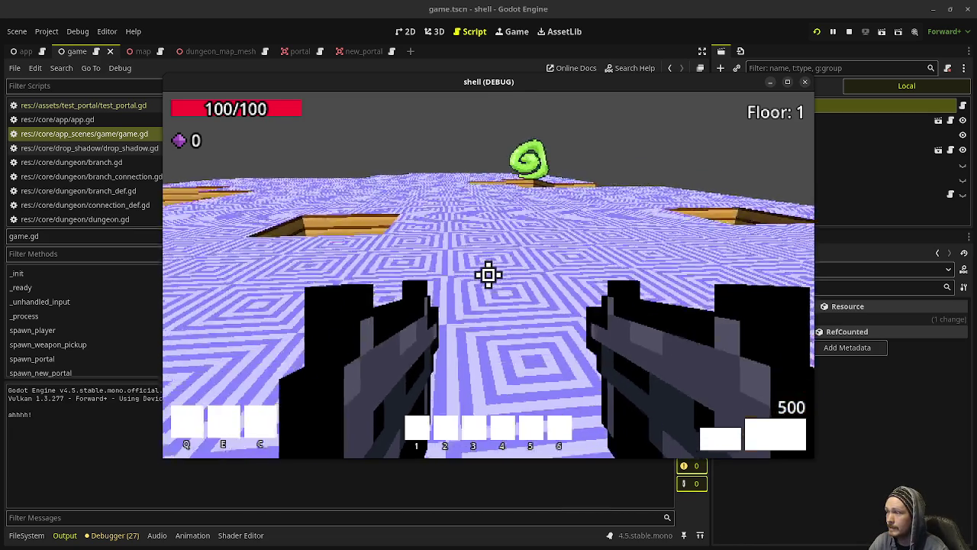
pyautogui.press('w')
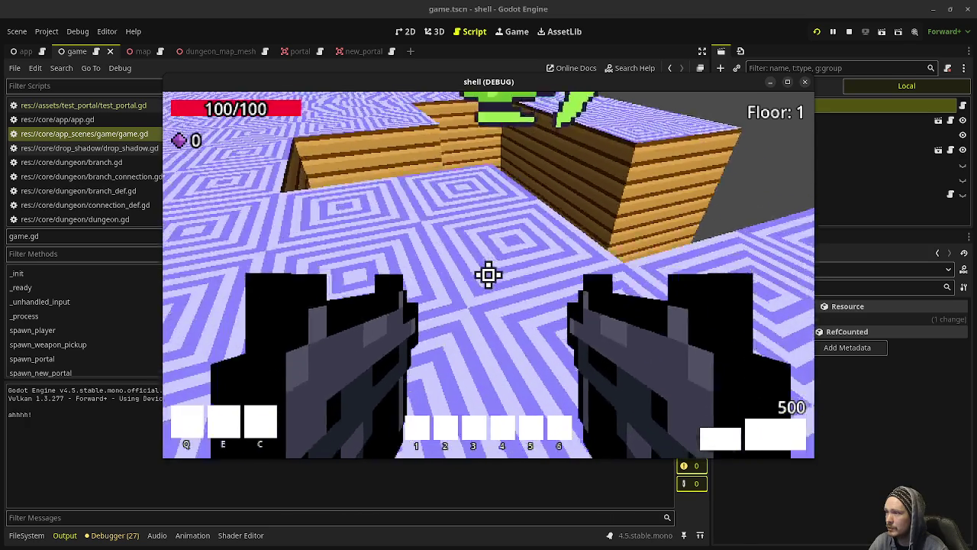
pyautogui.press('s')
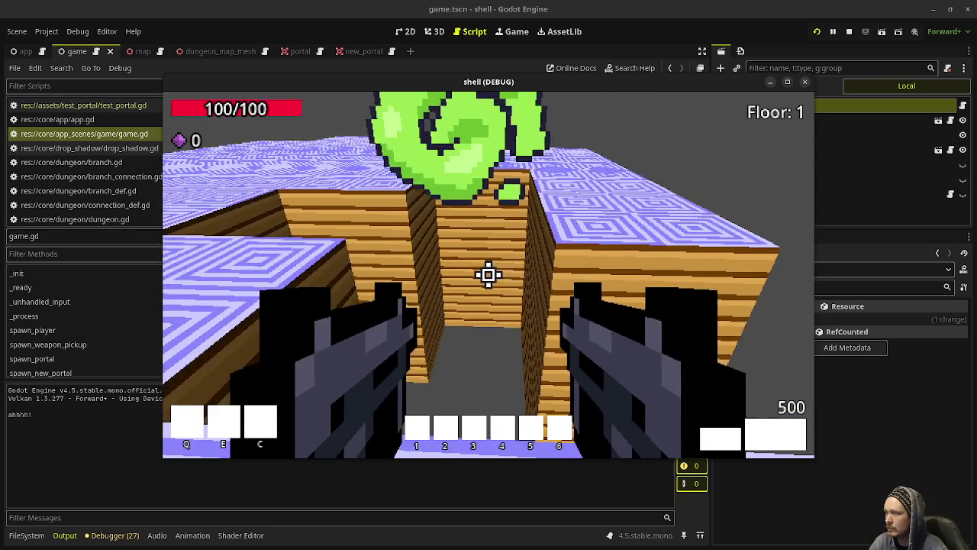
pyautogui.press('w')
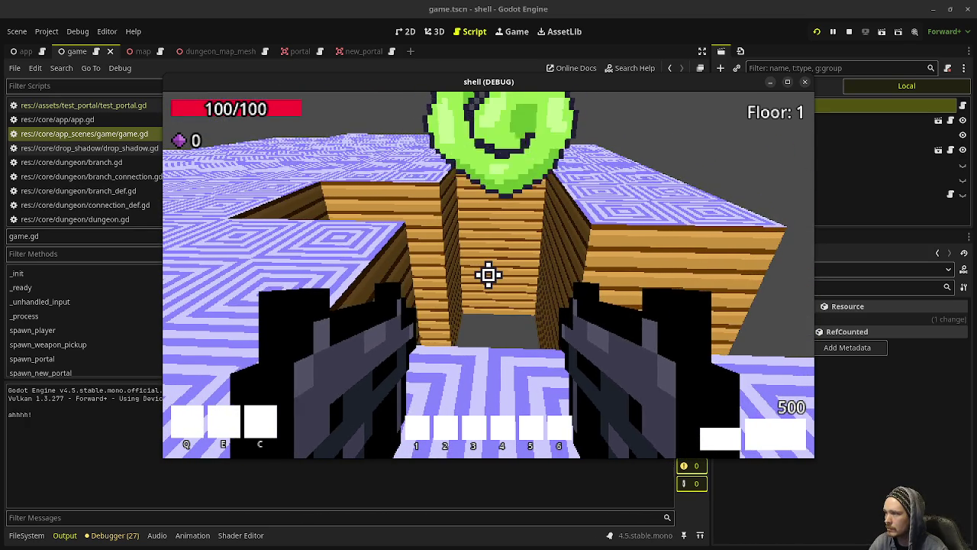
pyautogui.press('w')
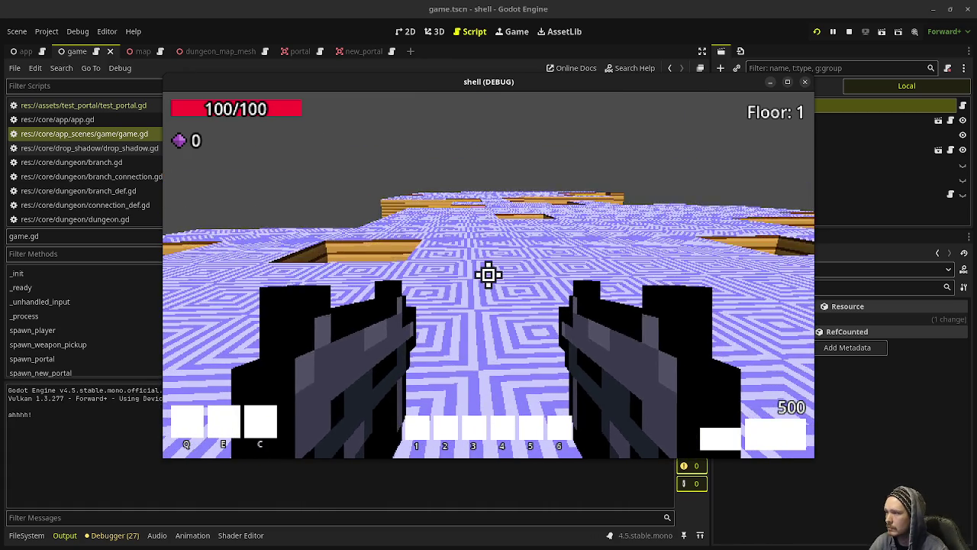
pyautogui.press('w')
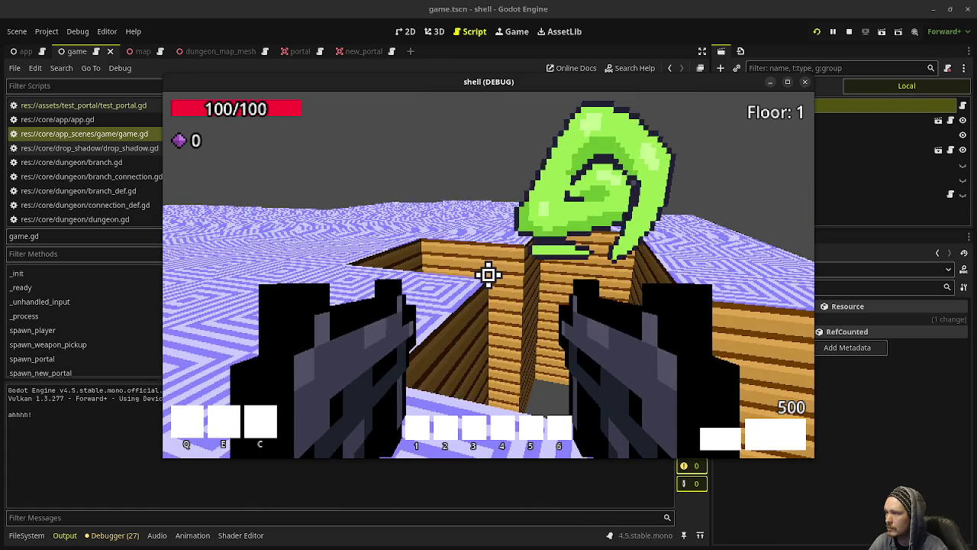
pyautogui.moveTo(488, 275)
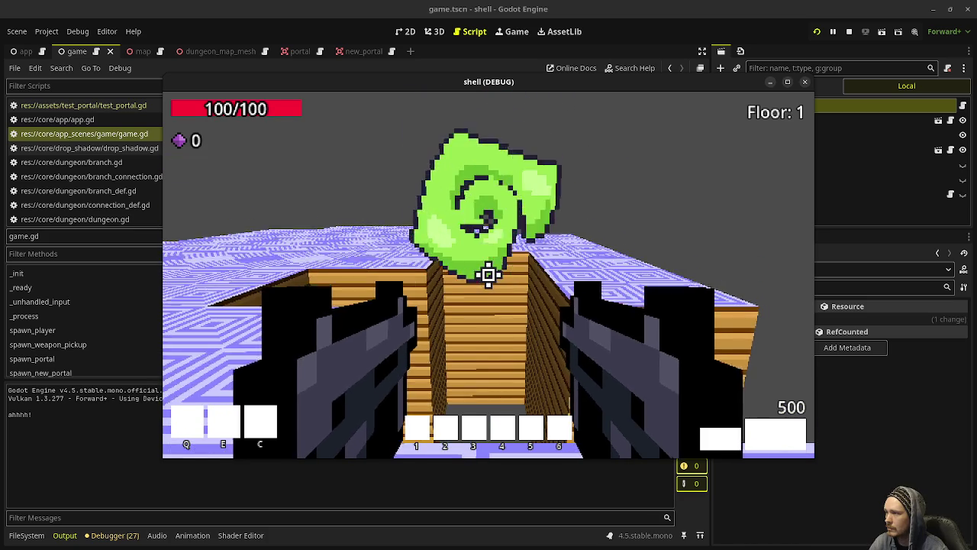
pyautogui.press('w')
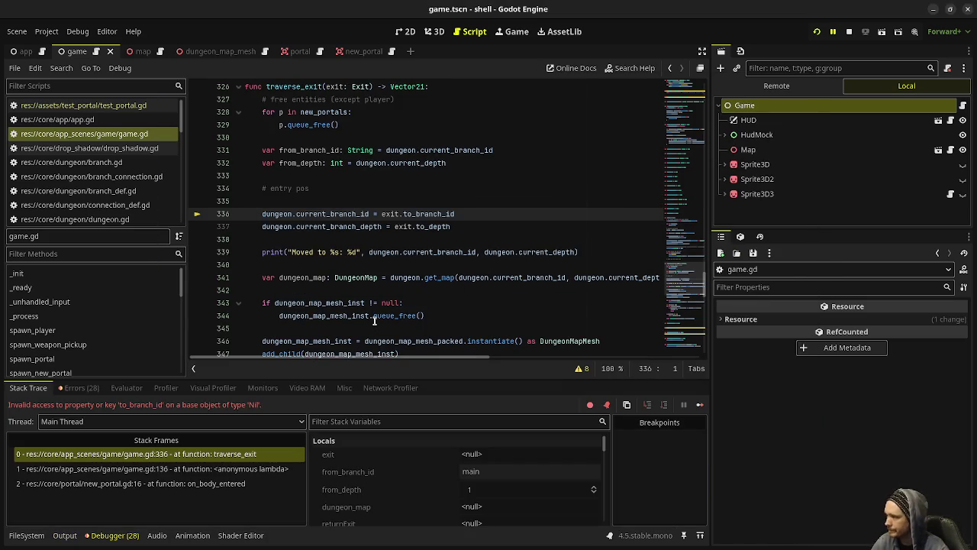
# End the debug session with the Stop button
pyautogui.moveTo(373, 320)
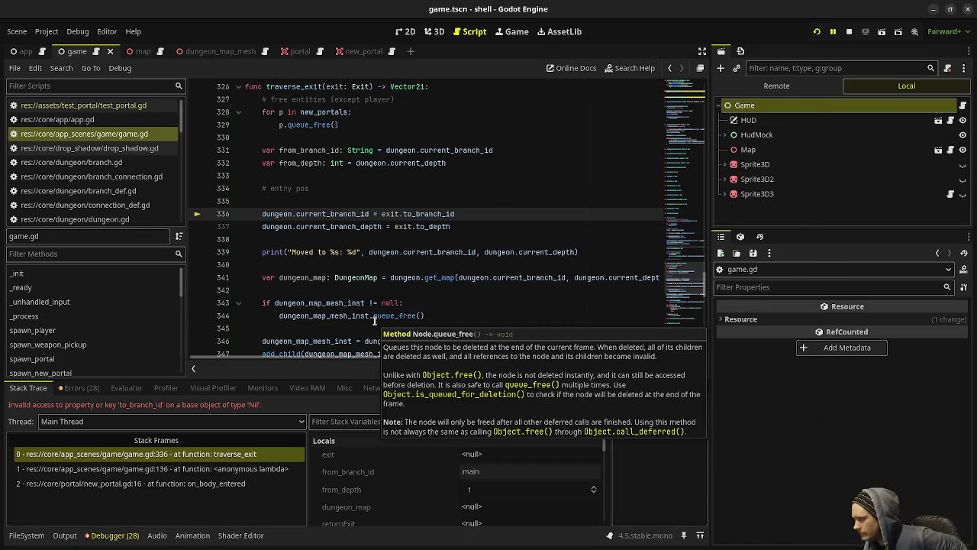
pyautogui.scroll(5, 366, 244)
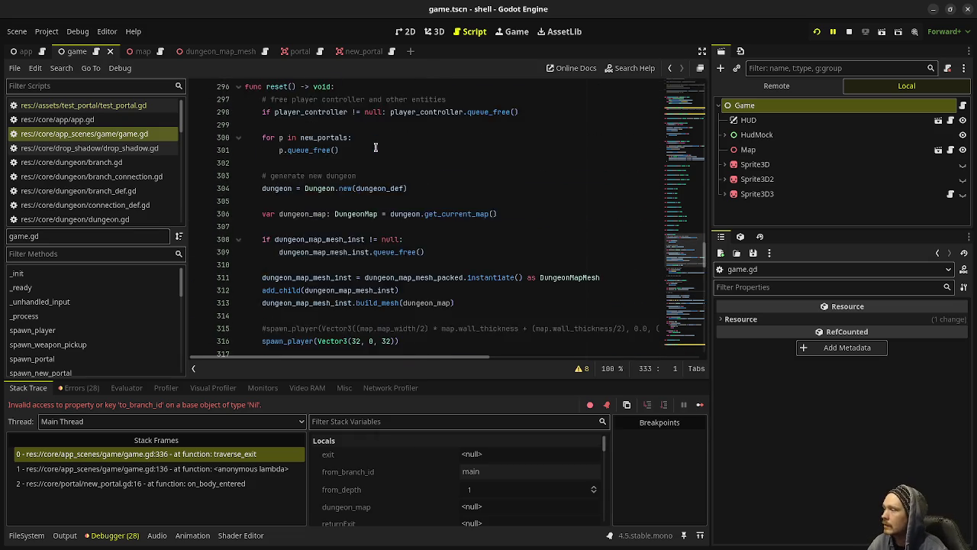
pyautogui.click(849, 33)
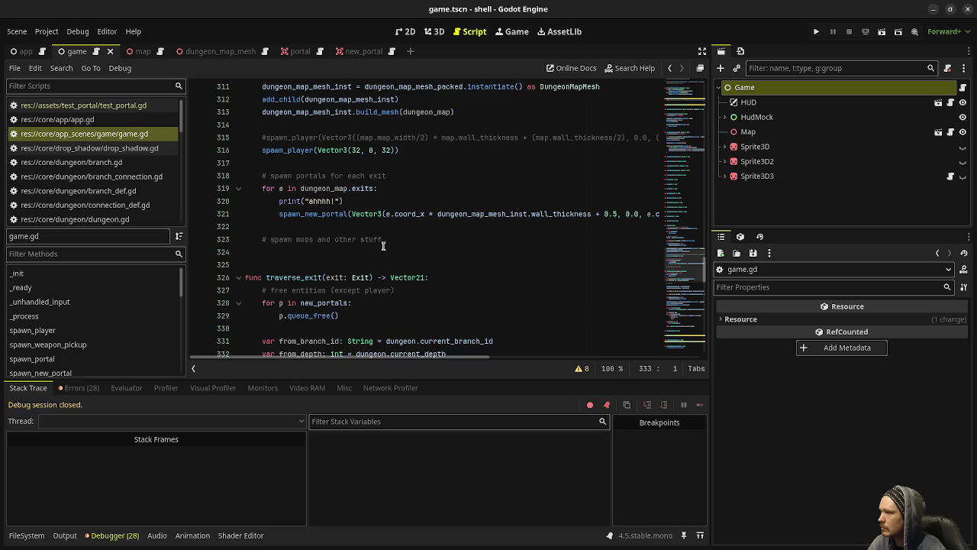
# Widen the script editor to full width and select spawn_new_portal's void return type
pyautogui.scroll(2, 383, 245)
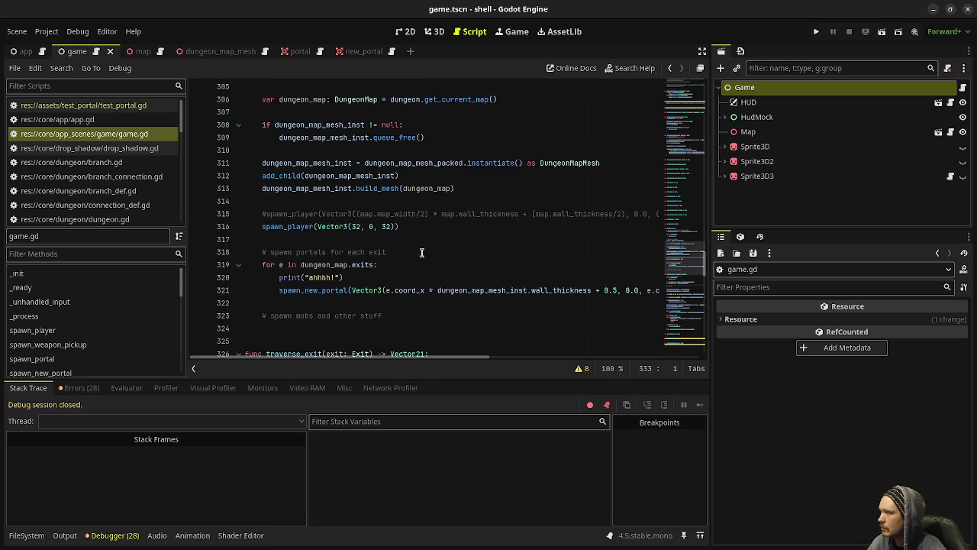
pyautogui.click(702, 51)
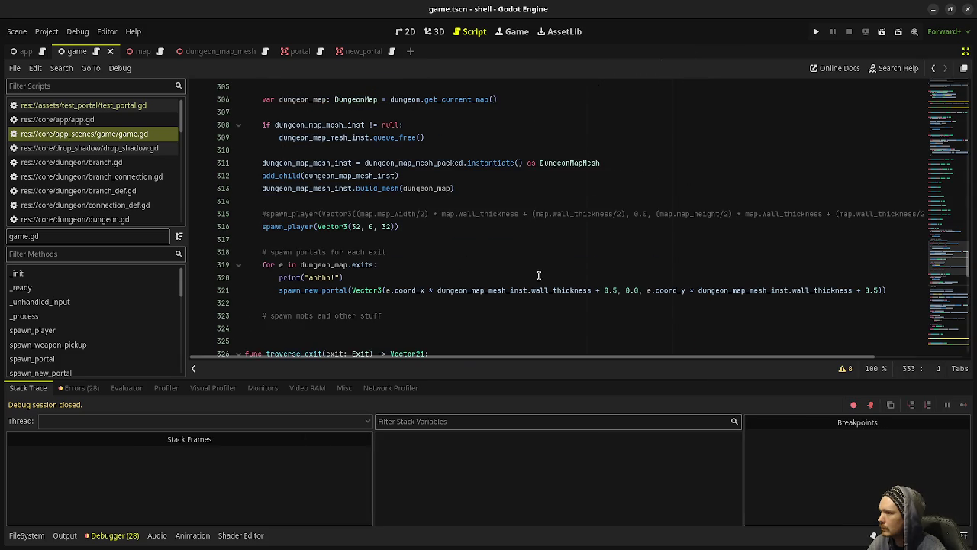
pyautogui.scroll(20, 538, 276)
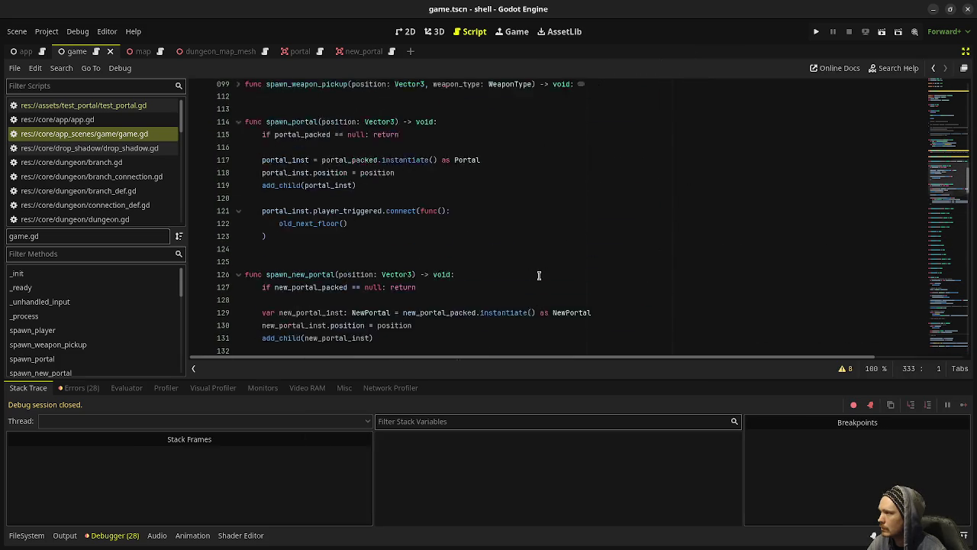
pyautogui.scroll(2, 538, 277)
pyautogui.doubleClick(436, 303)
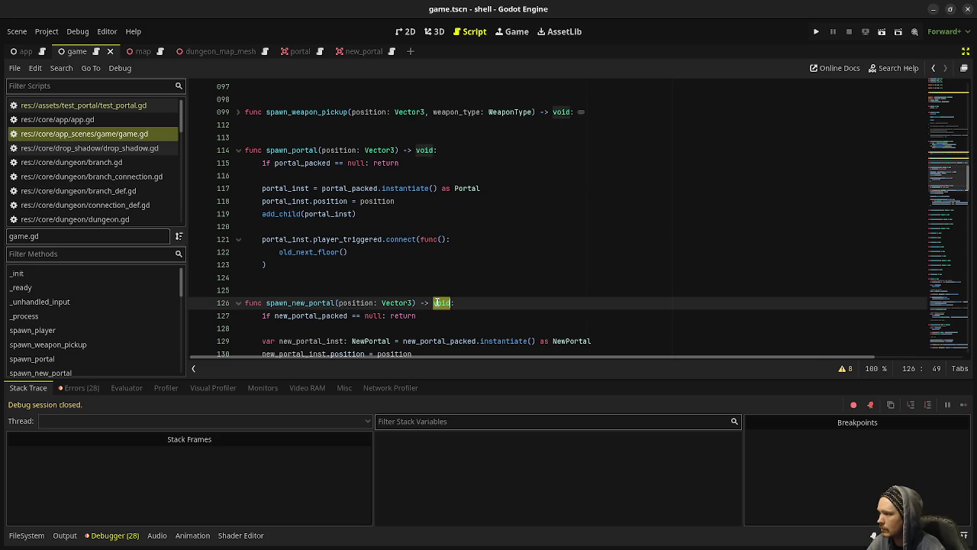
# Change spawn_new_portal's return type from void to NewPortal and save
pyautogui.write('NewPortal')
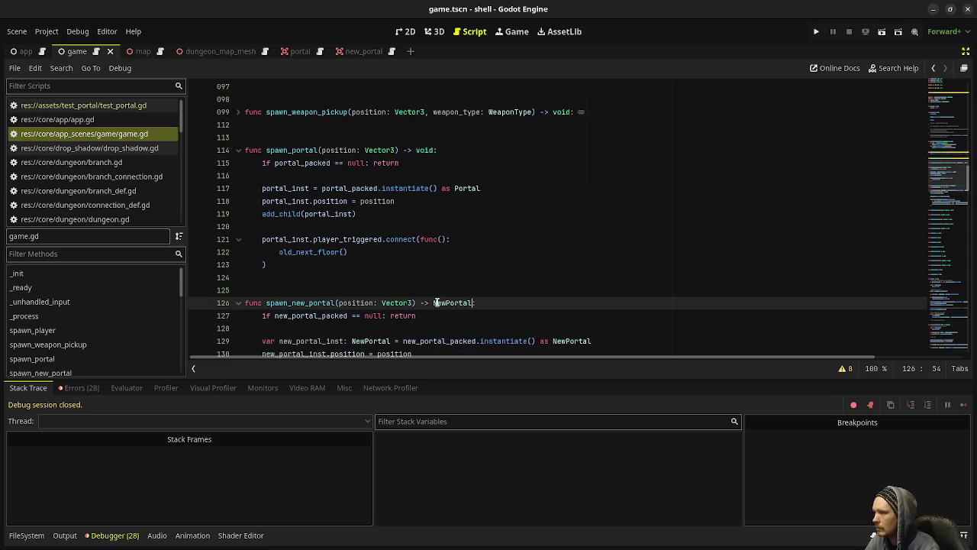
pyautogui.scroll(-2, 435, 294)
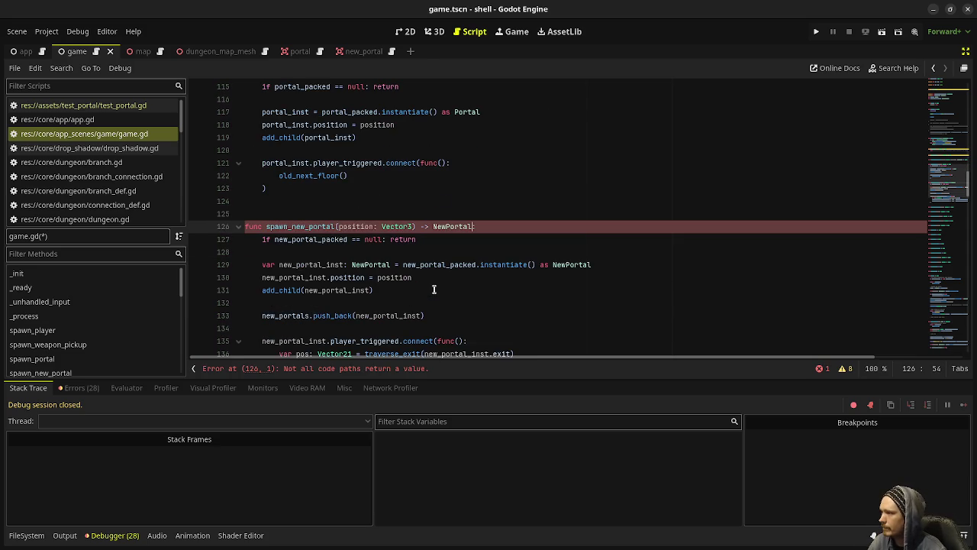
pyautogui.hotkey('ctrl', 'z')
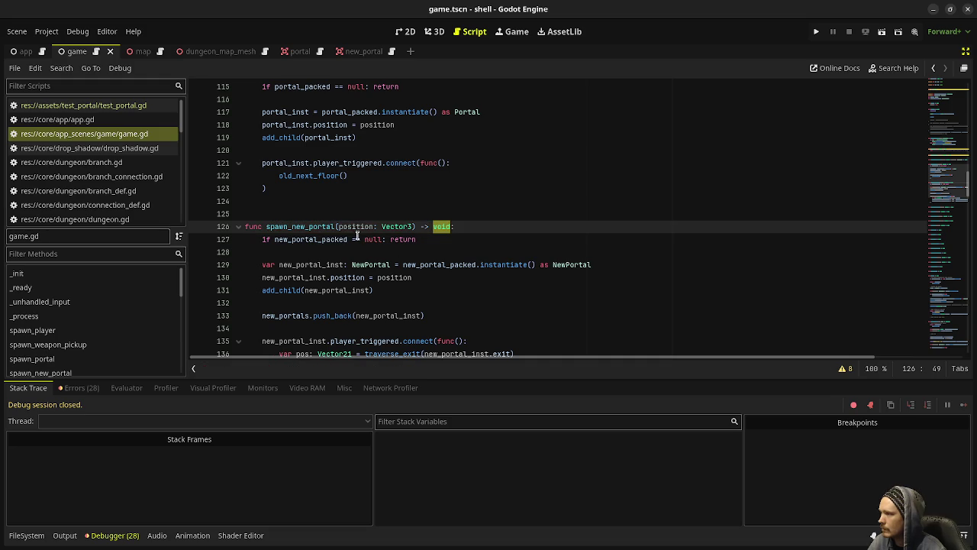
pyautogui.click(338, 226)
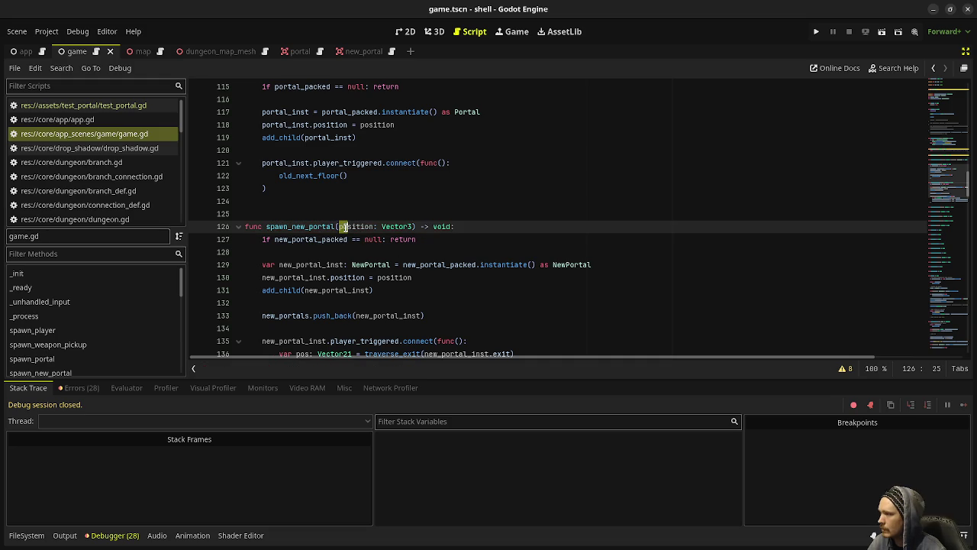
pyautogui.moveTo(351, 226); pyautogui.dragTo(413, 226)
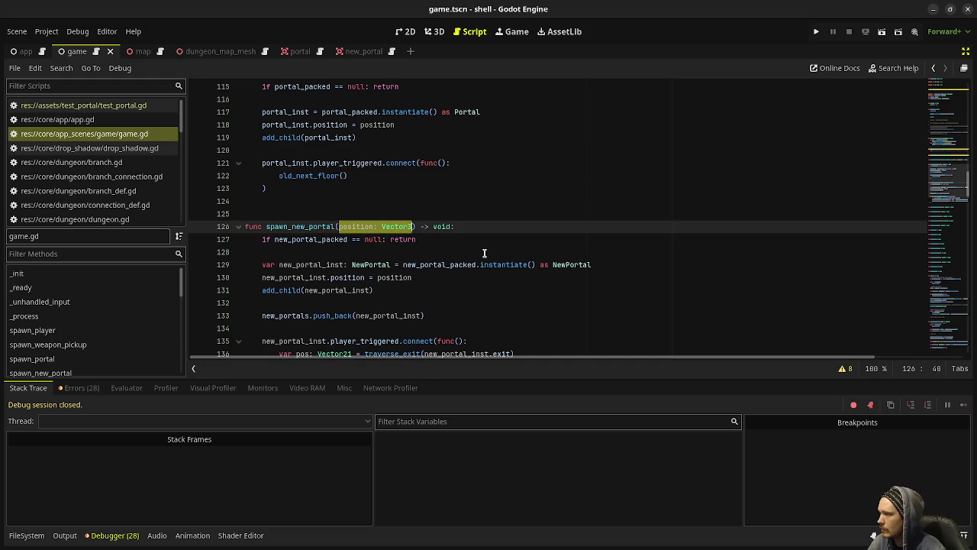
pyautogui.doubleClick(443, 226)
pyautogui.write('NewPort')
pyautogui.press('Return')
pyautogui.hotkey('ctrl', 's')
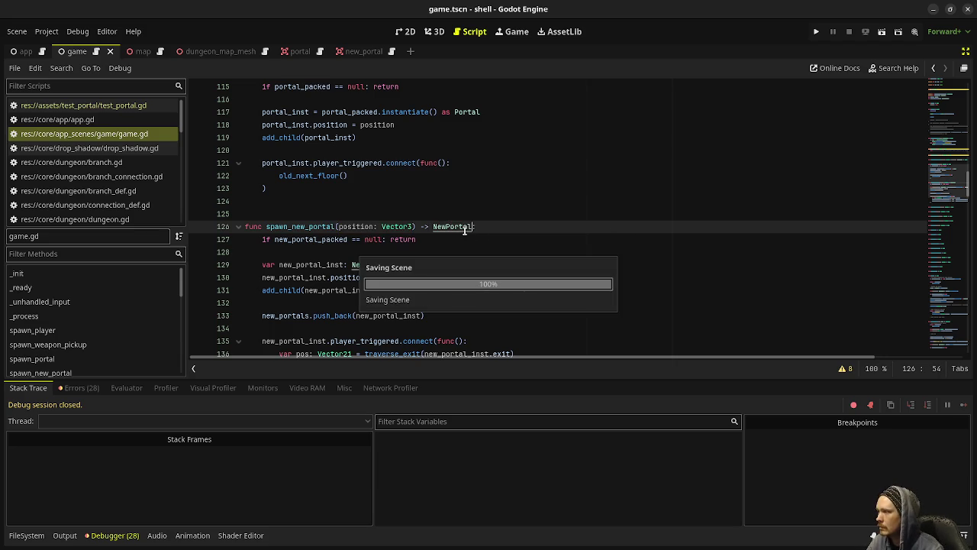
# Store the spawned portal in a NewPortal variable and add 'new_portal.exit = e' on line 322
pyautogui.scroll(-20, 440, 185)
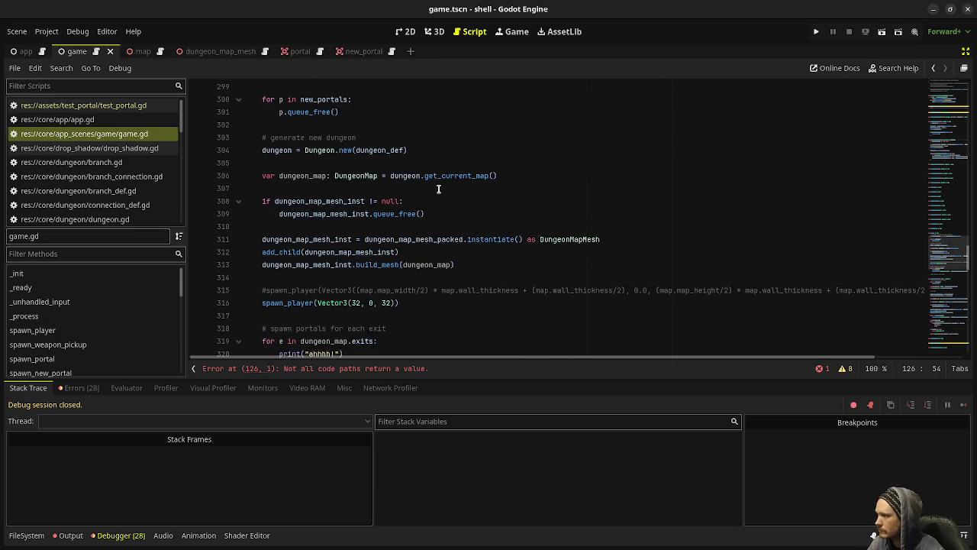
pyautogui.scroll(-3, 433, 190)
pyautogui.click(279, 212)
pyautogui.write('var r')
pyautogui.write('ew_portal: ')
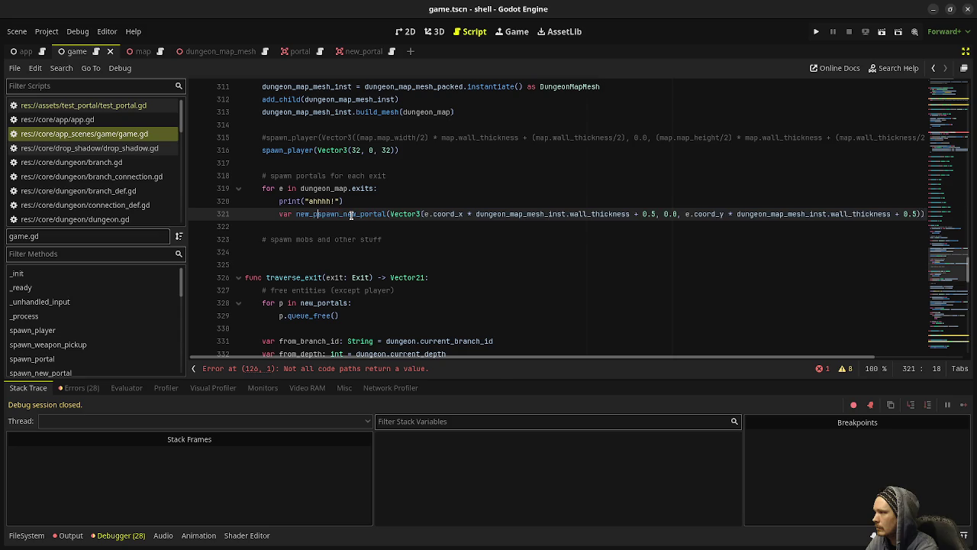
pyautogui.write('NewPortal =')
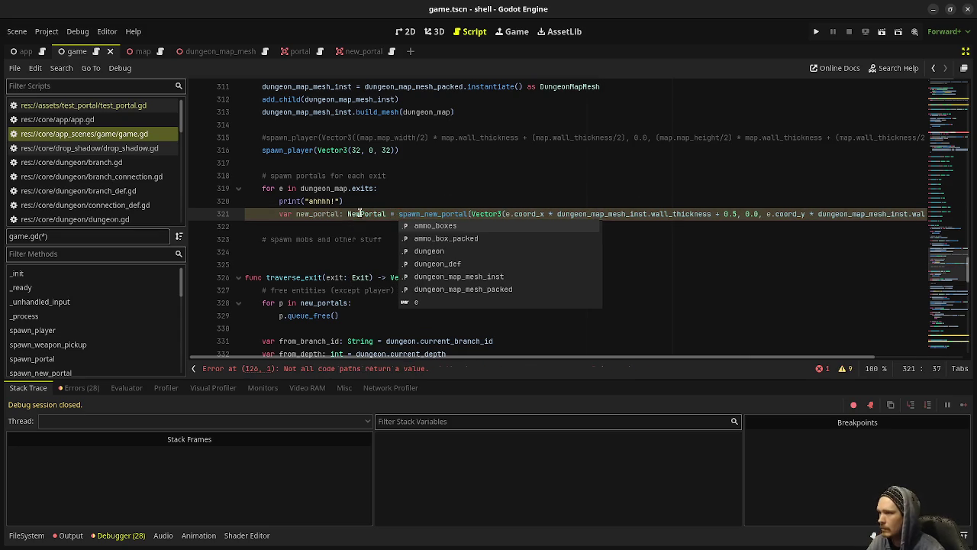
pyautogui.click(261, 227)
pyautogui.click(303, 214)
pyautogui.press('End')
pyautogui.press('Return')
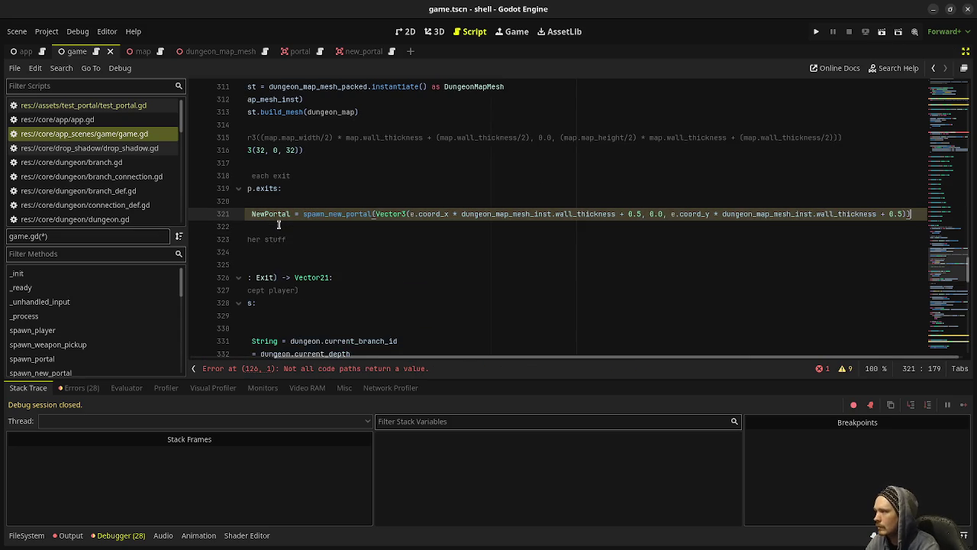
pyautogui.write('new_po')
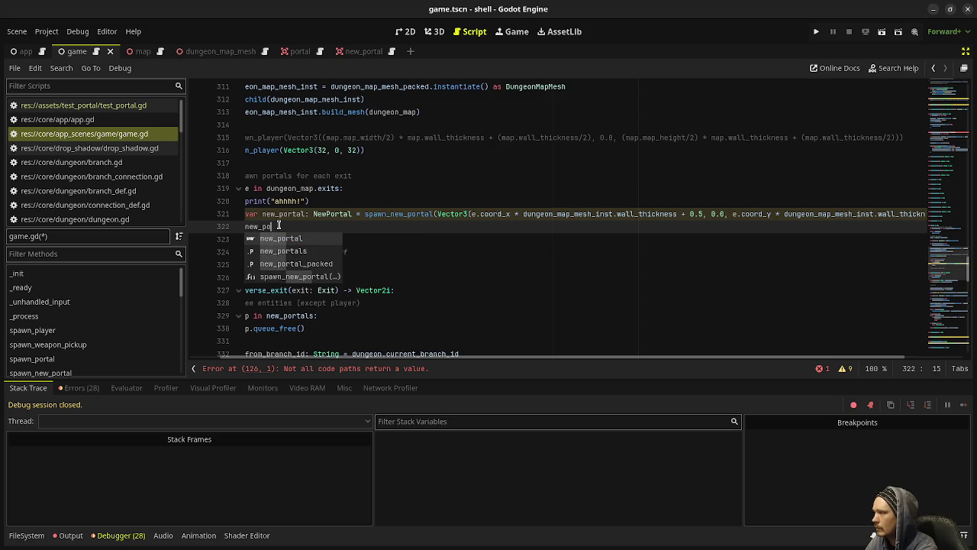
pyautogui.write('rtal.exit ')
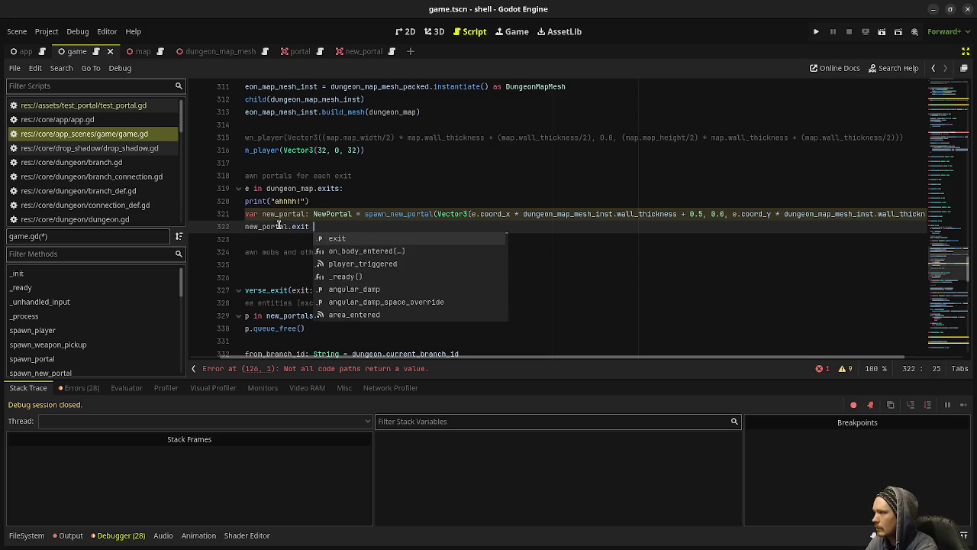
pyautogui.write('= e')
pyautogui.hotkey('ctrl', 's')
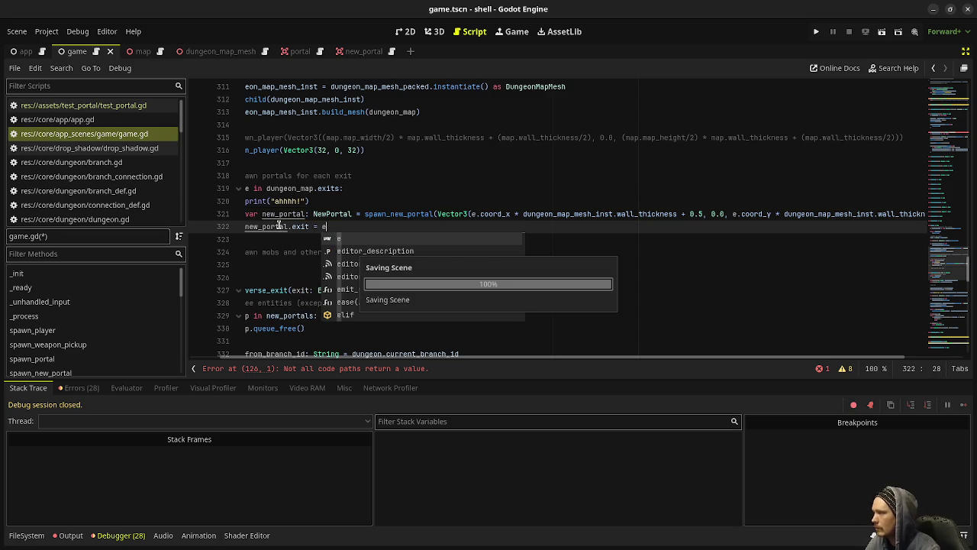
pyautogui.click(530, 151)
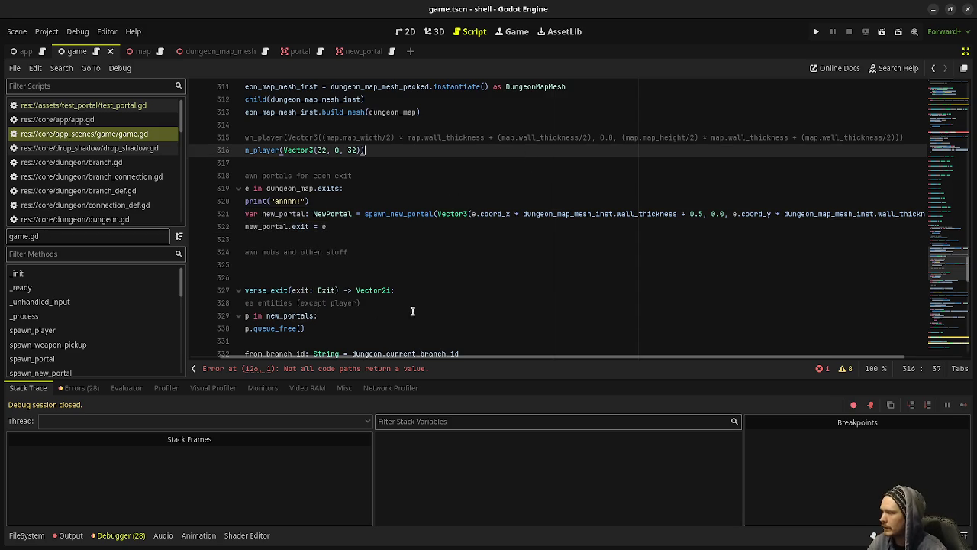
# Add 'return new_portal_inst' at the end of spawn_new_portal, save, and run the game
pyautogui.hscroll(-2, 290, 359)
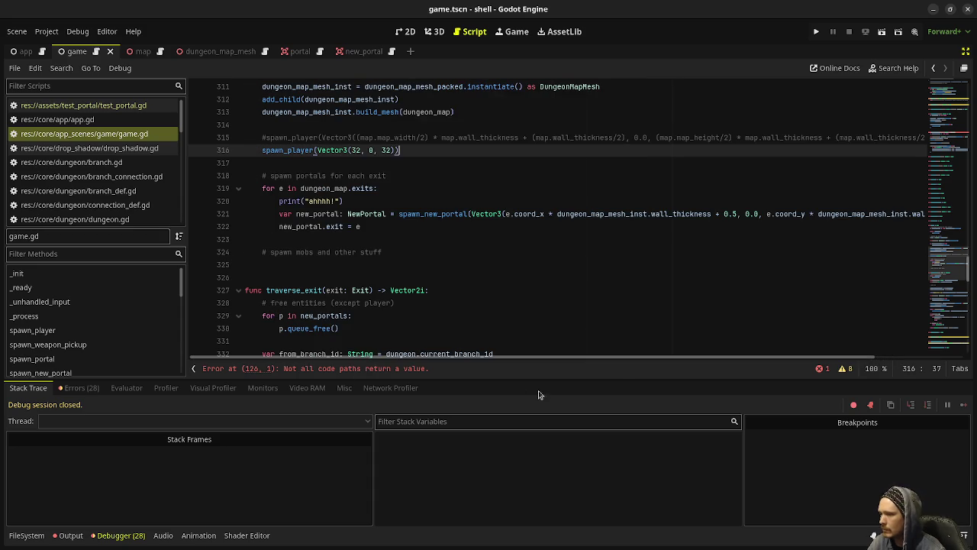
pyautogui.click(319, 368)
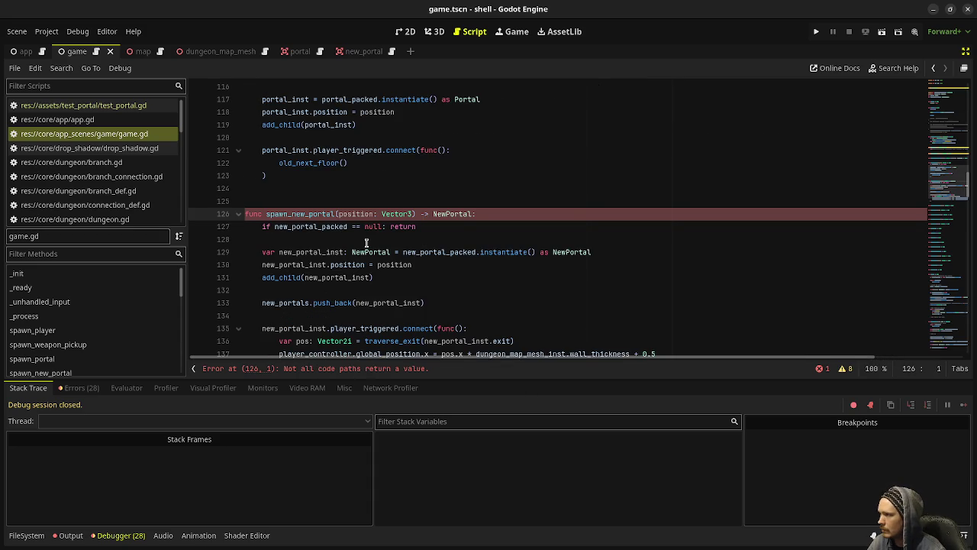
pyautogui.scroll(-3, 463, 257)
pyautogui.click(304, 265)
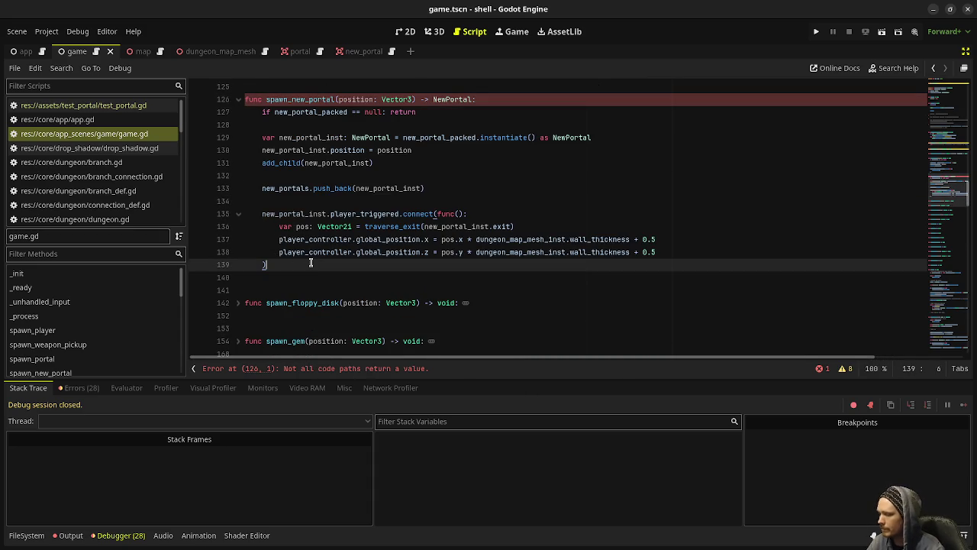
pyautogui.press('Return')
pyautogui.press('Return')
pyautogui.write('return n')
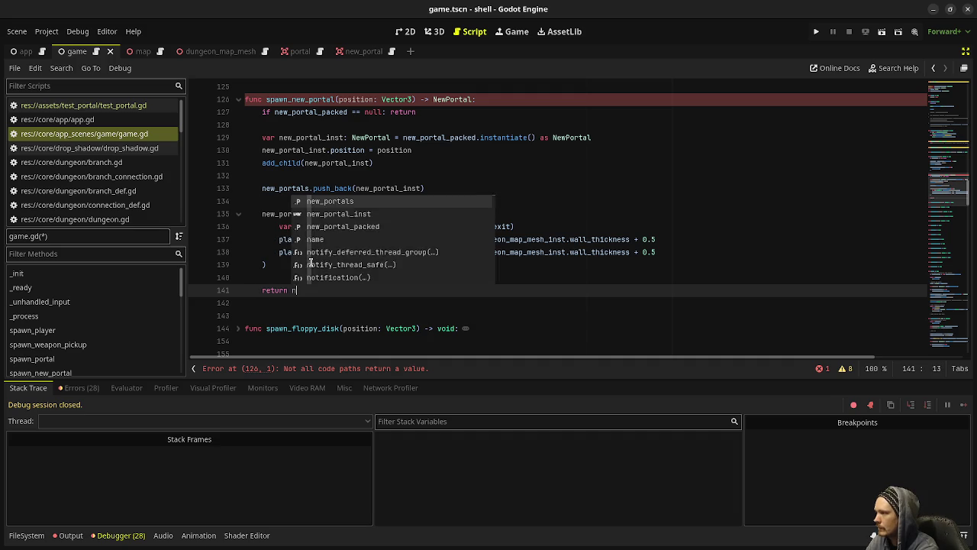
pyautogui.write('ew_portal_inst')
pyautogui.hotkey('ctrl', 's')
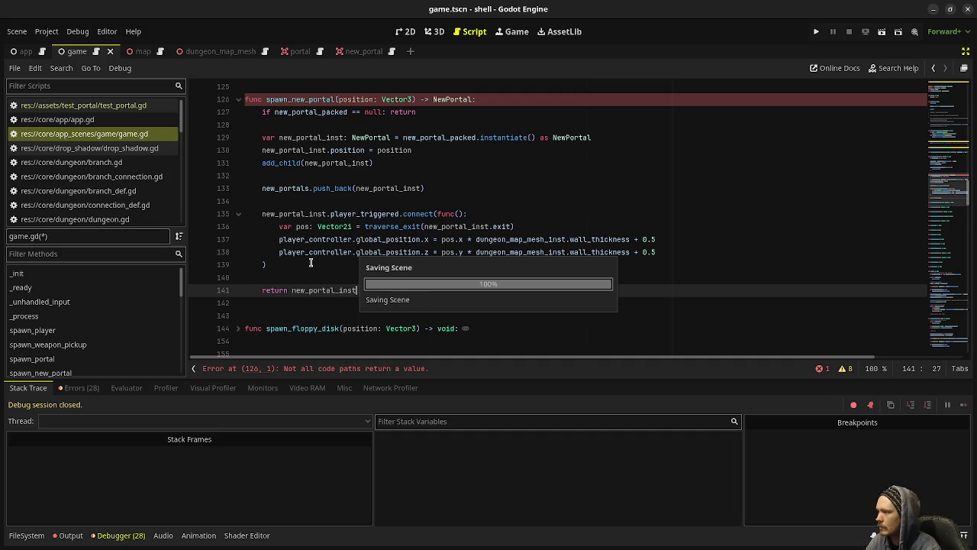
pyautogui.press('F5')
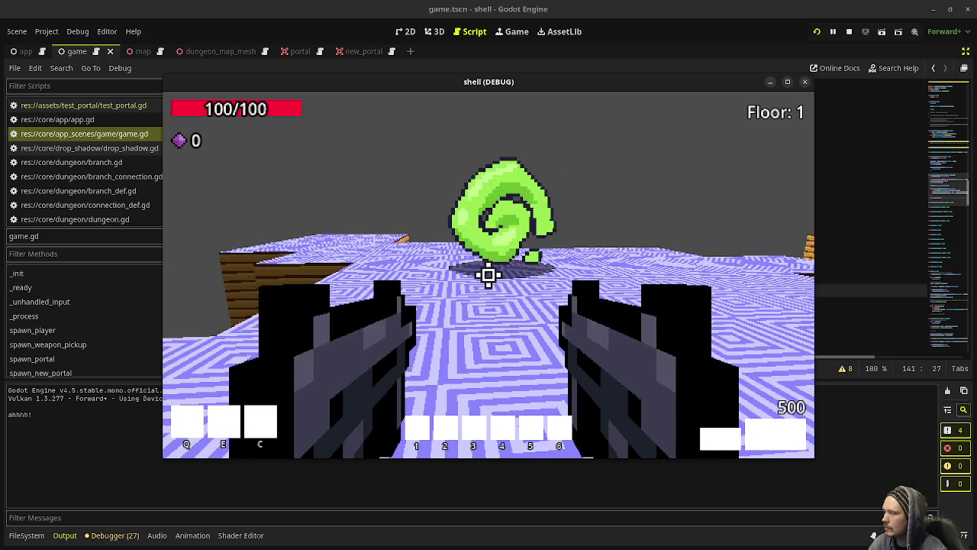
# Walk into the green portal, which halts traverse_exit at line 340 on current_branch_depth
pyautogui.press('w')
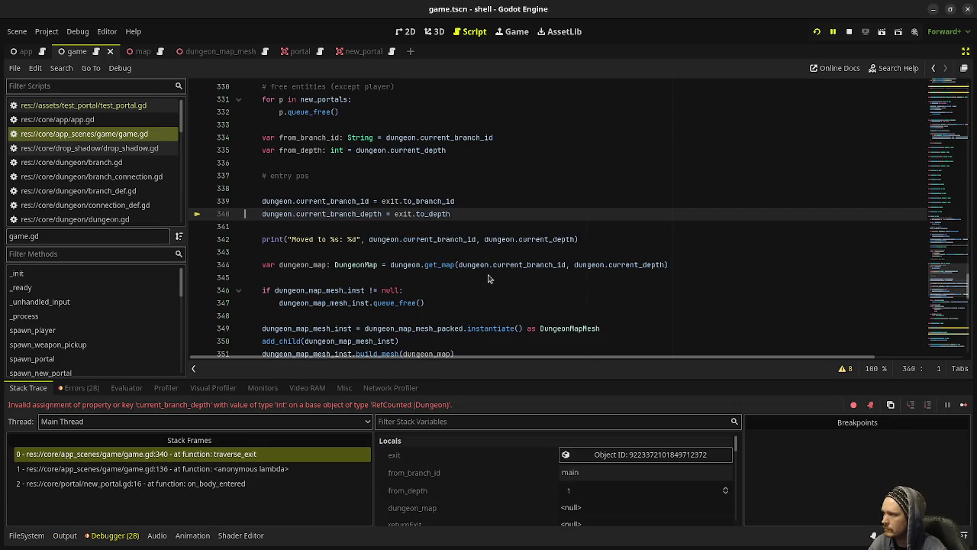
# Scroll the debugger output and jump to the crashing line 340 in traverse_exit
pyautogui.scroll(2, 461, 246)
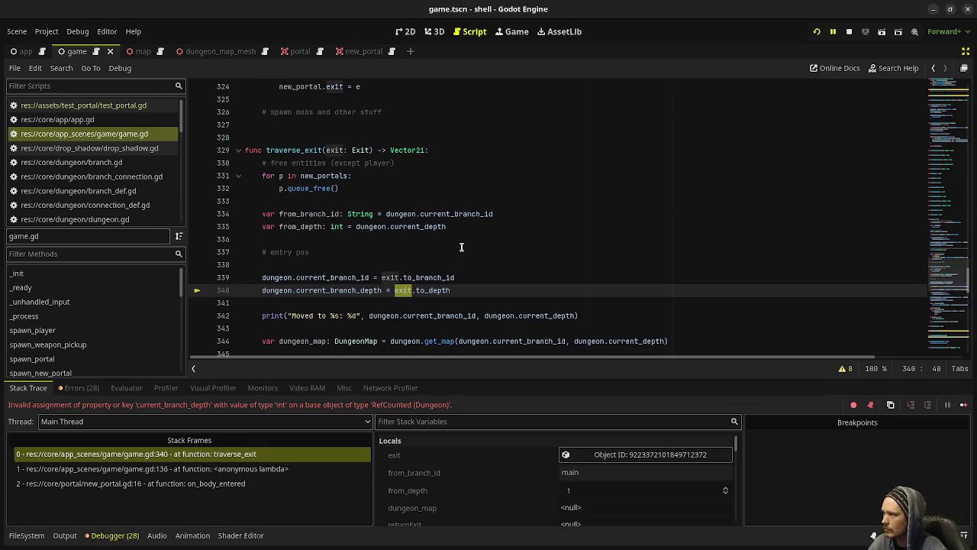
pyautogui.scroll(20, 461, 247)
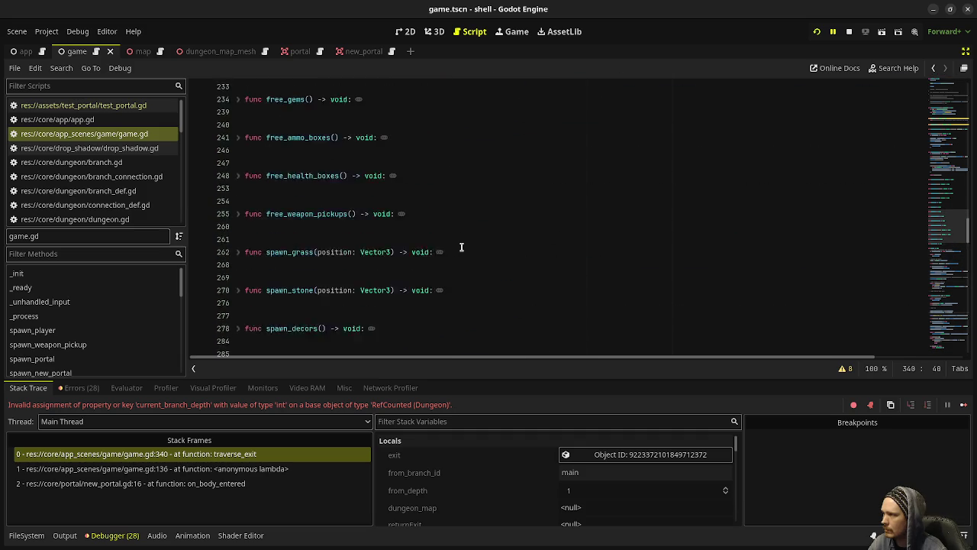
pyautogui.scroll(5, 461, 247)
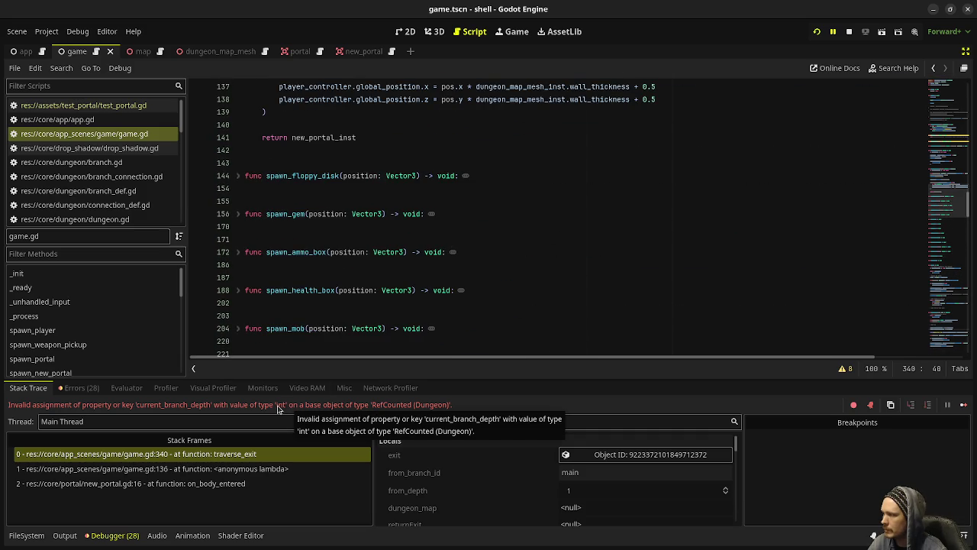
pyautogui.scroll(-15, 328, 299)
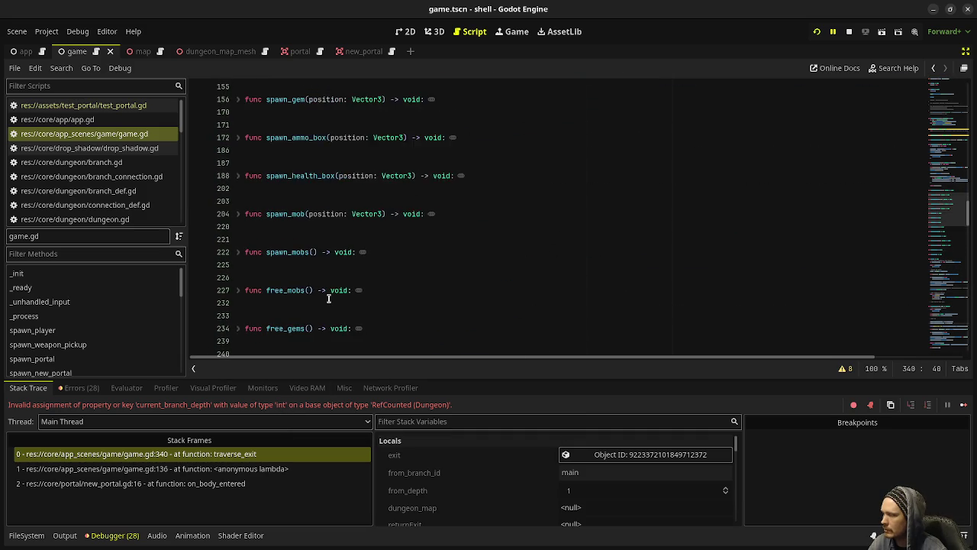
pyautogui.scroll(-5, 340, 315)
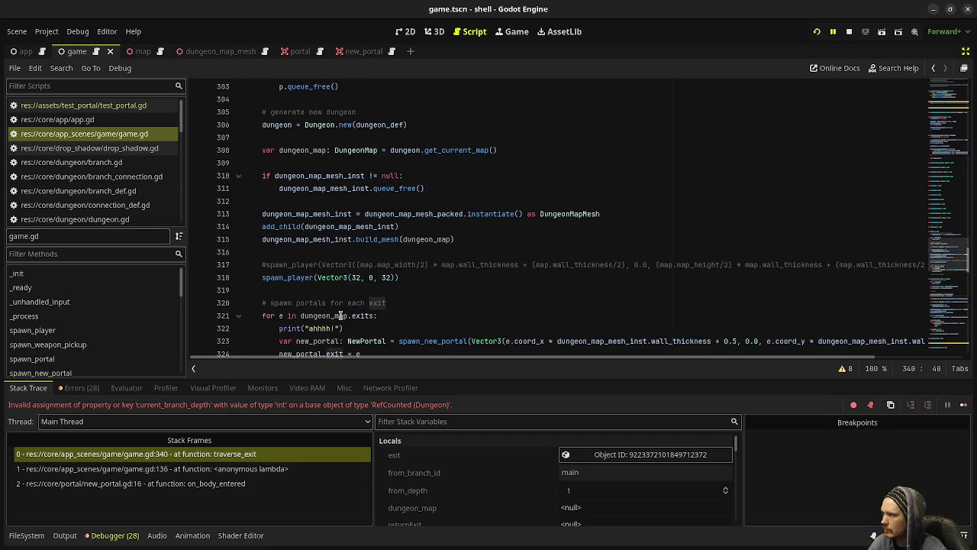
pyautogui.scroll(-2, 339, 315)
pyautogui.scroll(3, 340, 315)
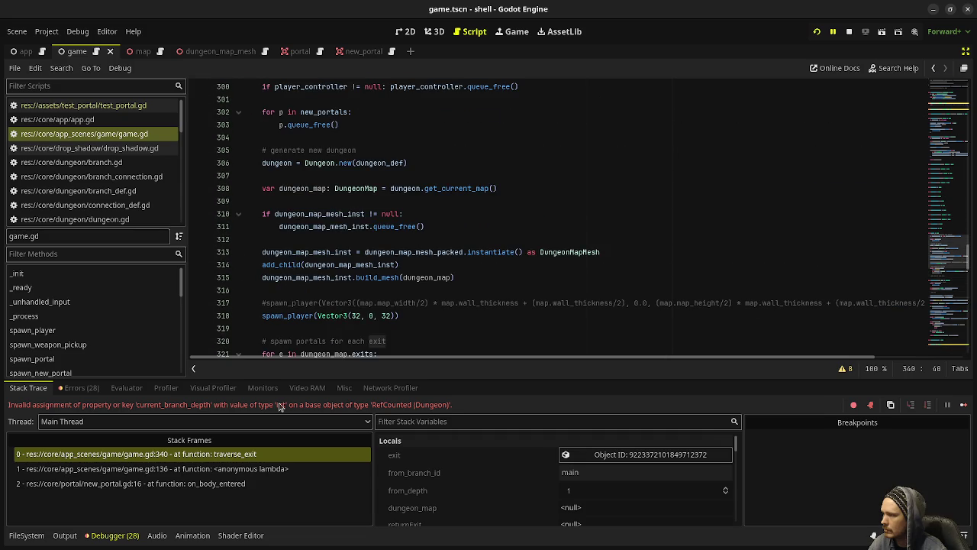
pyautogui.click(211, 453)
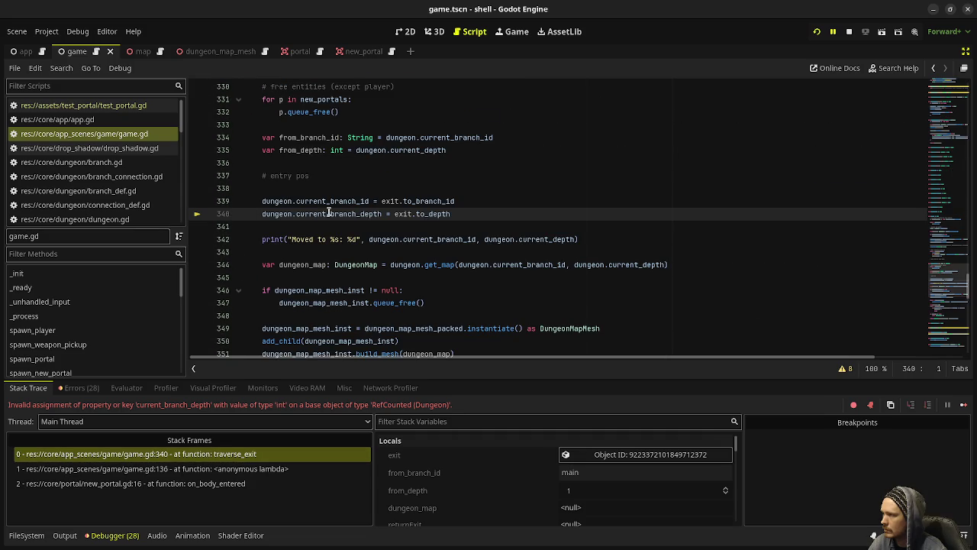
# Rename current_branch_depth to current_depth on line 340, save, and stop the game
pyautogui.moveTo(329, 213); pyautogui.dragTo(359, 216)
pyautogui.press('BackSpace')
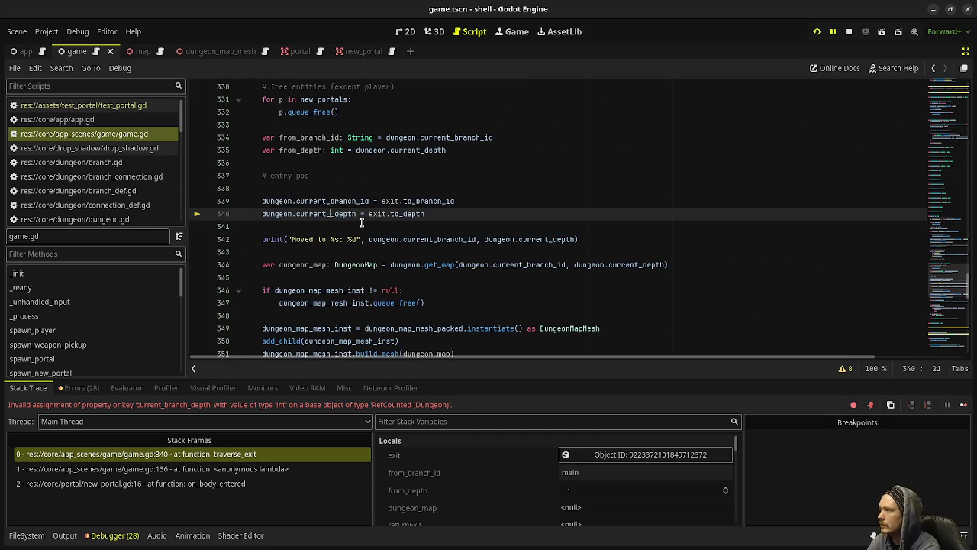
pyautogui.press('BackSpace')
pyautogui.hotkey('ctrl', 's')
pyautogui.click(848, 31)
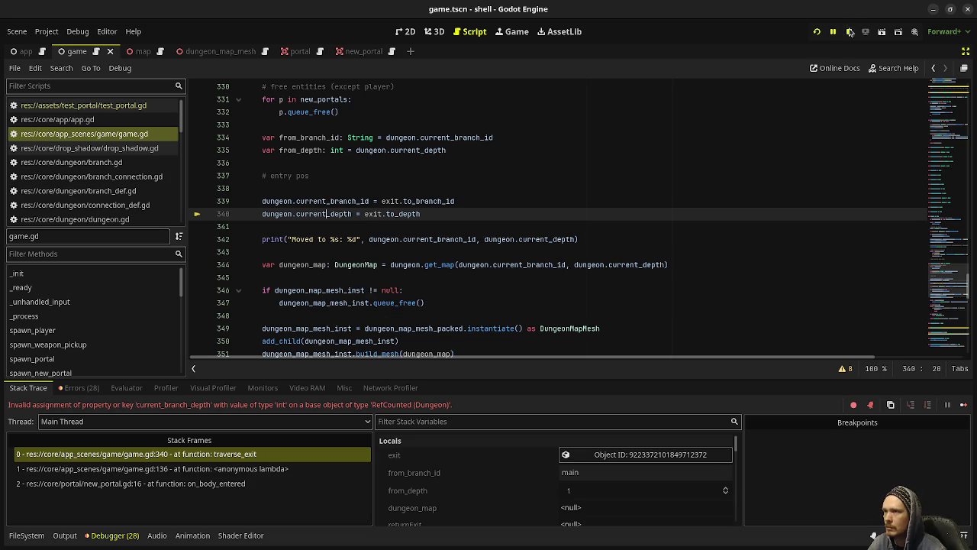
# Rerun the game and walk the player forward through the maze
pyautogui.click(816, 33)
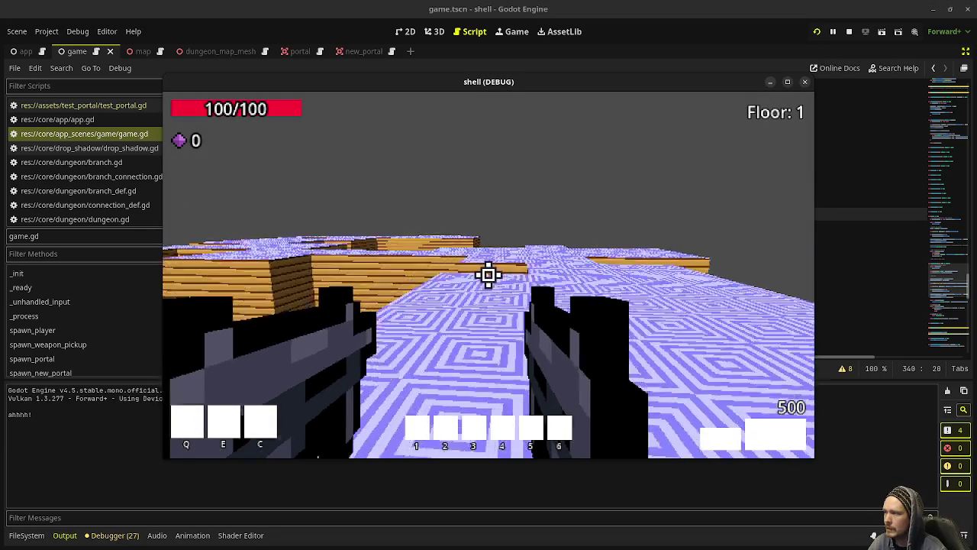
pyautogui.press('w')
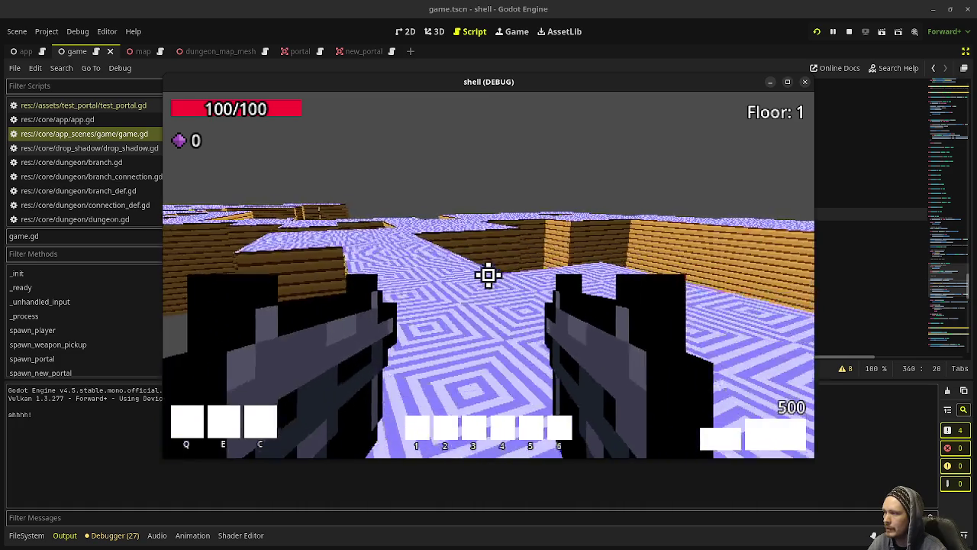
pyautogui.press('w')
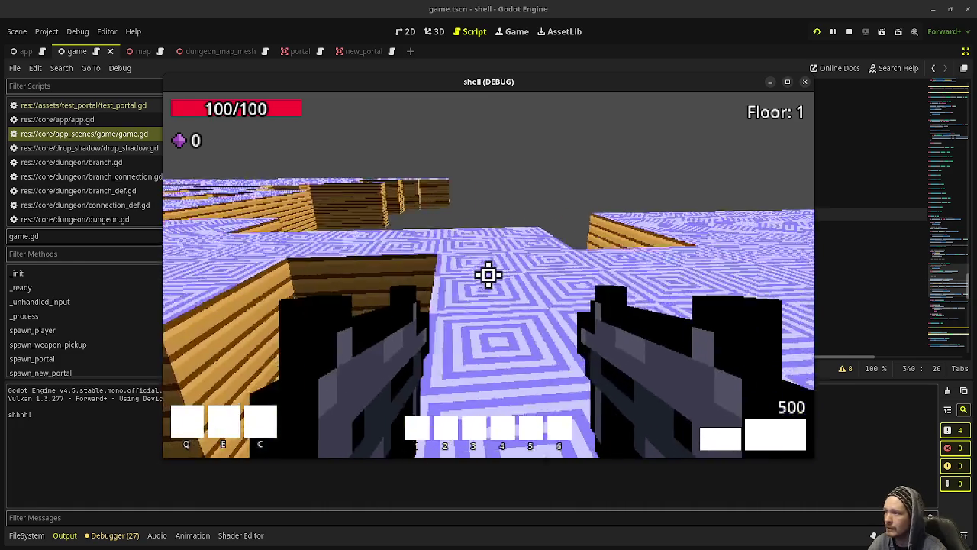
pyautogui.press('w')
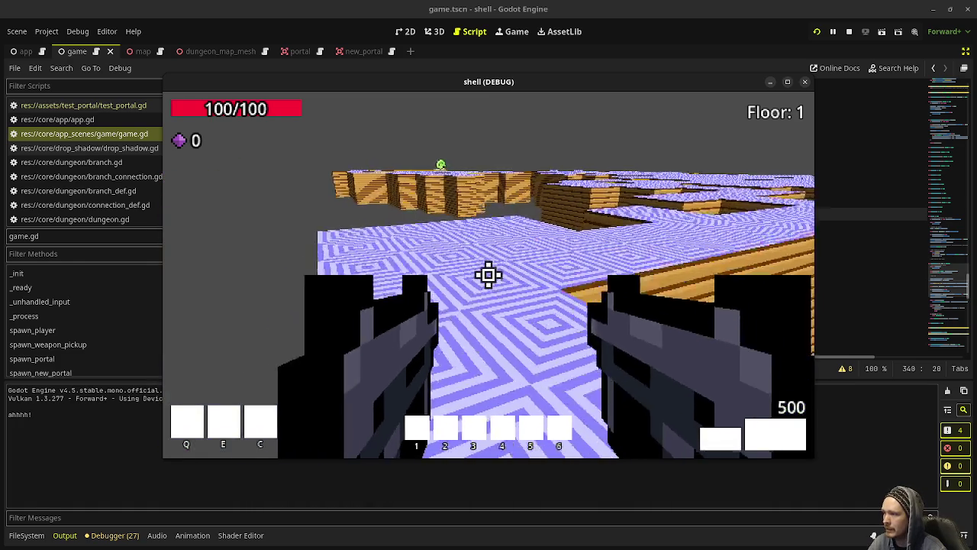
pyautogui.press('w')
pyautogui.press('w')
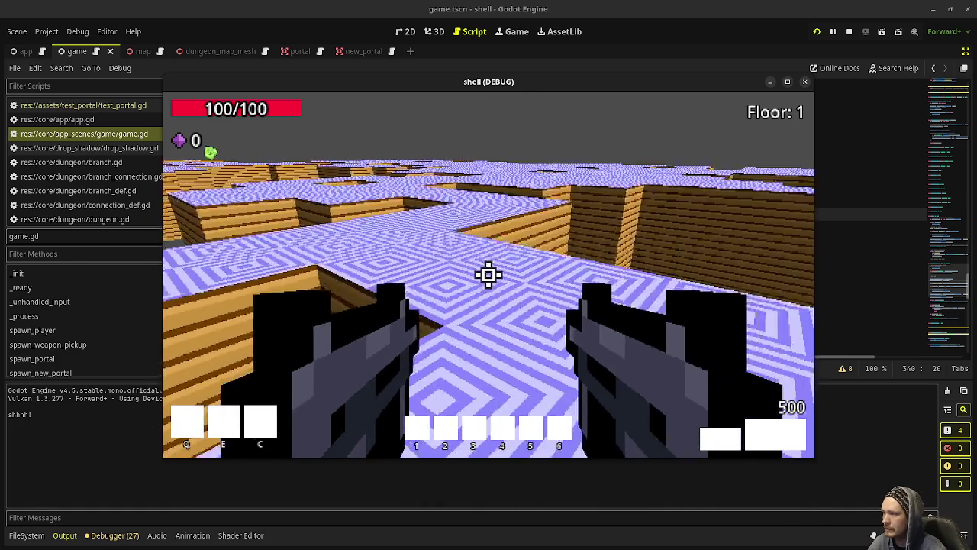
pyautogui.press('w')
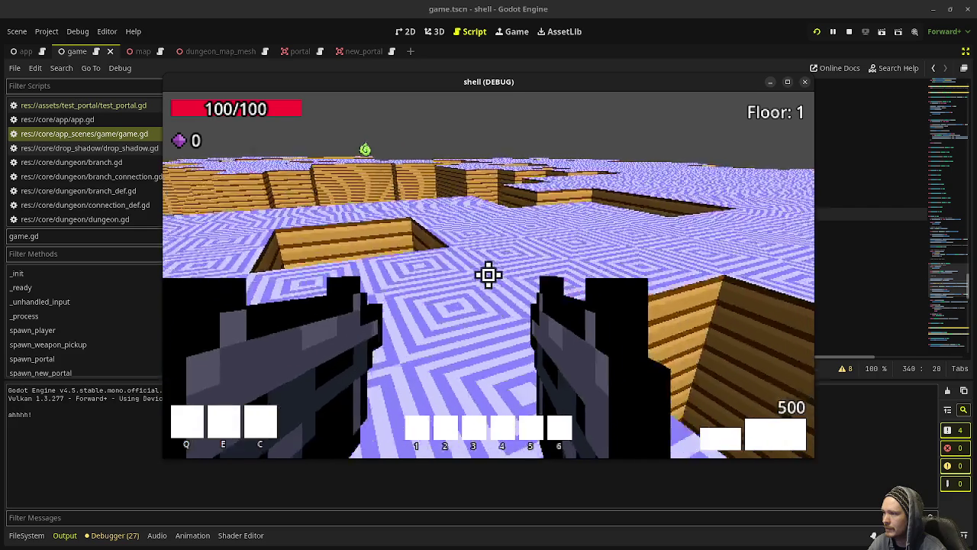
pyautogui.press('w')
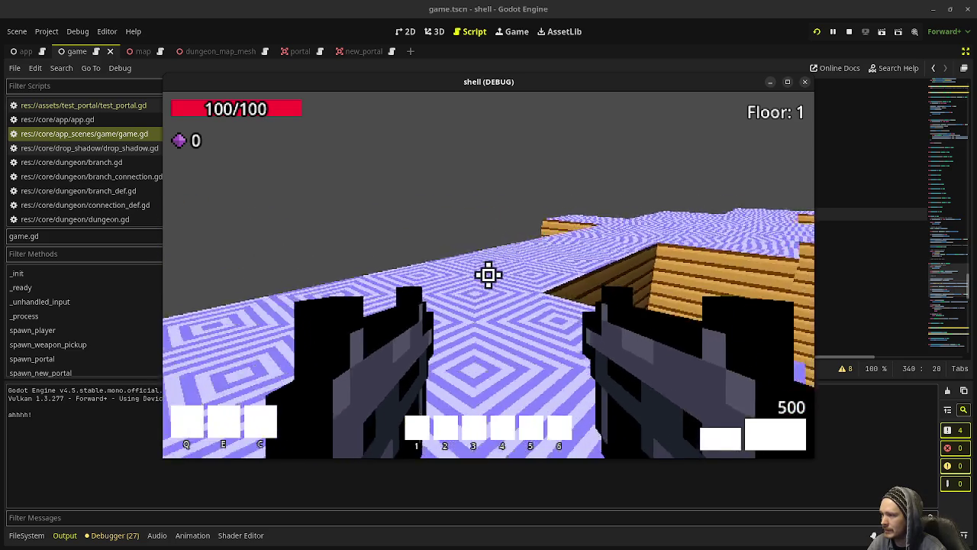
# Walk along the patterned walkway right up to the green portal
pyautogui.press('w')
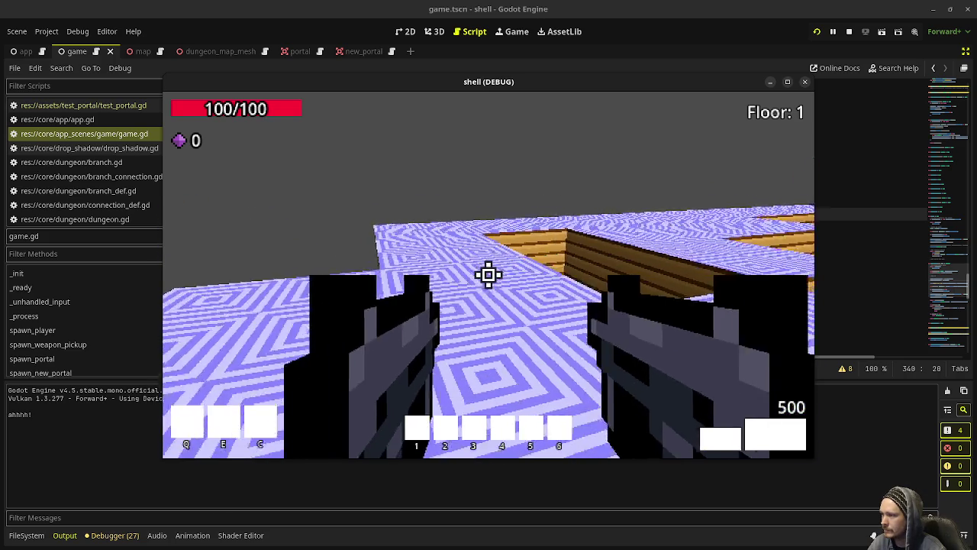
pyautogui.press('w')
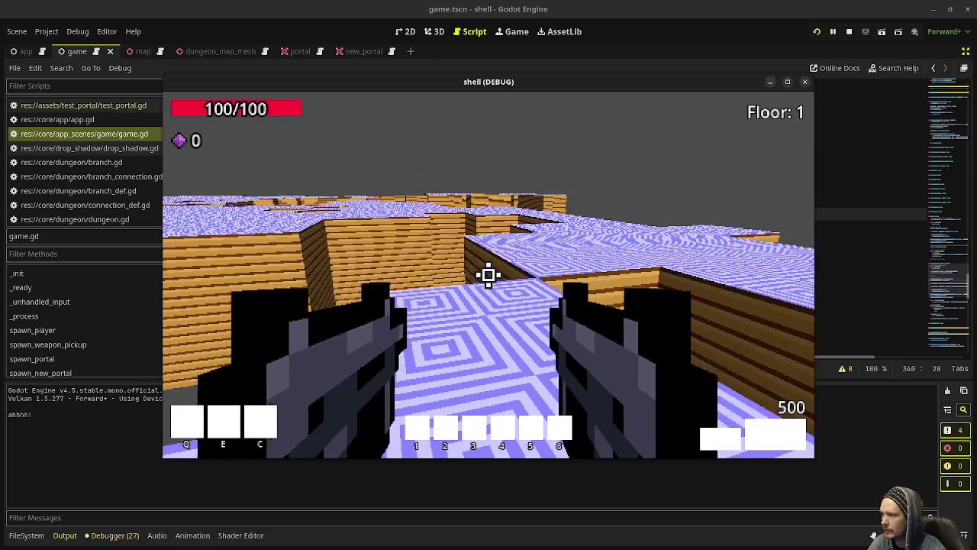
pyautogui.press('w')
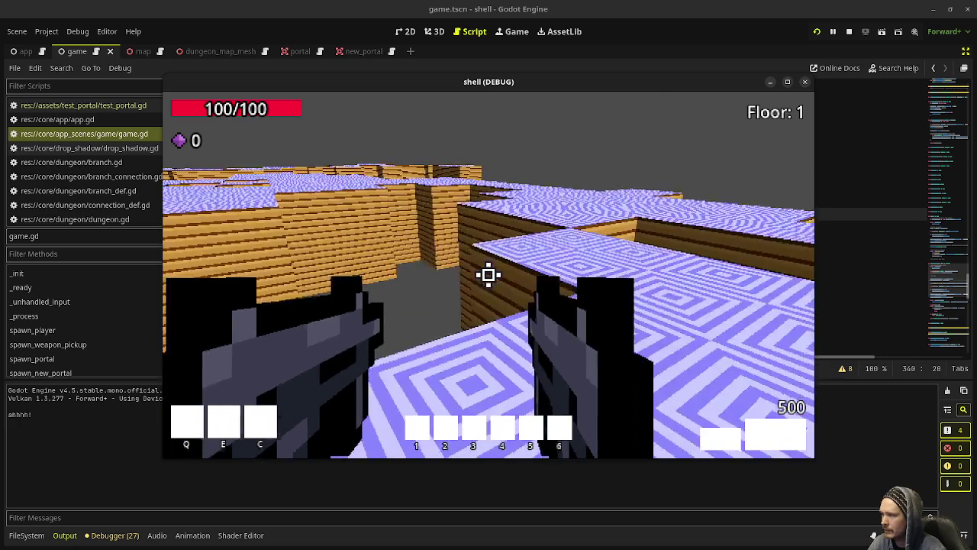
pyautogui.press('w')
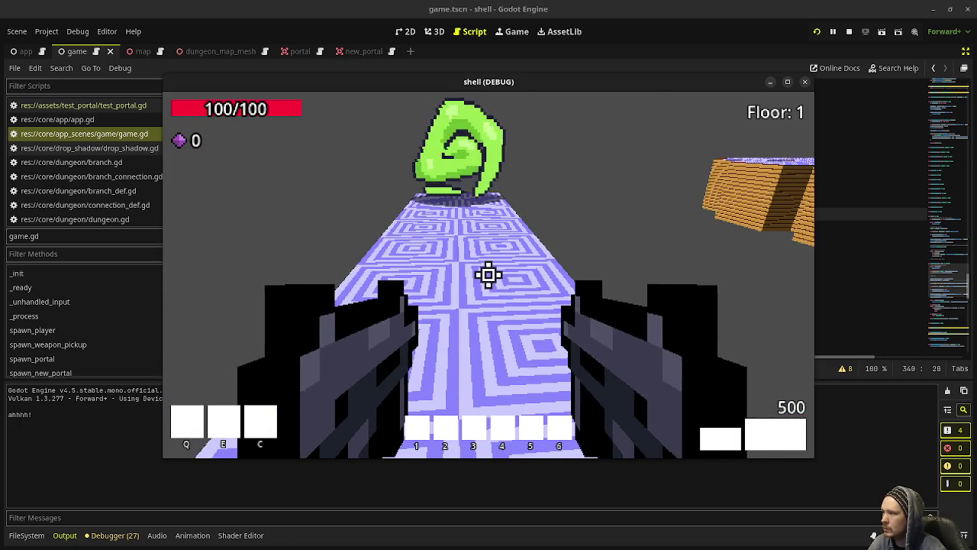
pyautogui.press('w')
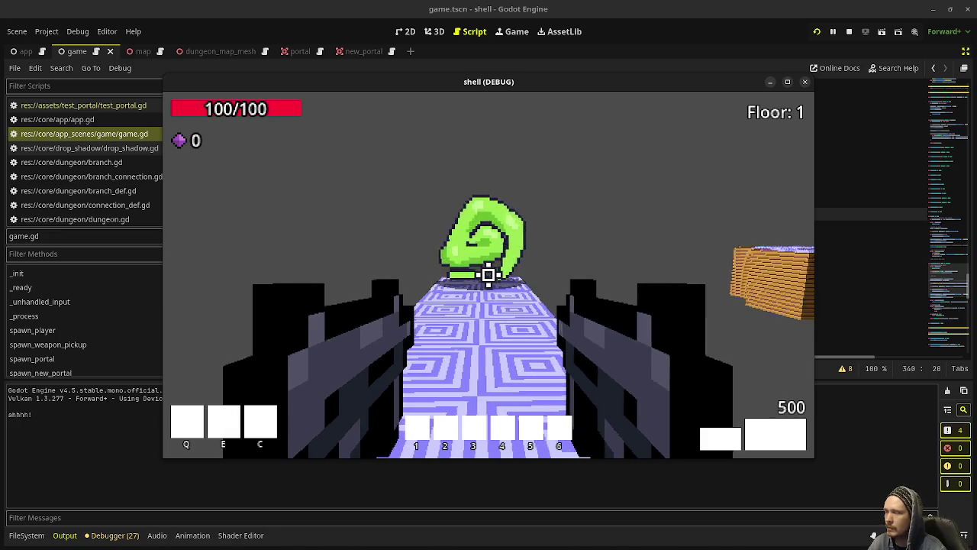
pyautogui.press('w')
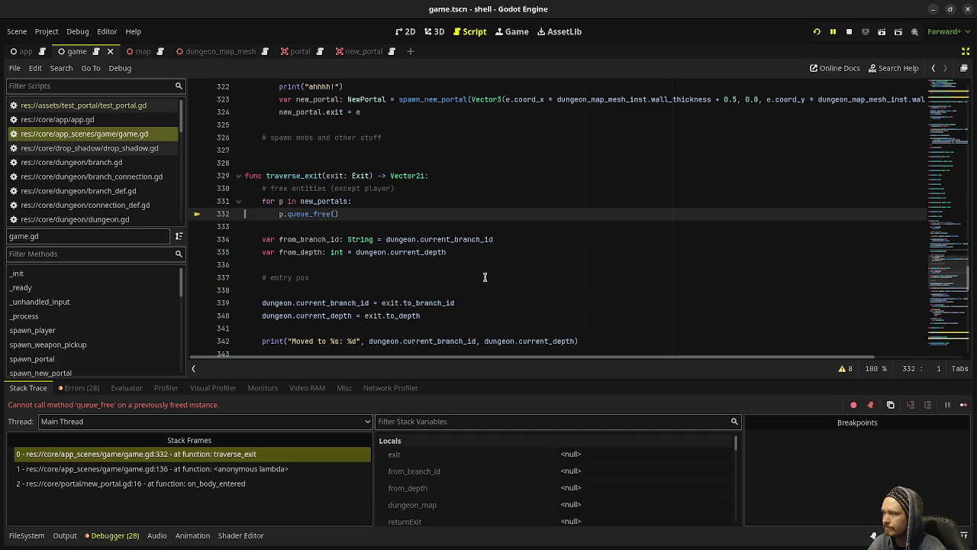
# Check the queue_free error on line 332, then stop the crashed debug session
pyautogui.moveTo(317, 213)
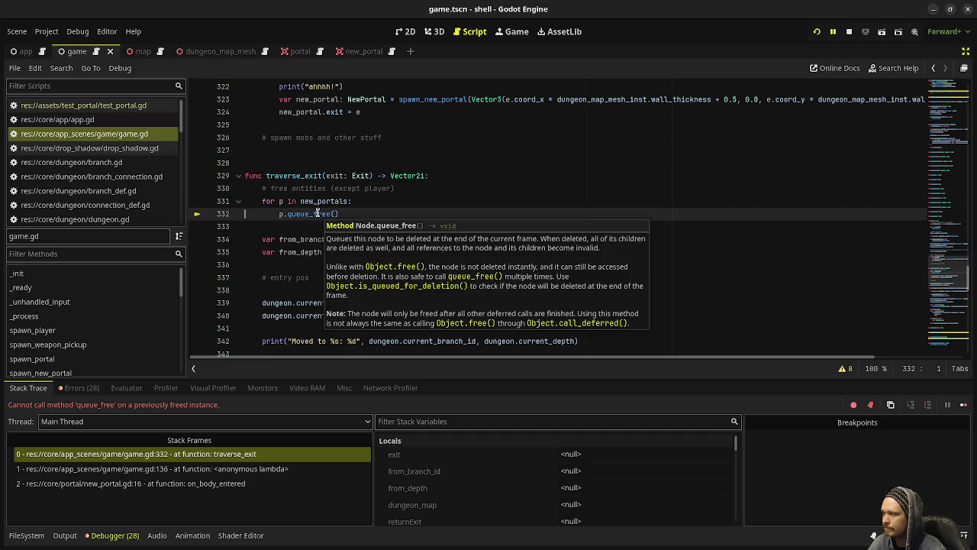
pyautogui.click(848, 32)
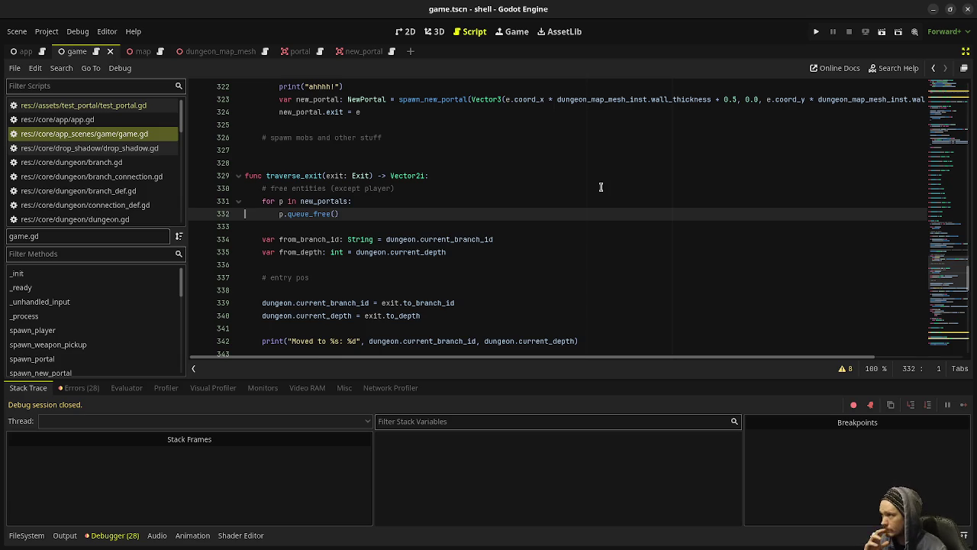
# Switch to the new_portal scene and open its new_portal.gd script
pyautogui.click(352, 53)
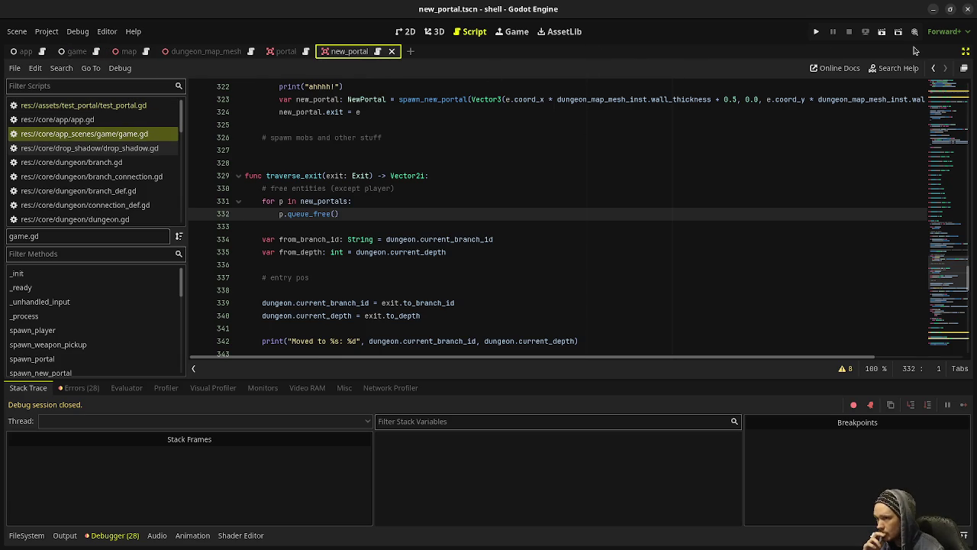
pyautogui.click(965, 52)
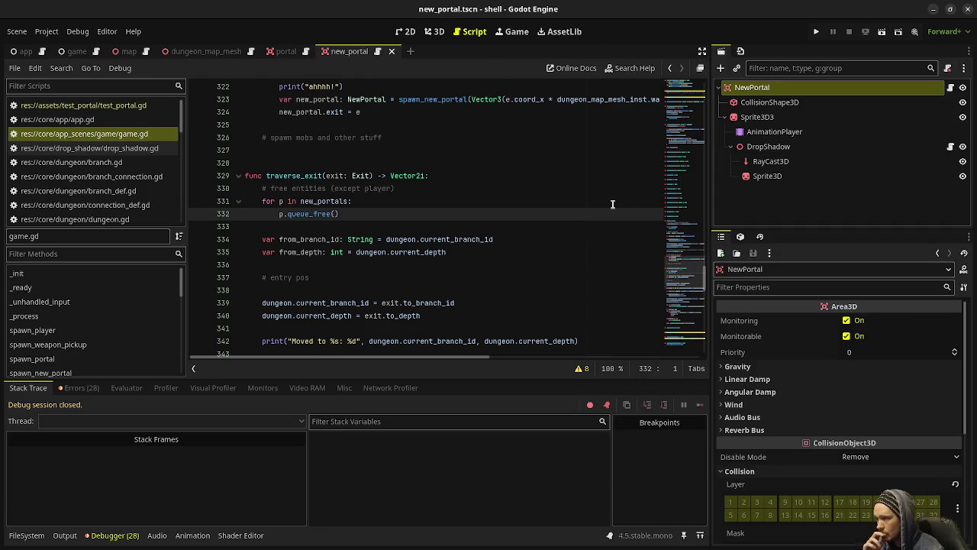
pyautogui.click(378, 52)
pyautogui.click(416, 252)
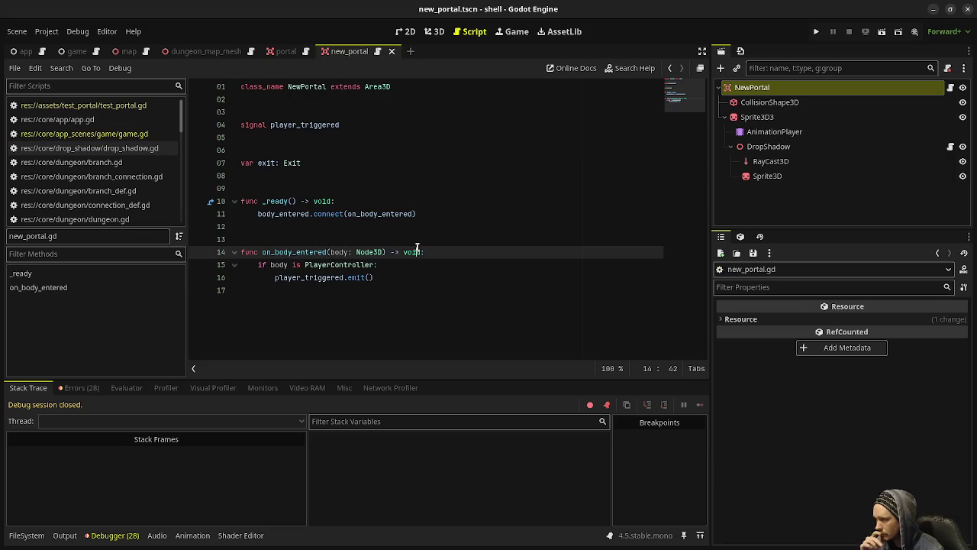
# Add var player_is_colliding: bool = false below the exit variable
pyautogui.click(314, 163)
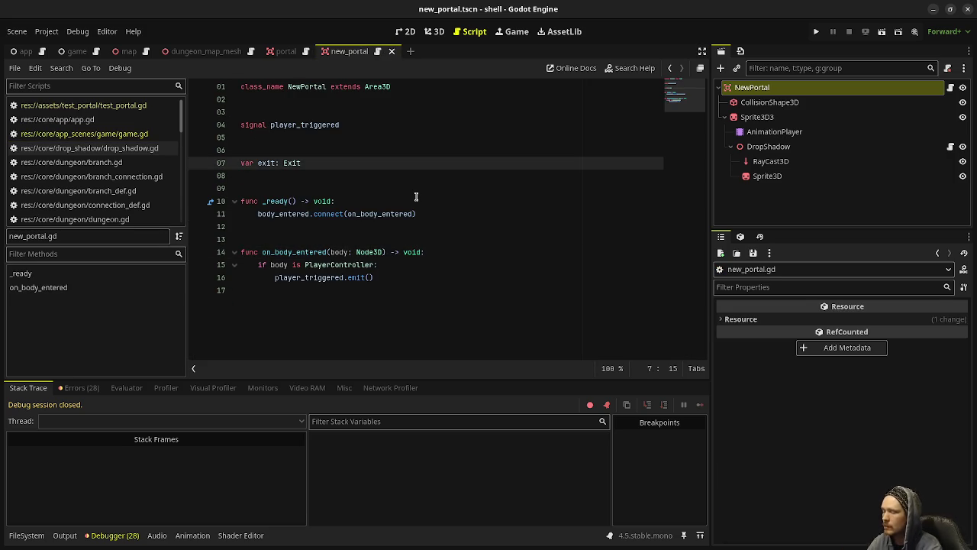
pyautogui.press('Return')
pyautogui.press('Return')
pyautogui.write('var player_is_colliding: ')
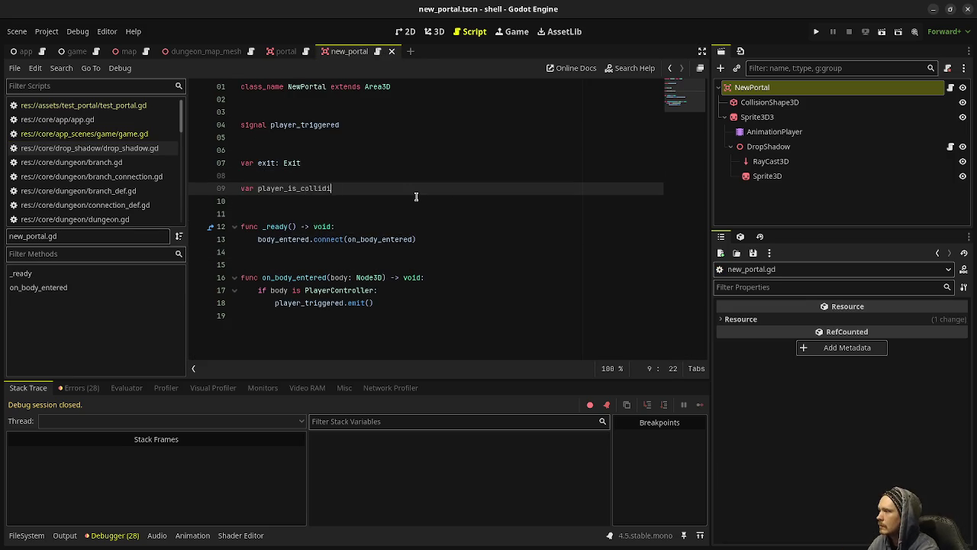
pyautogui.write('bool = false')
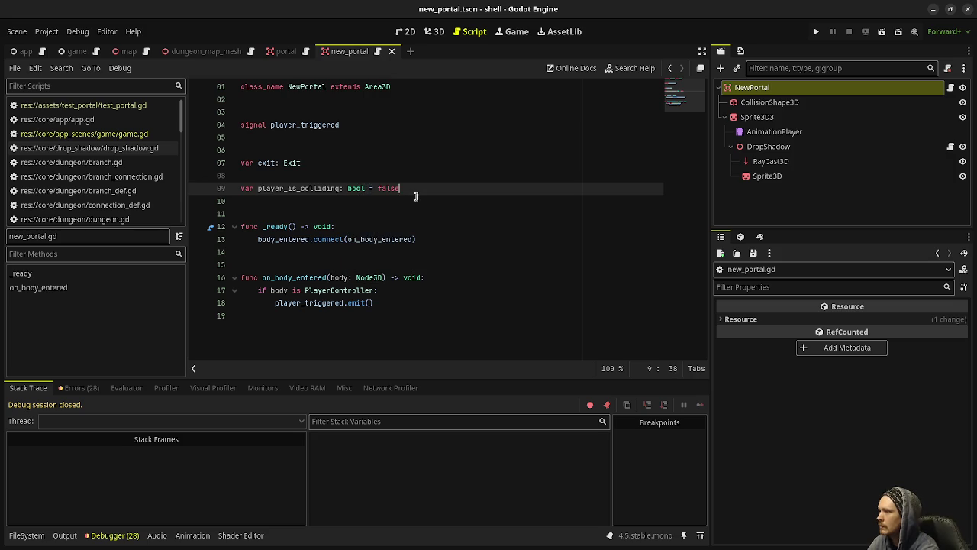
pyautogui.moveTo(275, 303); pyautogui.dragTo(380, 303)
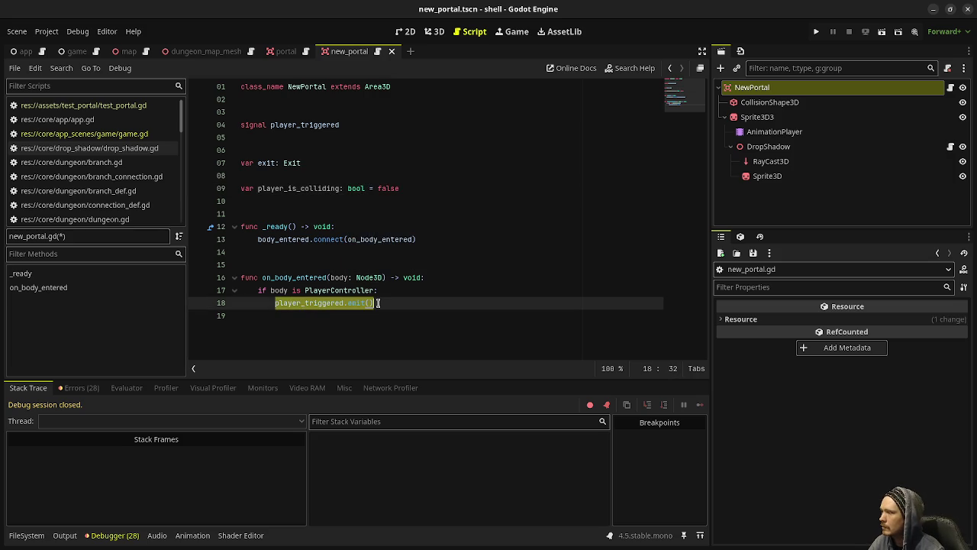
# Add a _process(delta: float) function below _ready
pyautogui.click(419, 240)
pyautogui.press('Return')
pyautogui.press('Return')
pyautogui.press('Return')
pyautogui.press('BackSpace')
pyautogui.write('func _p')
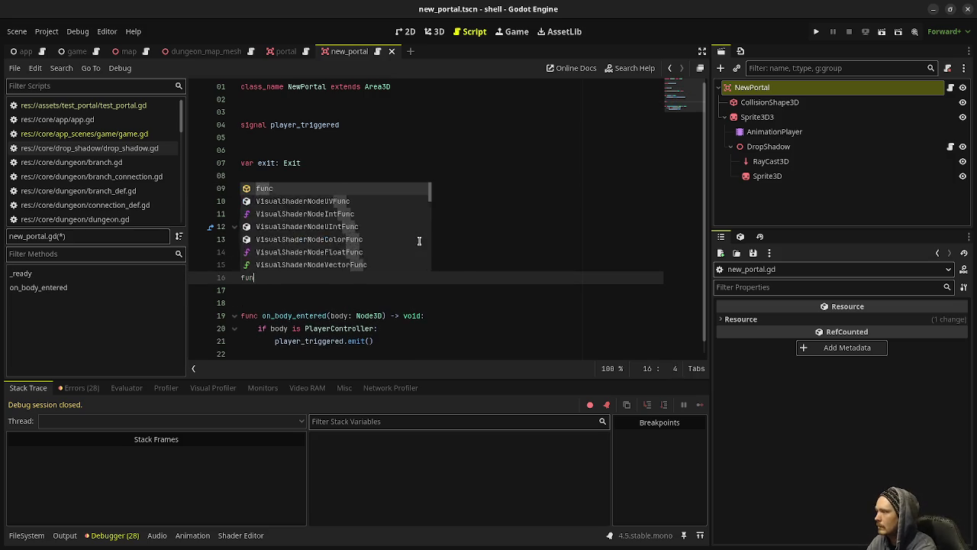
pyautogui.write('roce')
pyautogui.press('Return')
pyautogui.write('delta: f')
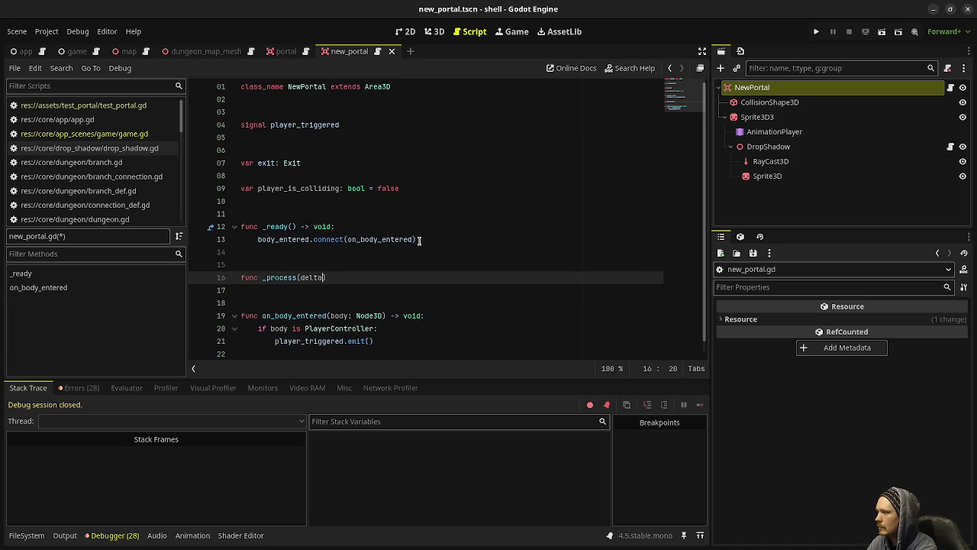
pyautogui.press('Return')
pyautogui.write(')')
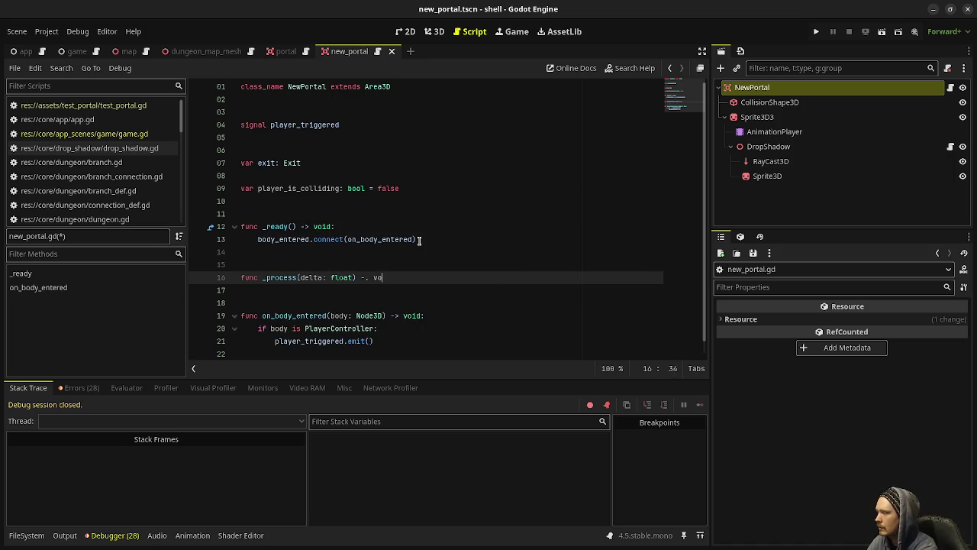
pyautogui.write('v')
pyautogui.press('Return')
pyautogui.write(':')
pyautogui.press('Return')
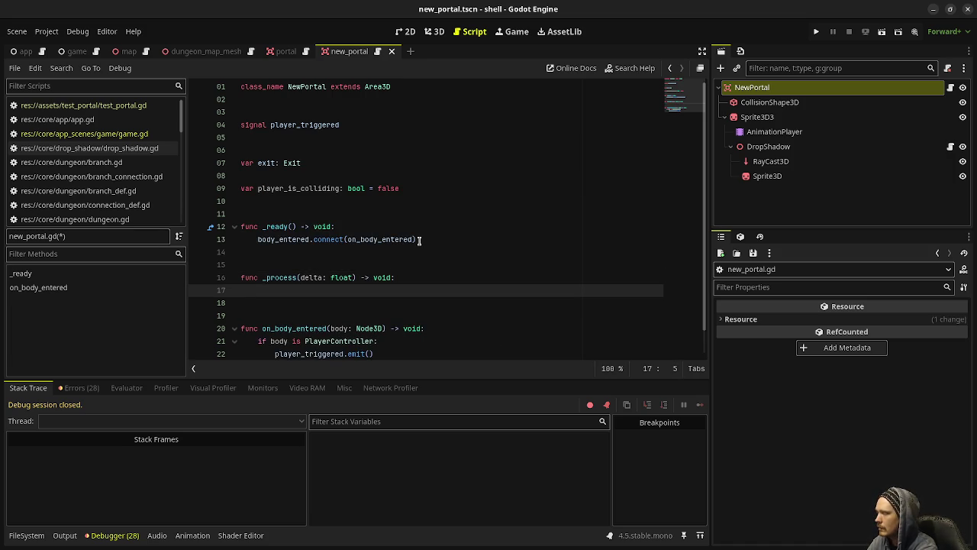
# In _process, check Input.is_action_just_pressed("interact")
pyautogui.write('if Input.is_')
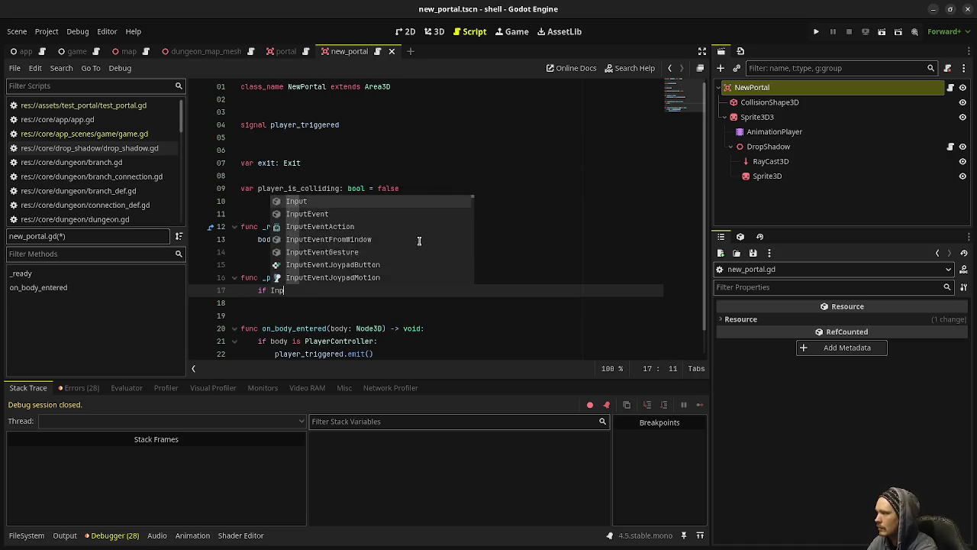
pyautogui.write('act')
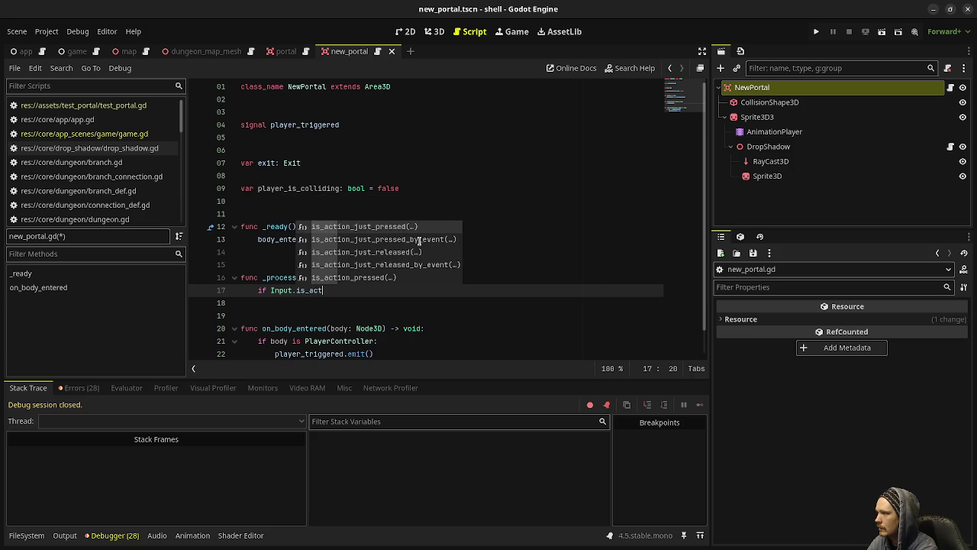
pyautogui.press('Return')
pyautogui.write('"')
pyautogui.press('Return')
pyautogui.write('"):')
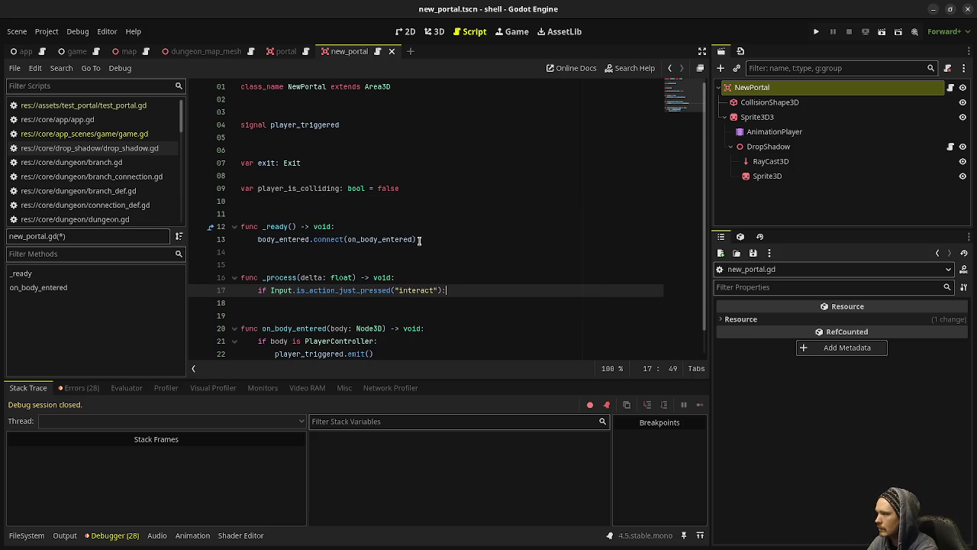
pyautogui.press('Return')
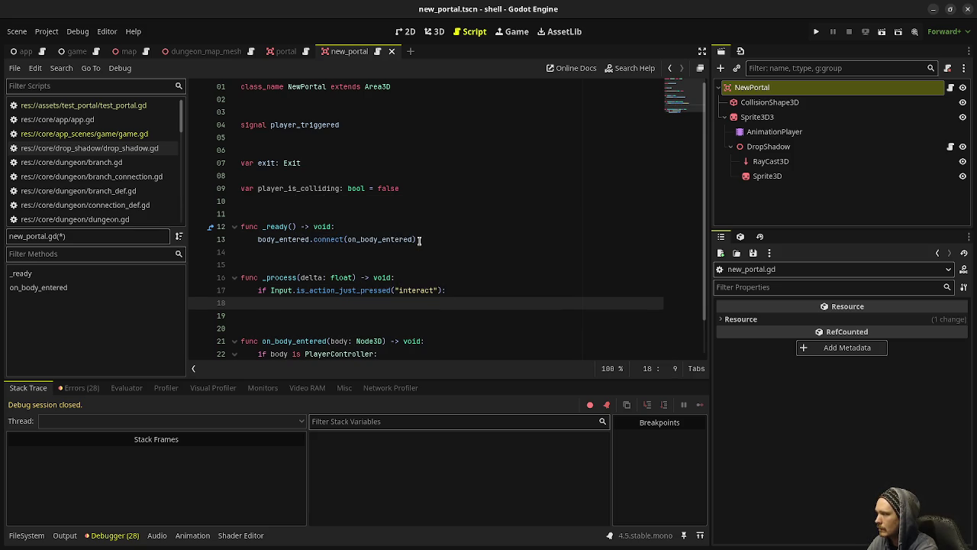
# Nest if player_is_colliding == true emitting player_triggered, and begin replacing on_body_entered's emit call
pyautogui.write('if player')
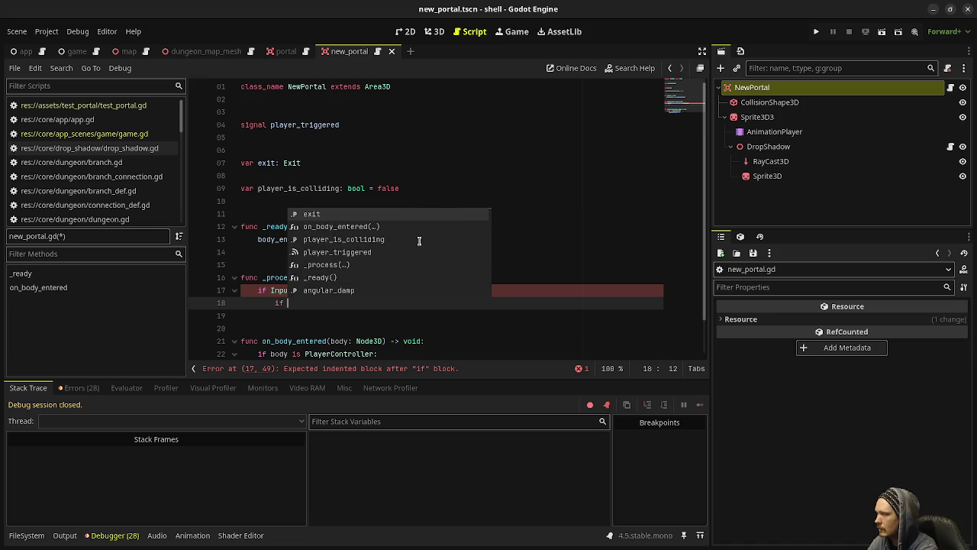
pyautogui.press('Return')
pyautogui.write('== treu:')
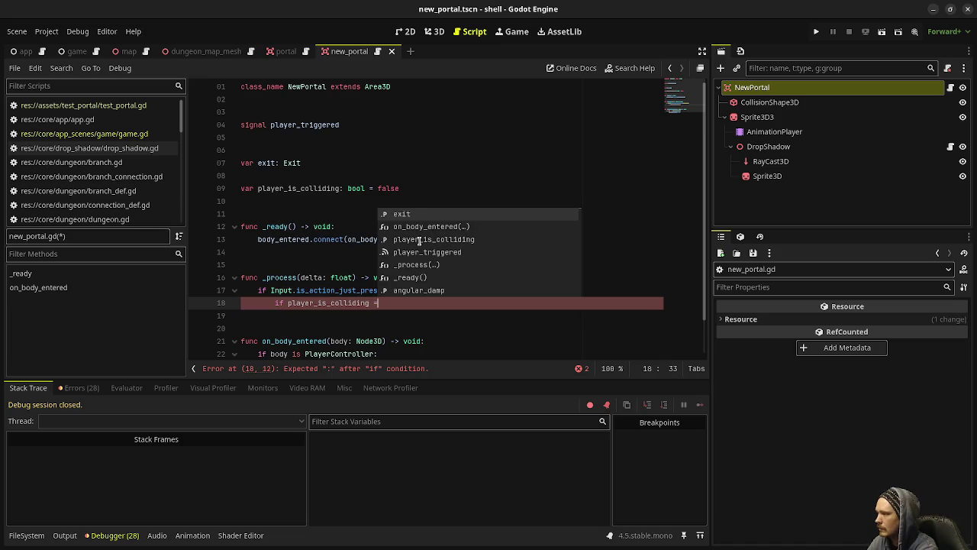
pyautogui.press('BackSpace')
pyautogui.write('ue:')
pyautogui.press('Return')
pyautogui.scroll(-2, 419, 239)
pyautogui.write('layer_tri')
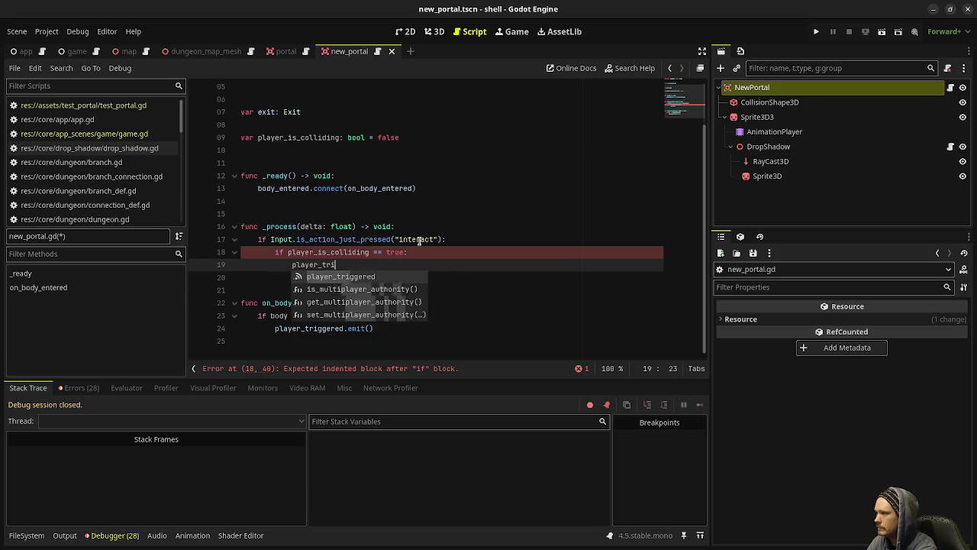
pyautogui.write('ggered.emit()')
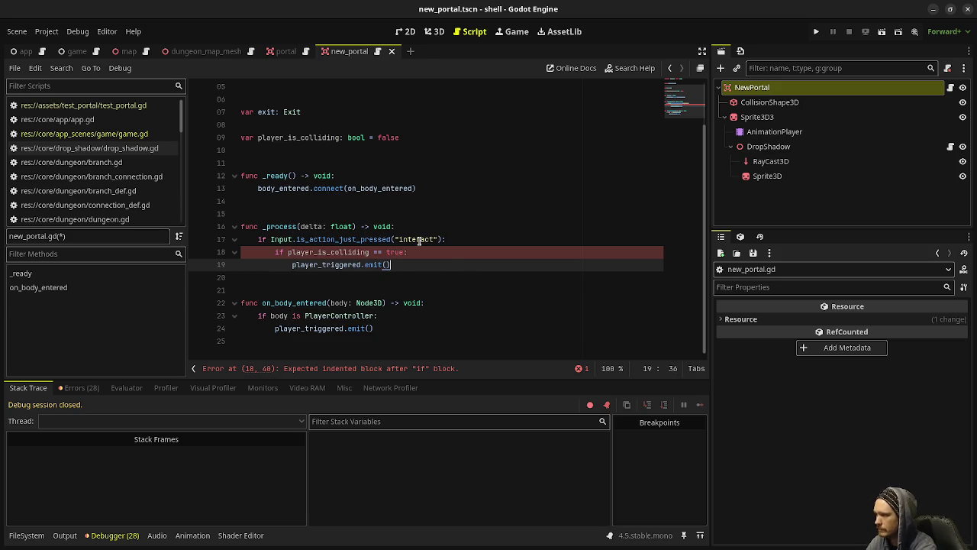
pyautogui.moveTo(409, 331); pyautogui.dragTo(272, 329)
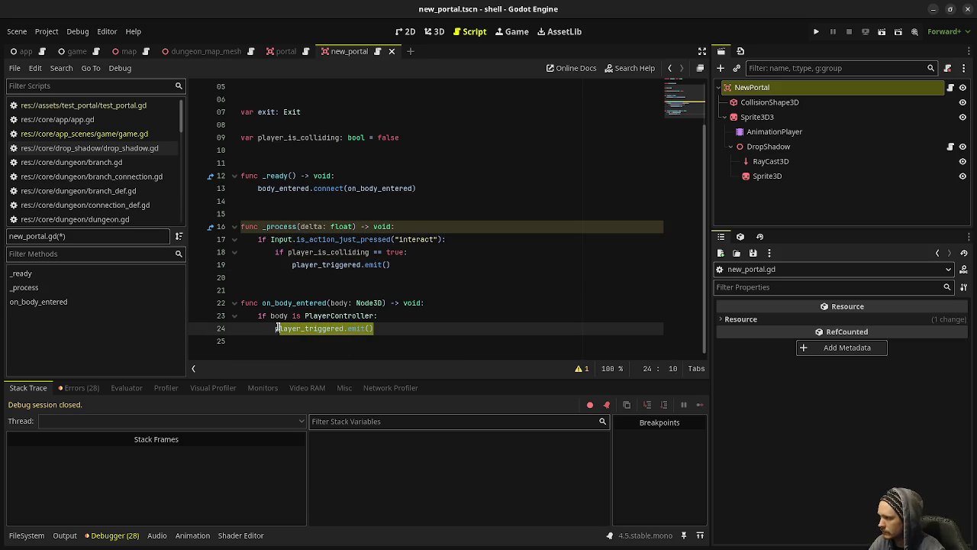
pyautogui.write('player_is_collidin')
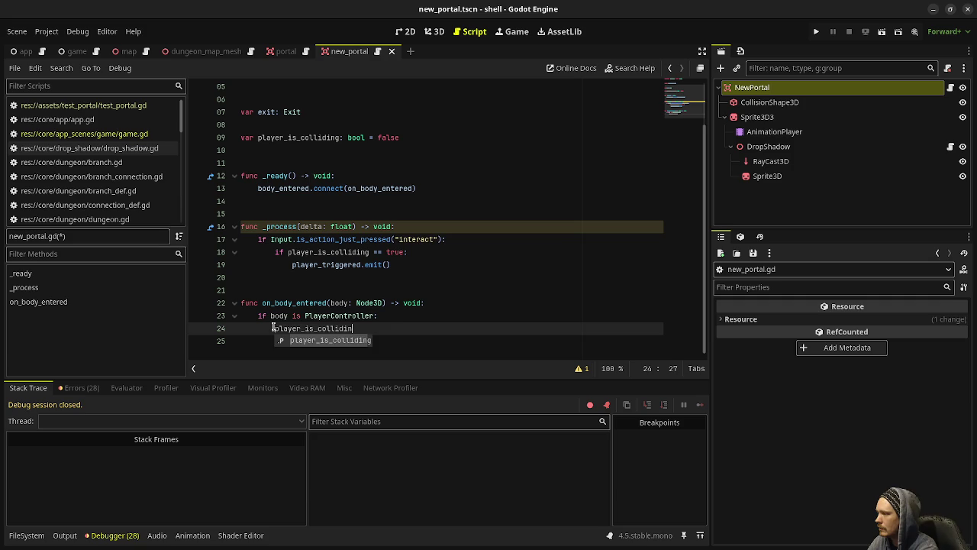
# Set player_is_colliding = true in on_body_entered and connect body_exited to on_body_exited in _ready
pyautogui.press('Return')
pyautogui.write('= true')
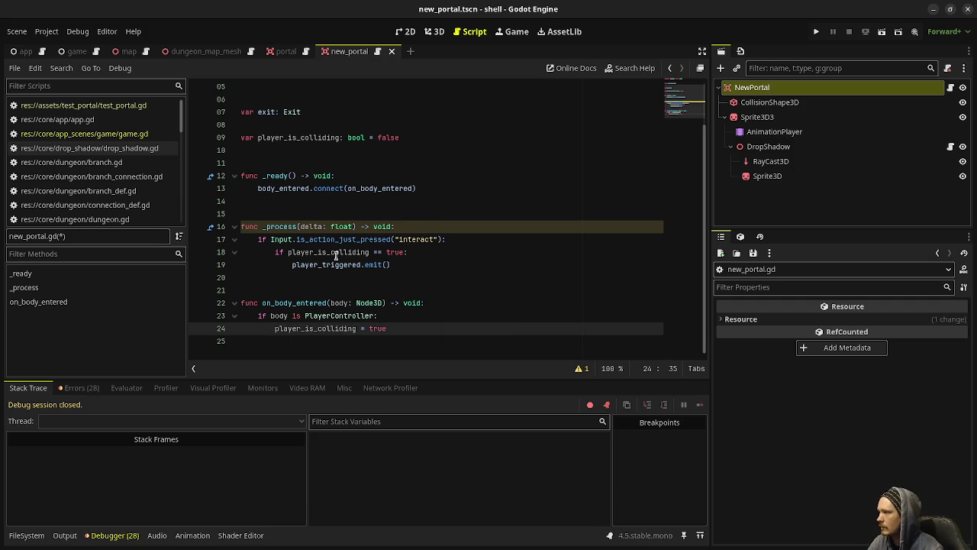
pyautogui.click(443, 184)
pyautogui.press('Return')
pyautogui.write('body')
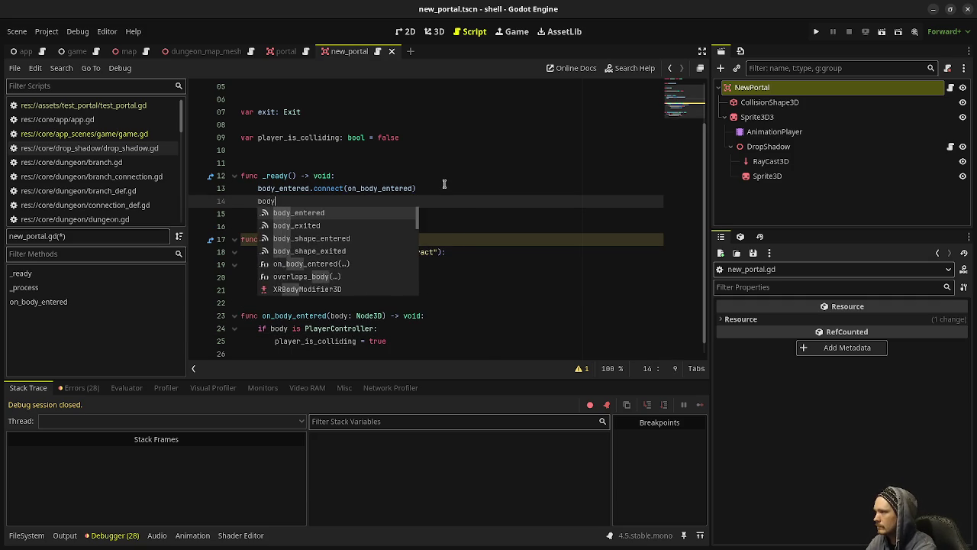
pyautogui.write('_exited.connect(on_b')
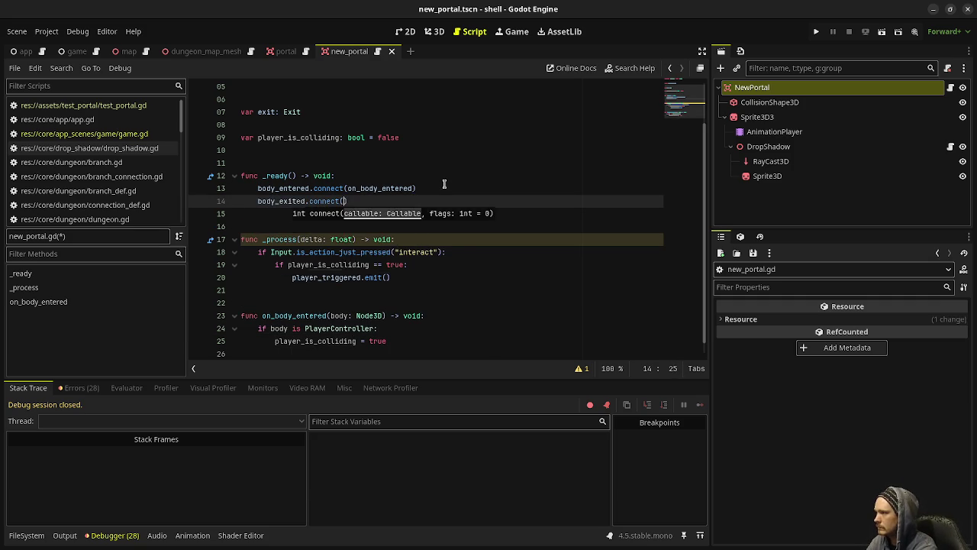
pyautogui.write('ody_exited)')
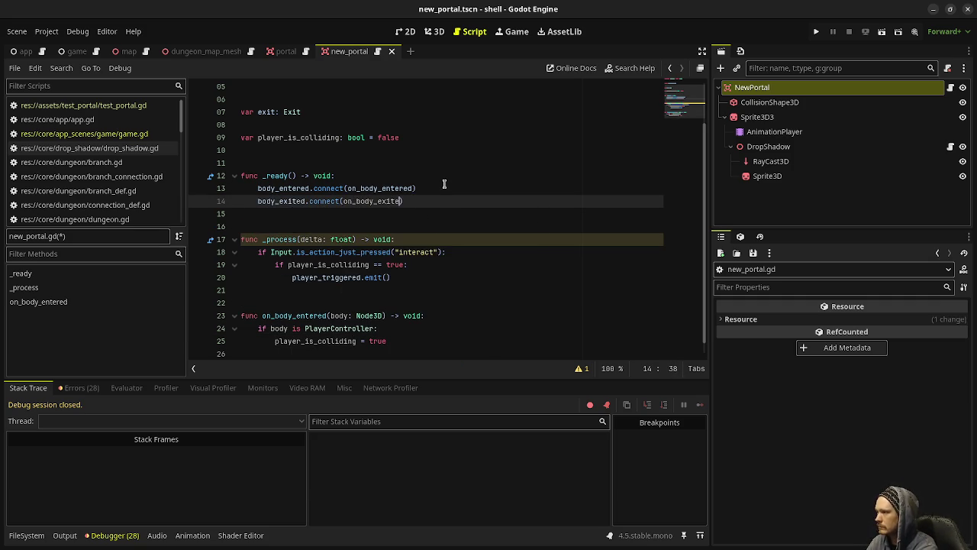
# Duplicate on_body_entered as on_body_exited, setting player_is_colliding to false
pyautogui.scroll(-1, 444, 184)
pyautogui.moveTo(389, 328); pyautogui.dragTo(232, 303)
pyautogui.hotkey('ctrl', 'c')
pyautogui.click(431, 333)
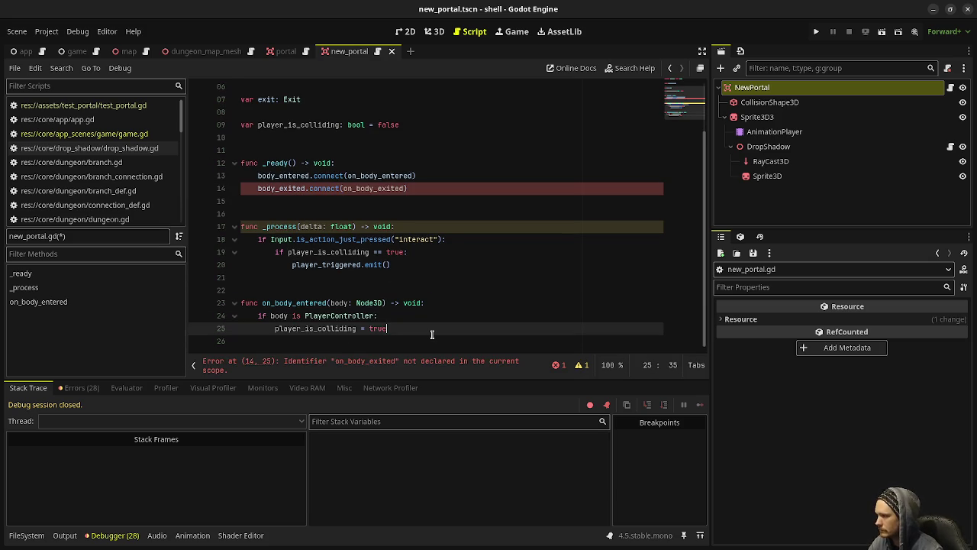
pyautogui.press('Return')
pyautogui.press('Return')
pyautogui.hotkey('ctrl', 'v')
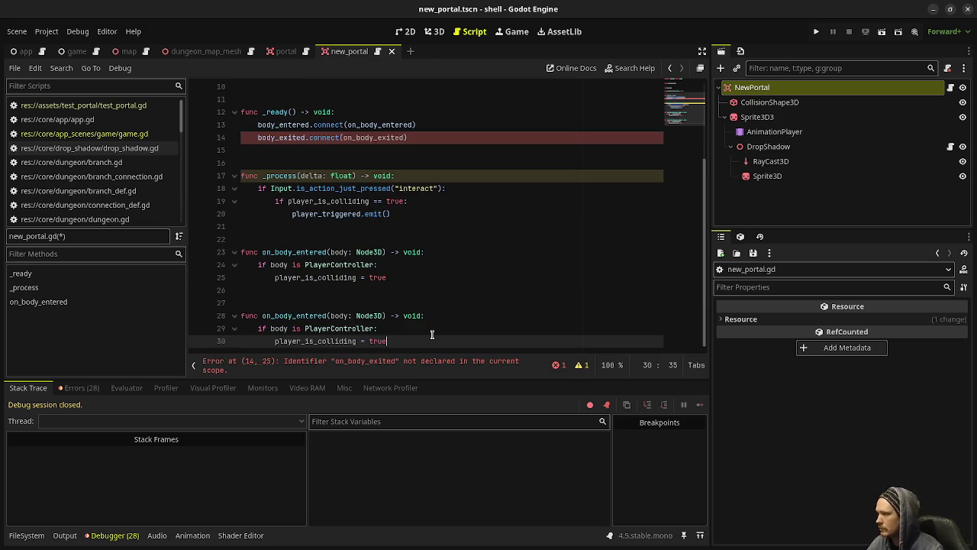
pyautogui.click(296, 315)
pyautogui.hotkey('shift', 'Right')
pyautogui.hotkey('shift', 'Right')
pyautogui.hotkey('shift', 'Right')
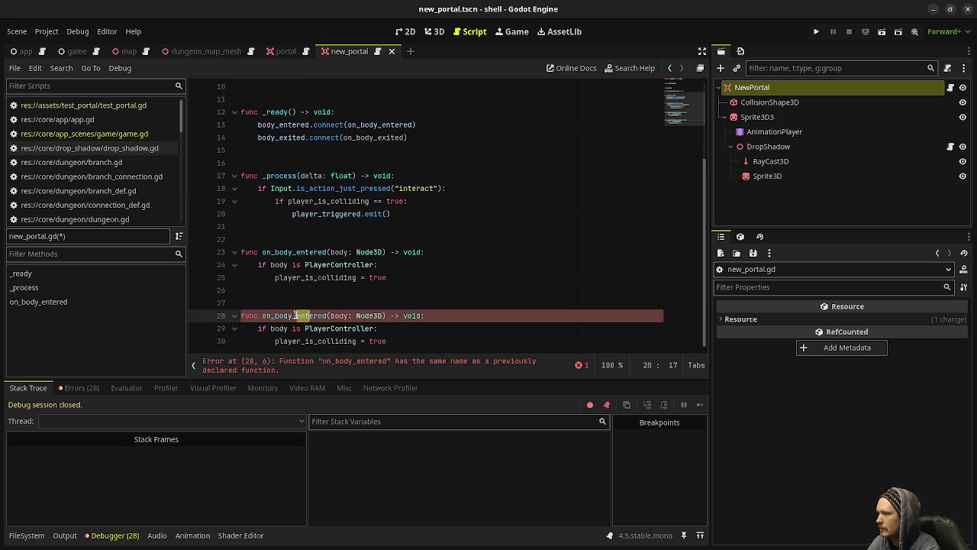
pyautogui.write('exit')
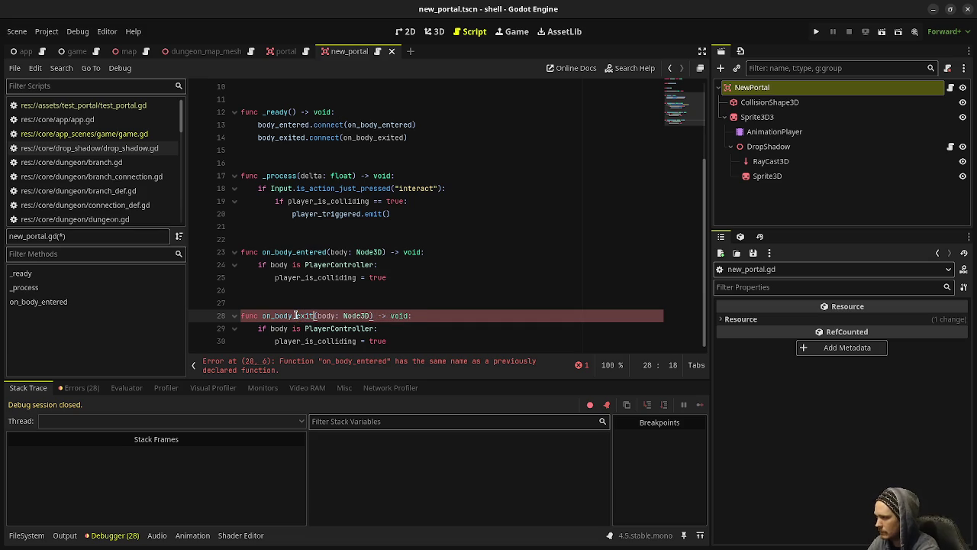
pyautogui.write('ed')
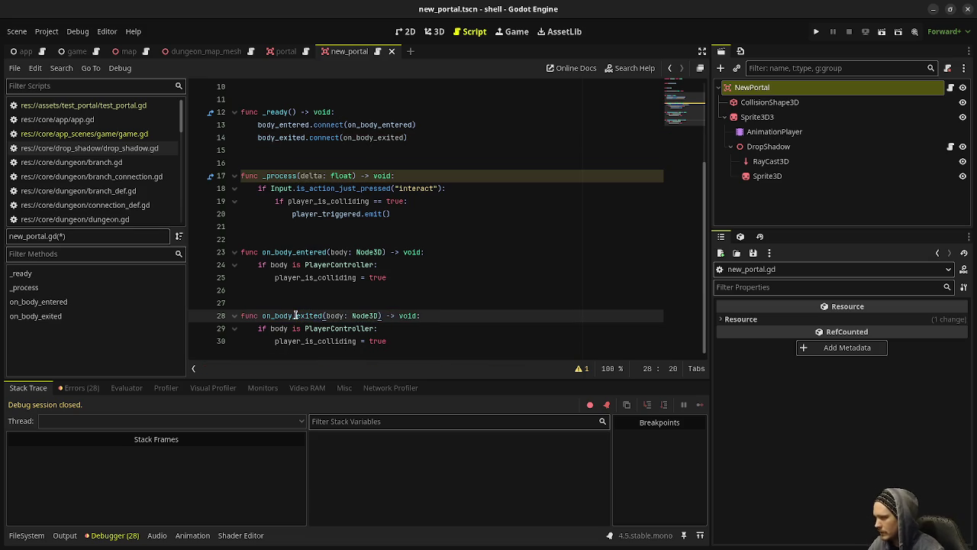
pyautogui.click(388, 342)
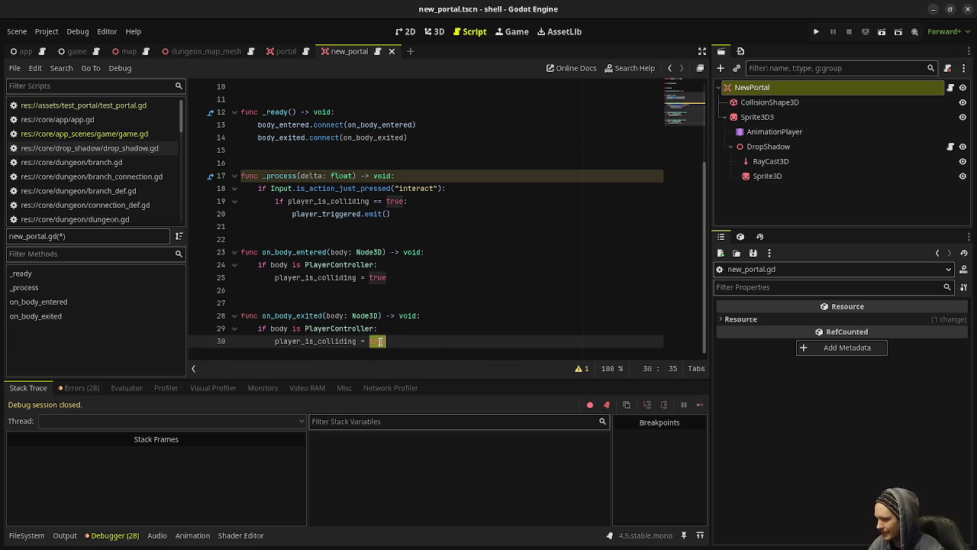
pyautogui.write('false')
# Save new_portal.gd and run the project
pyautogui.hotkey('ctrl', 's')
pyautogui.click(419, 329)
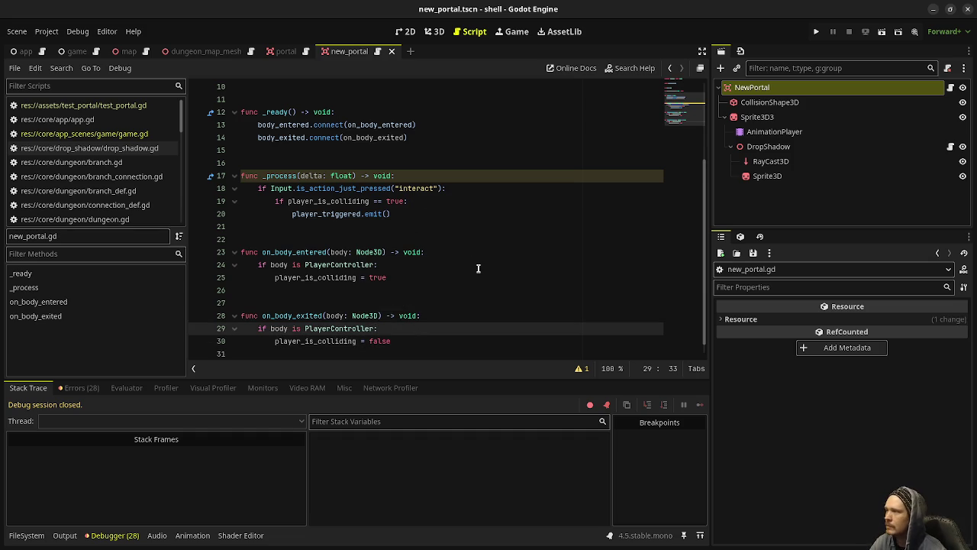
pyautogui.click(816, 32)
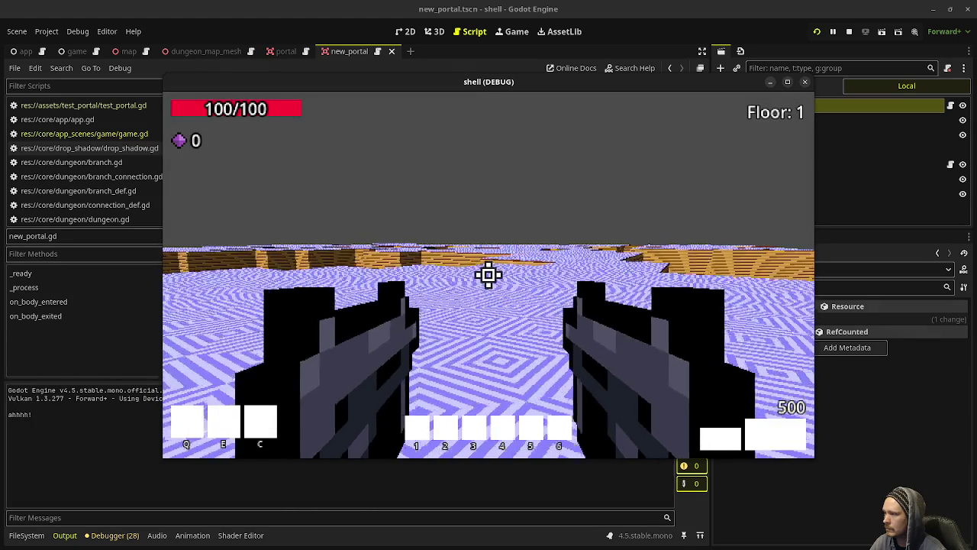
# Walk the player through the dungeon into the green portal, then stop and restart the game
pyautogui.press('w')
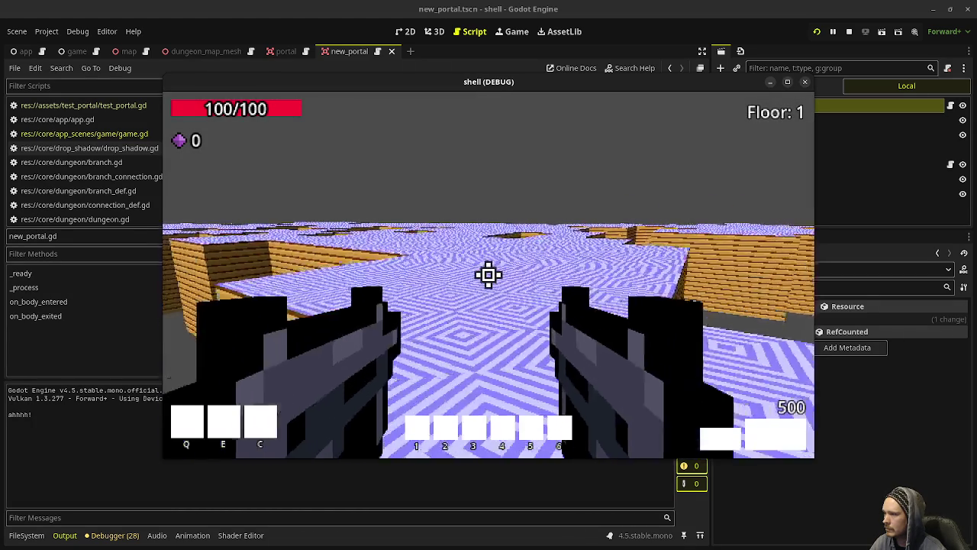
pyautogui.press('w')
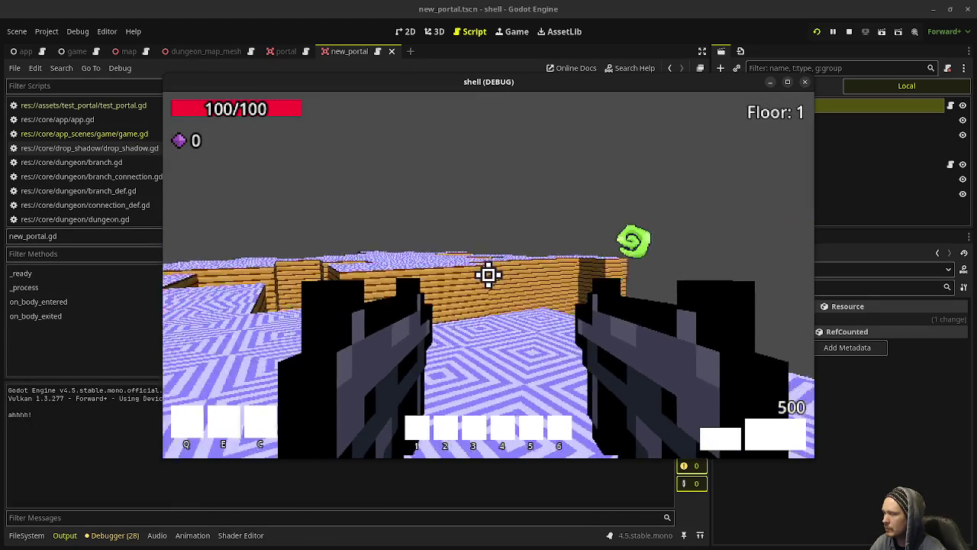
pyautogui.press('w')
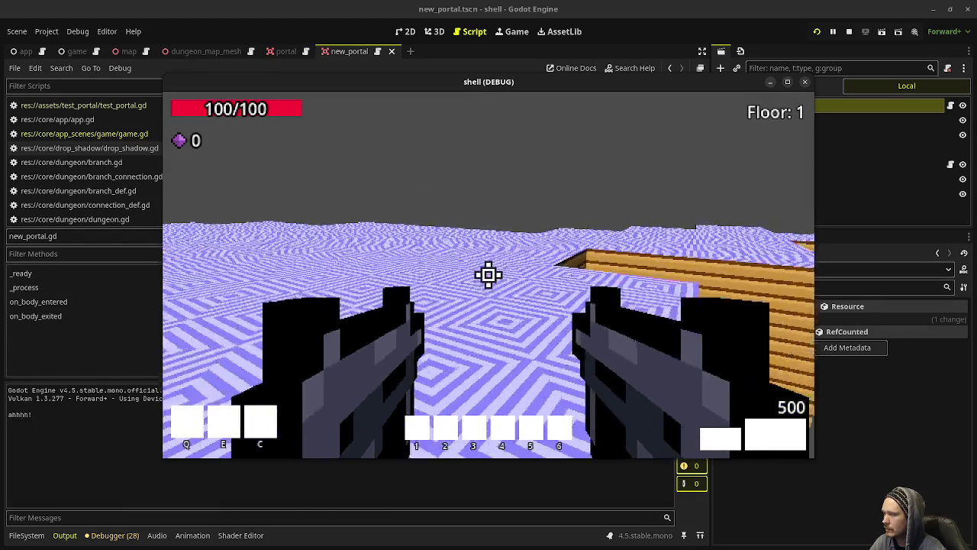
pyautogui.press('w')
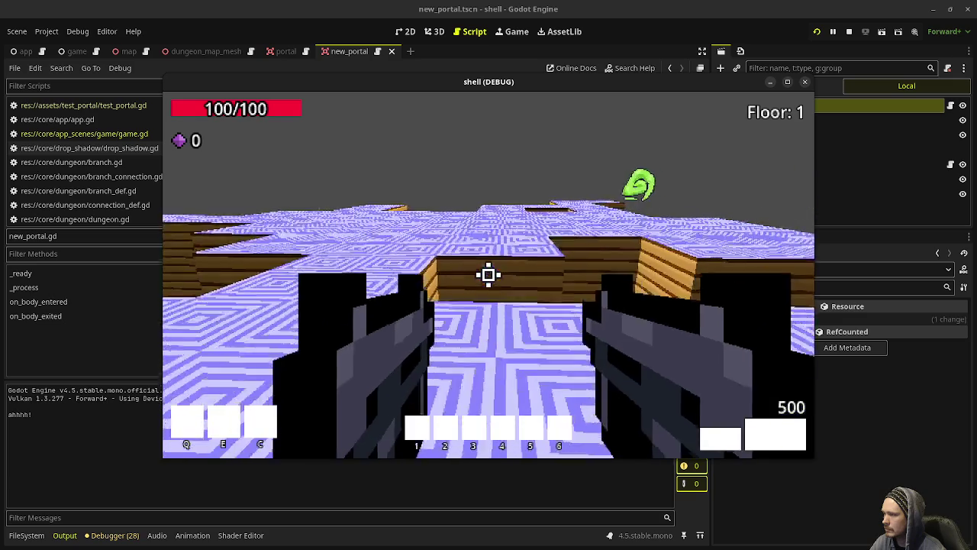
pyautogui.press('w')
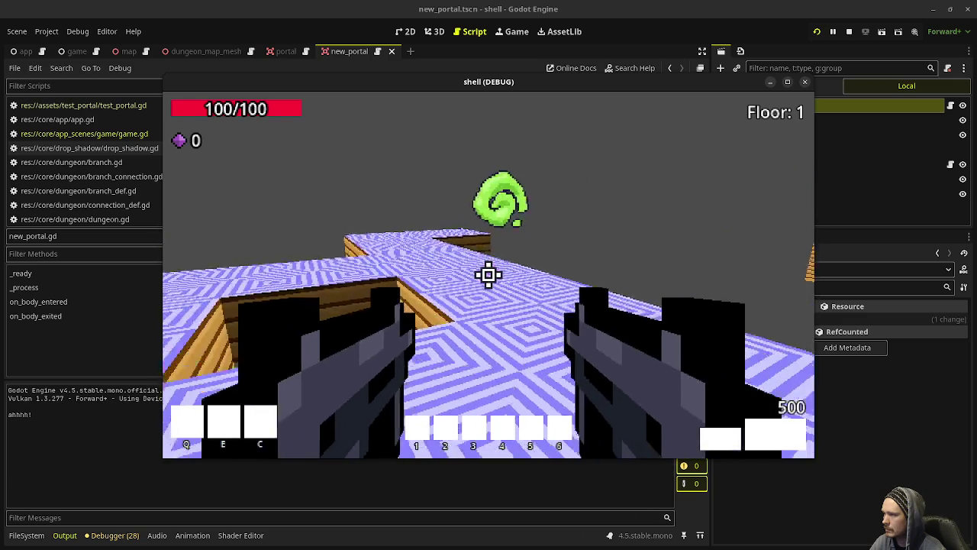
pyautogui.press('w')
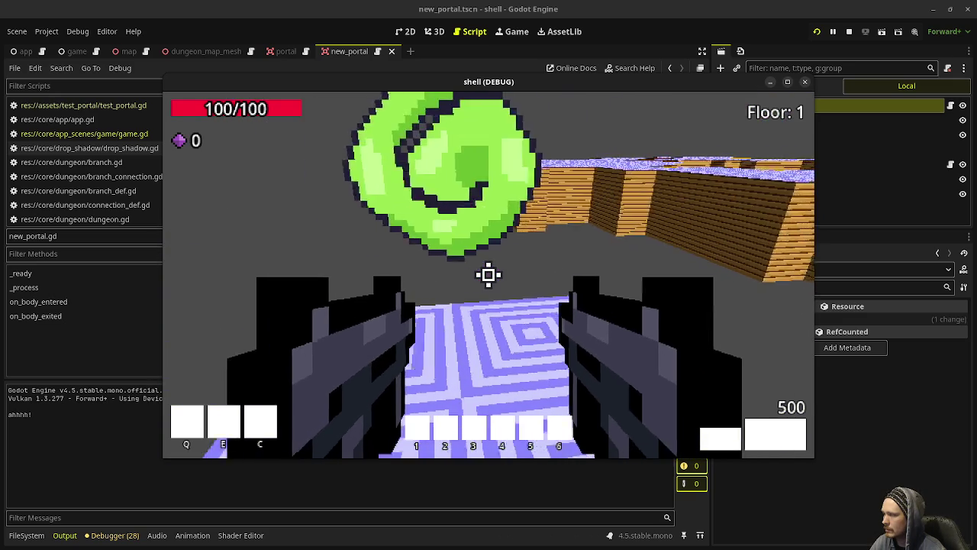
pyautogui.press('w')
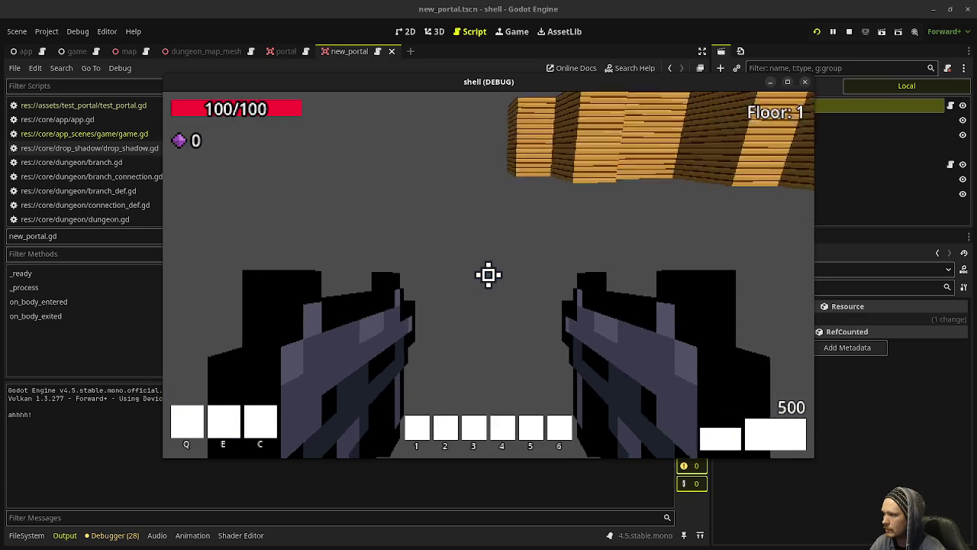
pyautogui.click(848, 32)
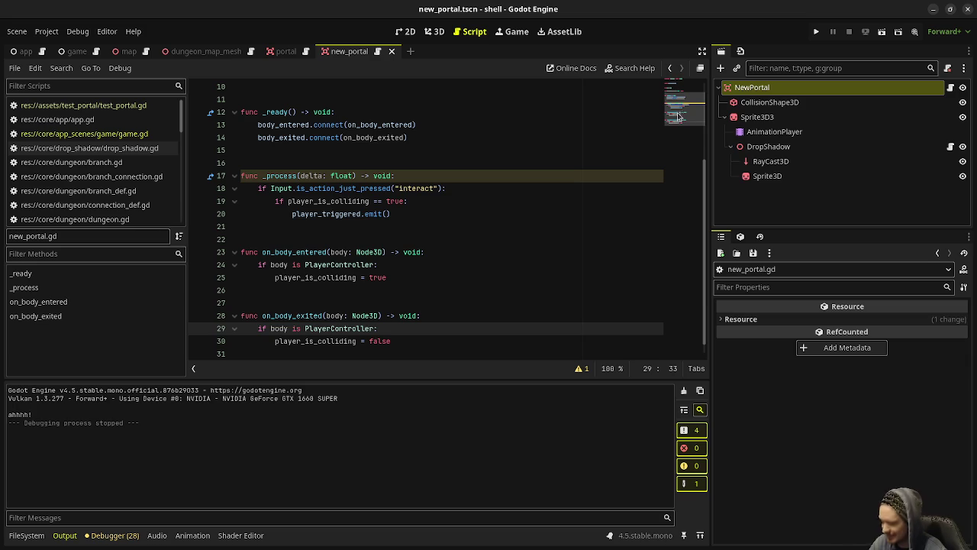
pyautogui.click(815, 33)
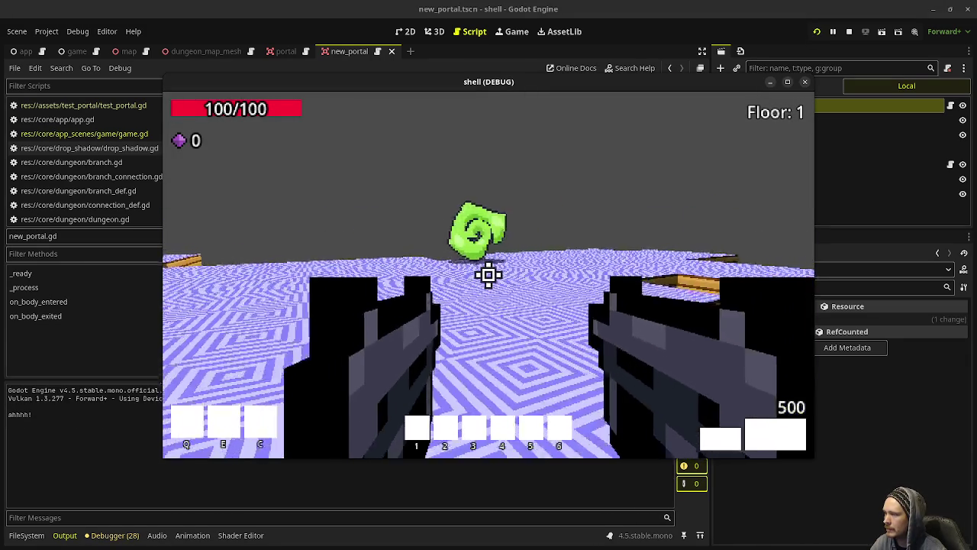
# Walk down into the wooden pit and through the green portal to load main2
pyautogui.press('w')
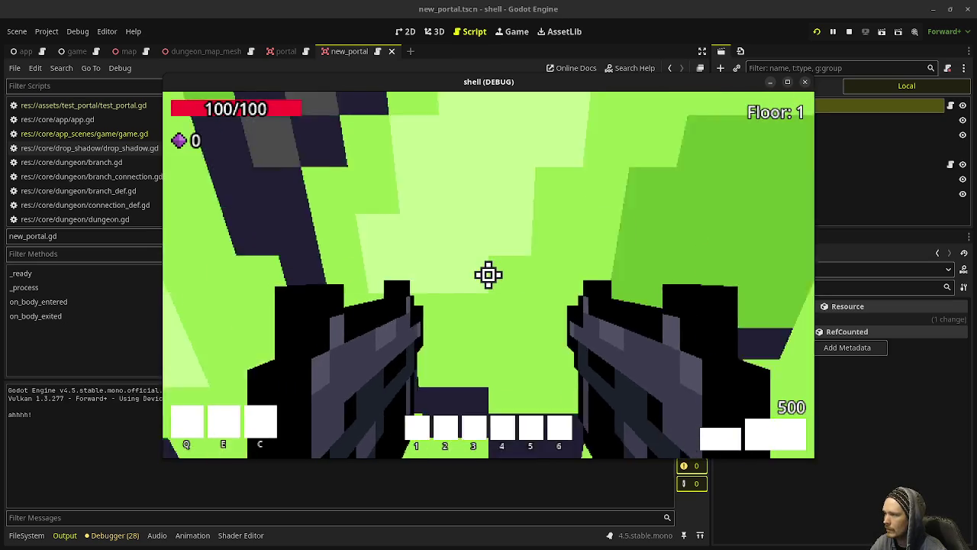
pyautogui.press('w')
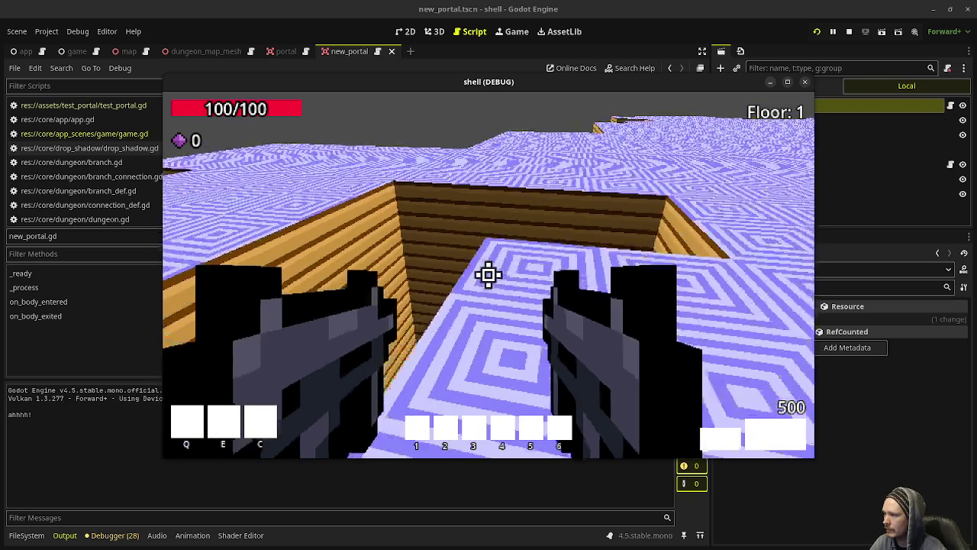
pyautogui.press('space')
pyautogui.press('w')
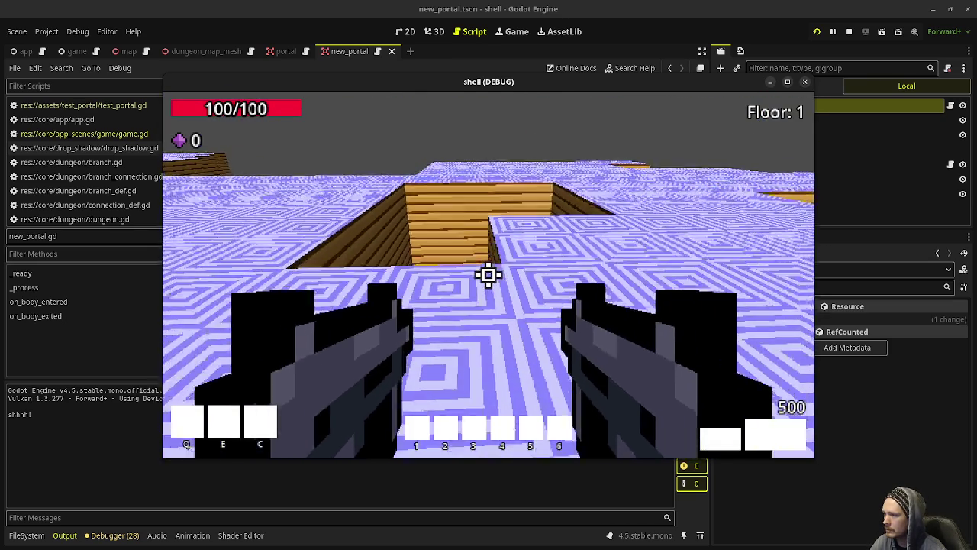
pyautogui.press('w')
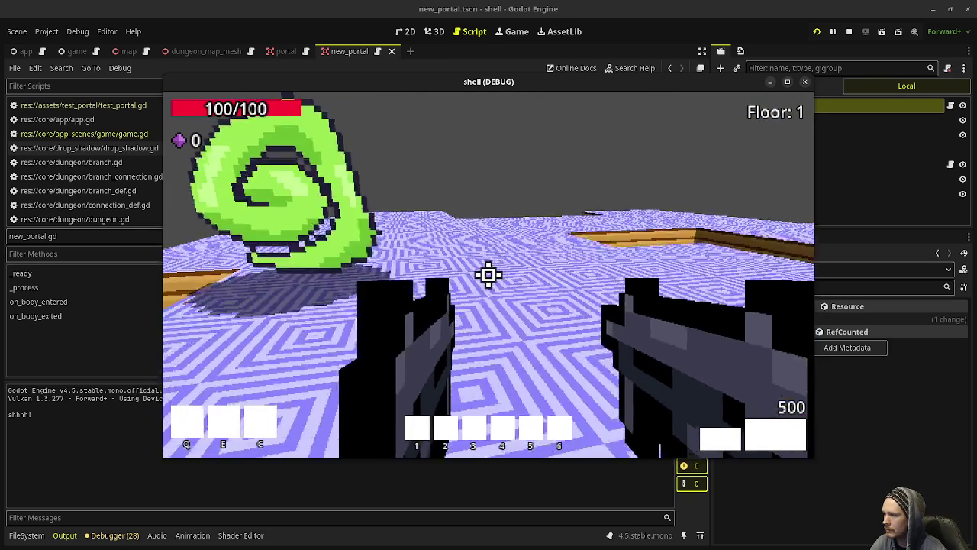
pyautogui.press('w')
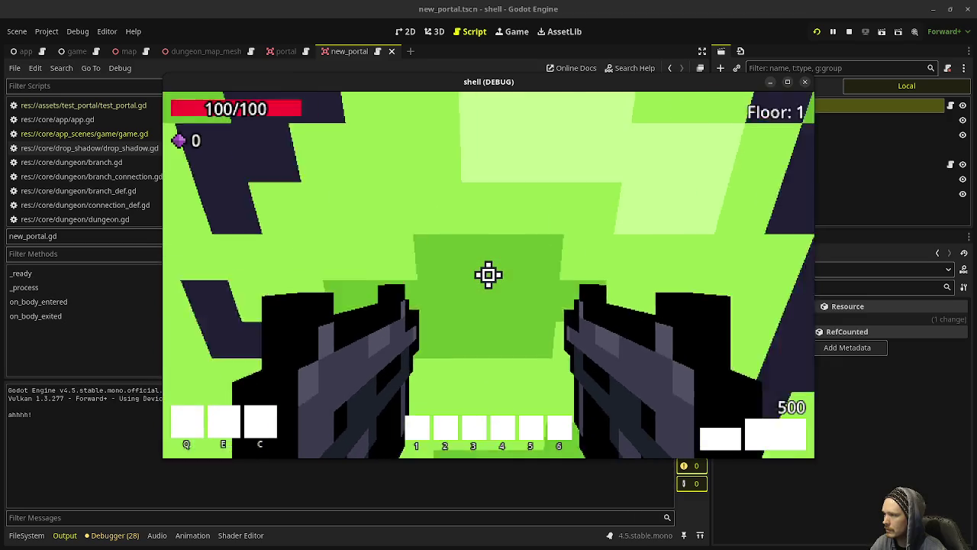
pyautogui.press('space')
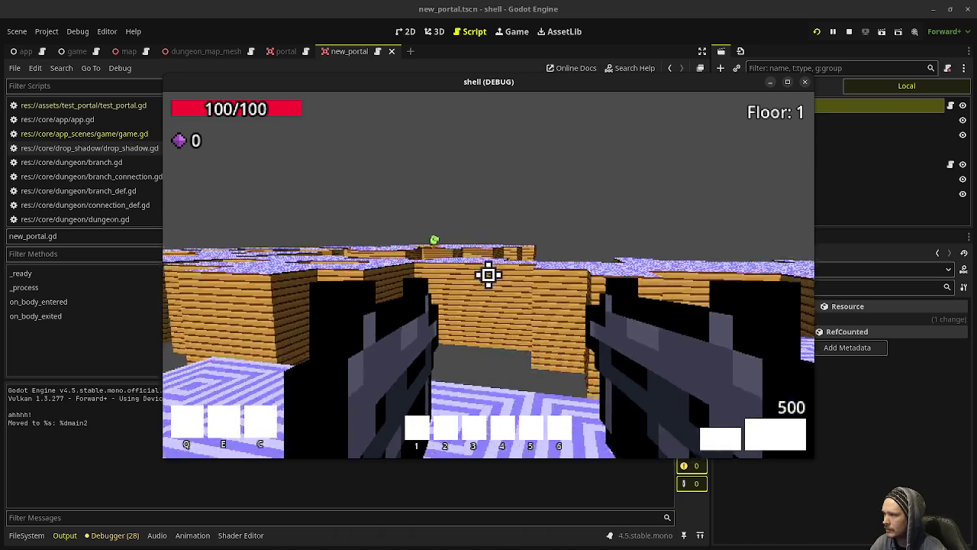
pyautogui.moveTo(488, 275)
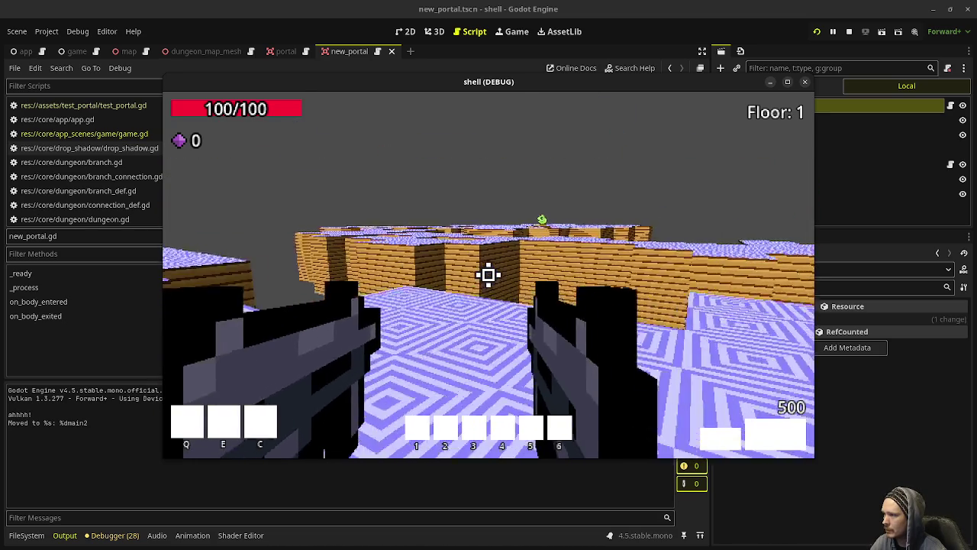